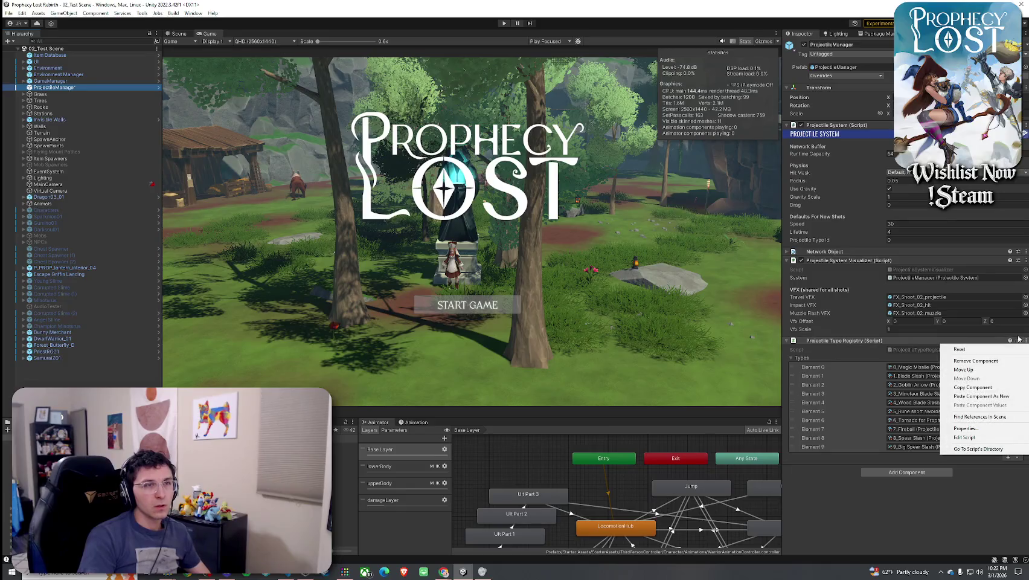
Review the ProjectileManager prefab's overrides, then open the 05_Forest_Procedural scene from the Project window
{"action": "left_click", "coordinate": [945, 517]}
{"action": "left_click", "coordinate": [842, 76]}
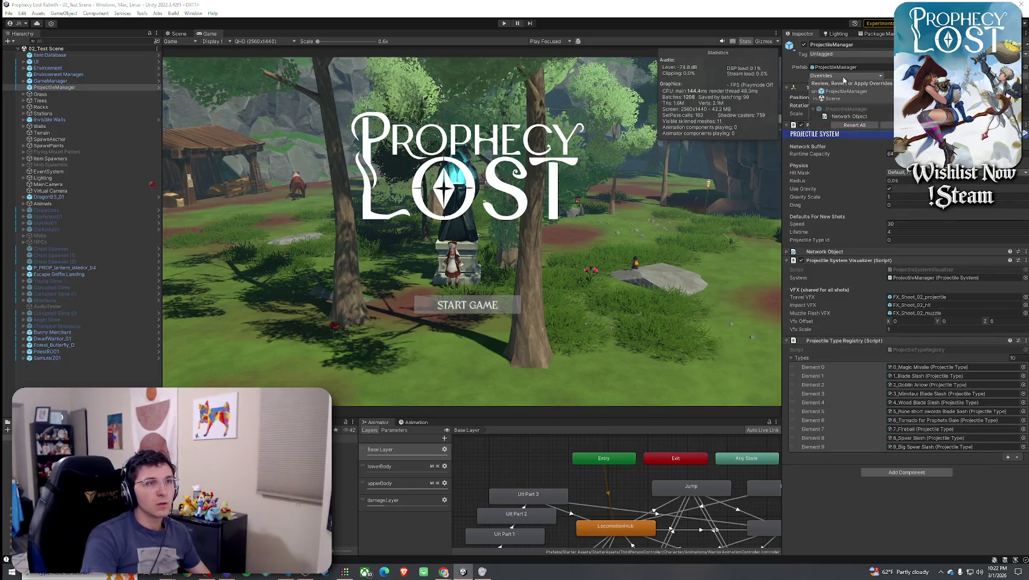
{"action": "key", "text": "Escape"}
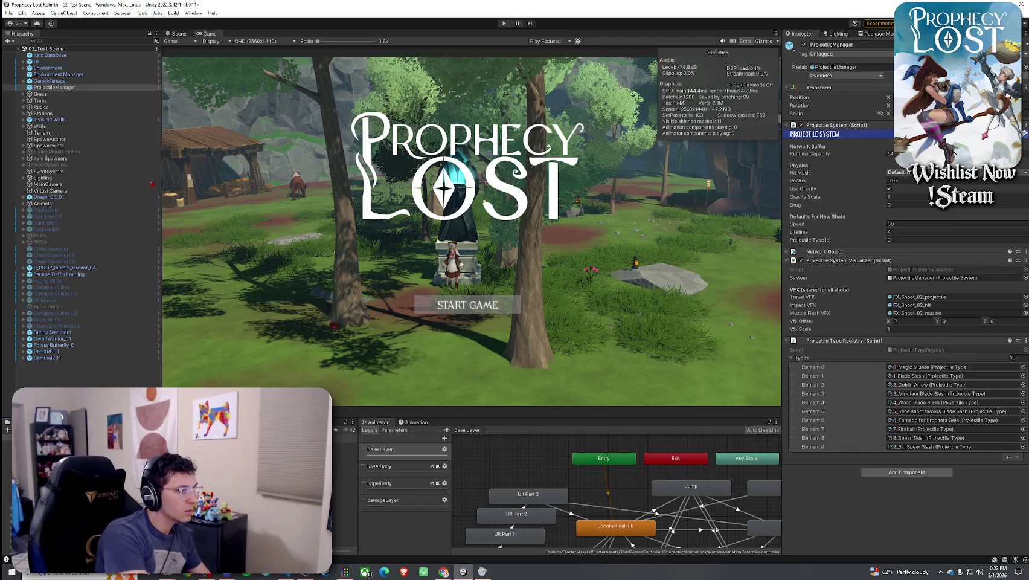
{"action": "left_click", "coordinate": [344, 445]}
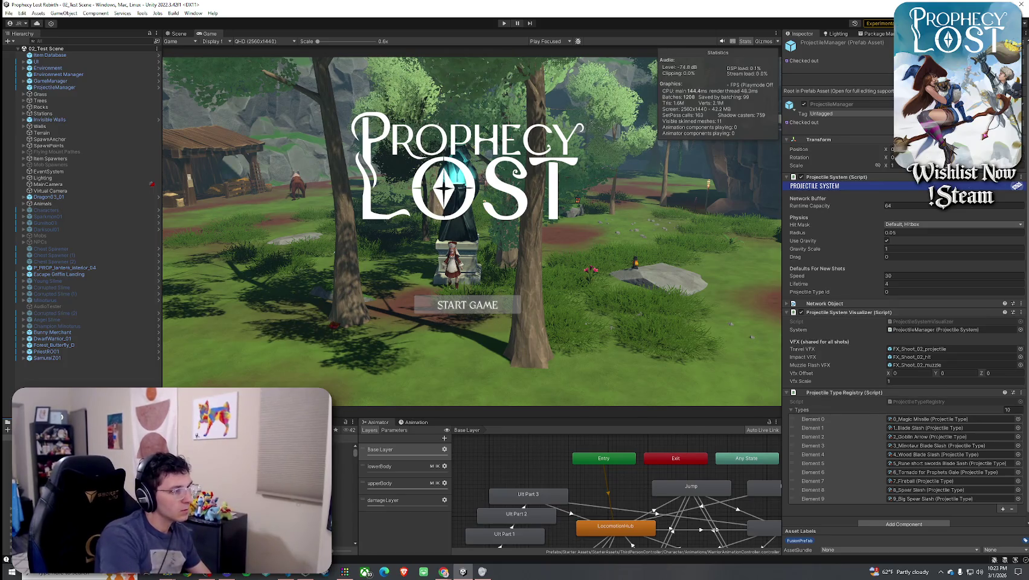
{"action": "double_click", "coordinate": [344, 451]}
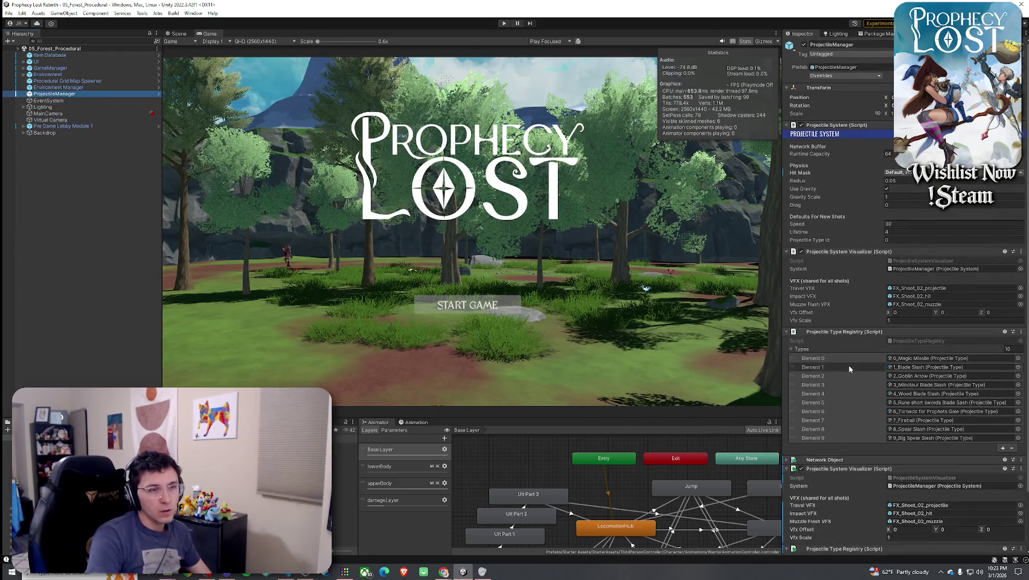
Remove ProjectileManager's duplicate Projectile Type Registry and inspect the prefab before returning to the forest scene
{"action": "scroll", "coordinate": [849, 369], "scroll_direction": "down", "scroll_amount": 3}
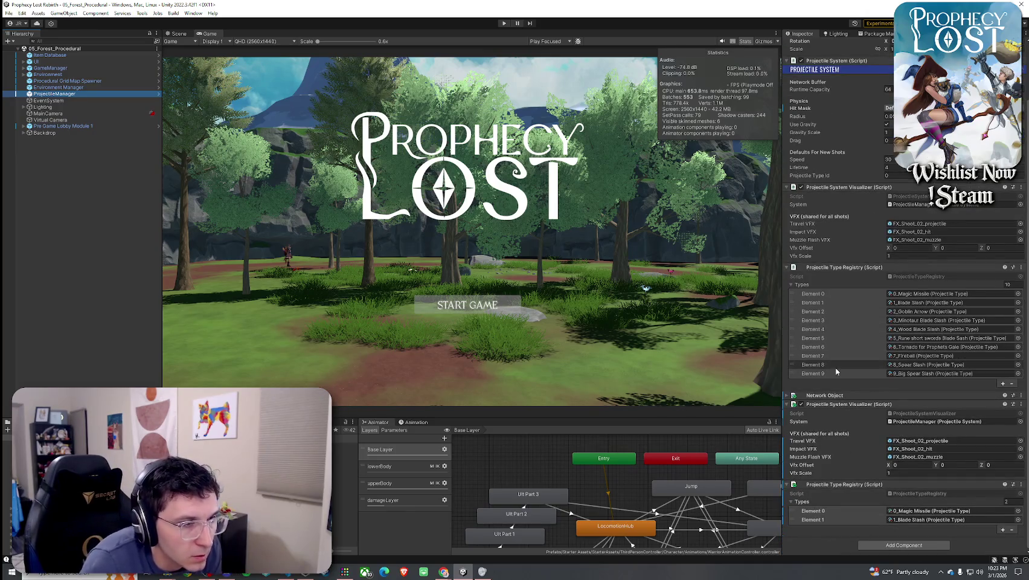
{"action": "left_click", "coordinate": [1020, 484]}
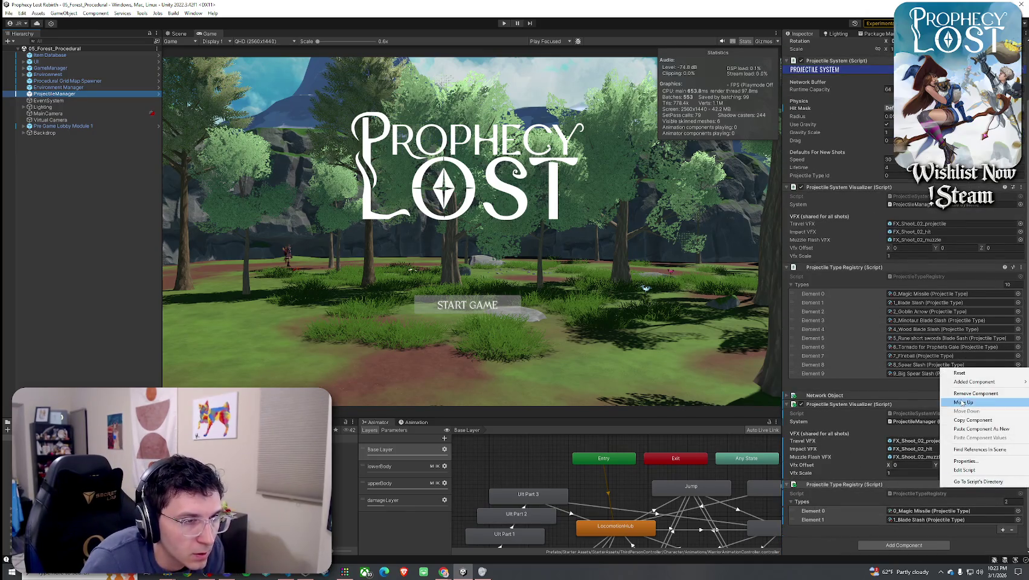
{"action": "left_click", "coordinate": [972, 401]}
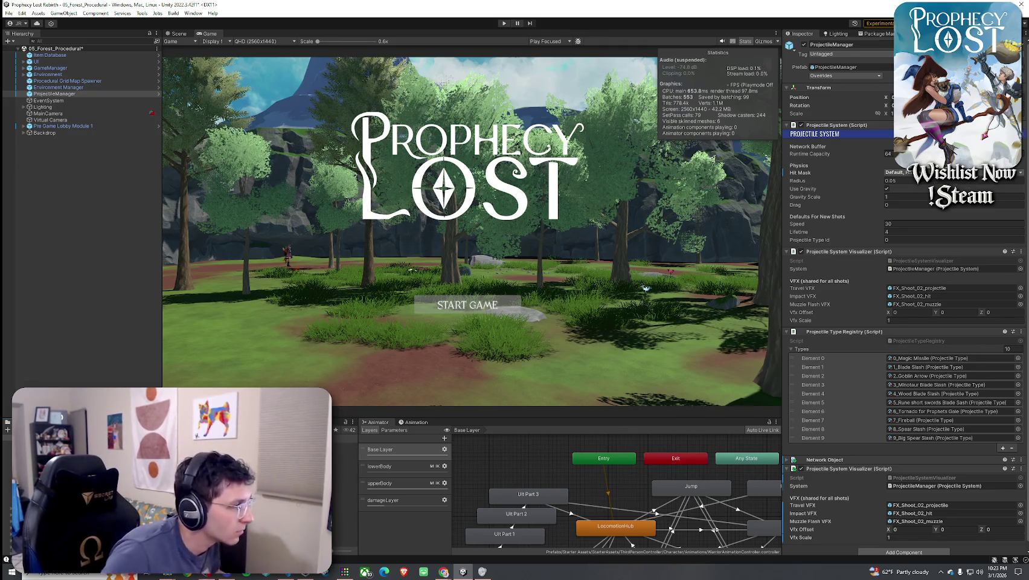
{"action": "left_click", "coordinate": [906, 67]}
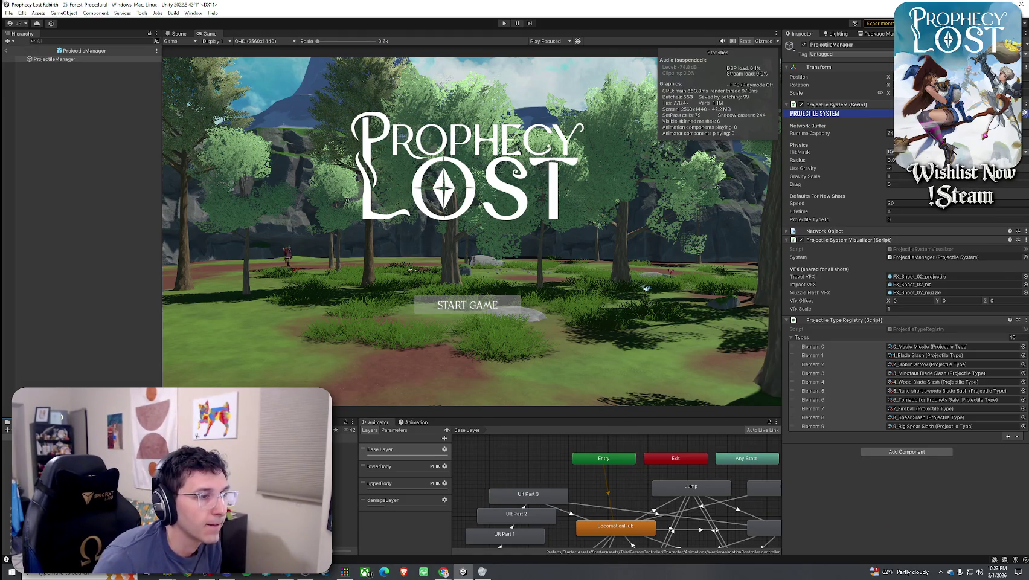
{"action": "left_click", "coordinate": [7, 52]}
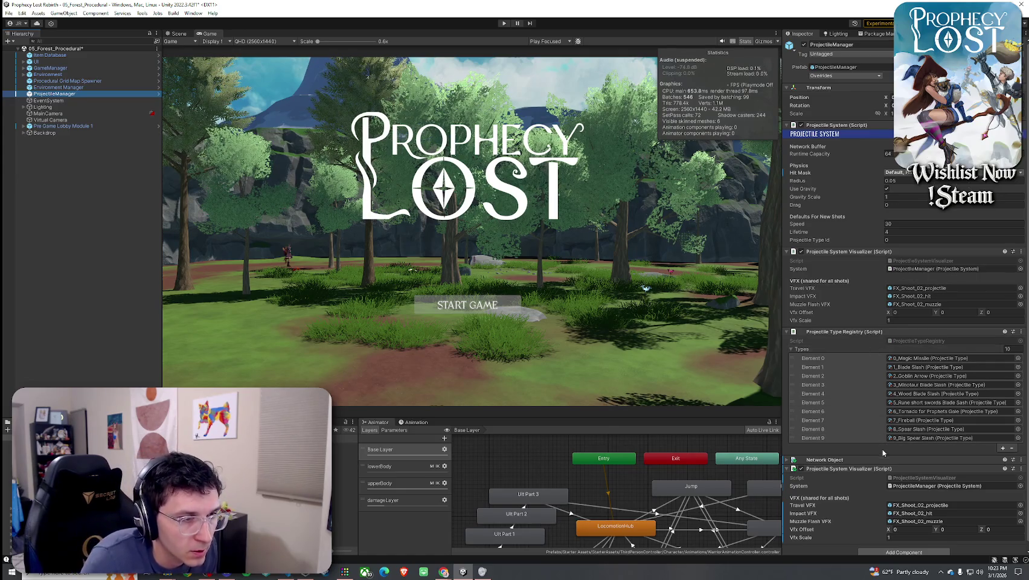
Remove the duplicate Projectile System Visualizer and move Network Object above Projectile System
{"action": "left_click", "coordinate": [1021, 469]}
{"action": "left_click", "coordinate": [974, 377]}
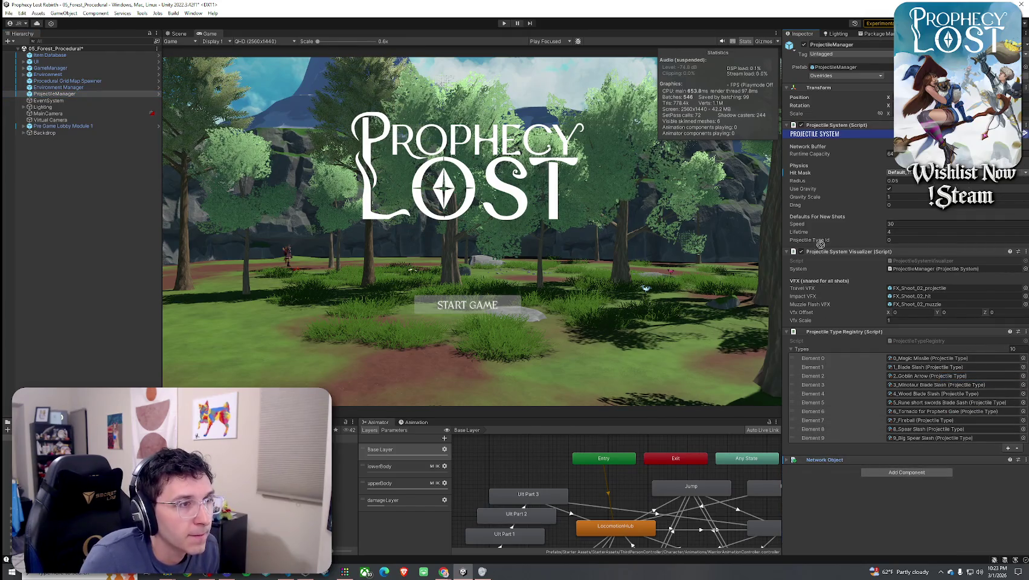
{"action": "left_click_drag", "start_coordinate": [813, 121], "coordinate": [815, 122]}
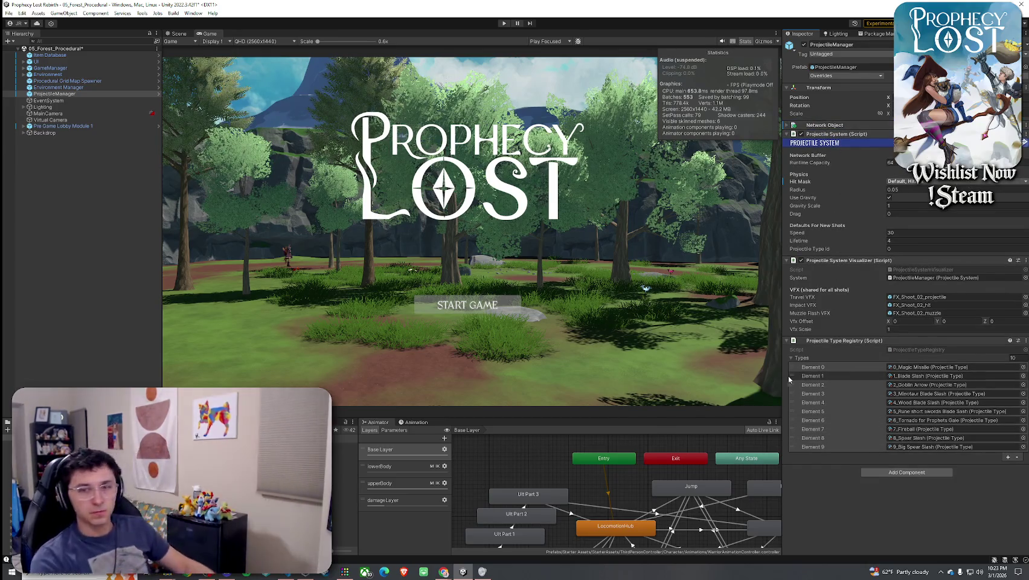
Save the forest scene with Ctrl+S and select the 02_Test Scene asset
{"action": "left_click", "coordinate": [9, 13]}
{"action": "left_click", "coordinate": [101, 2]}
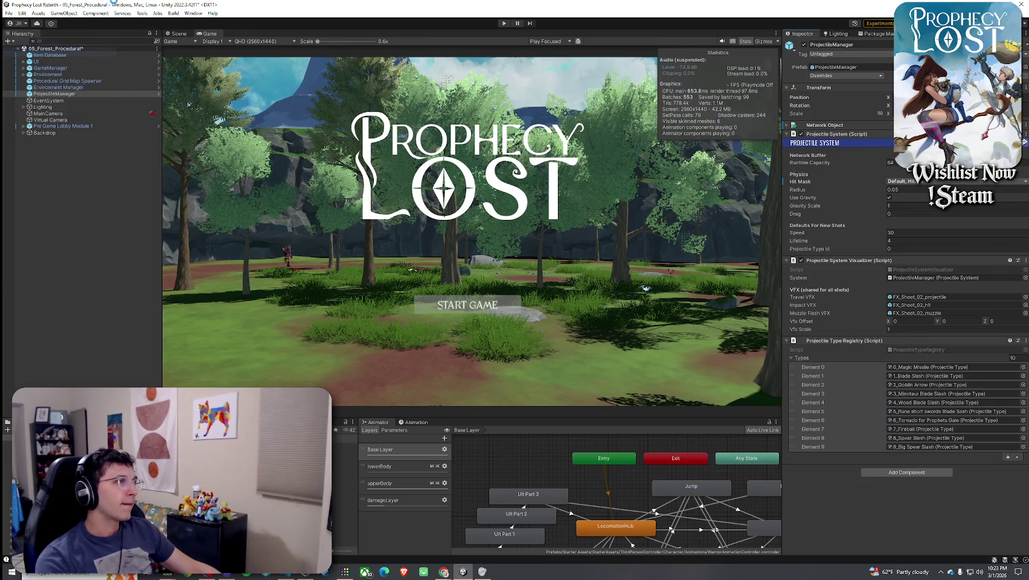
{"action": "key", "text": "ctrl+s"}
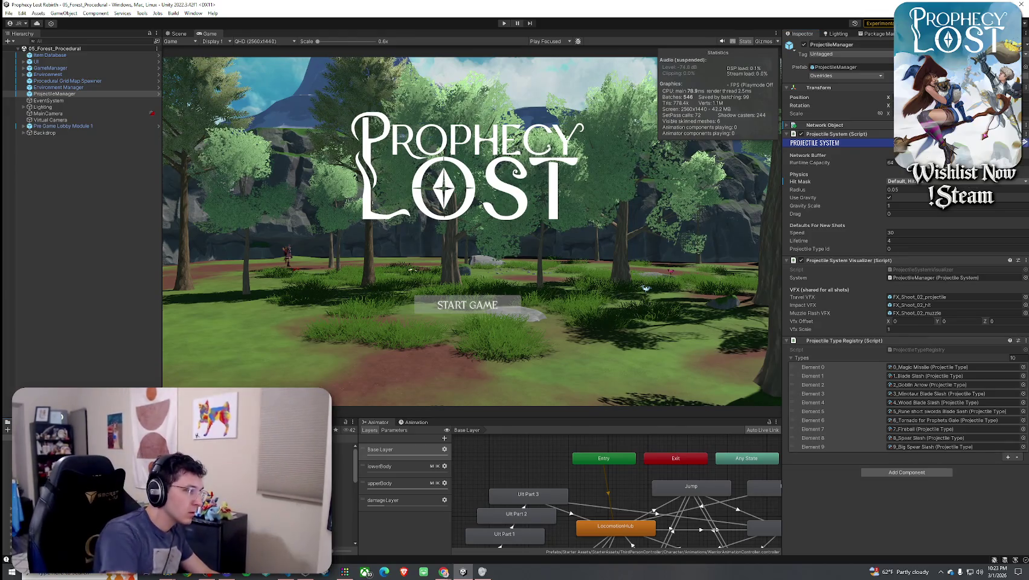
{"action": "left_click", "coordinate": [344, 471]}
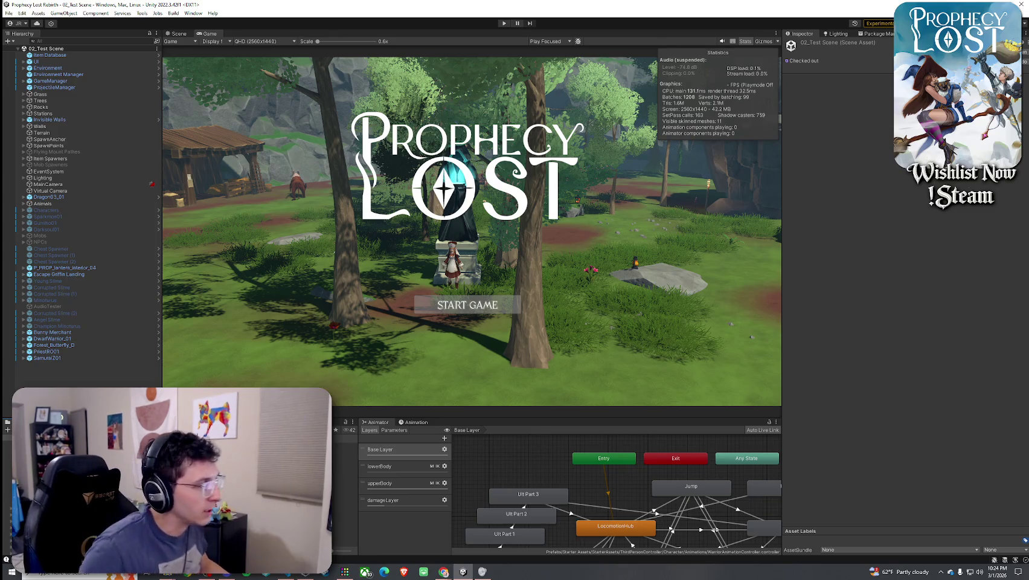
Open the 00_Boot Strap scene and enter Play mode to reach the 01_Main Menu
{"action": "left_click", "coordinate": [344, 451]}
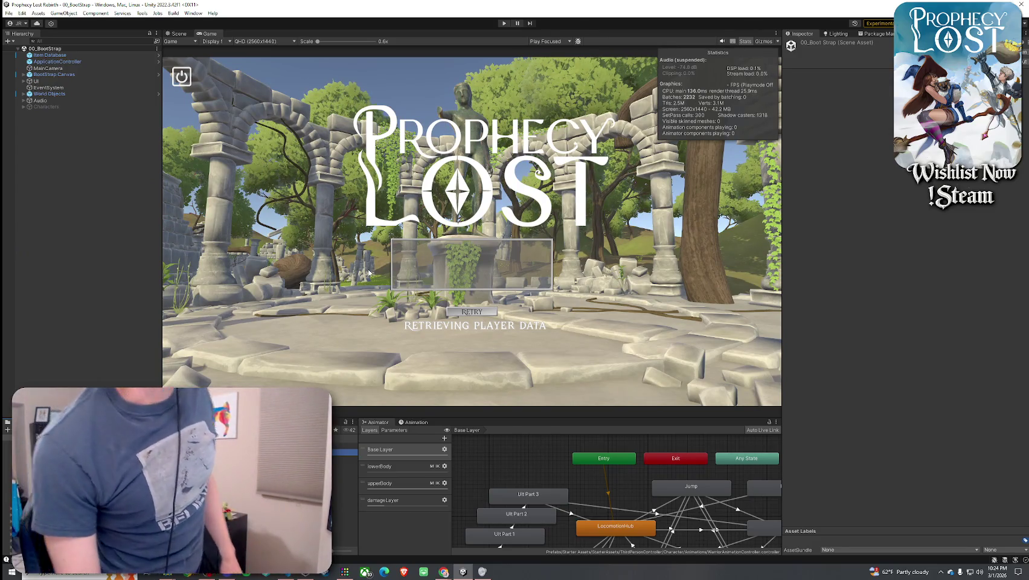
{"action": "left_click", "coordinate": [23, 13]}
{"action": "left_click", "coordinate": [463, 104]}
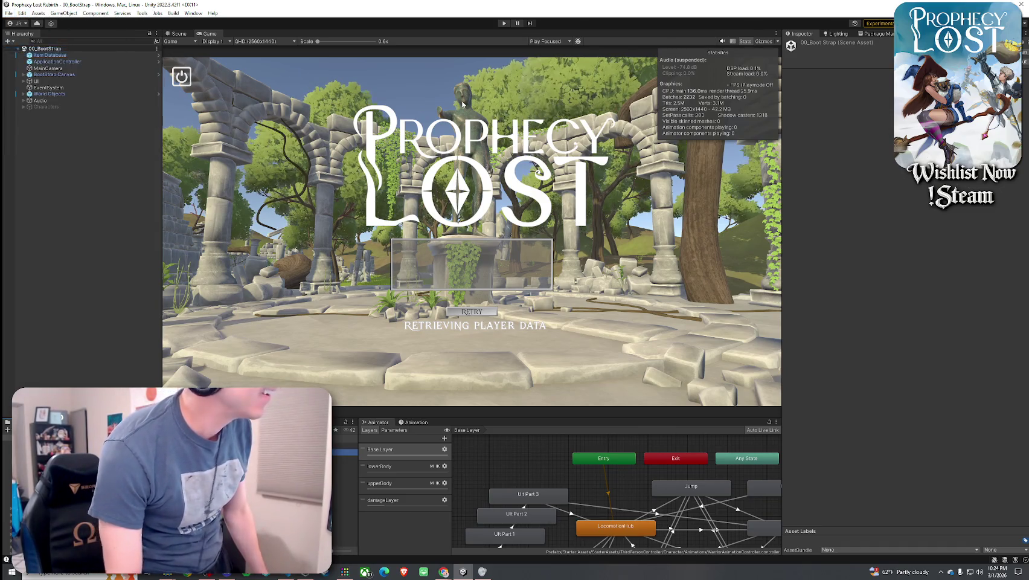
{"action": "left_click", "coordinate": [504, 23]}
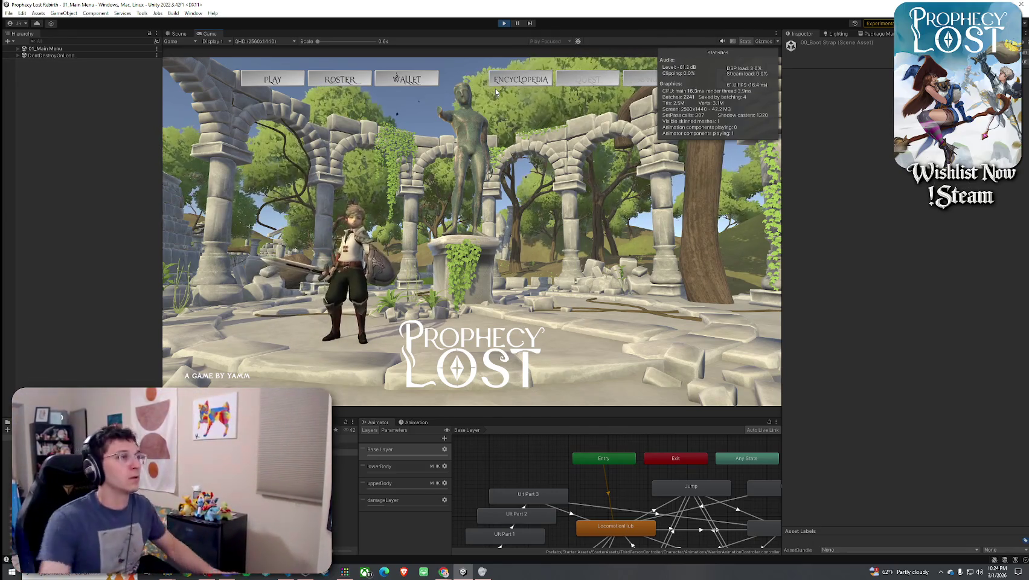
Choose the forest on the world map and run through the cliff gap to the treasure chest
{"action": "left_click", "coordinate": [498, 237]}
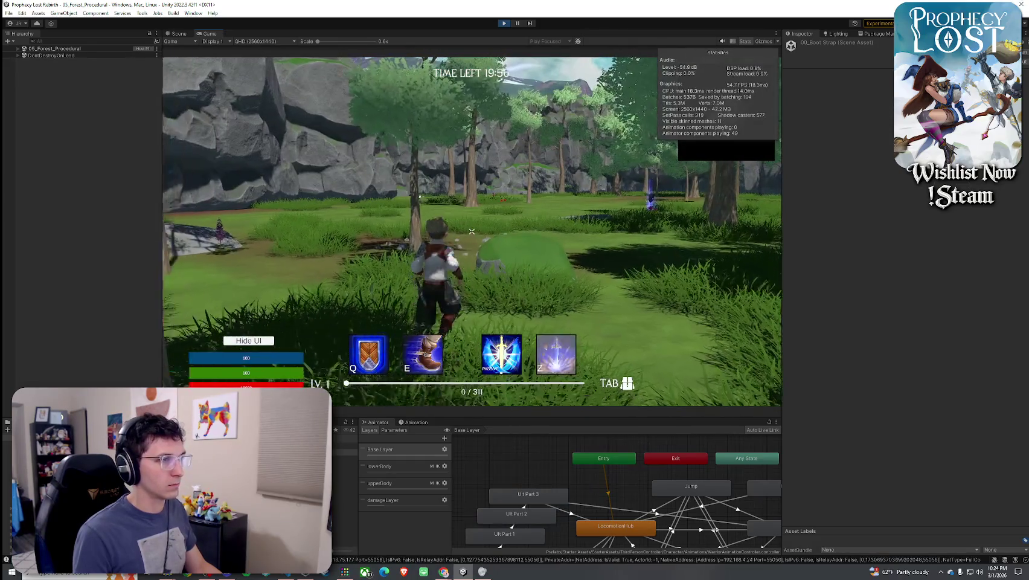
{"action": "key", "text": "w"}
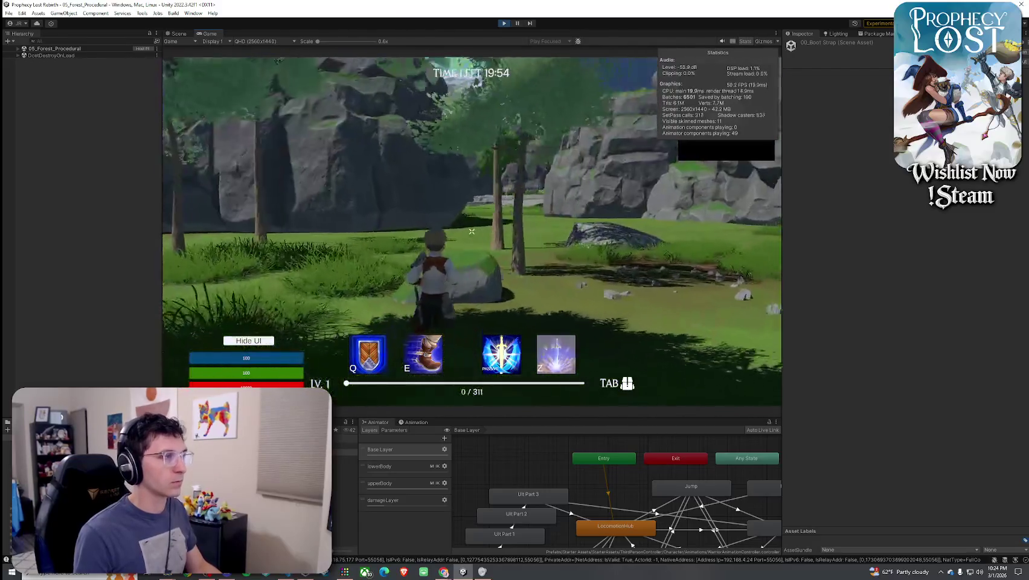
{"action": "key", "text": "w"}
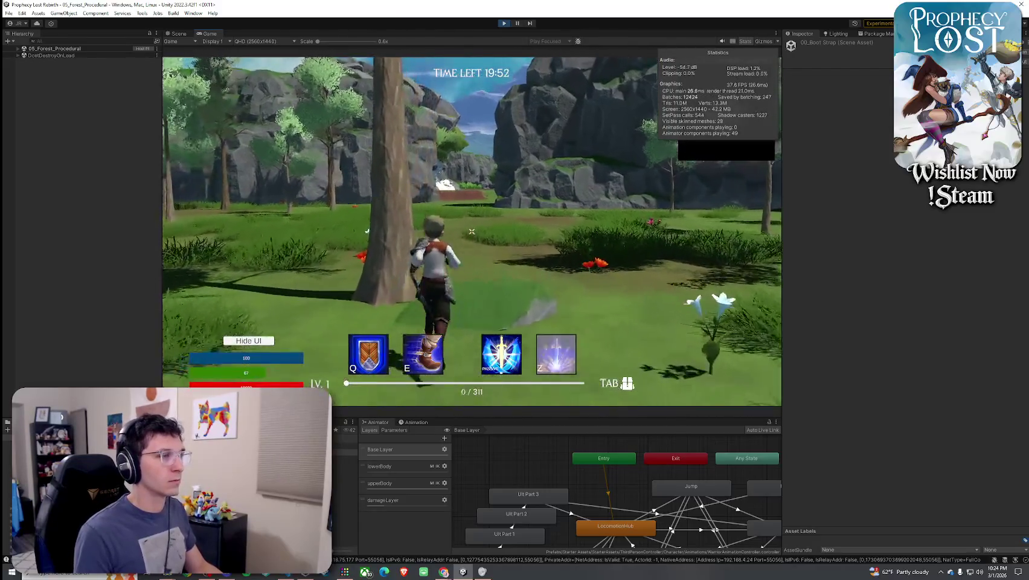
{"action": "key", "text": "w"}
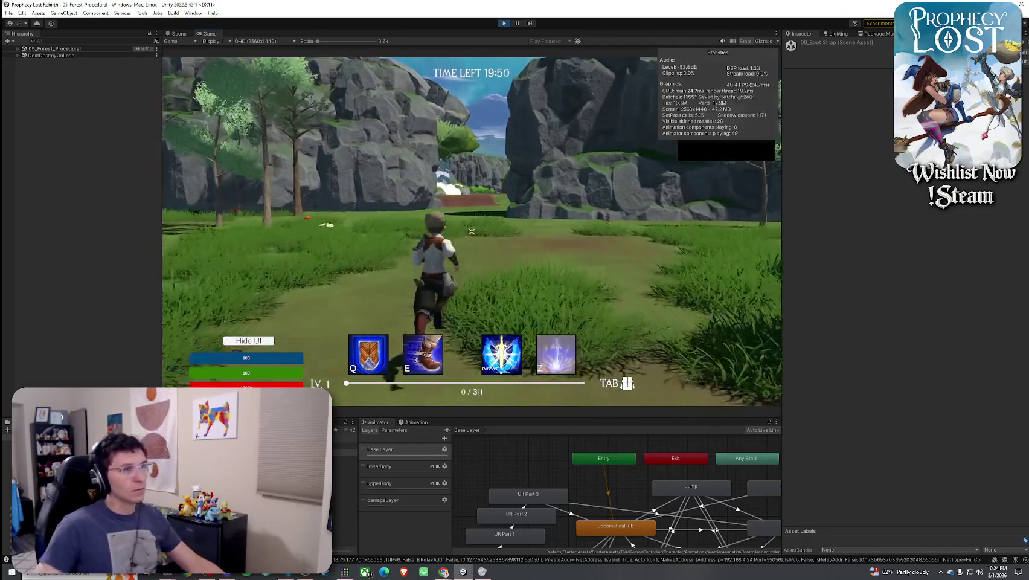
{"action": "key", "text": "w"}
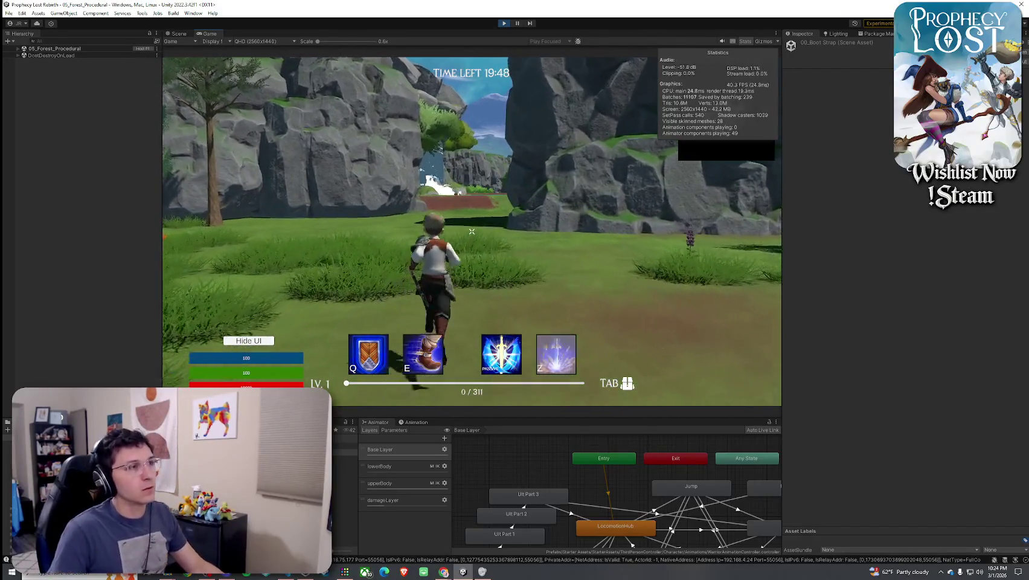
{"action": "key", "text": "w"}
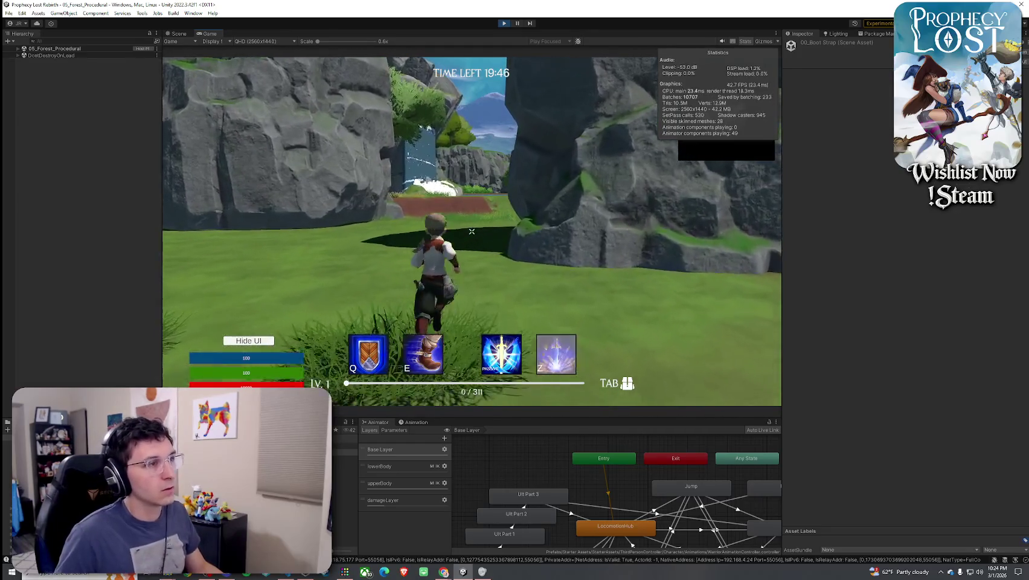
{"action": "key", "text": "w"}
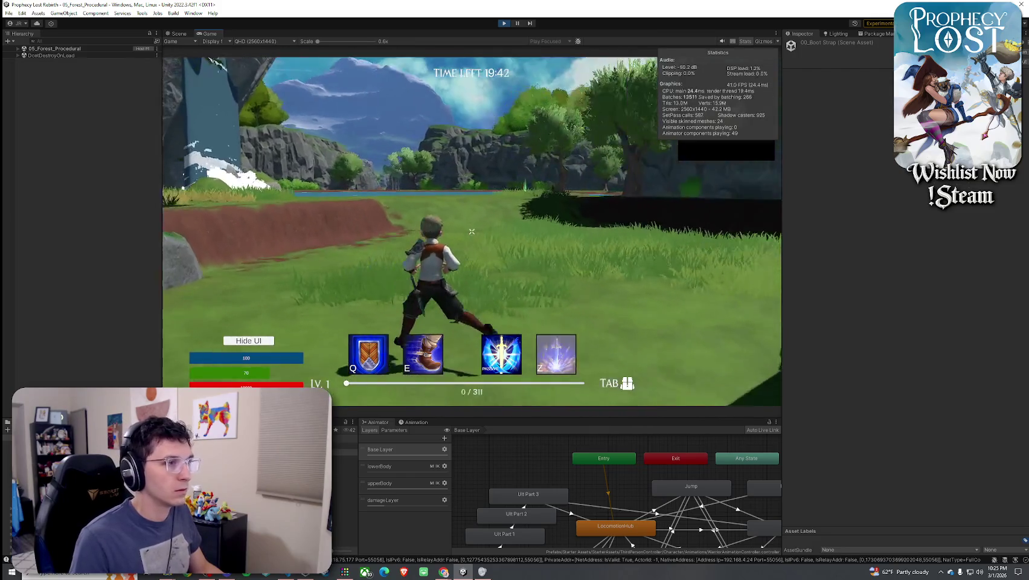
{"action": "key", "text": "w"}
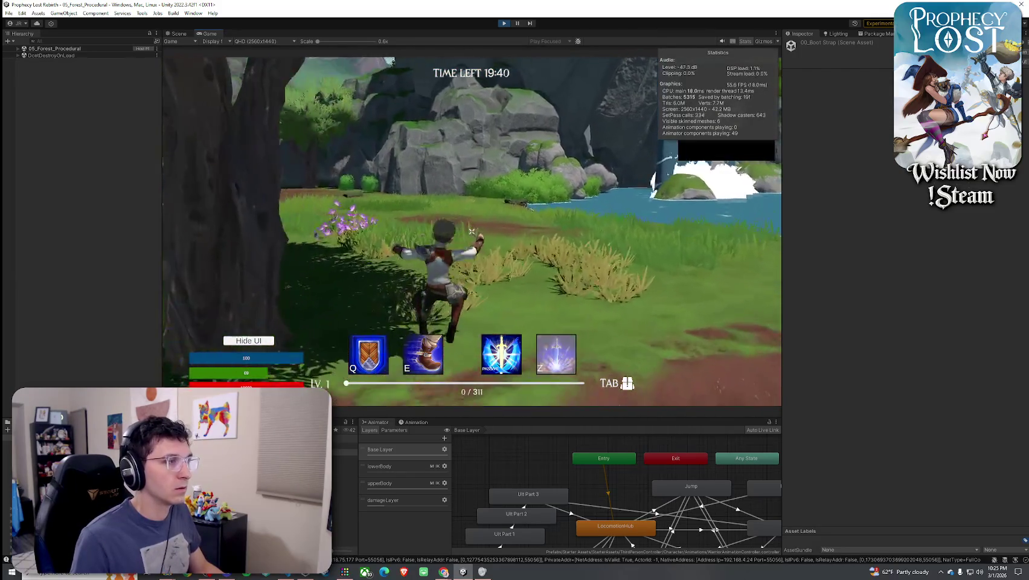
{"action": "key", "text": "w"}
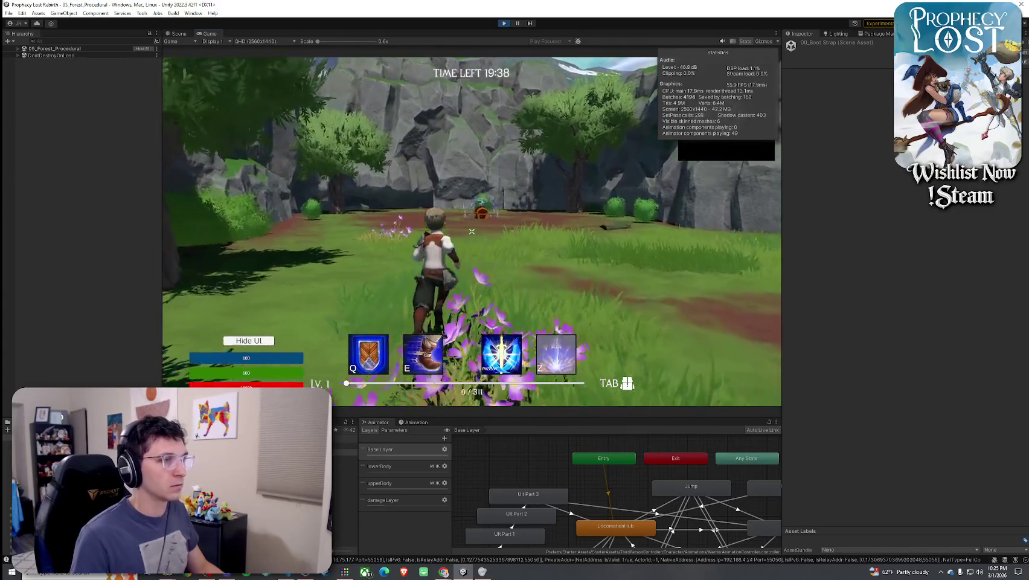
{"action": "key", "text": "w"}
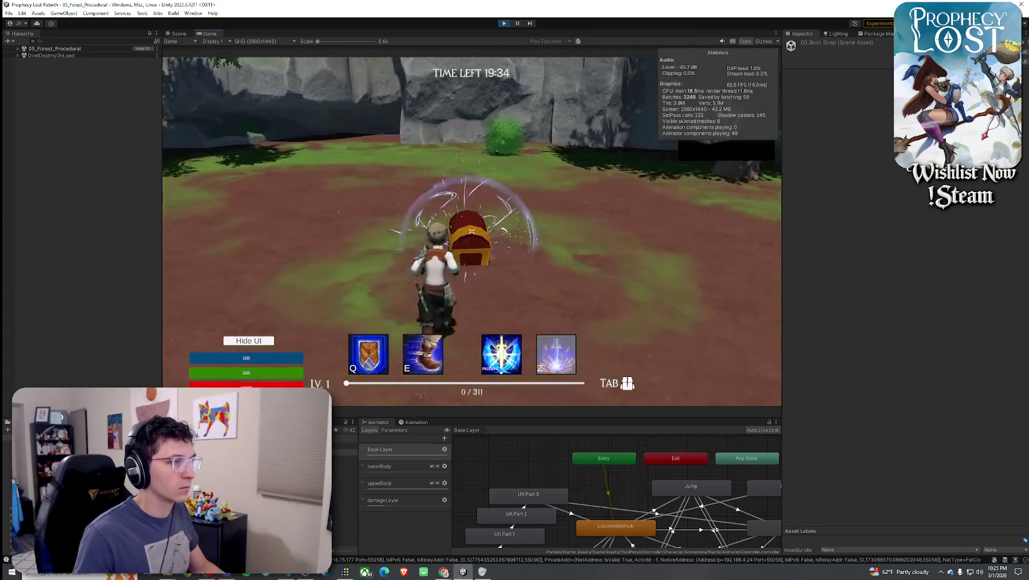
Attack near the chest and check the character's inventory
{"action": "left_click", "coordinate": [471, 231]}
{"action": "left_click", "coordinate": [472, 231]}
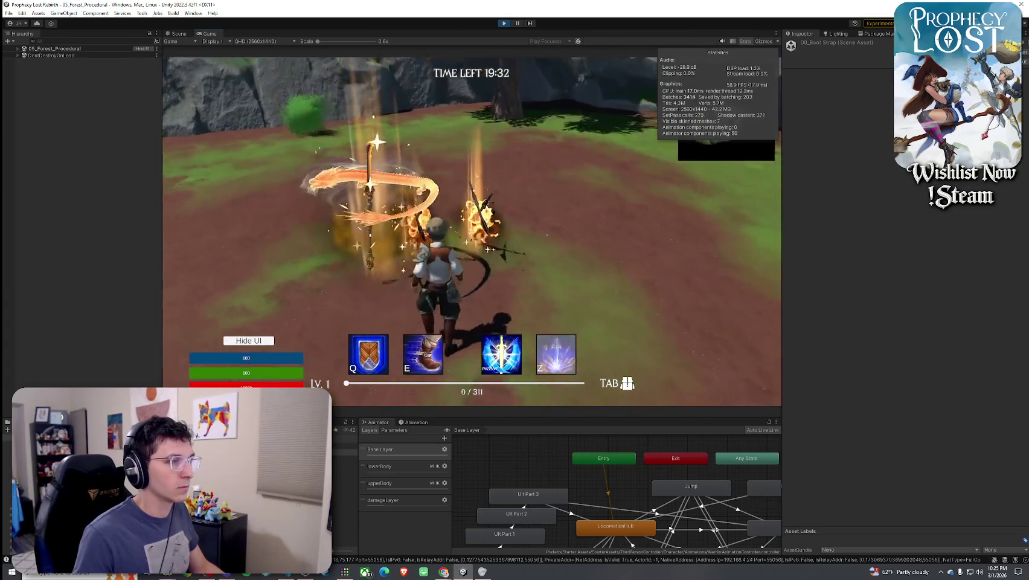
{"action": "key", "text": "Tab"}
{"action": "key", "text": "Tab"}
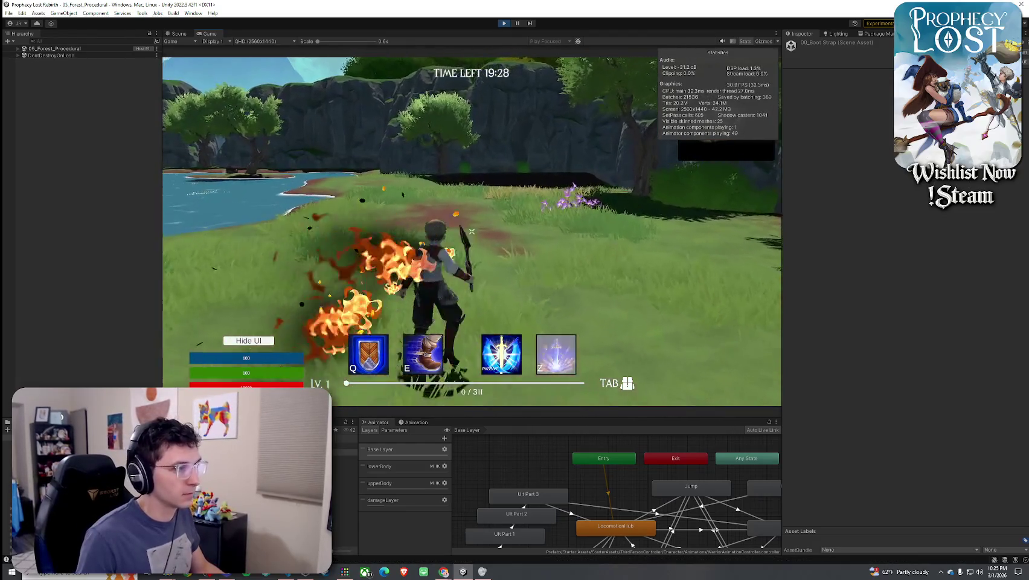
{"action": "left_click", "coordinate": [471, 232]}
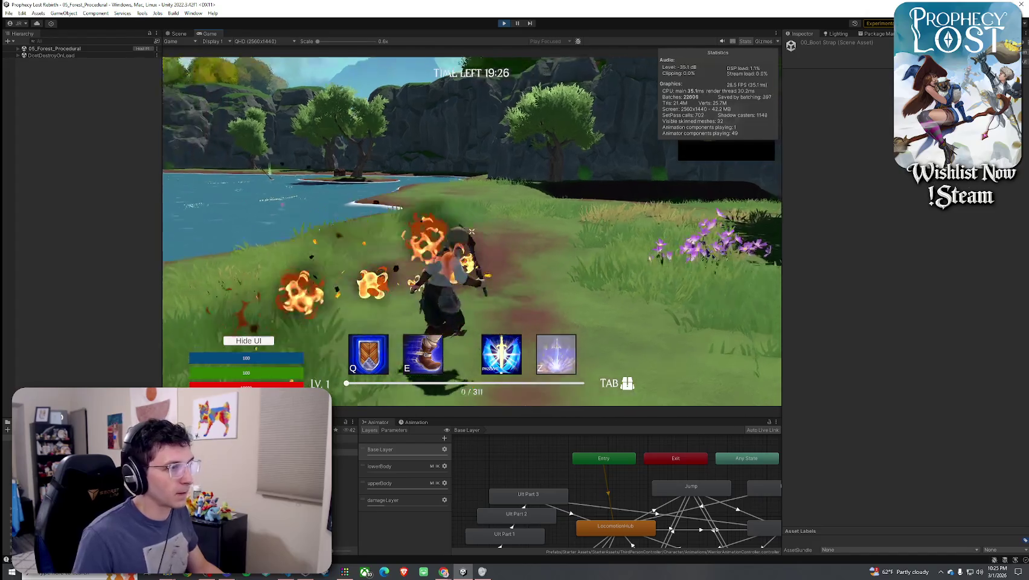
Maximize the Game view to fill the editor and resume running toward the lake
{"action": "key", "text": "super"}
{"action": "double_click", "coordinate": [211, 35]}
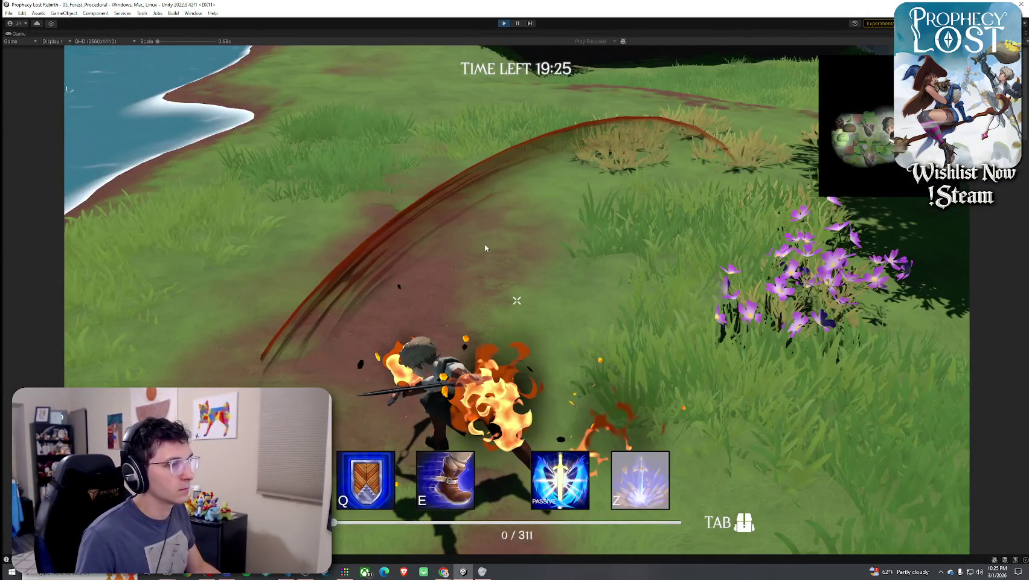
{"action": "left_click", "coordinate": [486, 259]}
{"action": "key", "text": "w"}
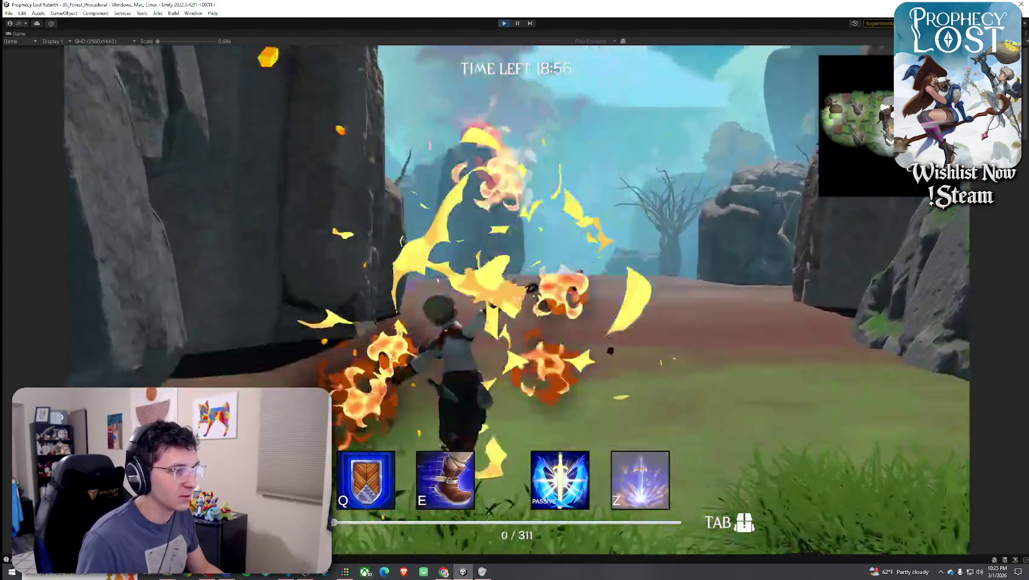
Run from the lakeshore into the rocky canyon, opening and closing the inventory, then reopening it
{"action": "key", "text": "Tab"}
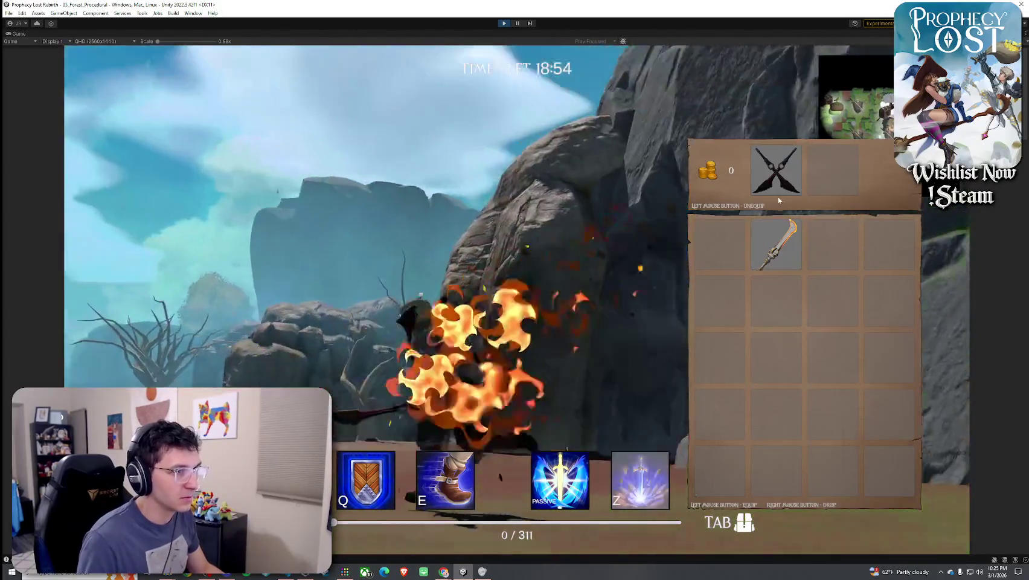
{"action": "key", "text": "Tab"}
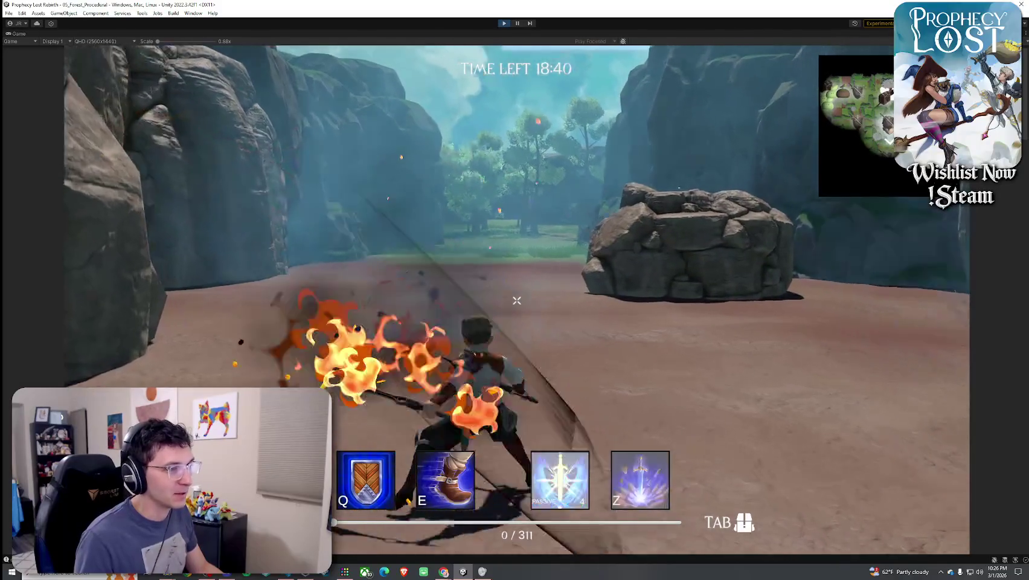
{"action": "key", "text": "Tab"}
Swap the daggers for the staff and attack with it while running through the canyon
{"action": "left_click", "coordinate": [776, 169]}
{"action": "left_click", "coordinate": [776, 241]}
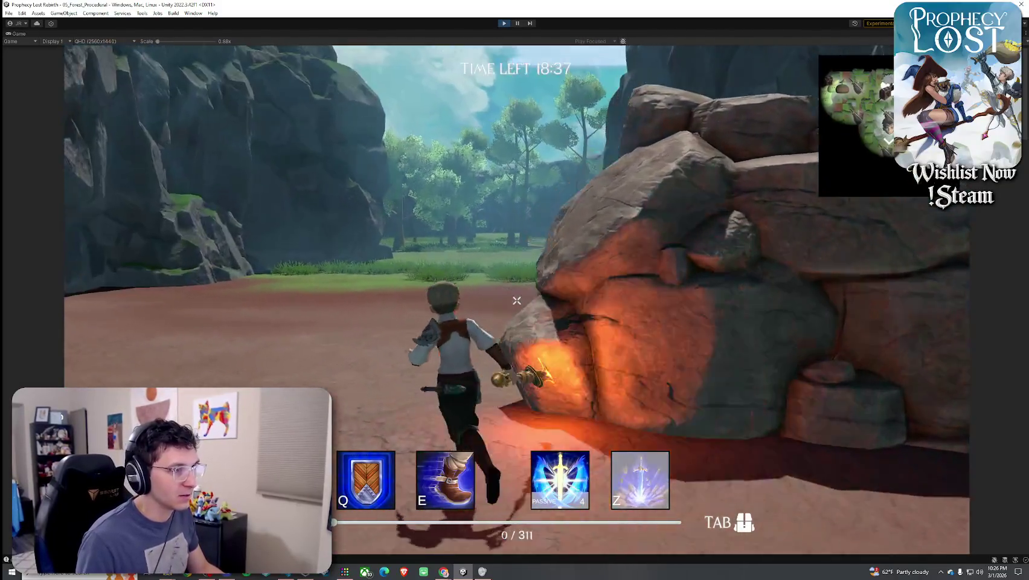
{"action": "left_click", "coordinate": [516, 300]}
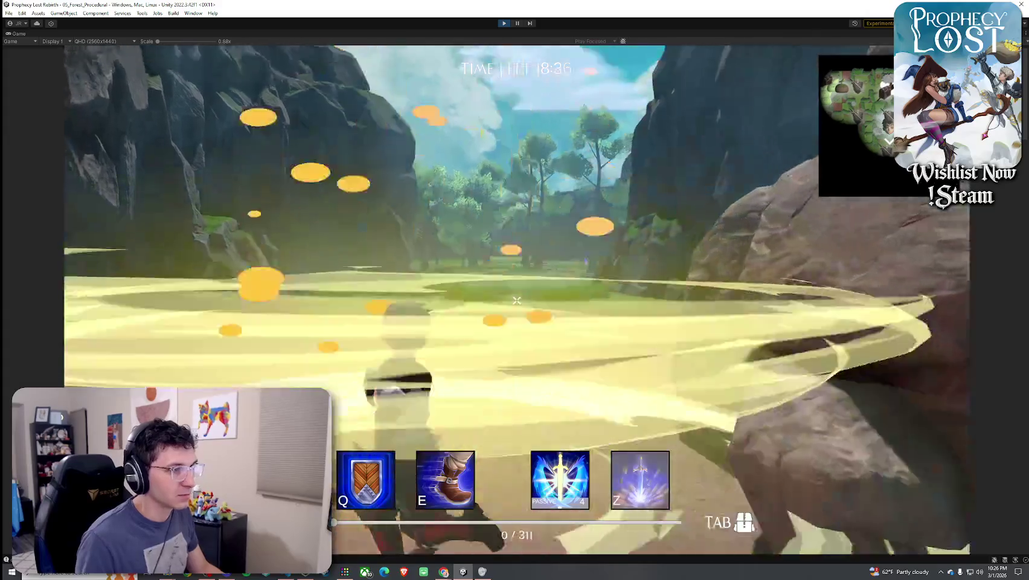
{"action": "key", "text": "w"}
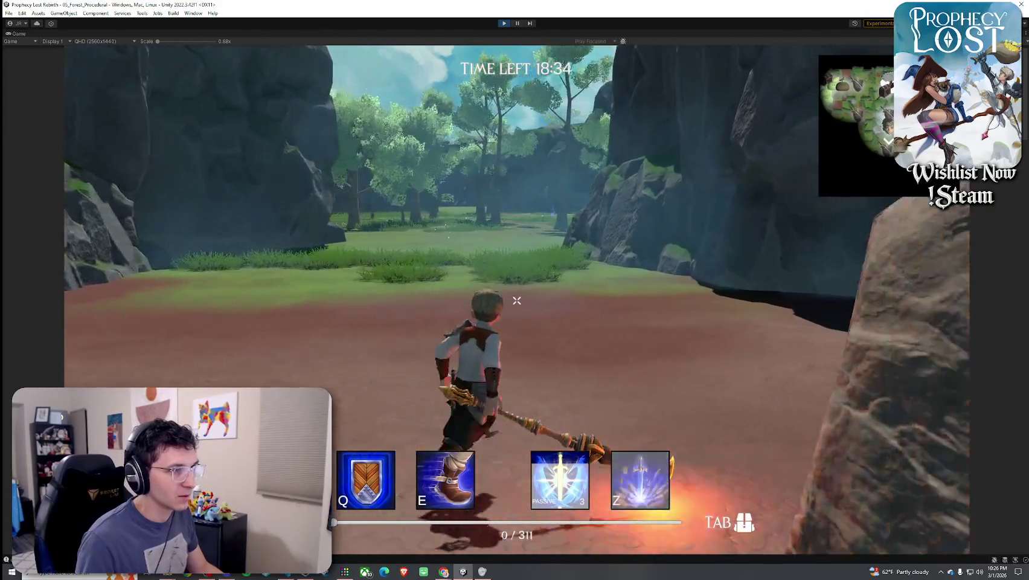
{"action": "key", "text": "w"}
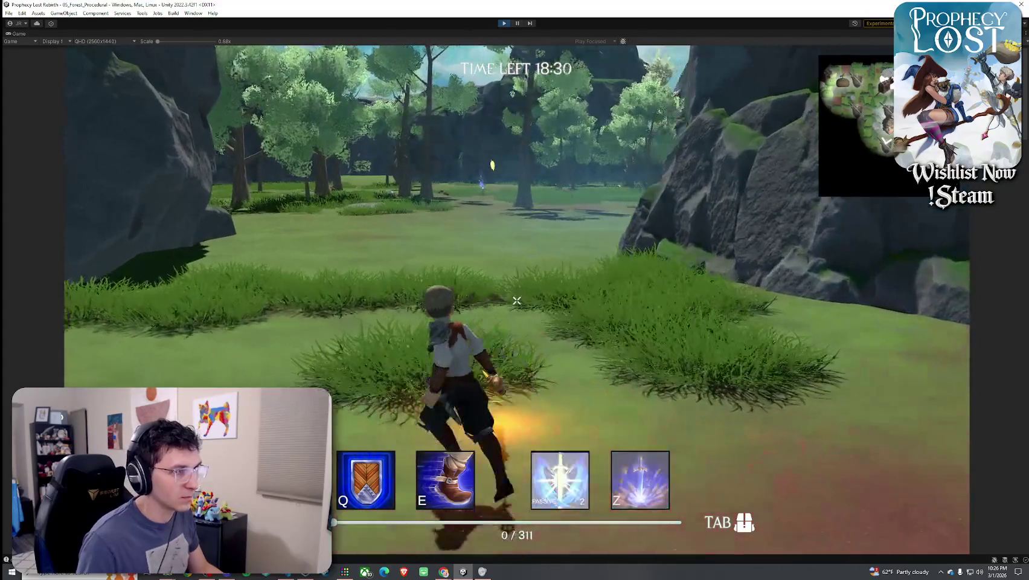
{"action": "left_click", "coordinate": [516, 301]}
Switch back to the daggers and attack with them seven times
{"action": "key", "text": "Tab"}
{"action": "left_click", "coordinate": [759, 181]}
{"action": "left_click", "coordinate": [719, 242]}
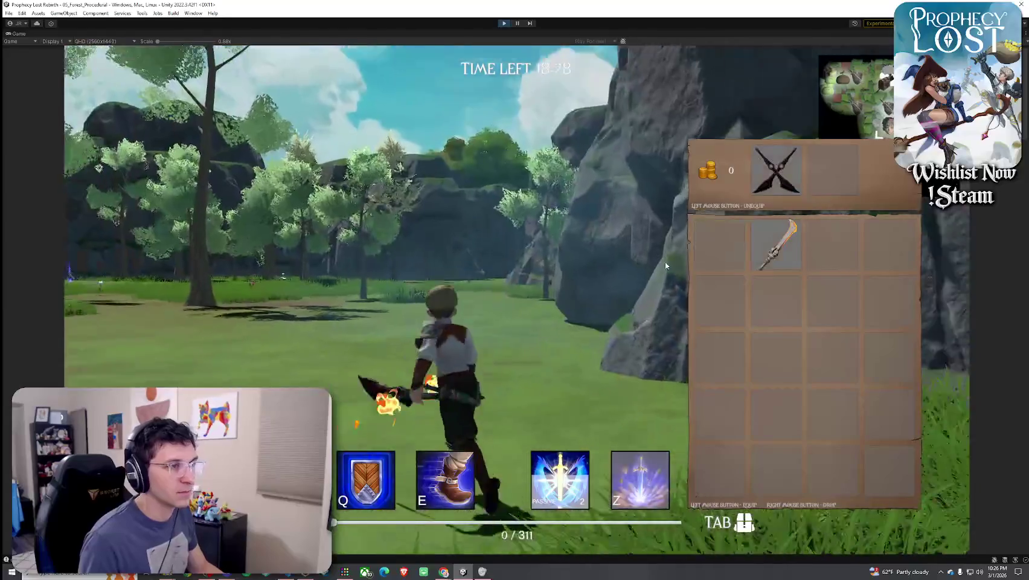
{"action": "key", "text": "Tab"}
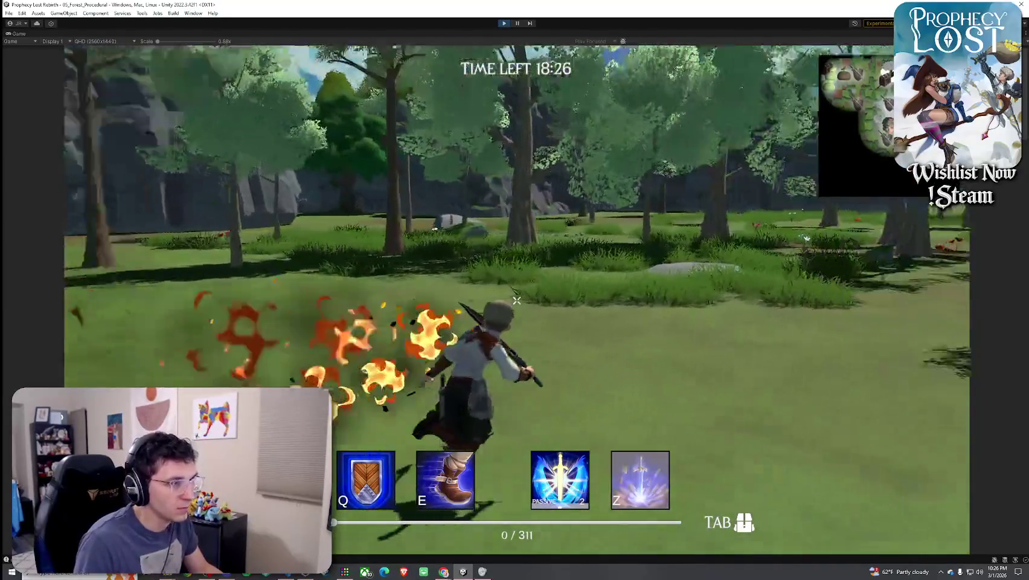
{"action": "left_click", "coordinate": [516, 301]}
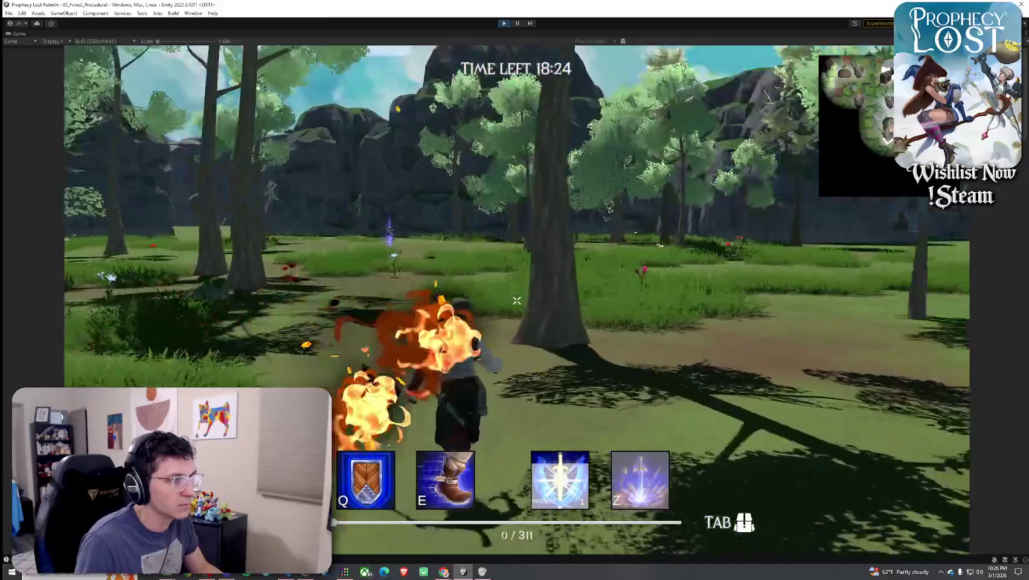
{"action": "left_click", "coordinate": [516, 300]}
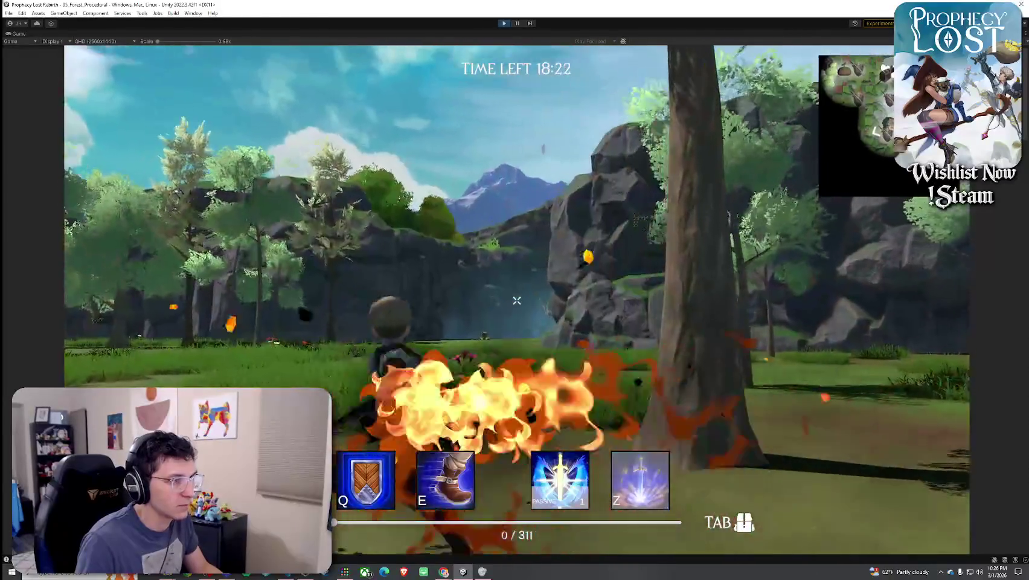
{"action": "left_click", "coordinate": [516, 300]}
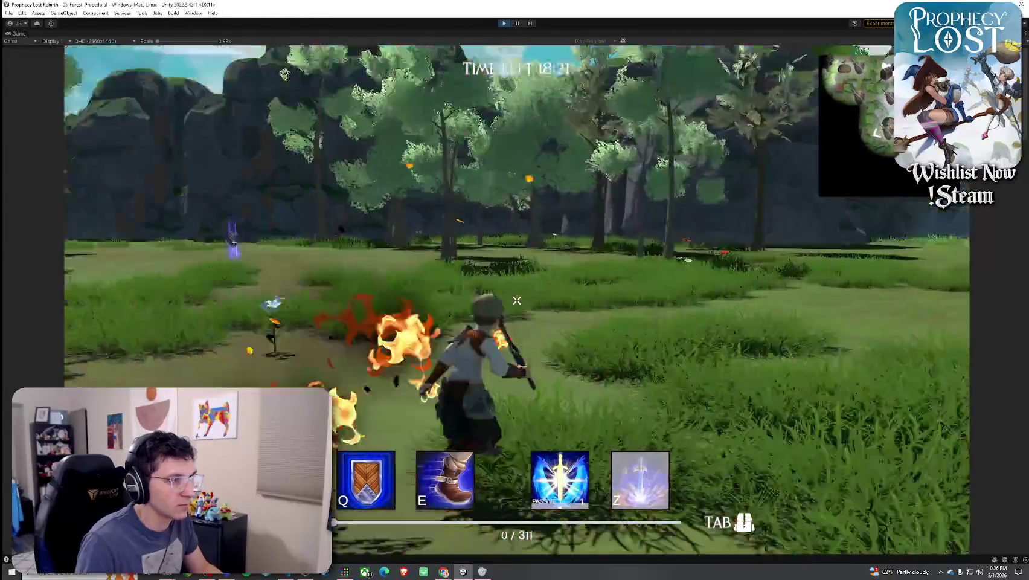
{"action": "left_click", "coordinate": [517, 300]}
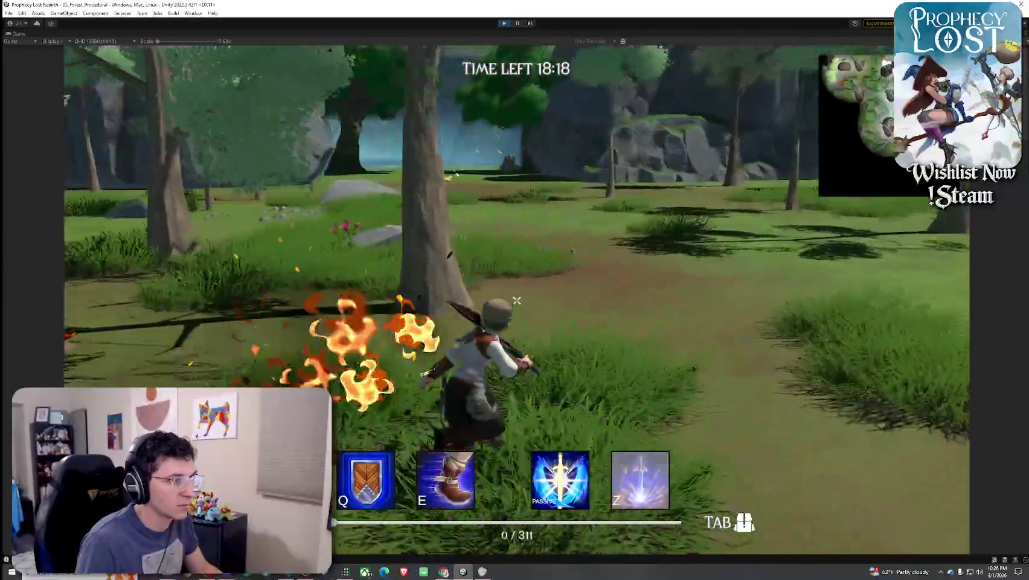
{"action": "left_click", "coordinate": [516, 300]}
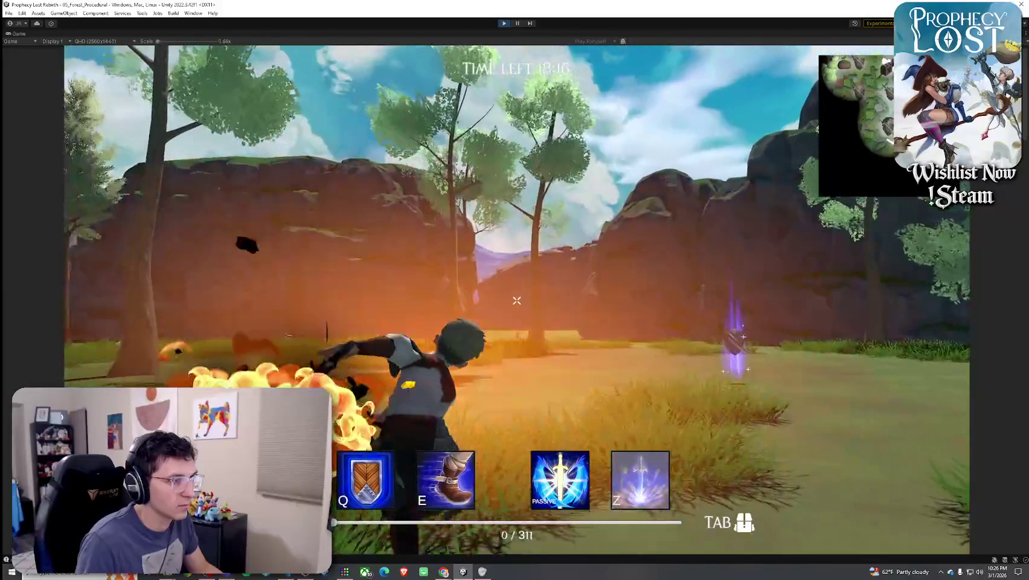
{"action": "left_click", "coordinate": [516, 300]}
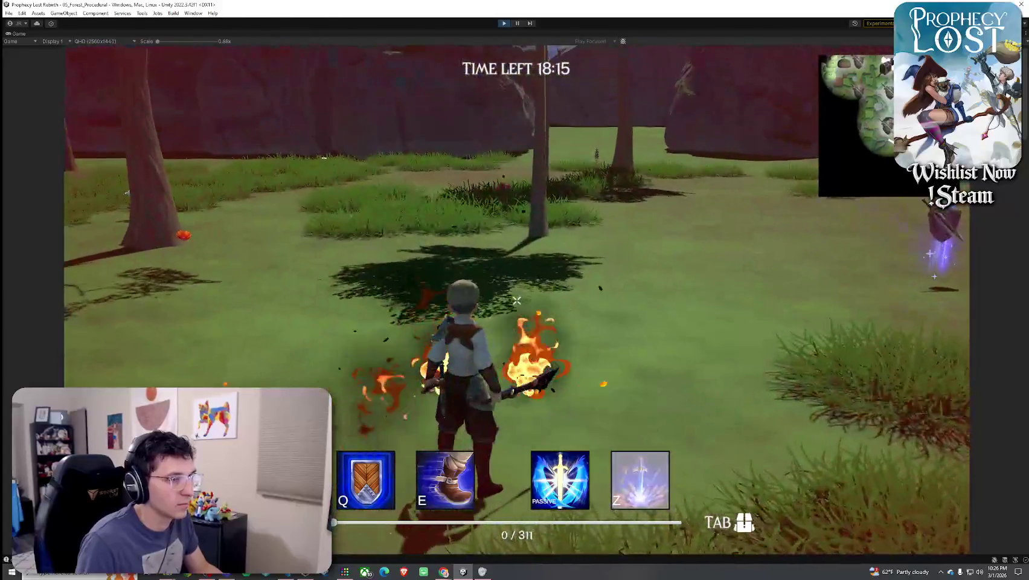
{"action": "left_click", "coordinate": [516, 300]}
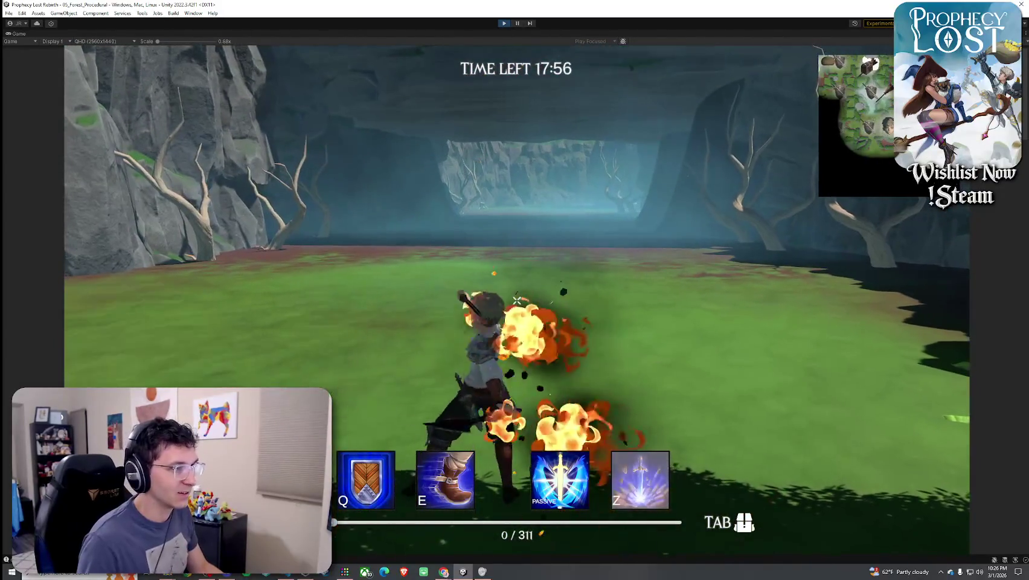
Dash forward five times toward the cave, then drag the equipped daggers into the inventory grid
{"action": "key", "text": "e"}
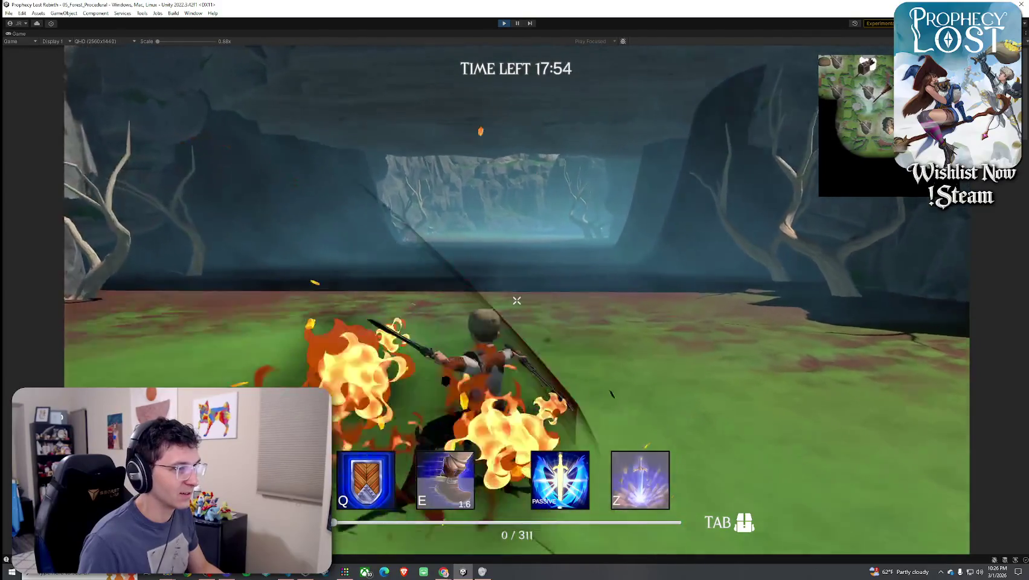
{"action": "key", "text": "e"}
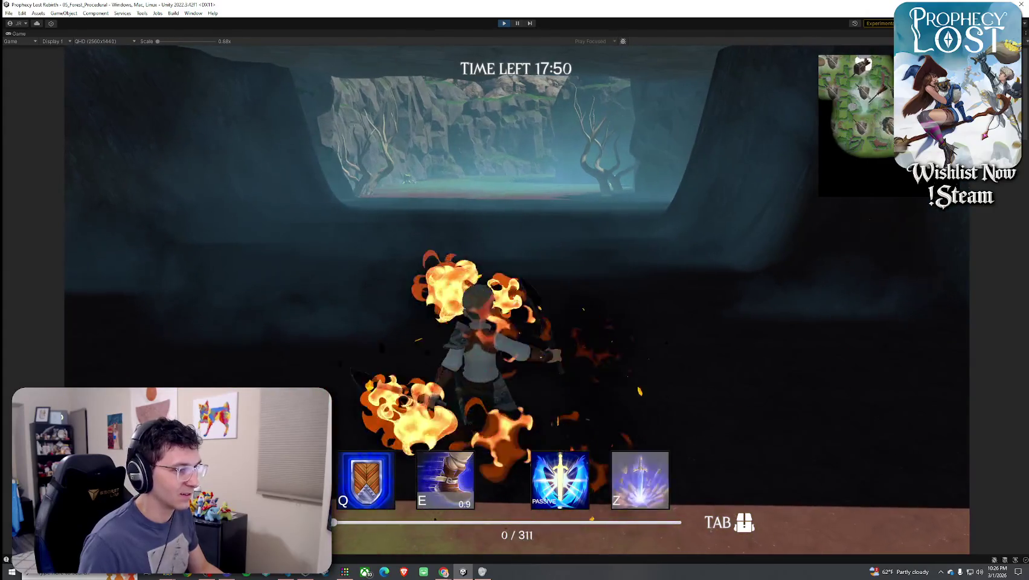
{"action": "key", "text": "e"}
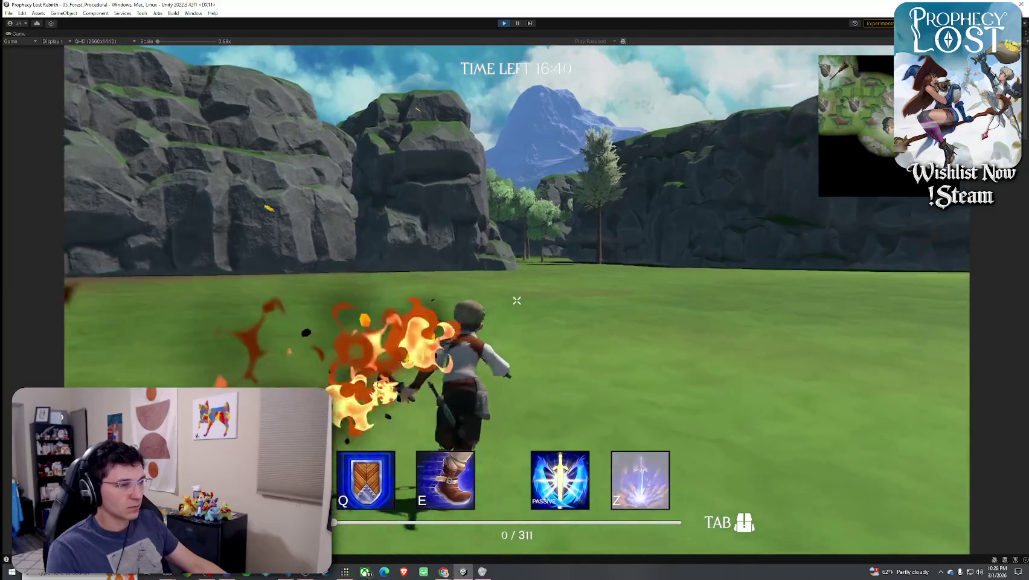
{"action": "key", "text": "e"}
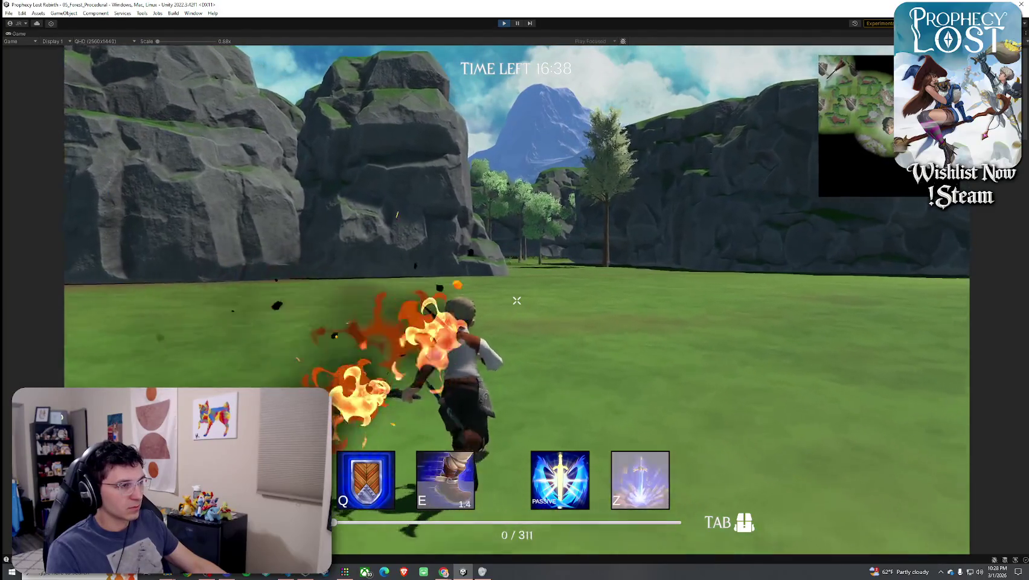
{"action": "key", "text": "e"}
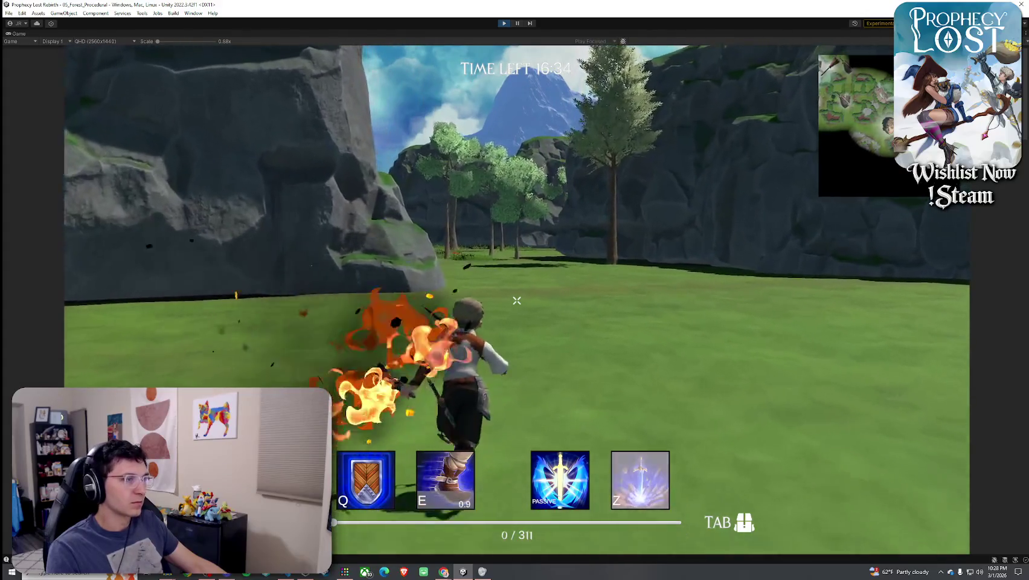
{"action": "key", "text": "Tab"}
{"action": "left_click_drag", "start_coordinate": [775, 168], "coordinate": [716, 241]}
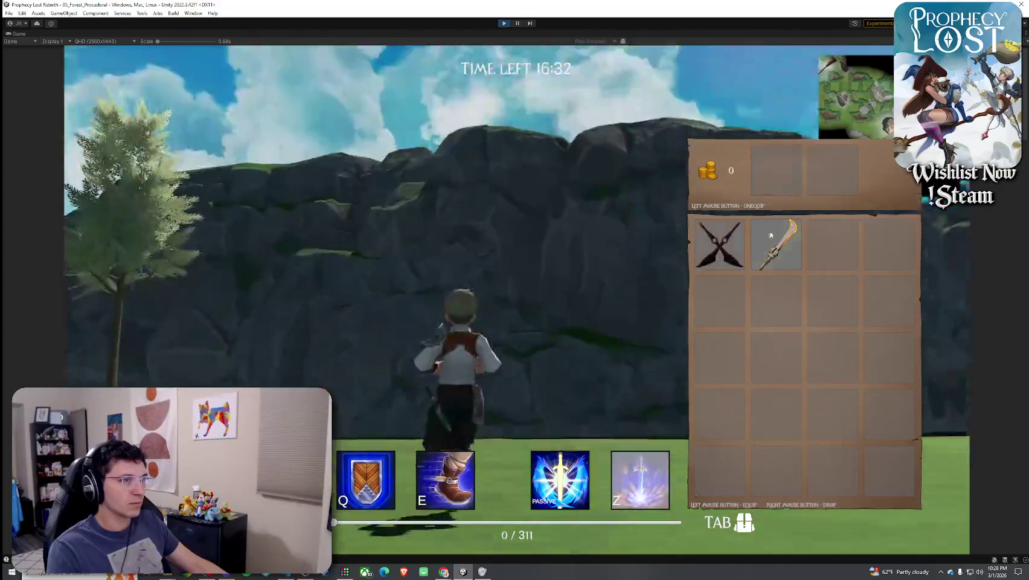
Slash three times with the staff, then unequip it and try dropping it from the inventory
{"action": "key", "text": "Tab"}
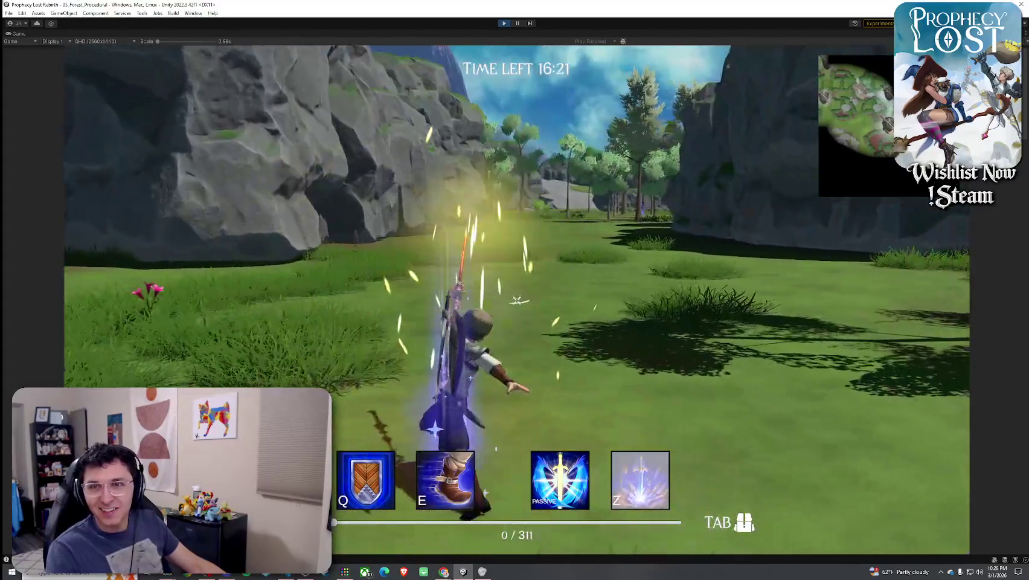
{"action": "left_click", "coordinate": [517, 301]}
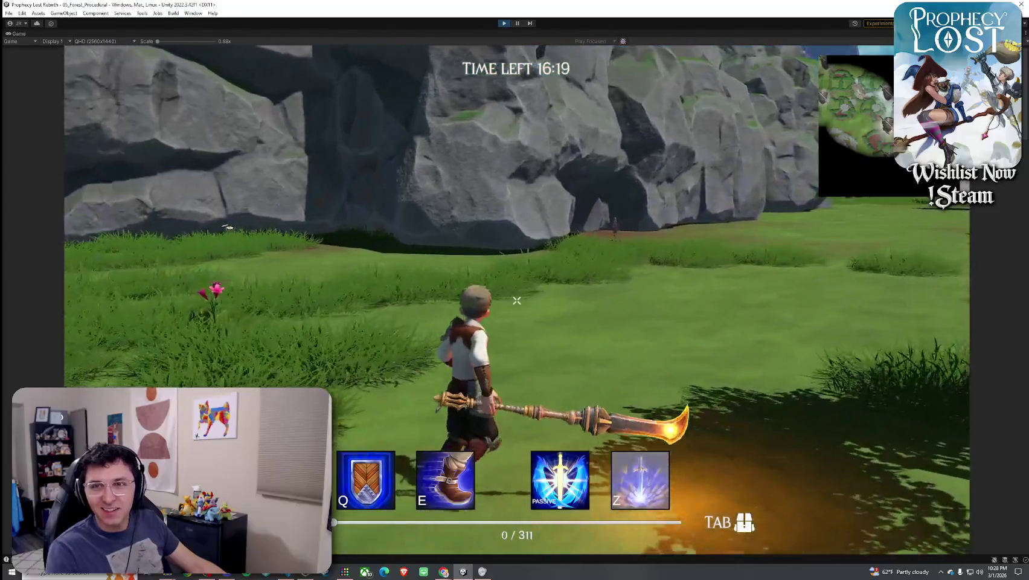
{"action": "left_click", "coordinate": [516, 300]}
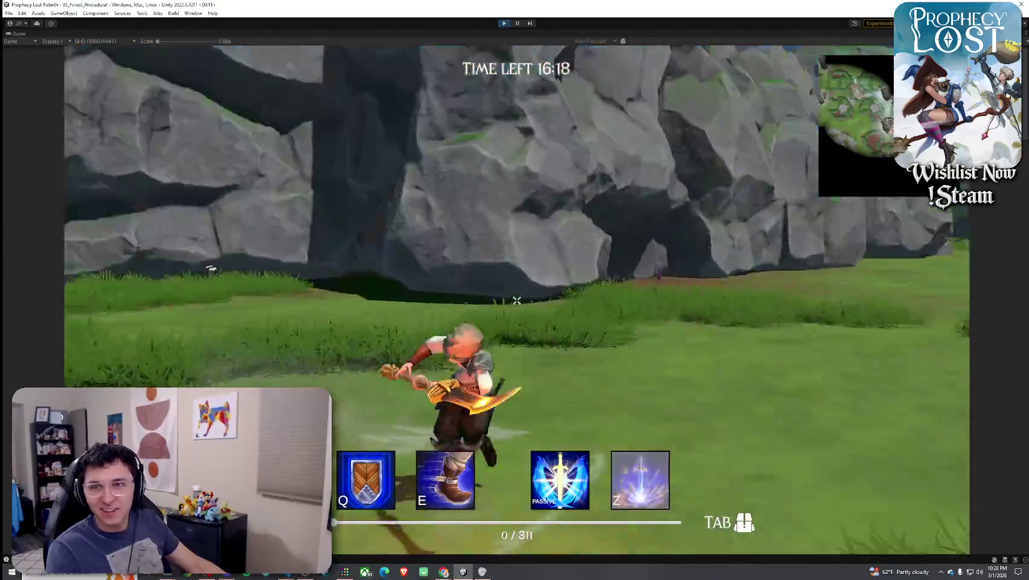
{"action": "left_click", "coordinate": [516, 300]}
{"action": "key", "text": "Tab"}
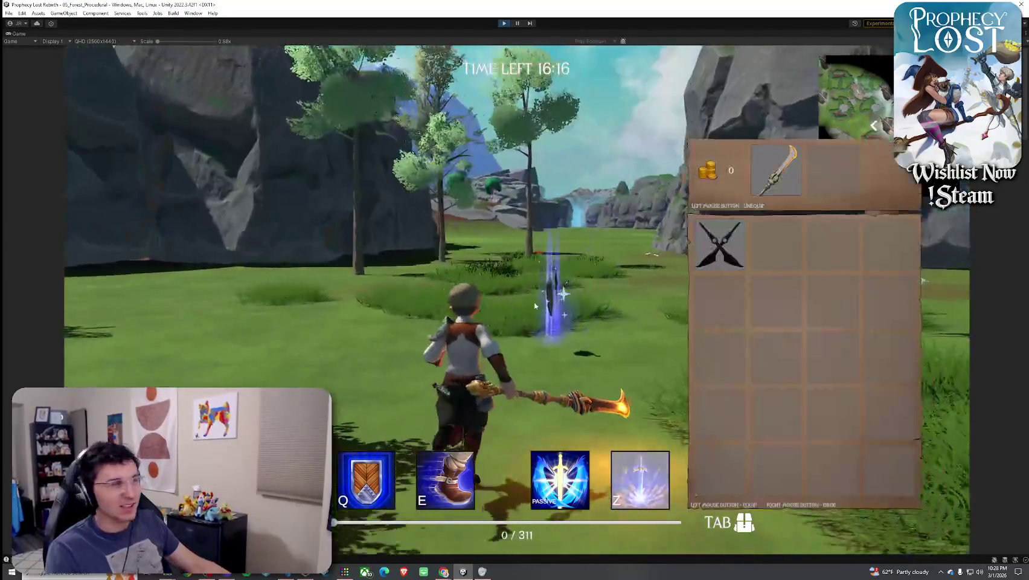
{"action": "left_click", "coordinate": [776, 170]}
{"action": "right_click", "coordinate": [775, 245]}
{"action": "key", "text": "Tab"}
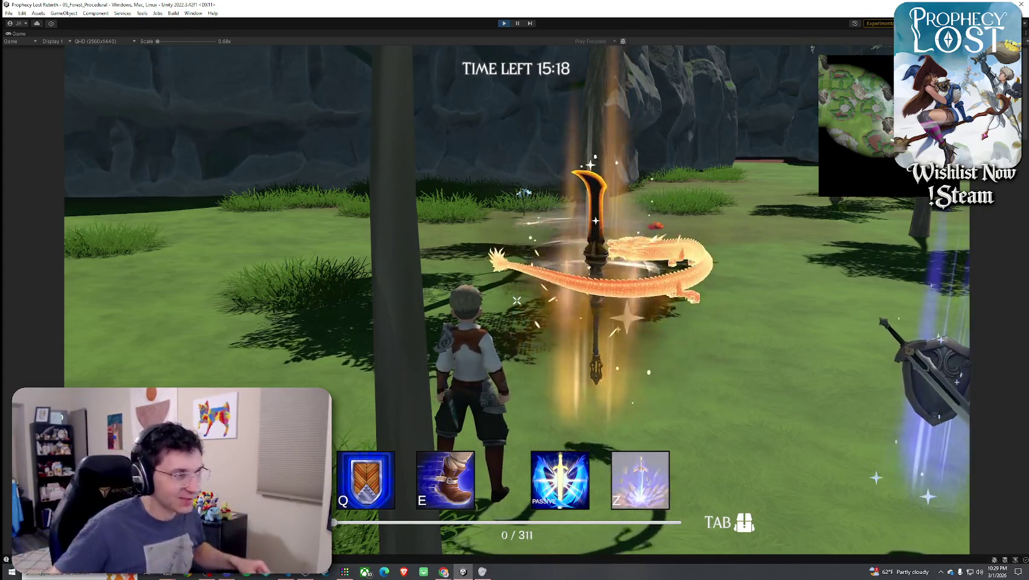
Equip the staff and run through the grass and trees of the forest
{"action": "key", "text": "w"}
{"action": "key", "text": "Tab"}
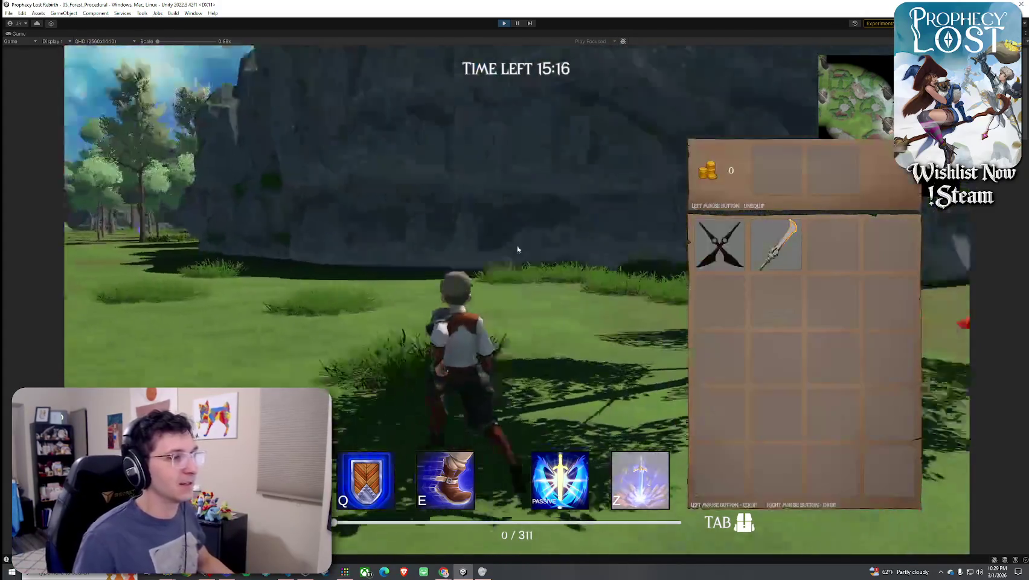
{"action": "left_click", "coordinate": [766, 248]}
{"action": "key", "text": "Tab"}
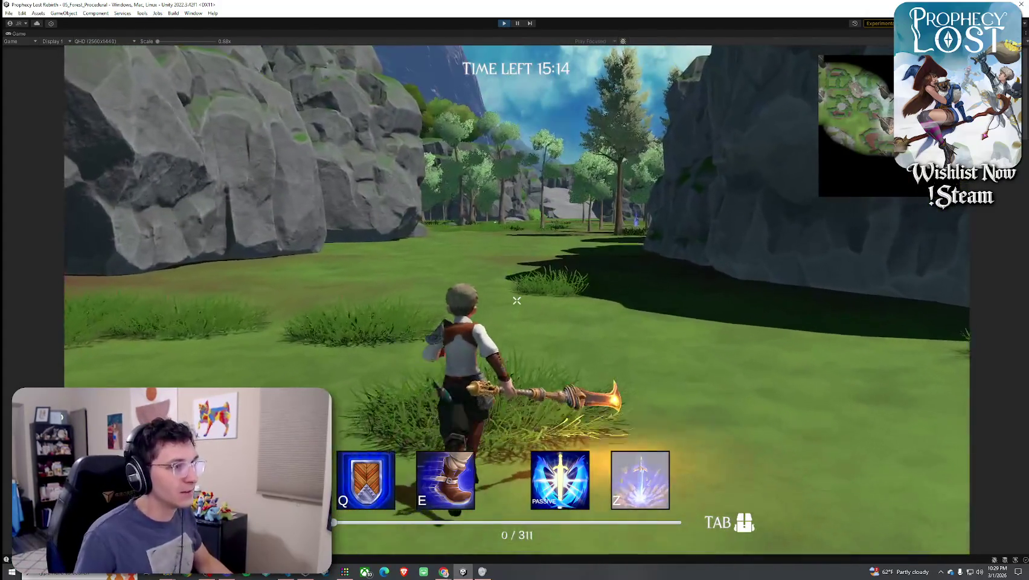
{"action": "key", "text": "w"}
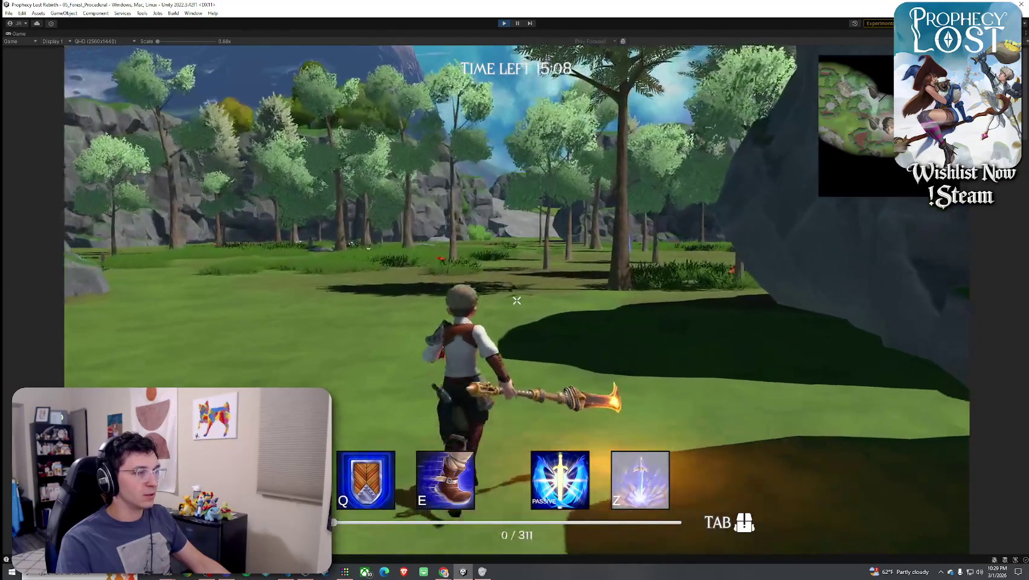
{"action": "key", "text": "w"}
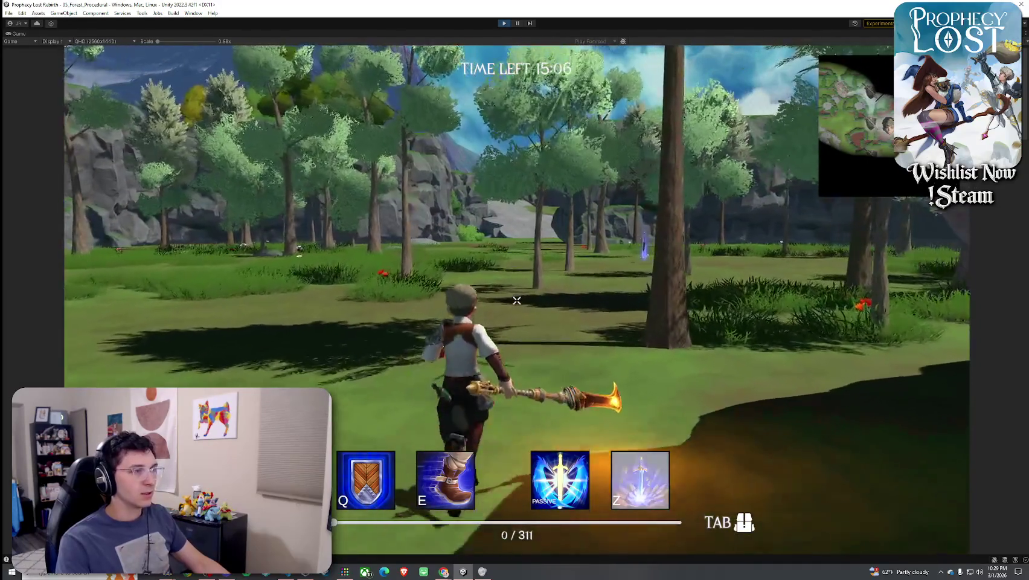
{"action": "key", "text": "w"}
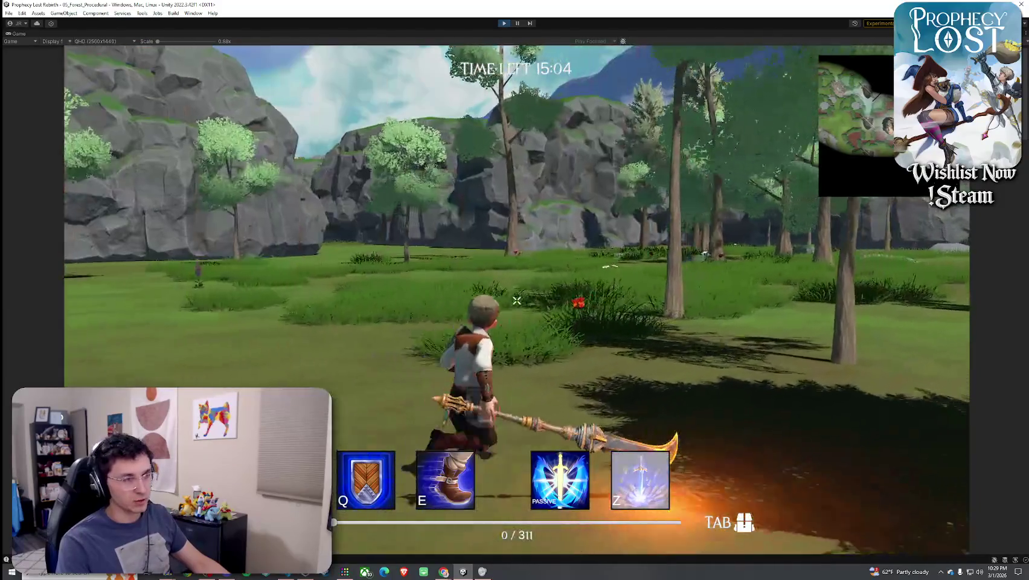
{"action": "key", "text": "w"}
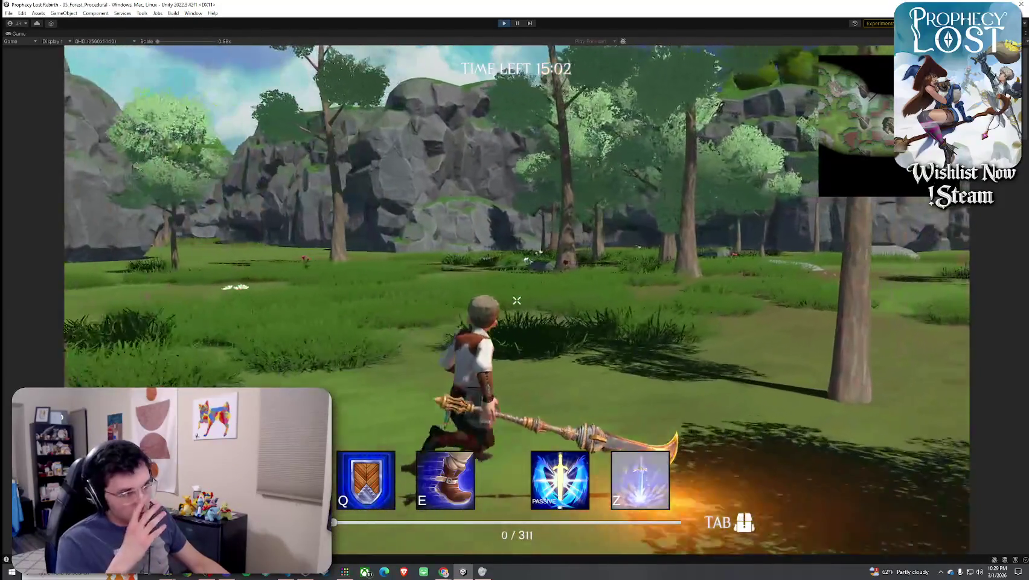
{"action": "key", "text": "w"}
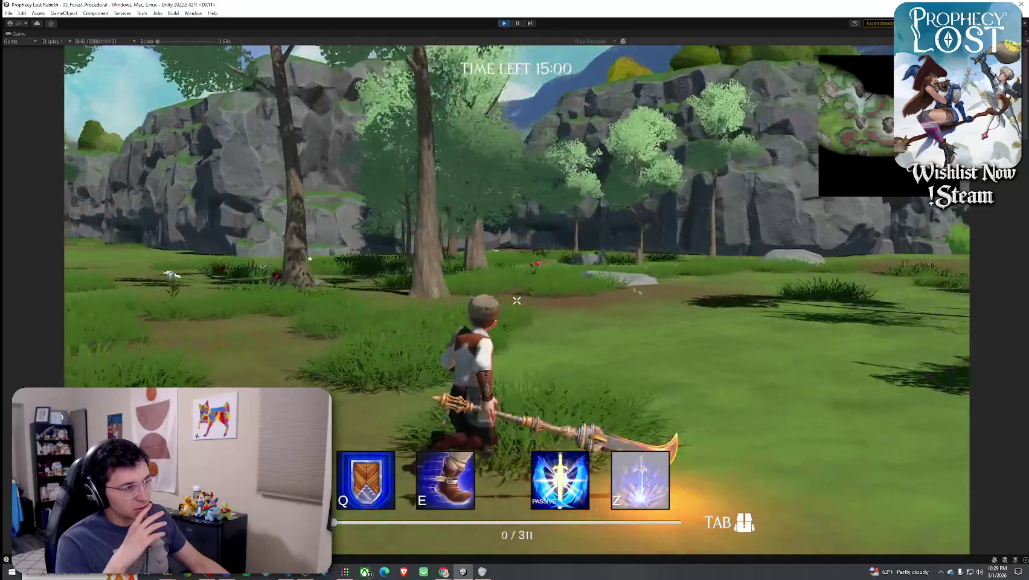
{"action": "key", "text": "w"}
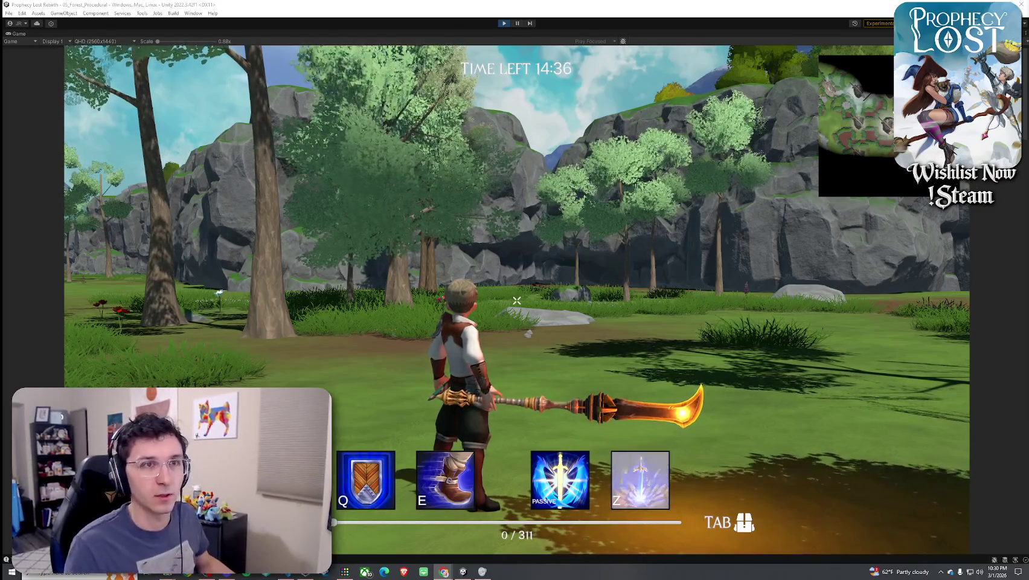
Cross the clearing with a swing and spinning slash, then head toward the cliff
{"action": "key", "text": "w"}
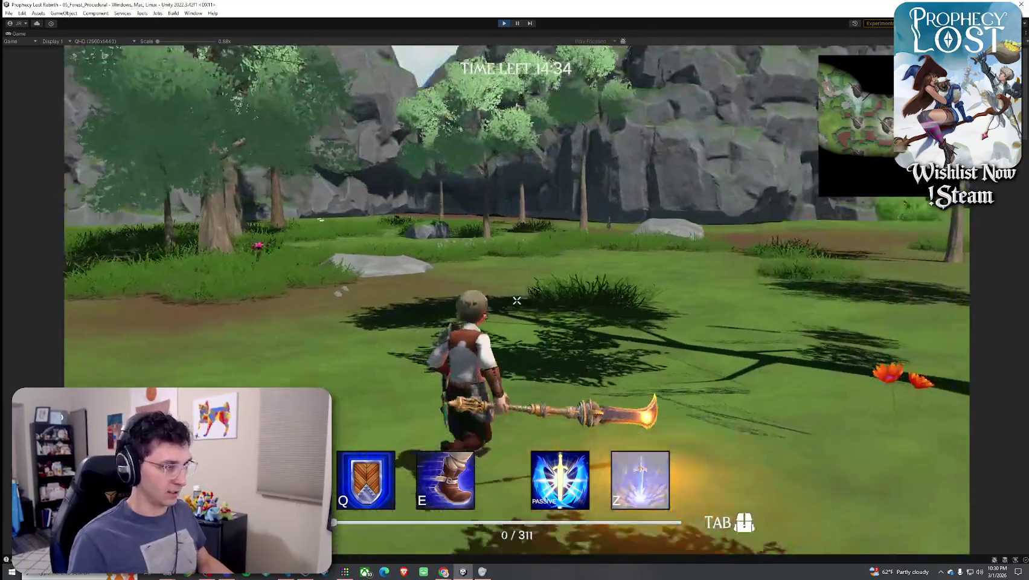
{"action": "left_click", "coordinate": [516, 300]}
{"action": "left_click", "coordinate": [516, 300]}
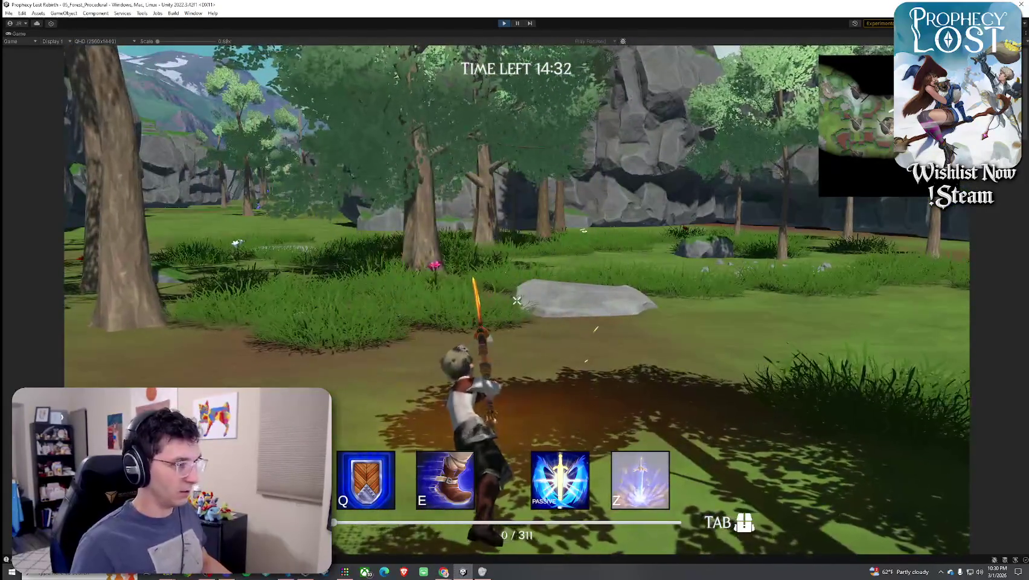
{"action": "key", "text": "w"}
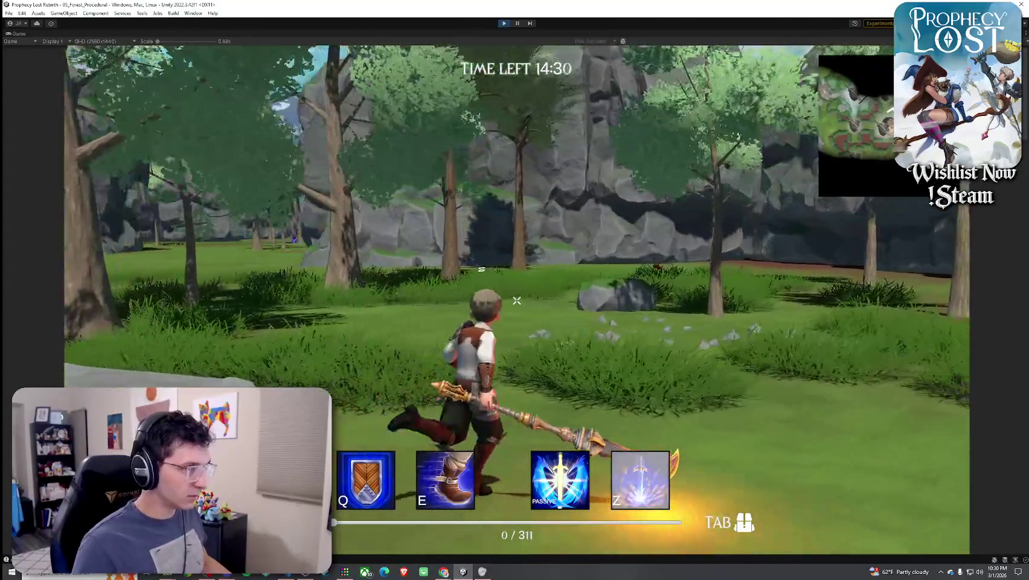
{"action": "key", "text": "w"}
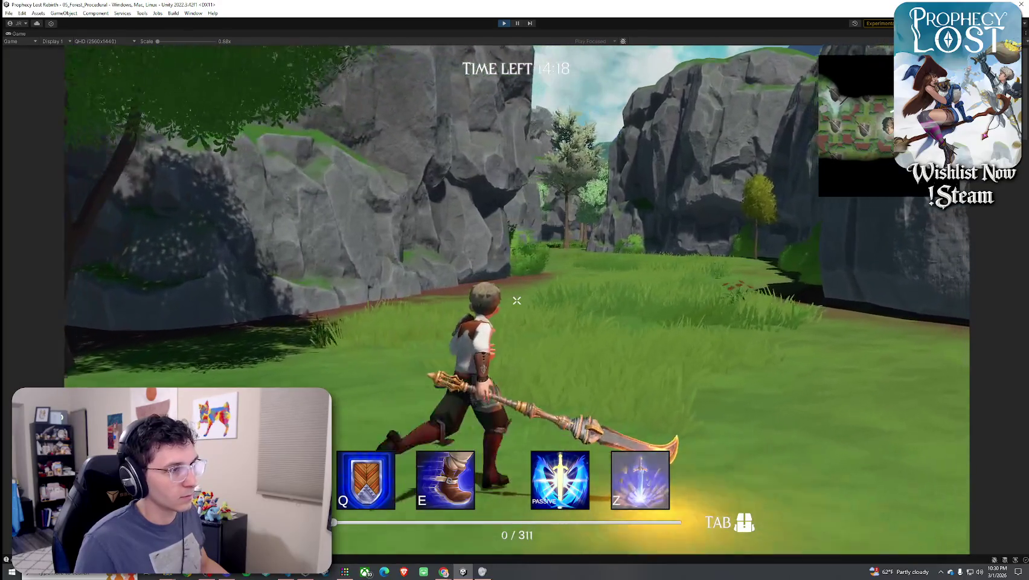
Run through the rock corridor and across the clearing, then open the inventory
{"action": "key", "text": "w"}
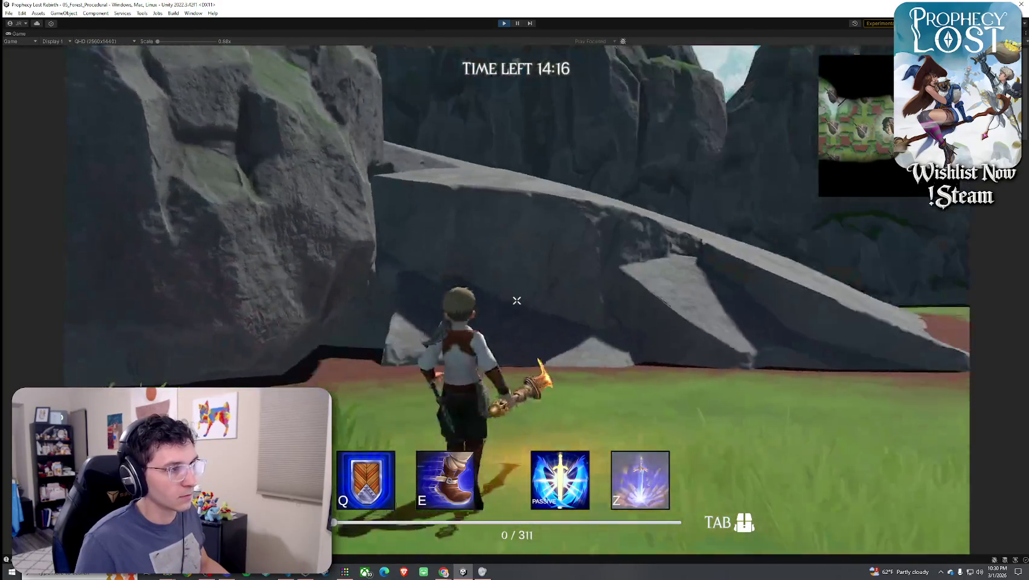
{"action": "key", "text": "w"}
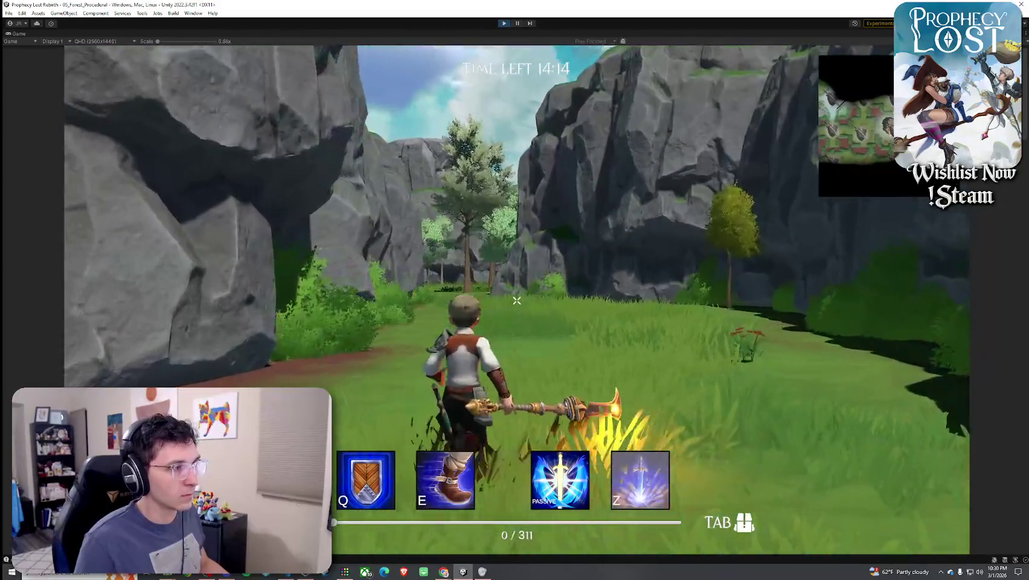
{"action": "key", "text": "w"}
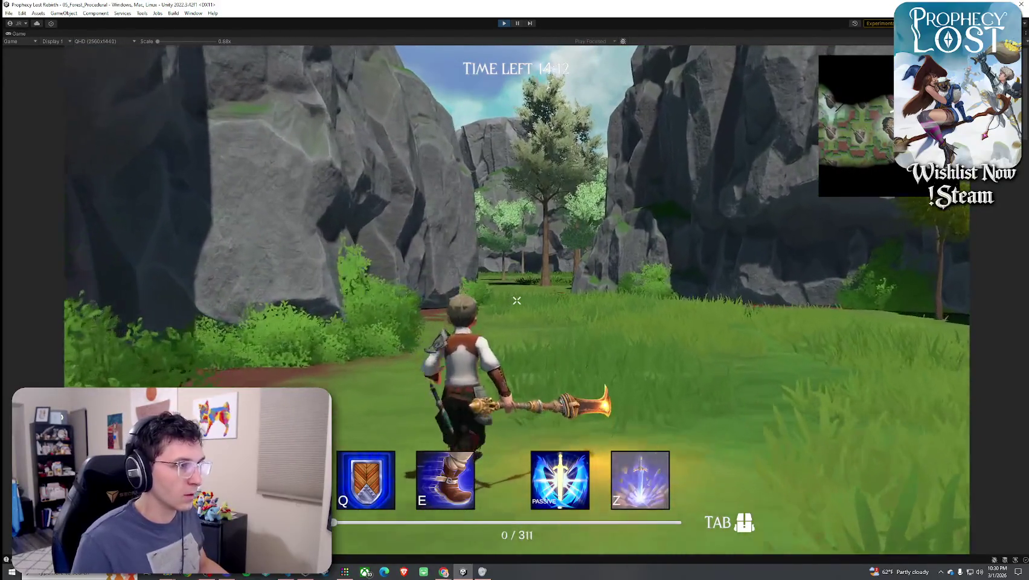
{"action": "key", "text": "w"}
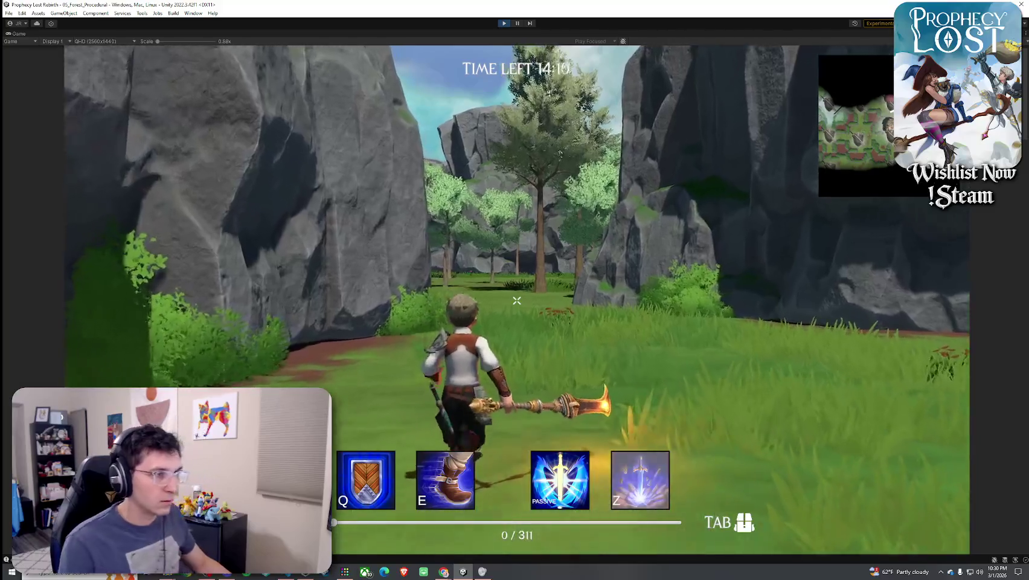
{"action": "key", "text": "w"}
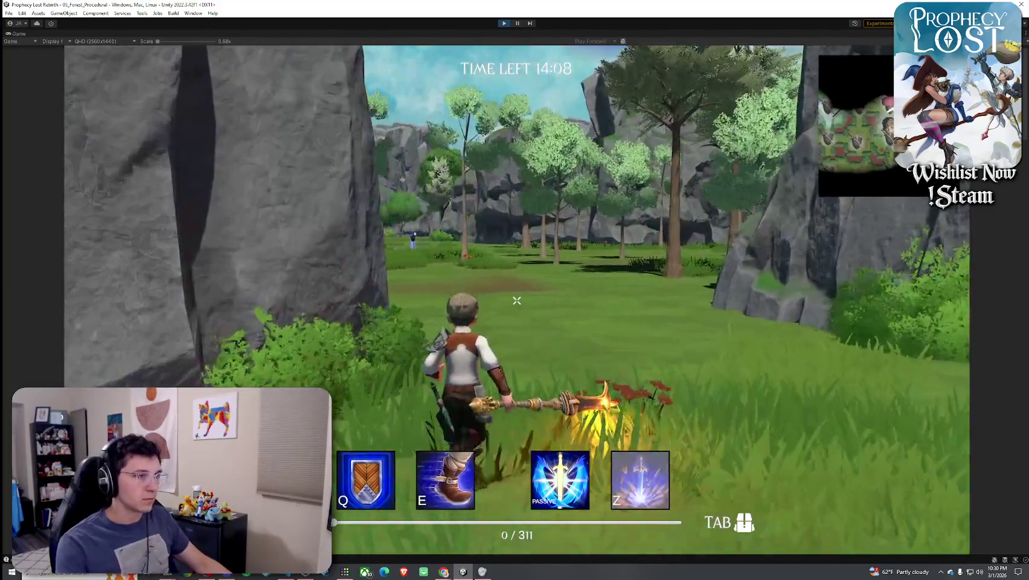
{"action": "key", "text": "w"}
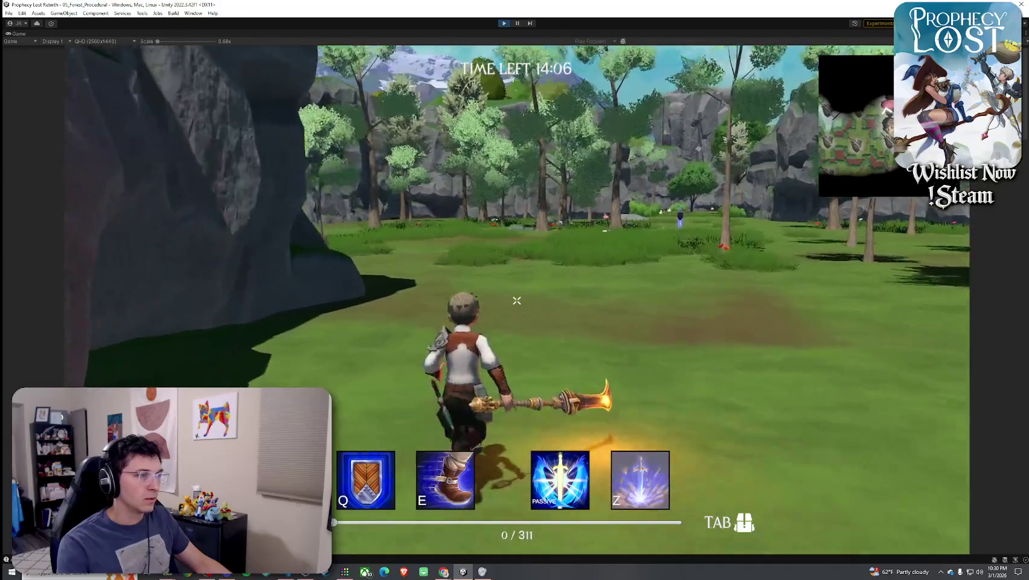
{"action": "key", "text": "w"}
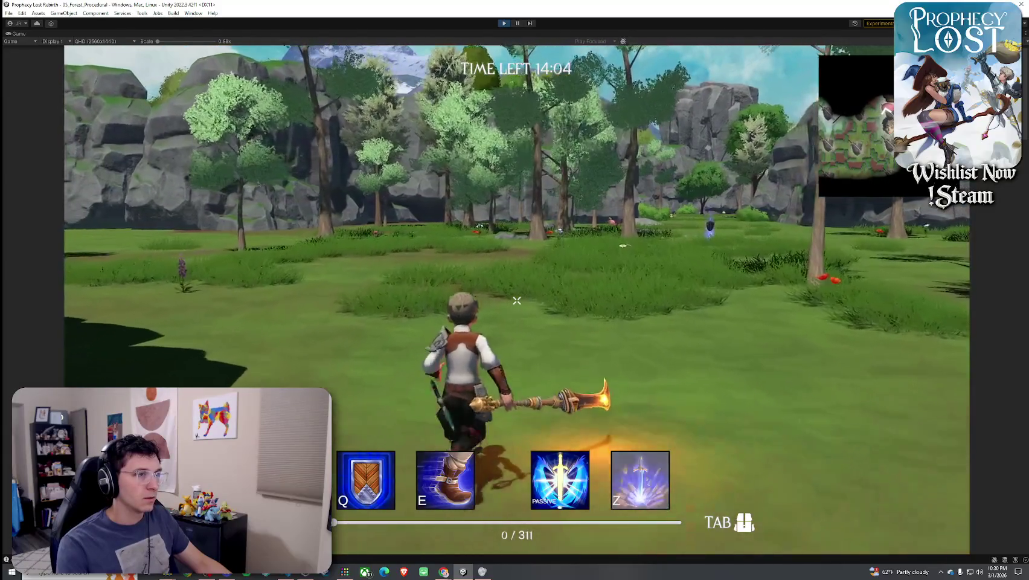
{"action": "key", "text": "w"}
{"action": "key", "text": "Tab"}
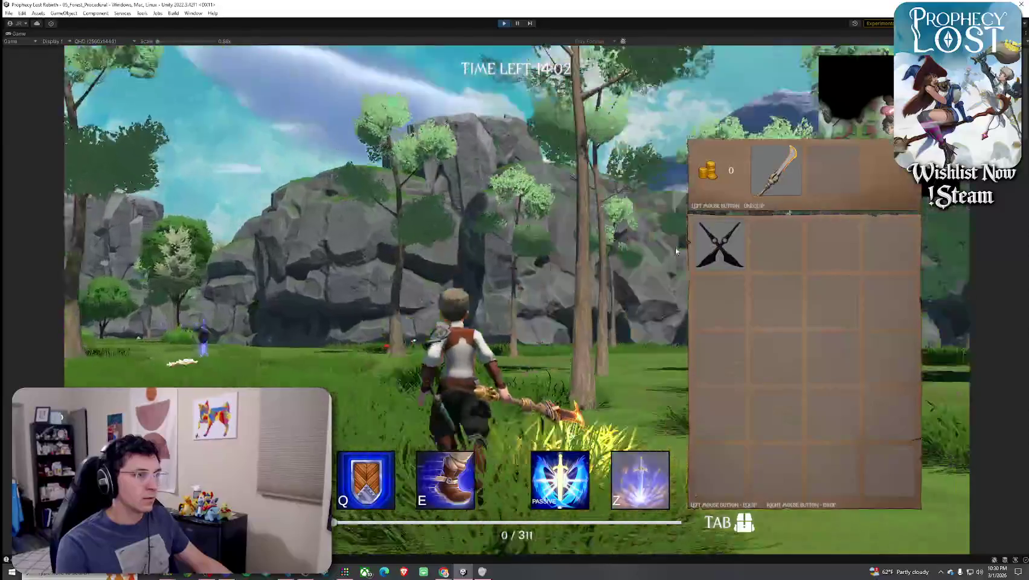
Unequip the spear, pick up the glowing shield, and select it in the inventory
{"action": "left_click", "coordinate": [761, 194]}
{"action": "key", "text": "Tab"}
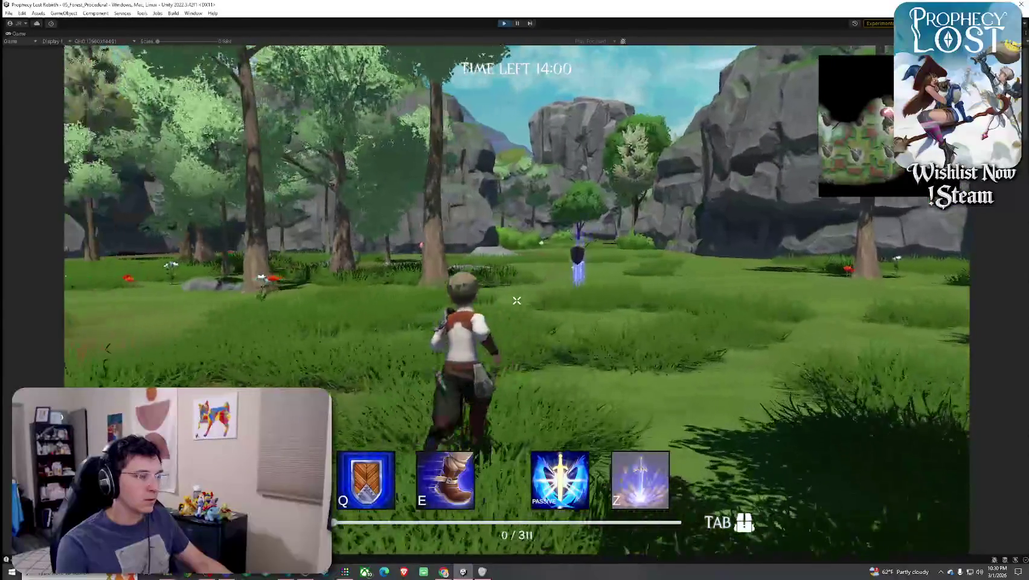
{"action": "key", "text": "w"}
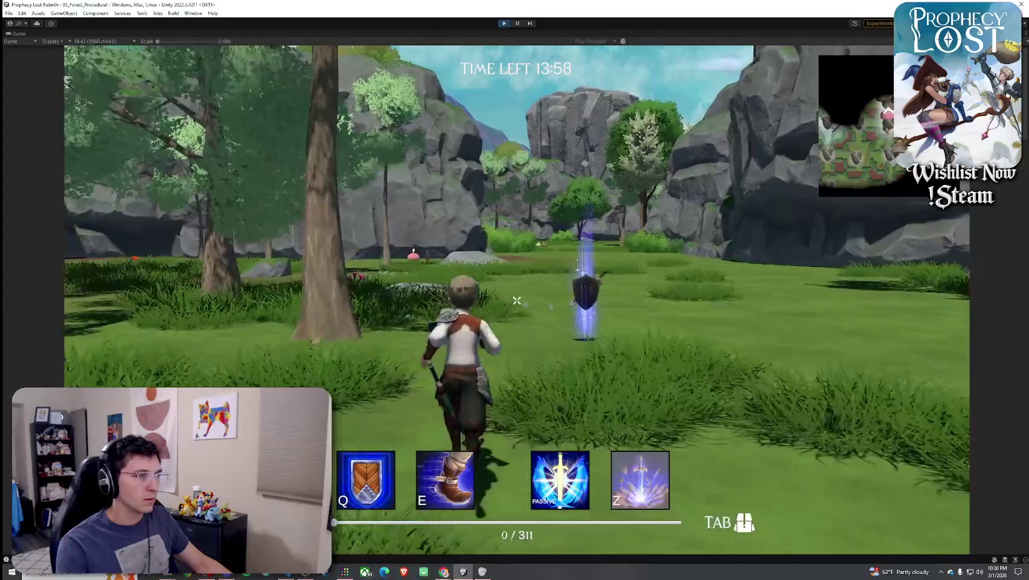
{"action": "key", "text": "w"}
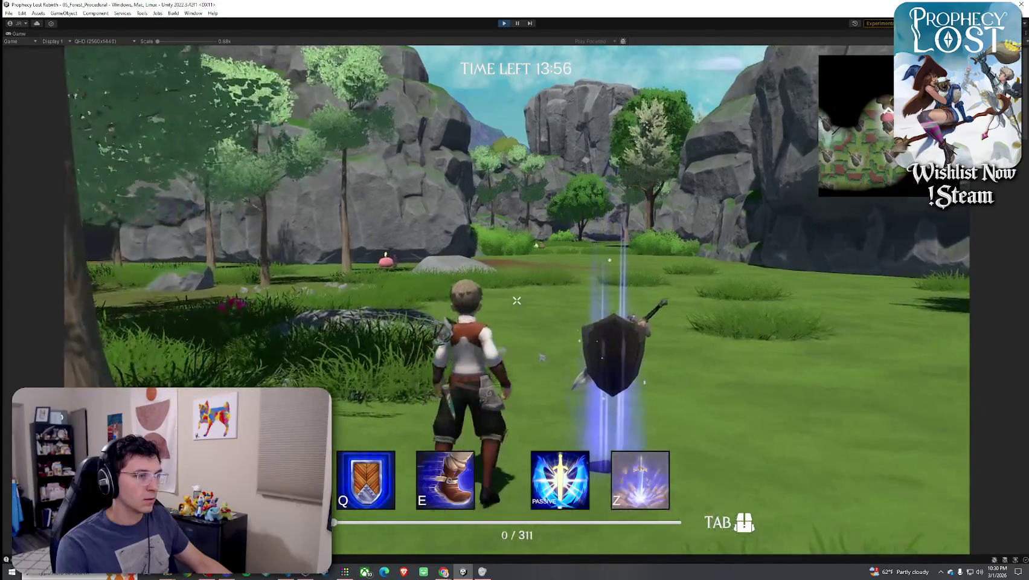
{"action": "key", "text": "Tab"}
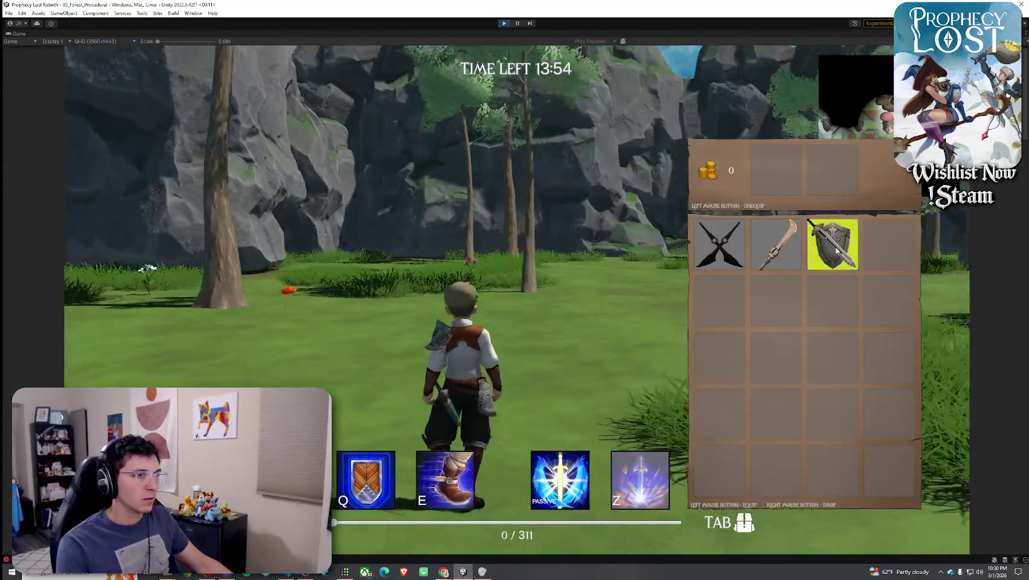
{"action": "left_click", "coordinate": [831, 241]}
{"action": "key", "text": "Tab"}
Run toward the pink slime and boulder and equip the sword and shield
{"action": "key", "text": "w"}
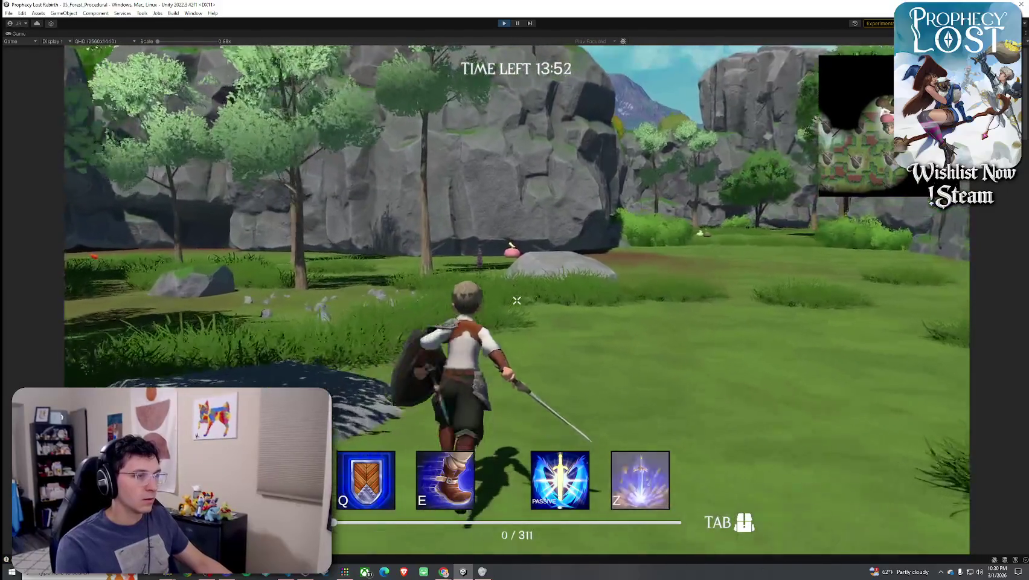
{"action": "key", "text": "w"}
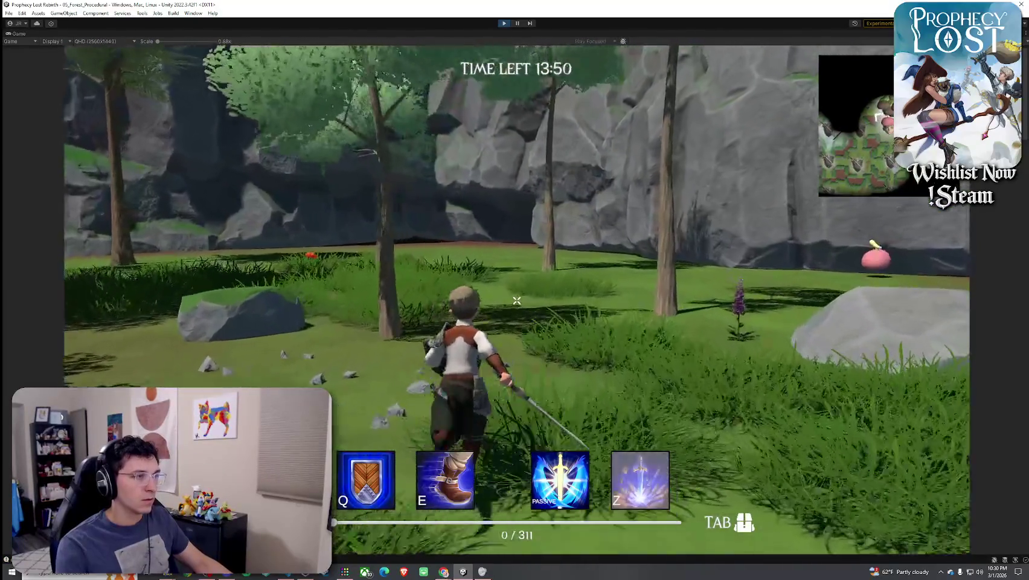
{"action": "key", "text": "Tab"}
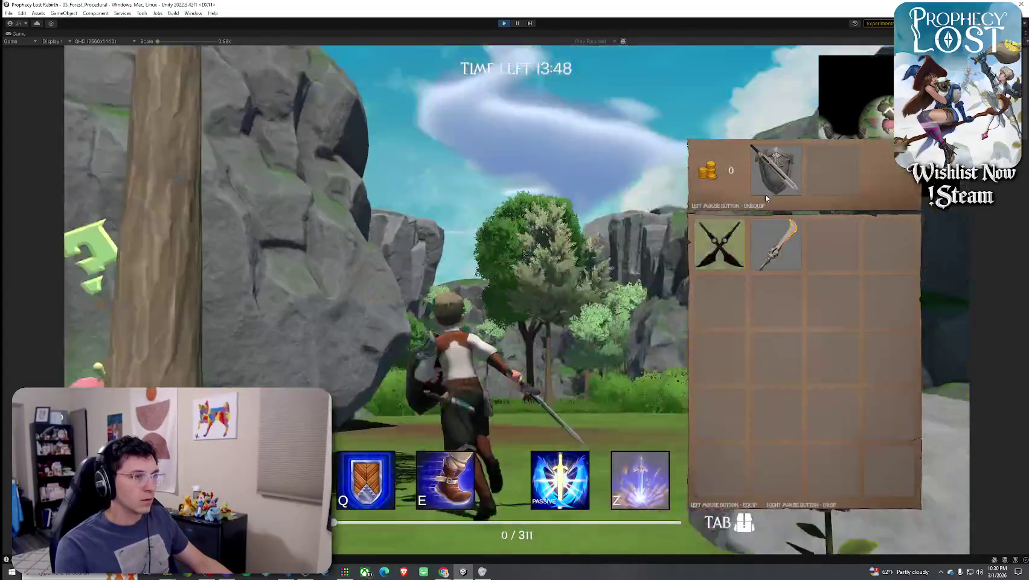
{"action": "key", "text": "Tab"}
{"action": "key", "text": "Tab"}
{"action": "left_click", "coordinate": [688, 240]}
{"action": "key", "text": "Tab"}
Strike the rock four times, then run into the field and check the inventory
{"action": "left_click", "coordinate": [517, 301]}
{"action": "left_click", "coordinate": [517, 300]}
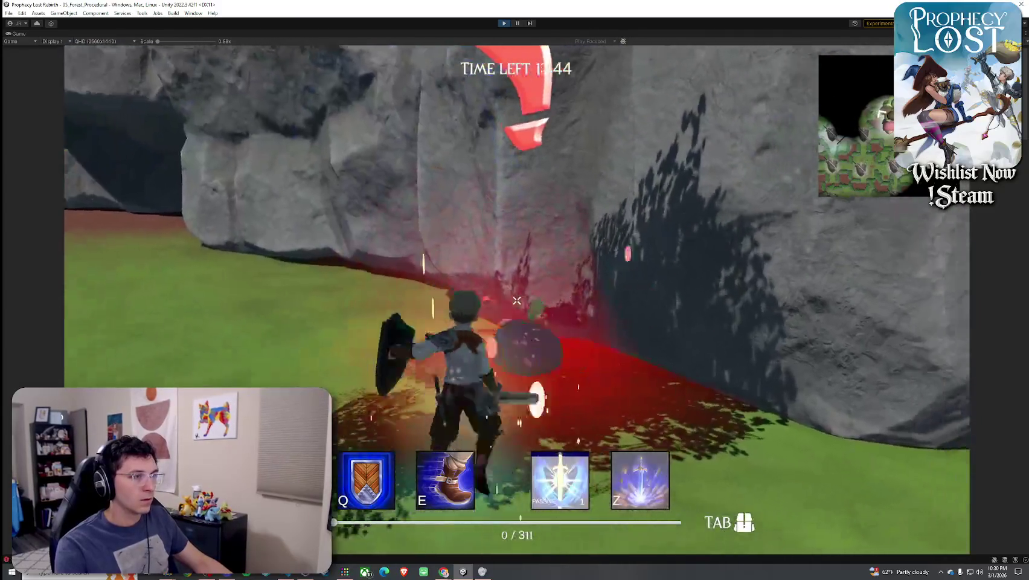
{"action": "left_click", "coordinate": [517, 300]}
{"action": "left_click", "coordinate": [517, 300]}
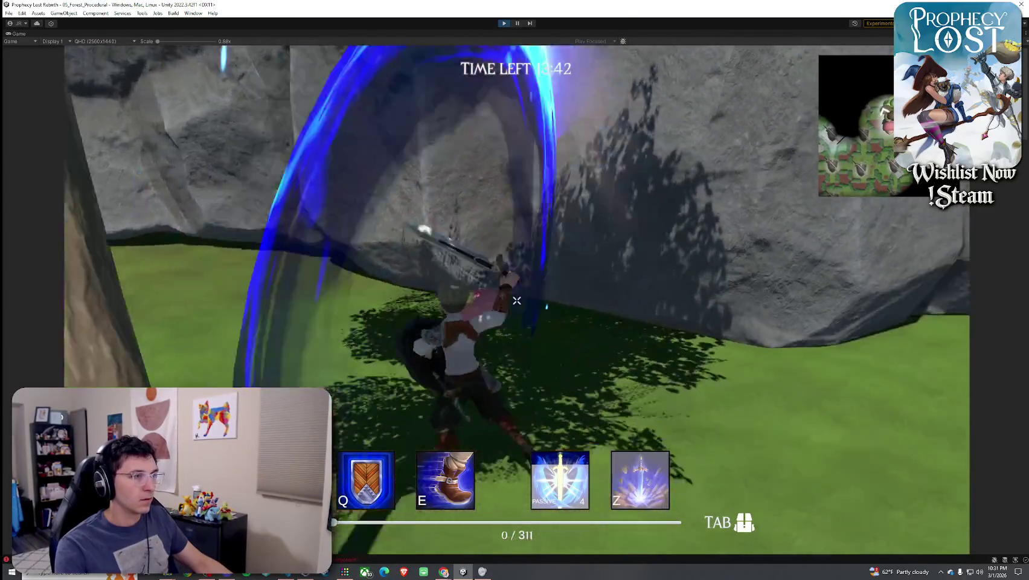
{"action": "key", "text": "w"}
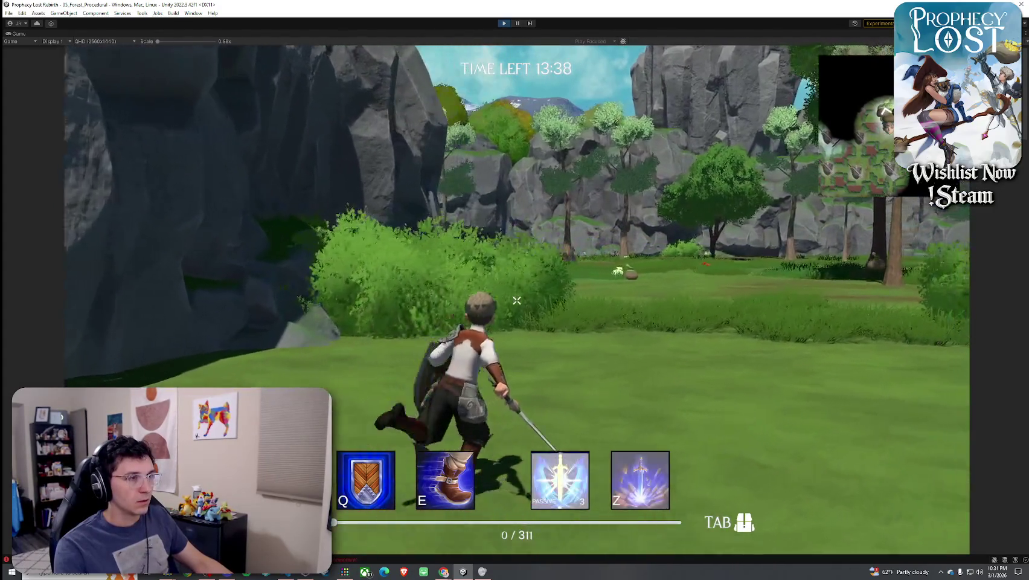
{"action": "key", "text": "Tab"}
{"action": "key", "text": "Tab"}
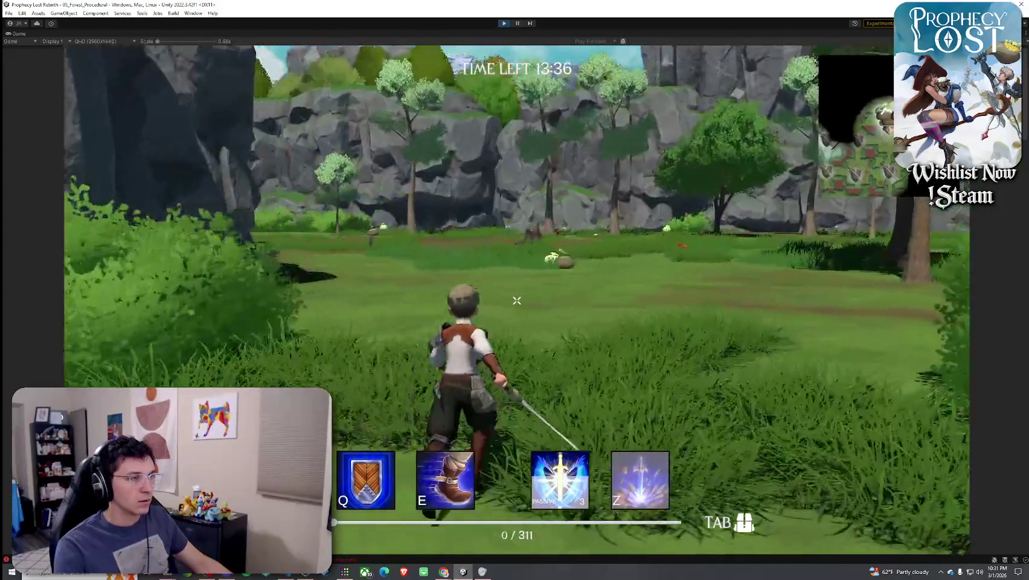
{"action": "key", "text": "w"}
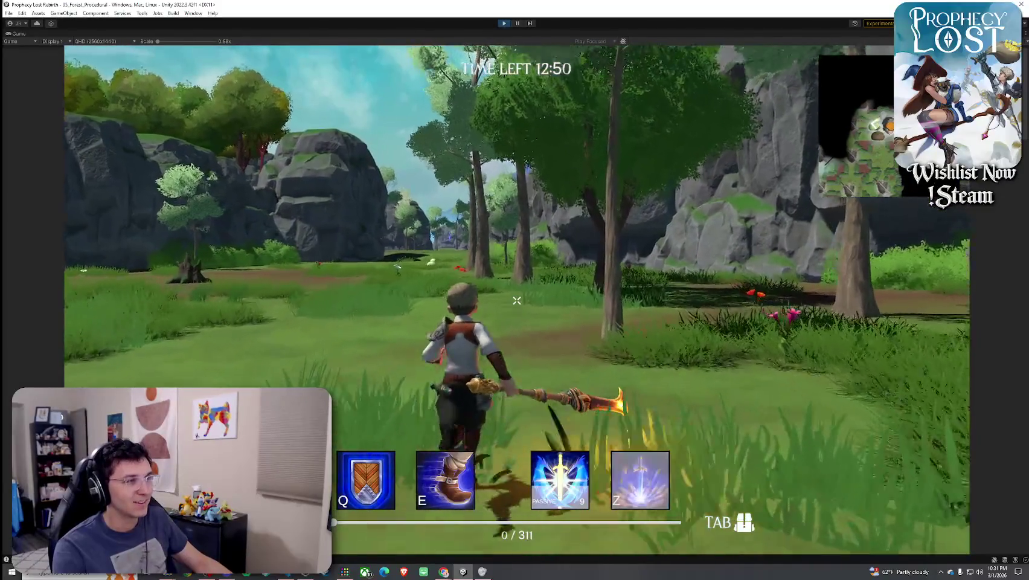
Run across the meadow to the slime and hit it twice with the staff
{"action": "key", "text": "w"}
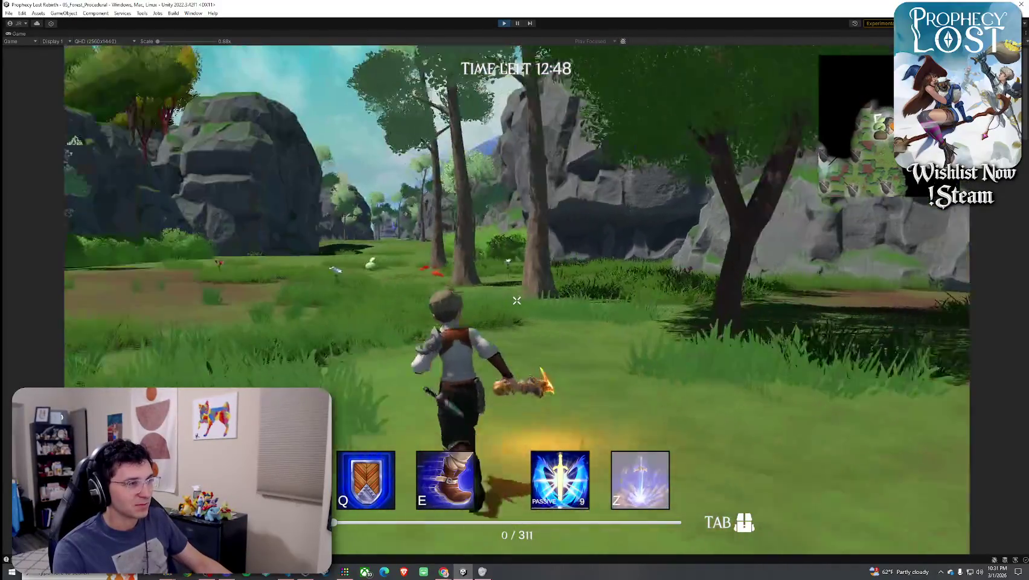
{"action": "key", "text": "w"}
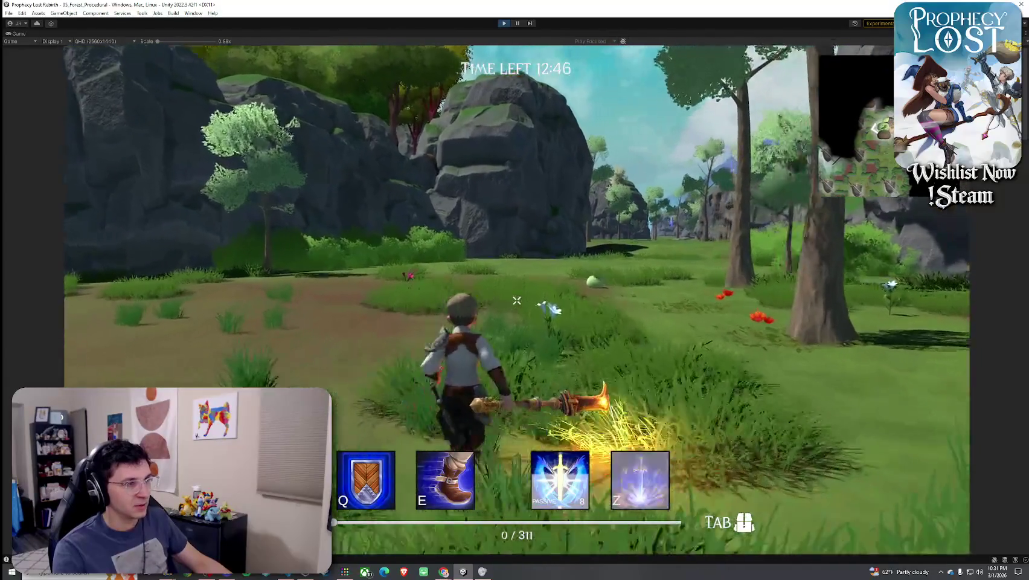
{"action": "key", "text": "w"}
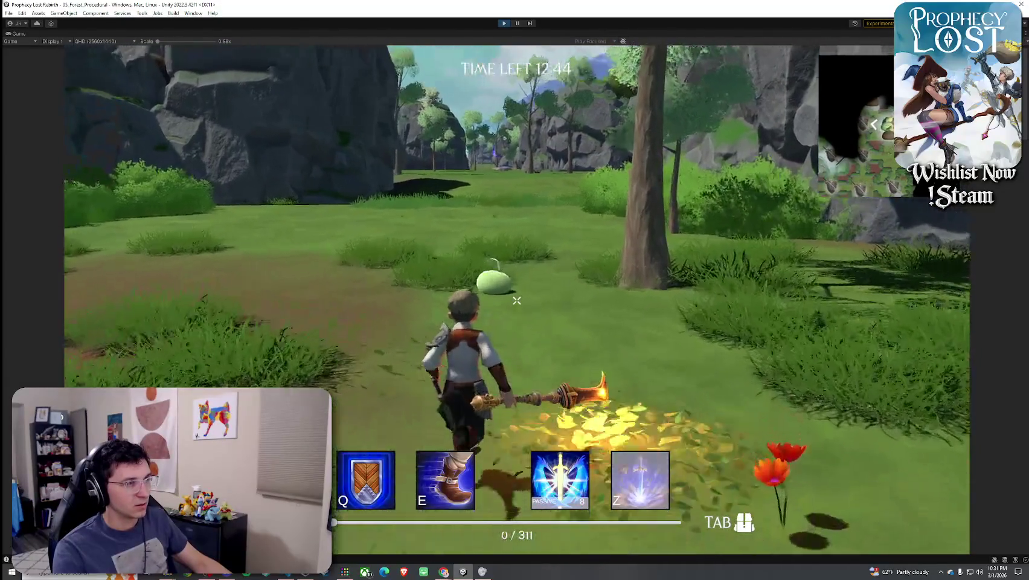
{"action": "left_click", "coordinate": [517, 300]}
{"action": "left_click", "coordinate": [517, 300]}
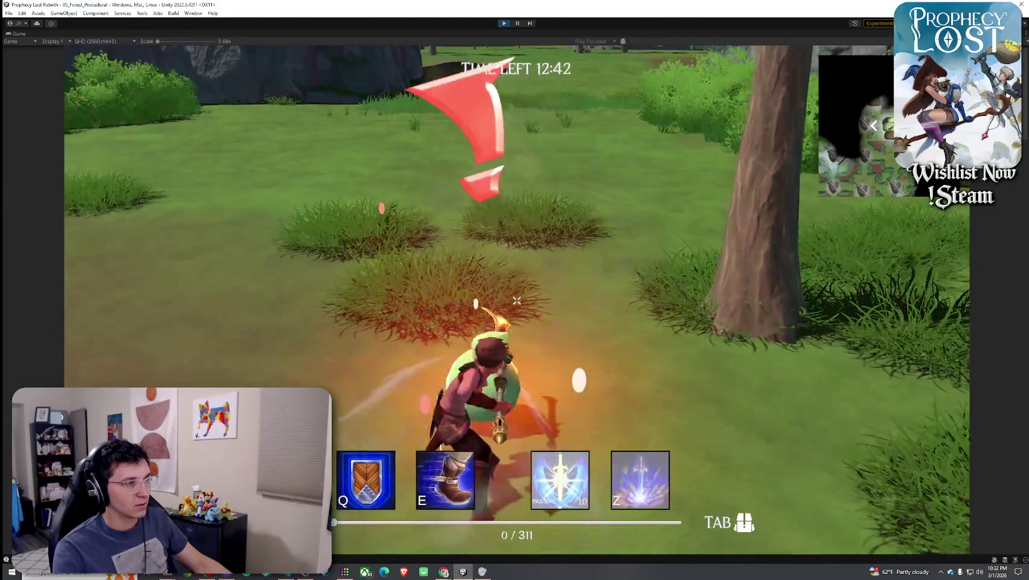
Run across the valley, checking the gear in the inventory twice along the path
{"action": "key", "text": "w"}
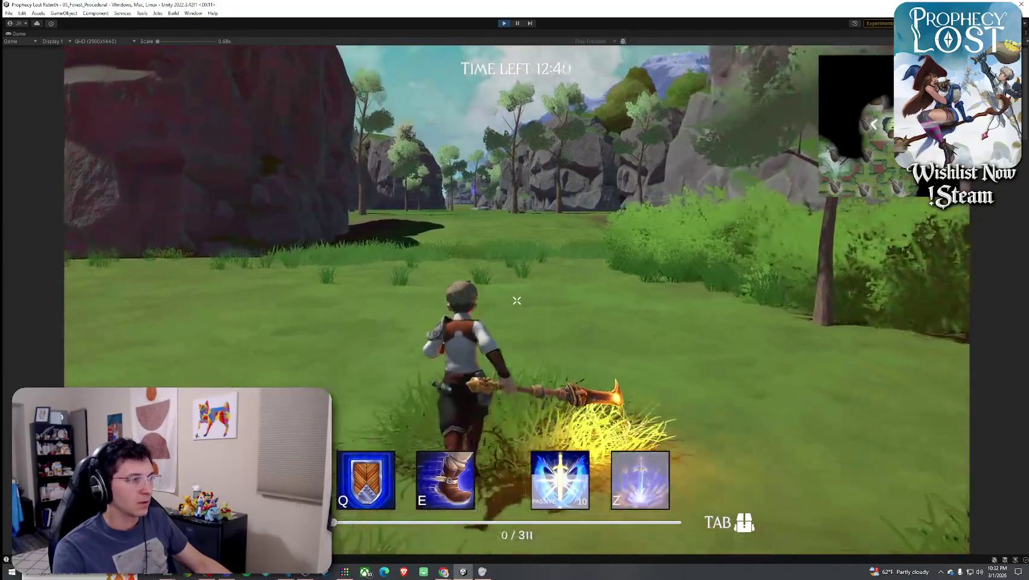
{"action": "key", "text": "w"}
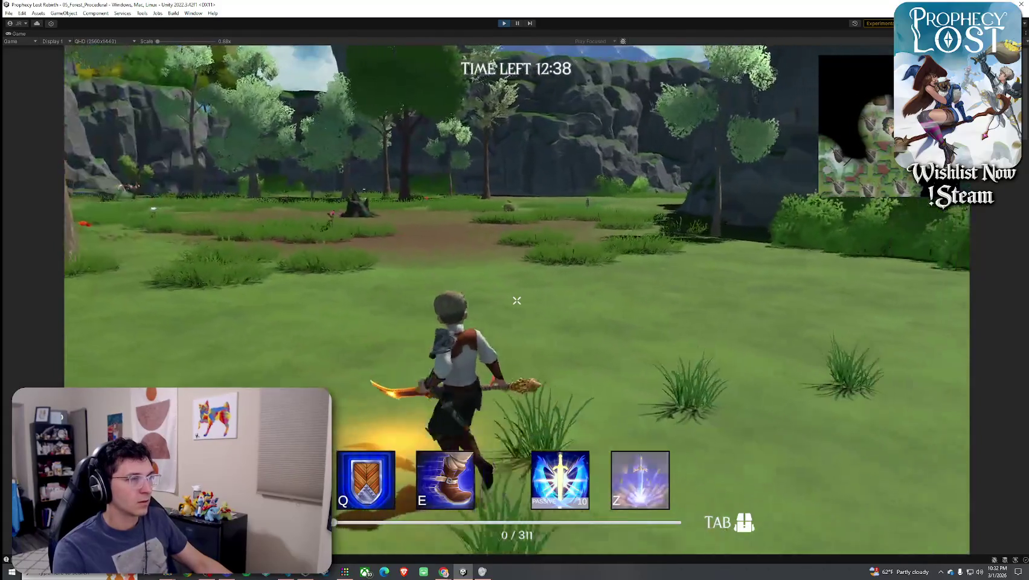
{"action": "key", "text": "w"}
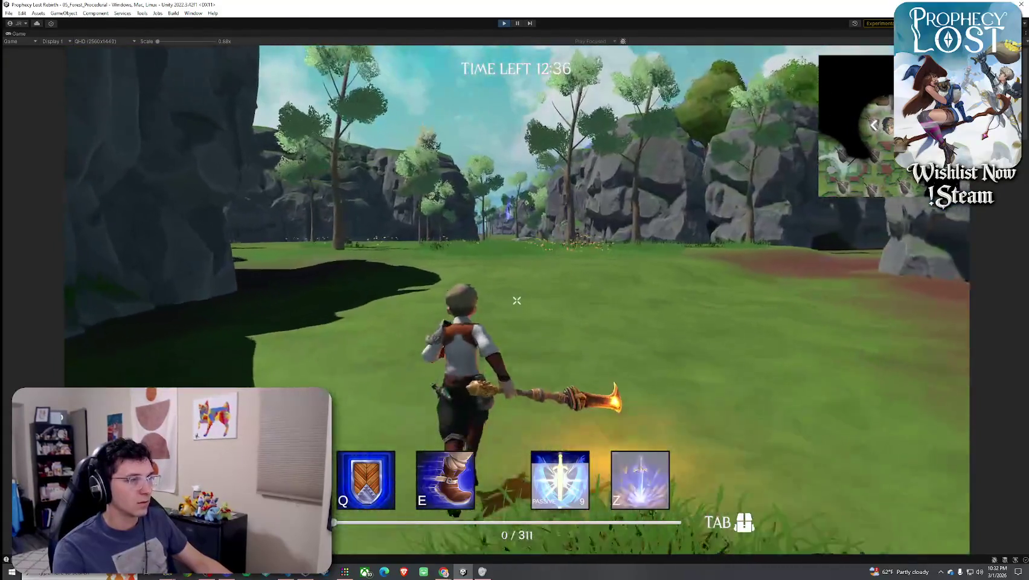
{"action": "key", "text": "w"}
{"action": "key", "text": "Tab"}
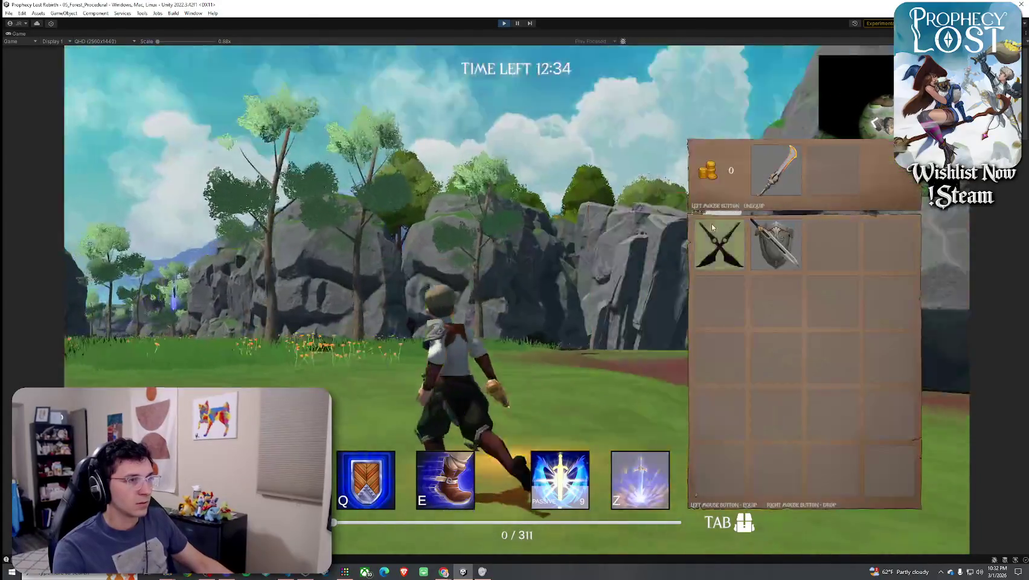
{"action": "key", "text": "Tab"}
{"action": "key", "text": "w"}
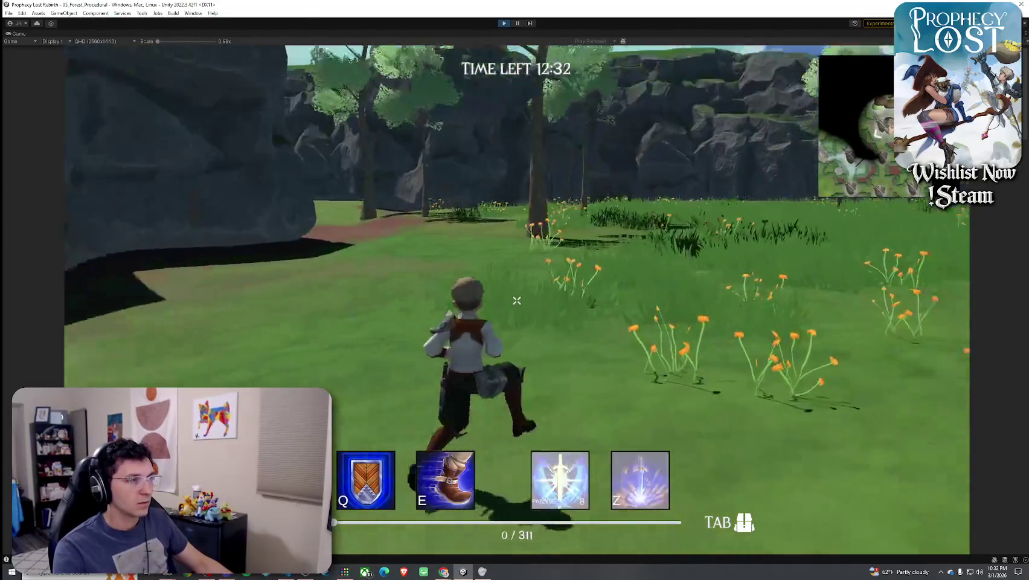
{"action": "key", "text": "w"}
{"action": "key", "text": "Tab"}
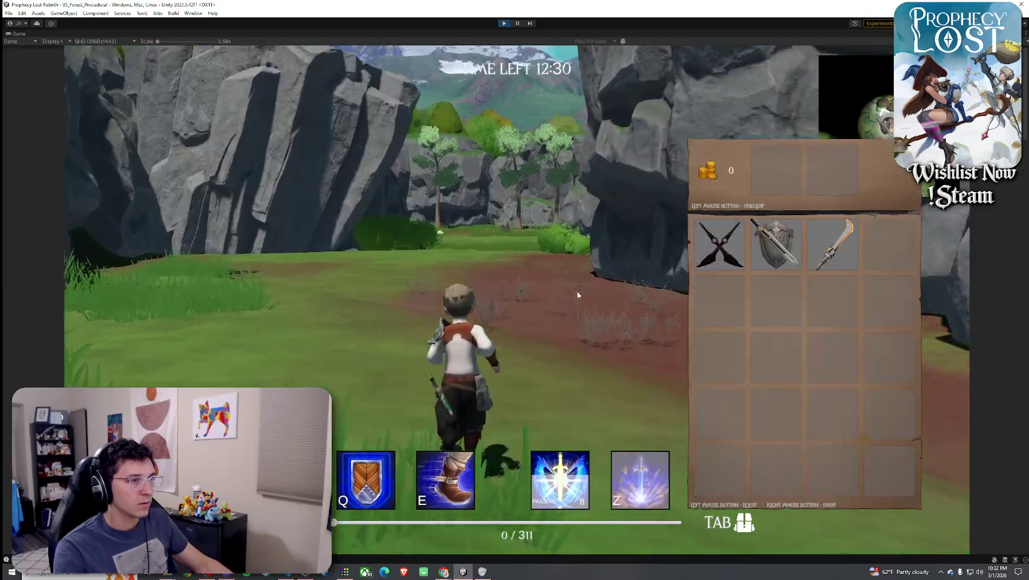
{"action": "key", "text": "Tab"}
Approach the next slime in the meadow and strike it
{"action": "key", "text": "w"}
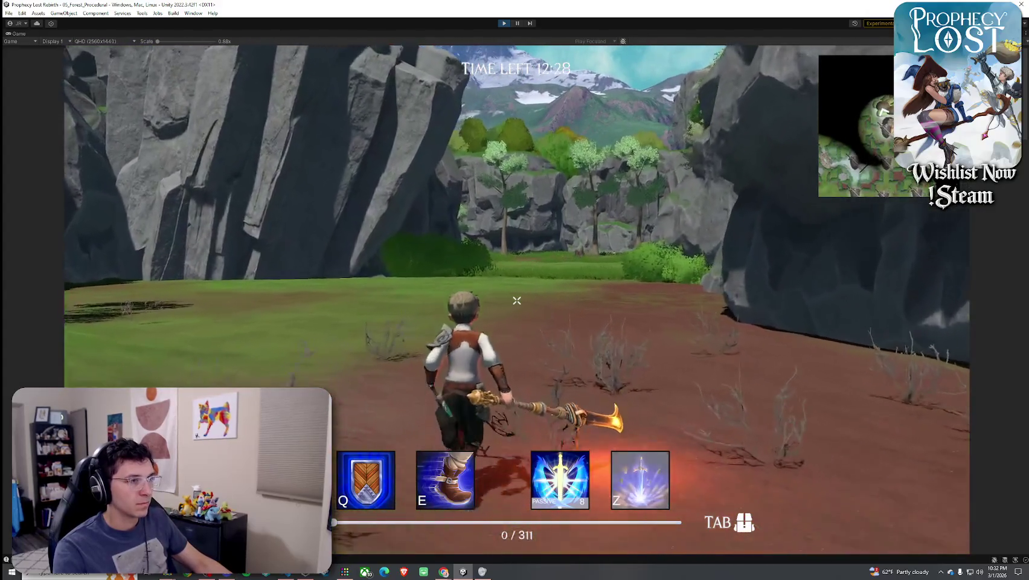
{"action": "key", "text": "w"}
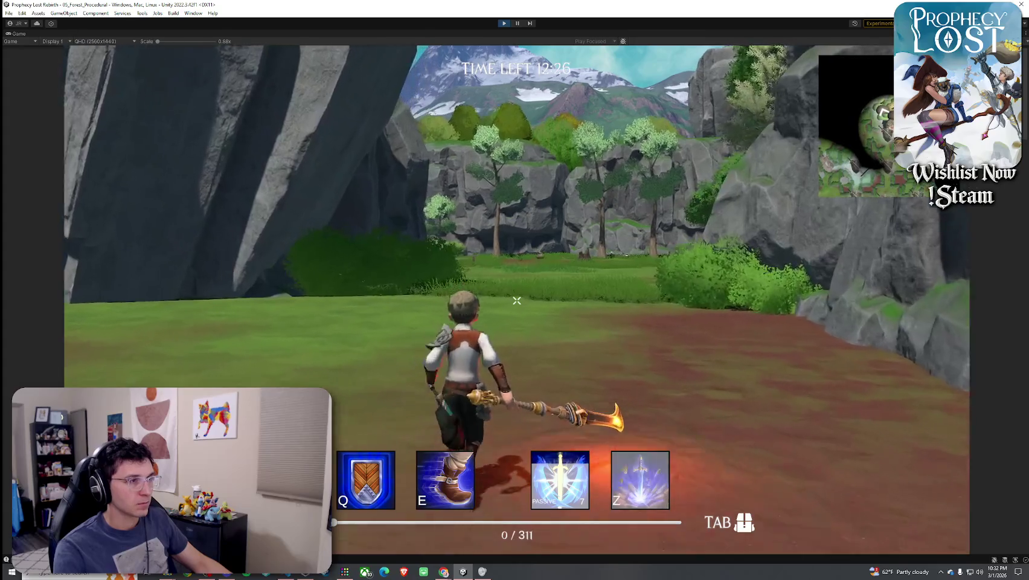
{"action": "key", "text": "w"}
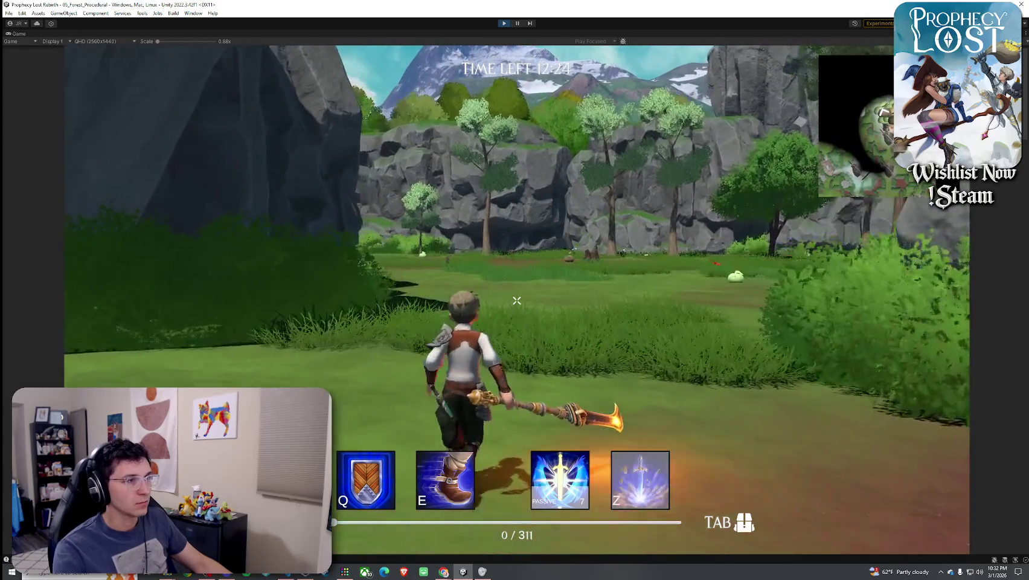
{"action": "key", "text": "w"}
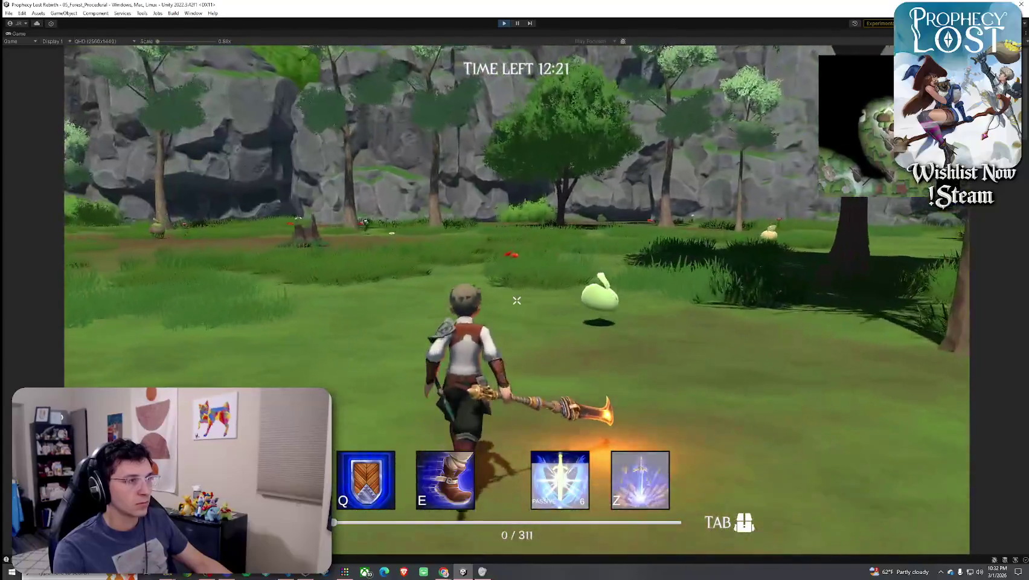
{"action": "key", "text": "w"}
{"action": "left_click", "coordinate": [516, 300]}
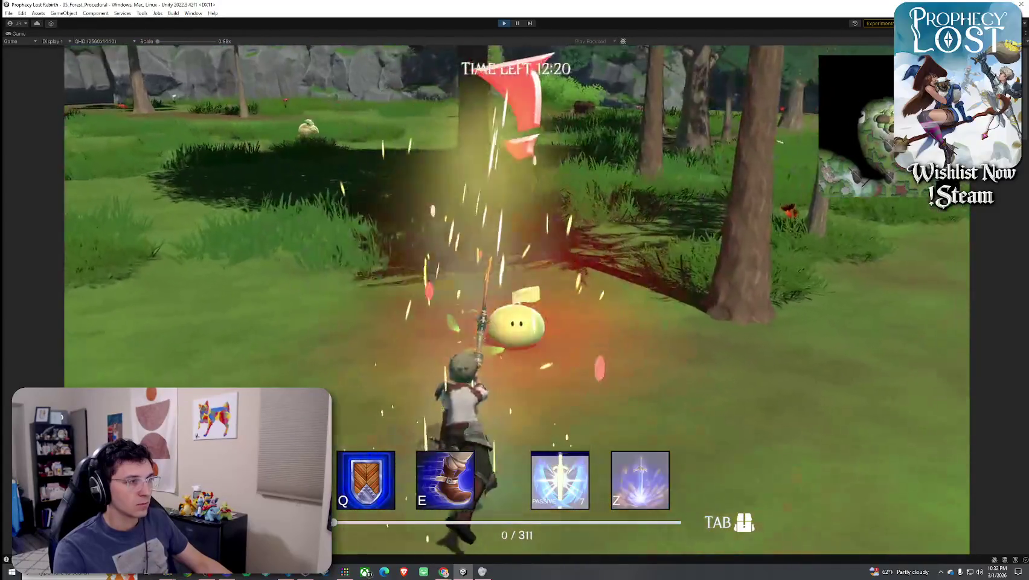
Check the equipped weapon in the inventory, then slash the bush enemies and run into the clearing
{"action": "key", "text": "Tab"}
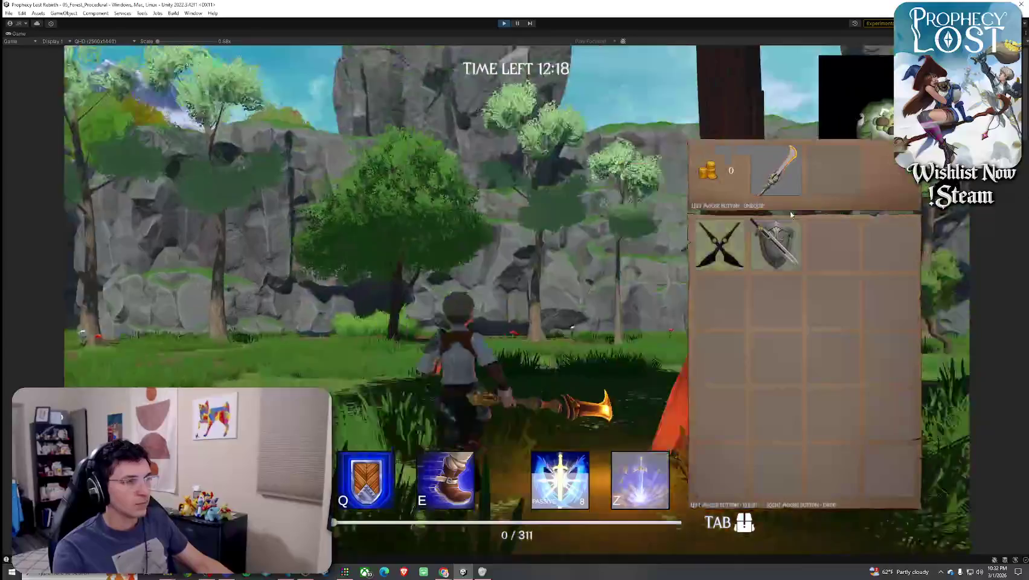
{"action": "key", "text": "Tab"}
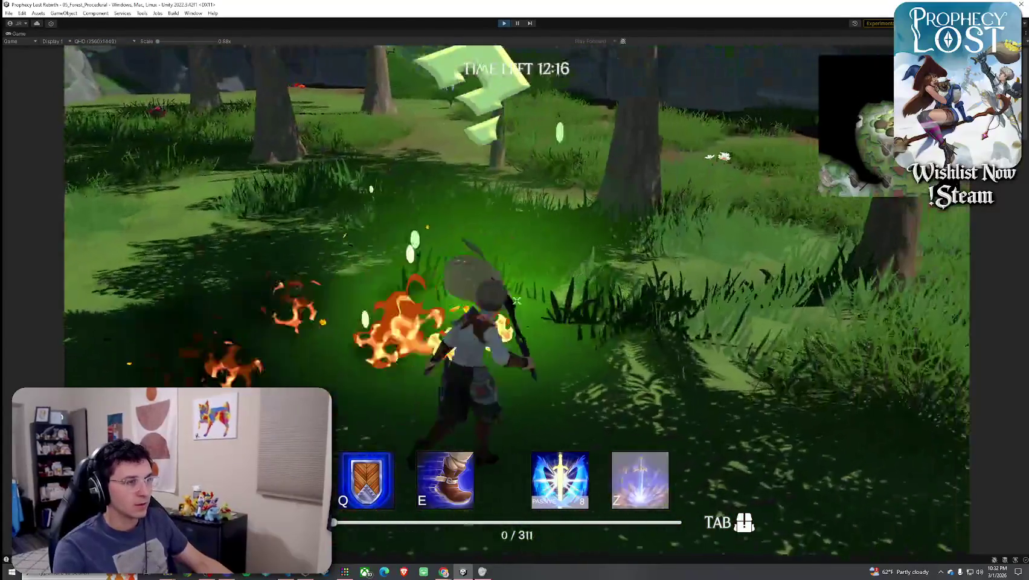
{"action": "left_click", "coordinate": [517, 299]}
{"action": "key", "text": "w"}
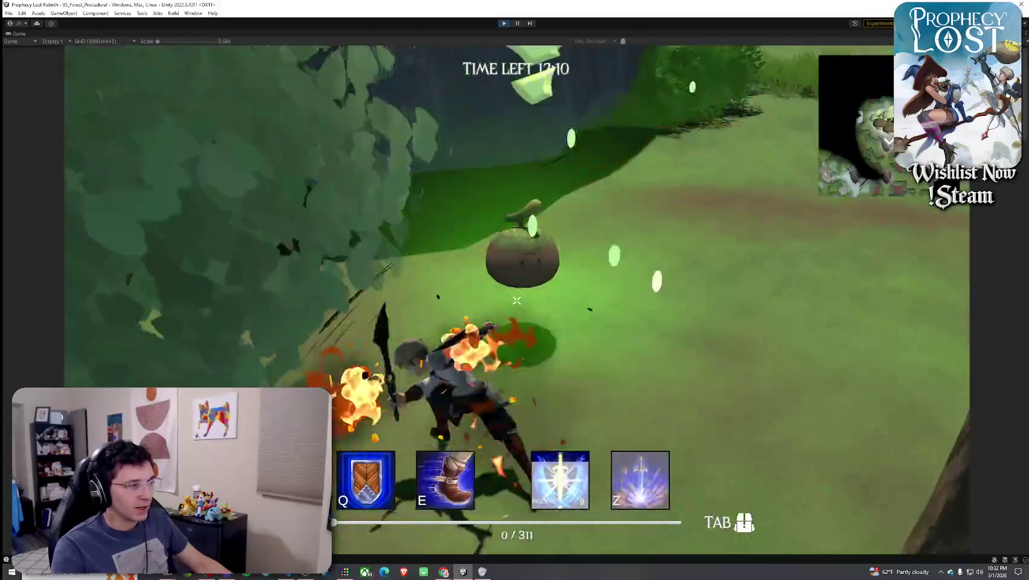
{"action": "left_click", "coordinate": [517, 300]}
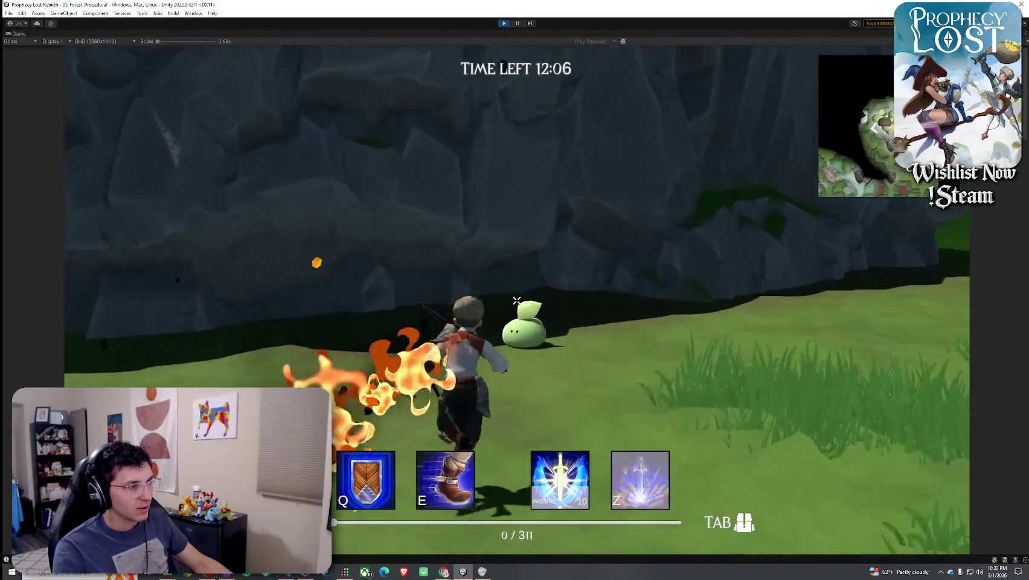
{"action": "left_click", "coordinate": [517, 300]}
{"action": "key", "text": "w"}
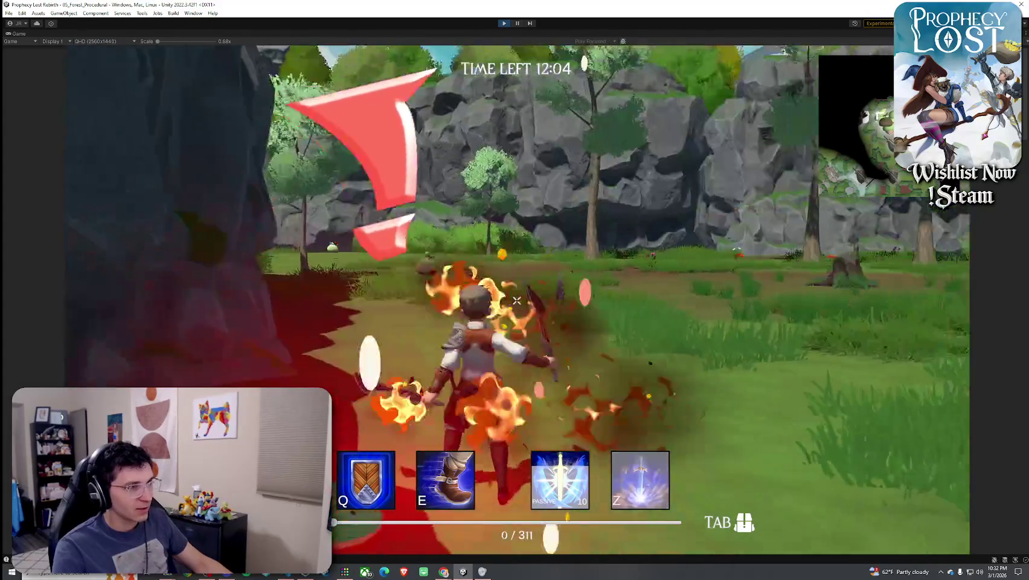
{"action": "key", "text": "w"}
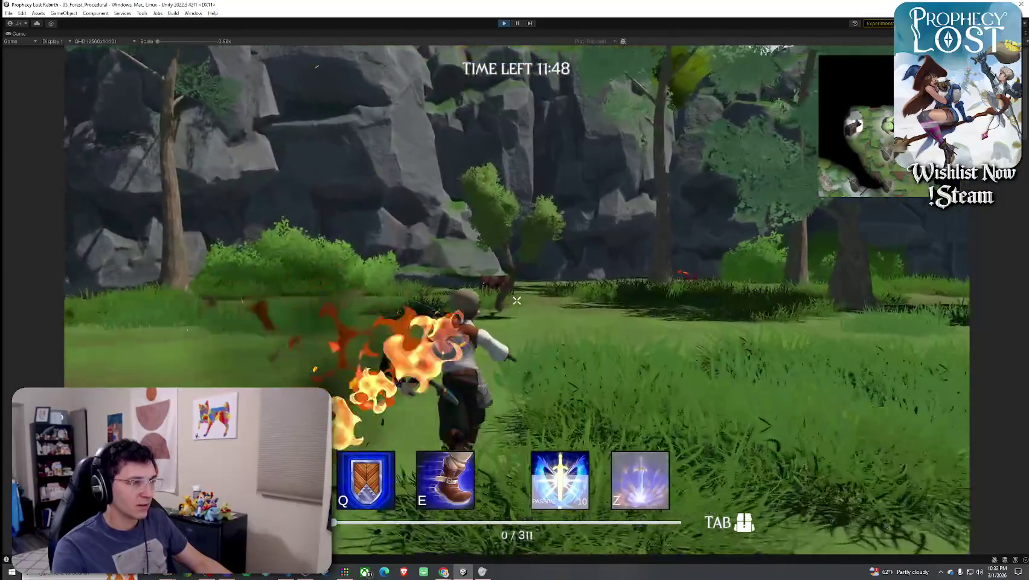
Run past the burning treasure chest through the forest, dashing with E and glancing at the inventory
{"action": "key", "text": "w"}
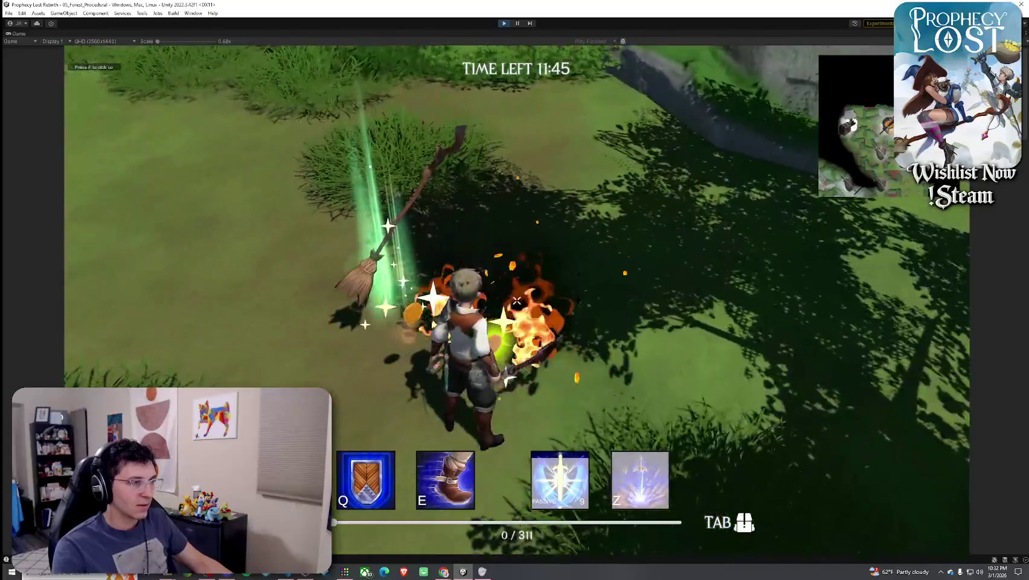
{"action": "mouse_move", "coordinate": [519, 299]}
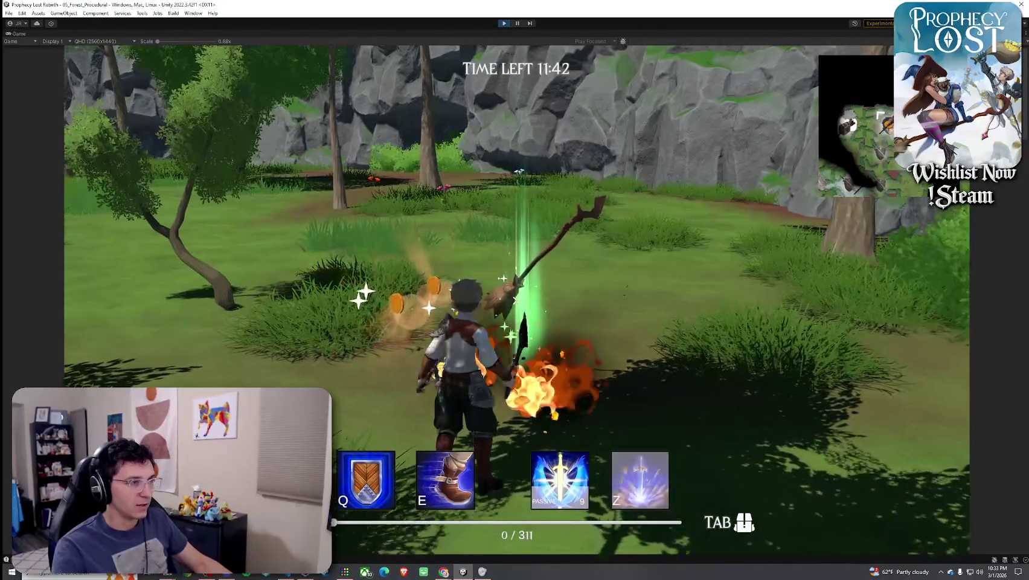
{"action": "key", "text": "w"}
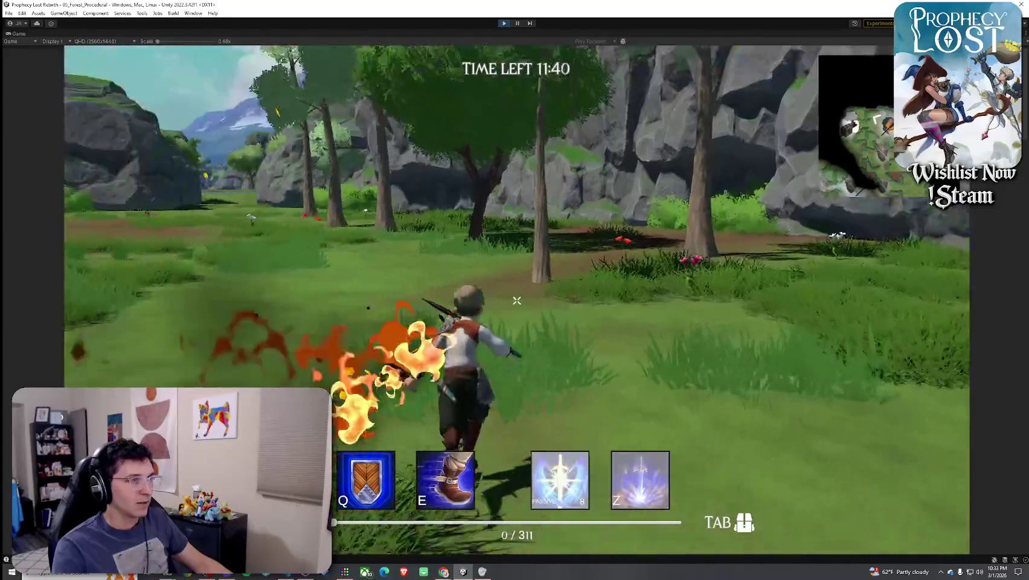
{"action": "key", "text": "w"}
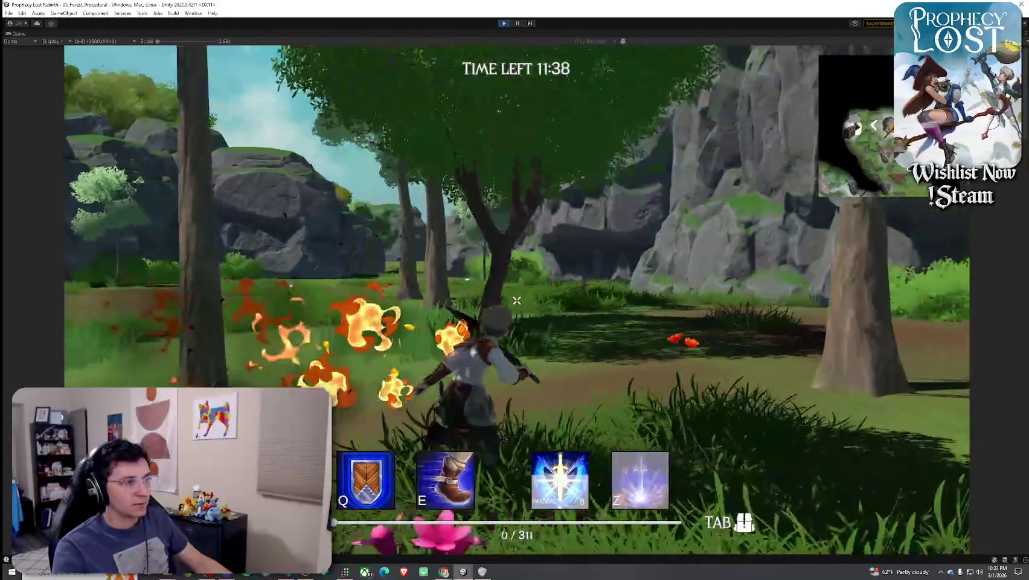
{"action": "key", "text": "w"}
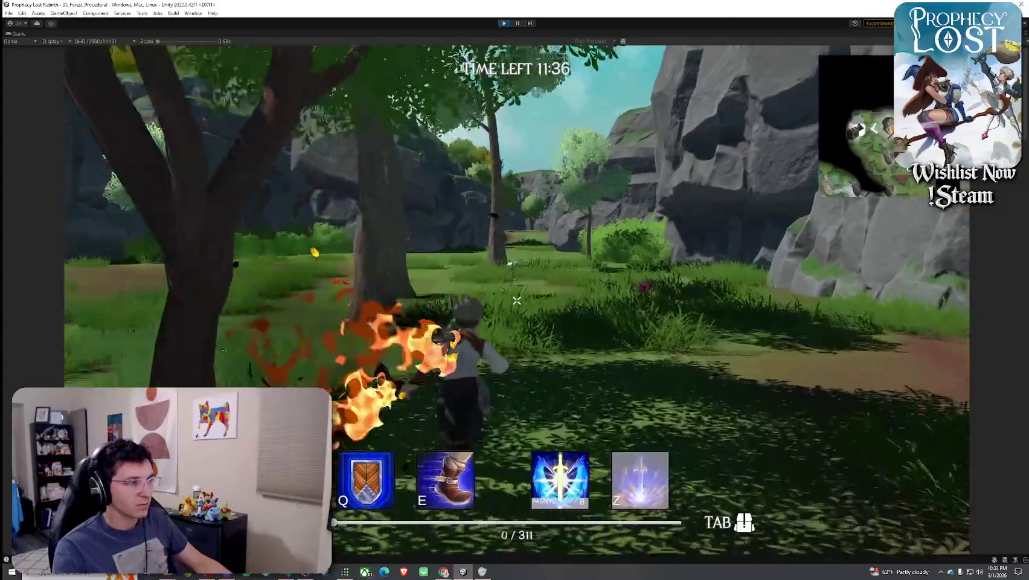
{"action": "key", "text": "w"}
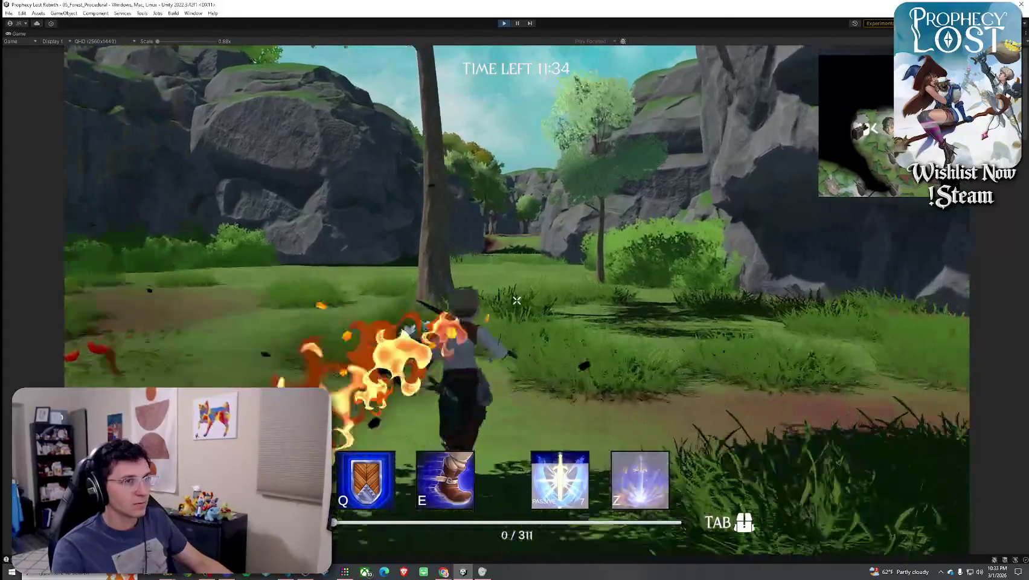
{"action": "key", "text": "w"}
{"action": "key", "text": "e"}
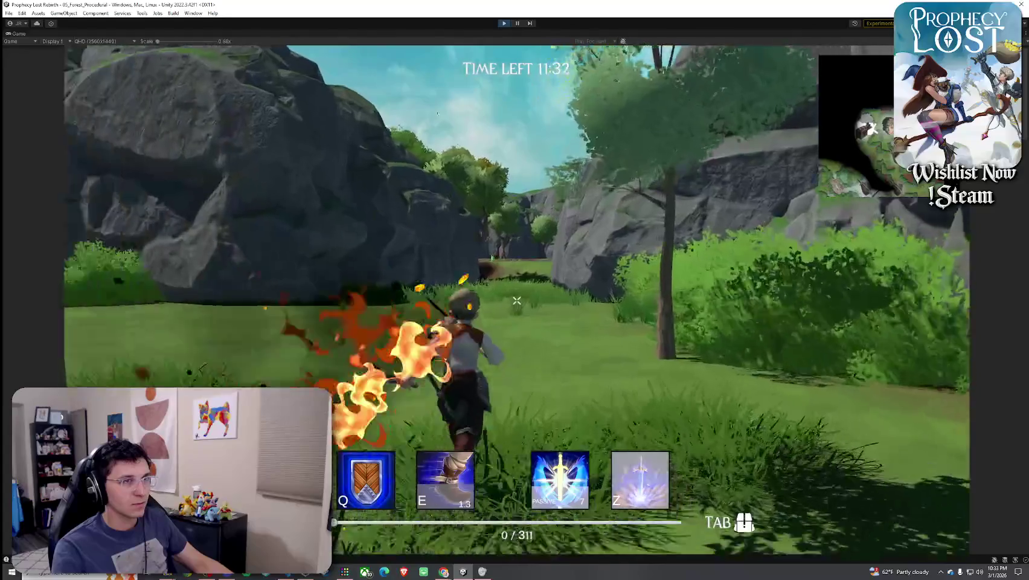
{"action": "key", "text": "Tab"}
{"action": "key", "text": "Tab"}
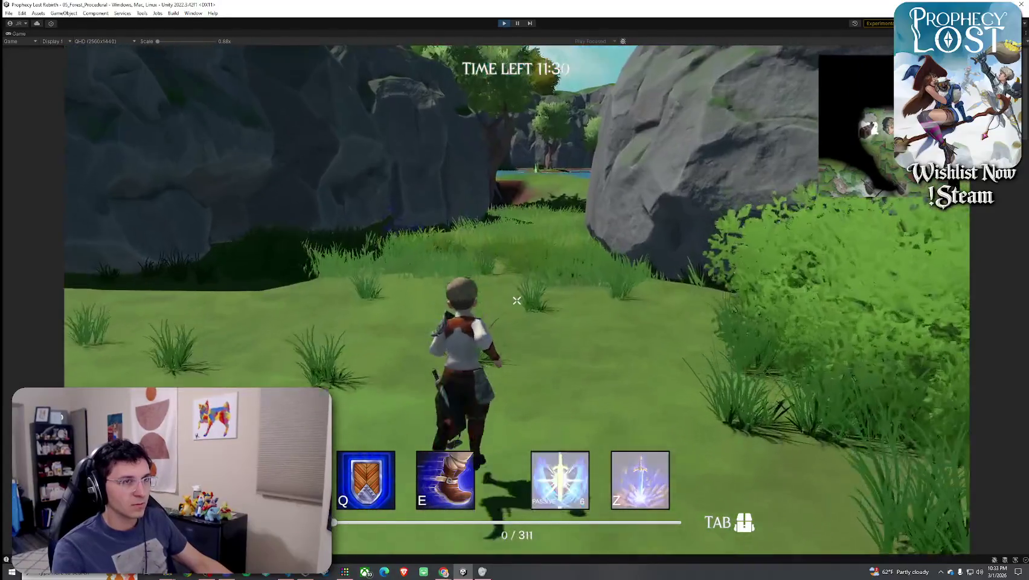
Run between the rocks and across the lake, dashing toward the far shore and the chest
{"action": "key", "text": "w"}
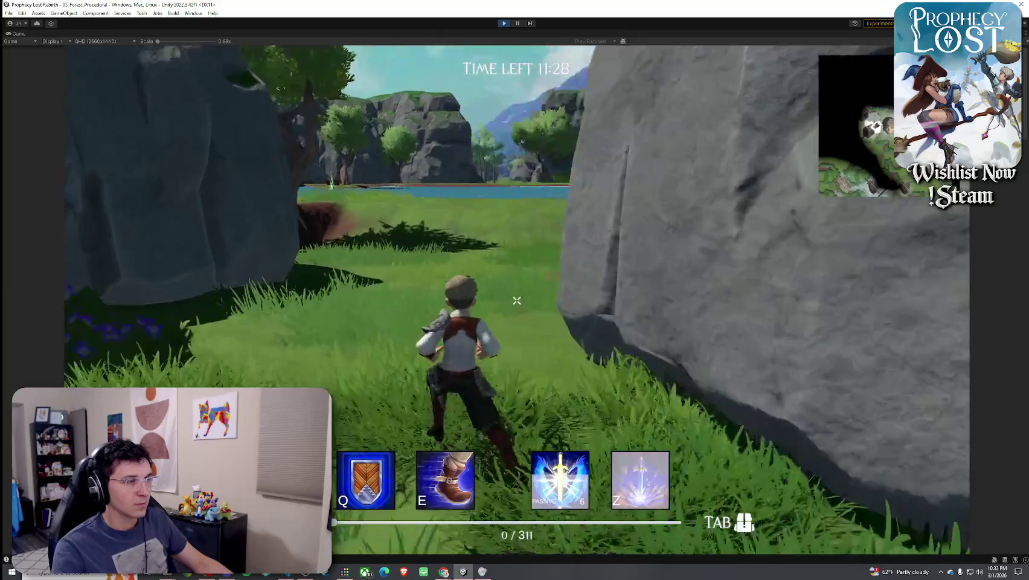
{"action": "key", "text": "w"}
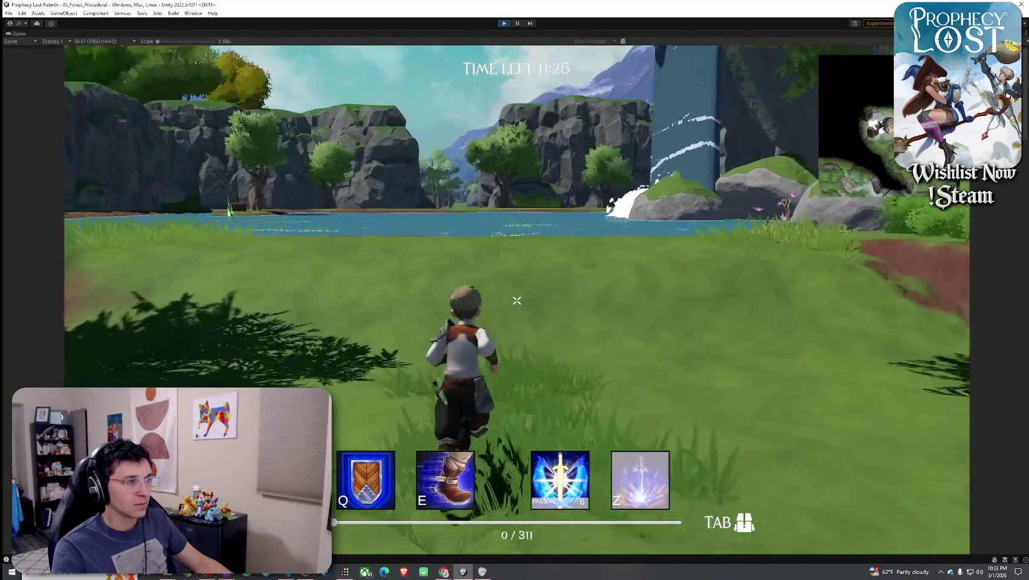
{"action": "key", "text": "w"}
{"action": "key", "text": "w"}
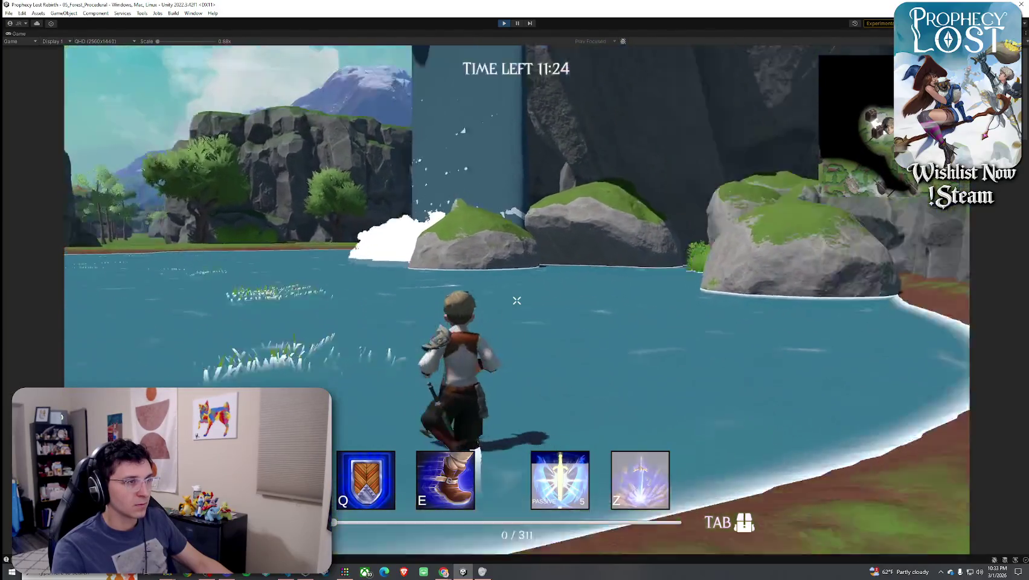
{"action": "key", "text": "w"}
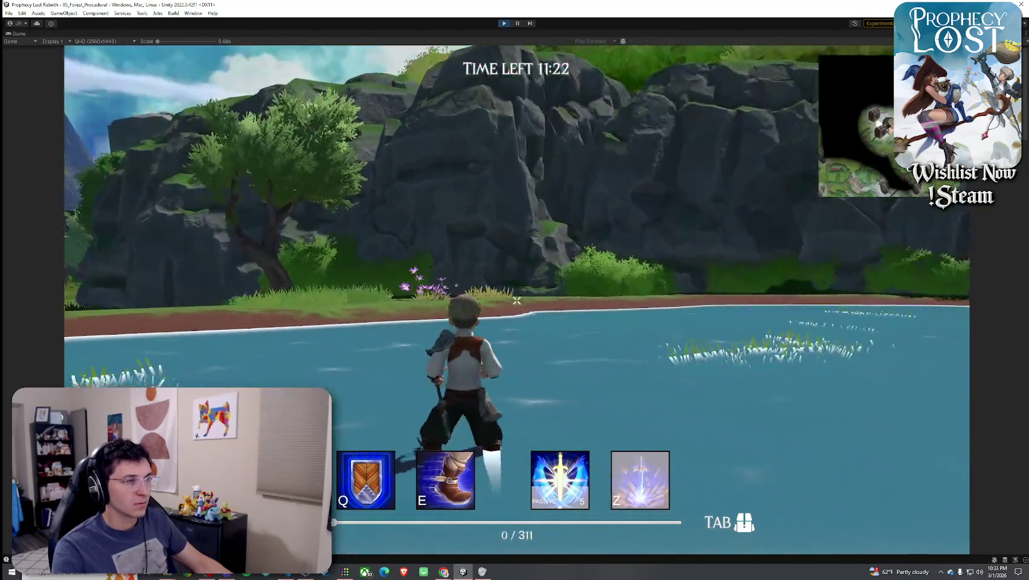
{"action": "key", "text": "w"}
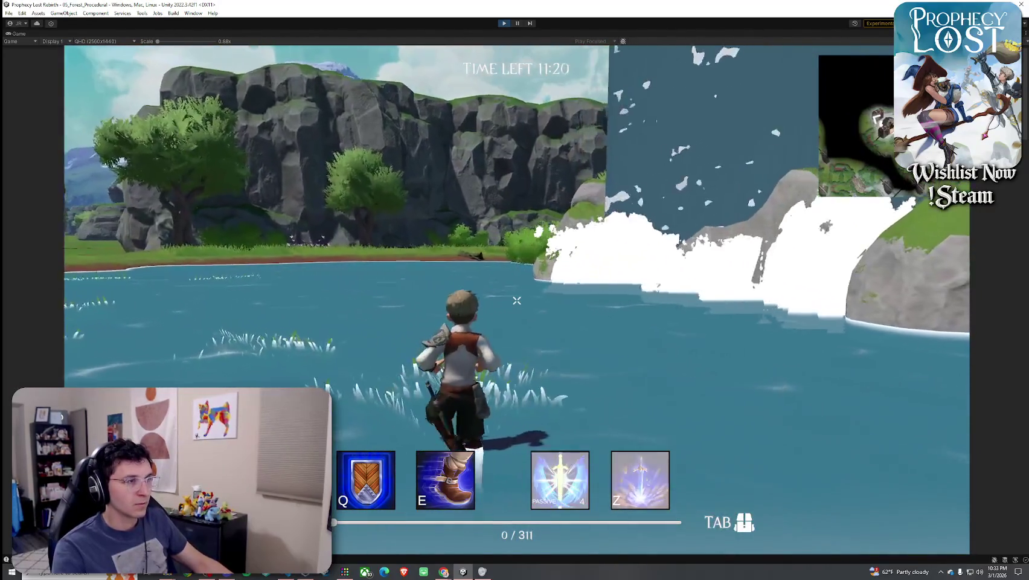
{"action": "key", "text": "w"}
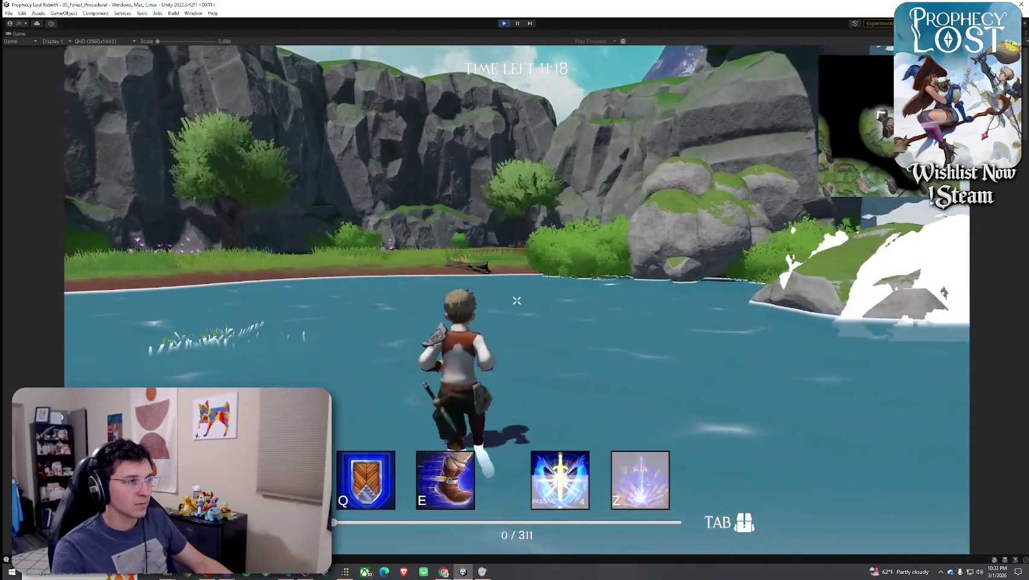
{"action": "key", "text": "e"}
{"action": "key", "text": "w"}
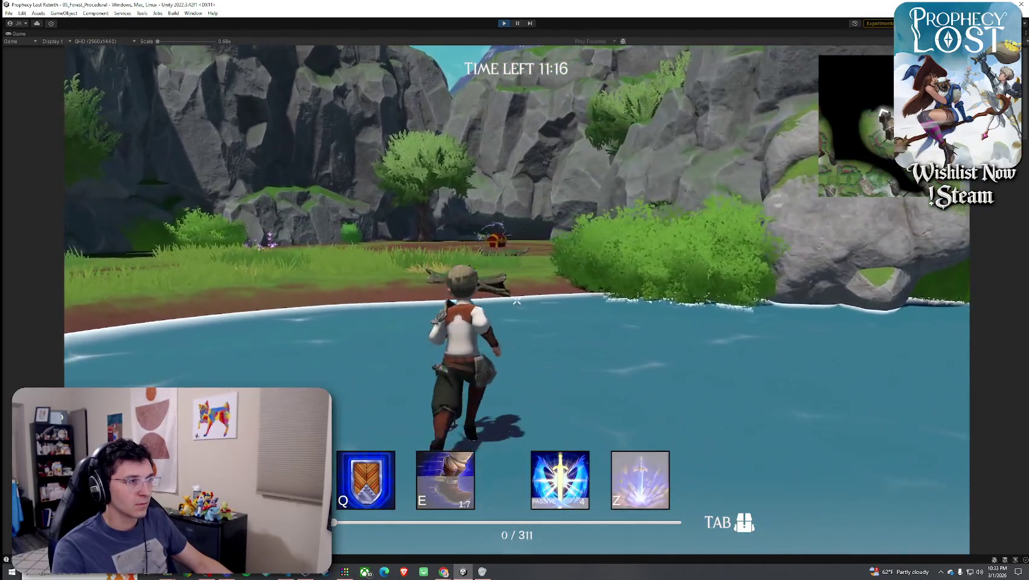
{"action": "key", "text": "w"}
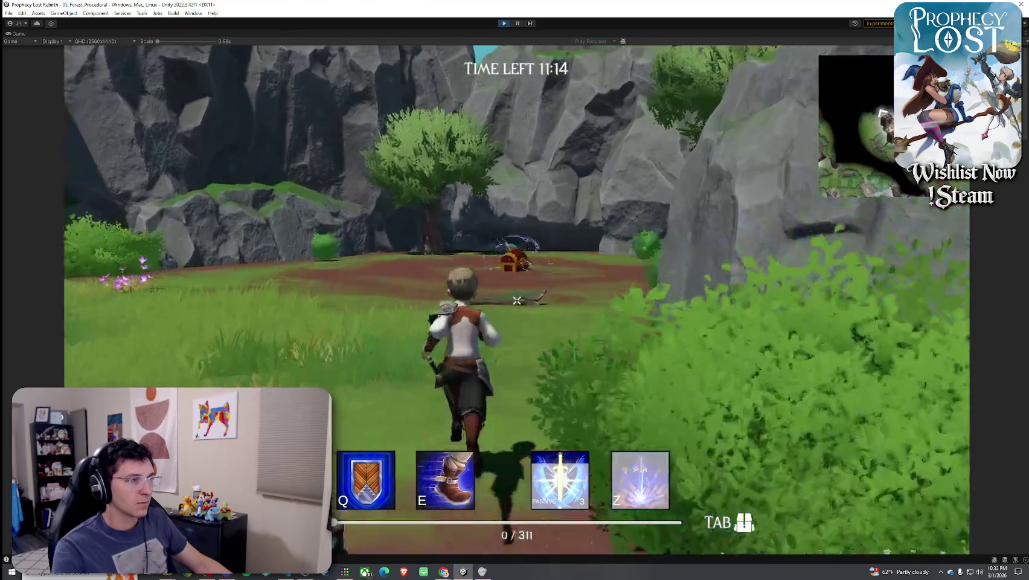
{"action": "key", "text": "w"}
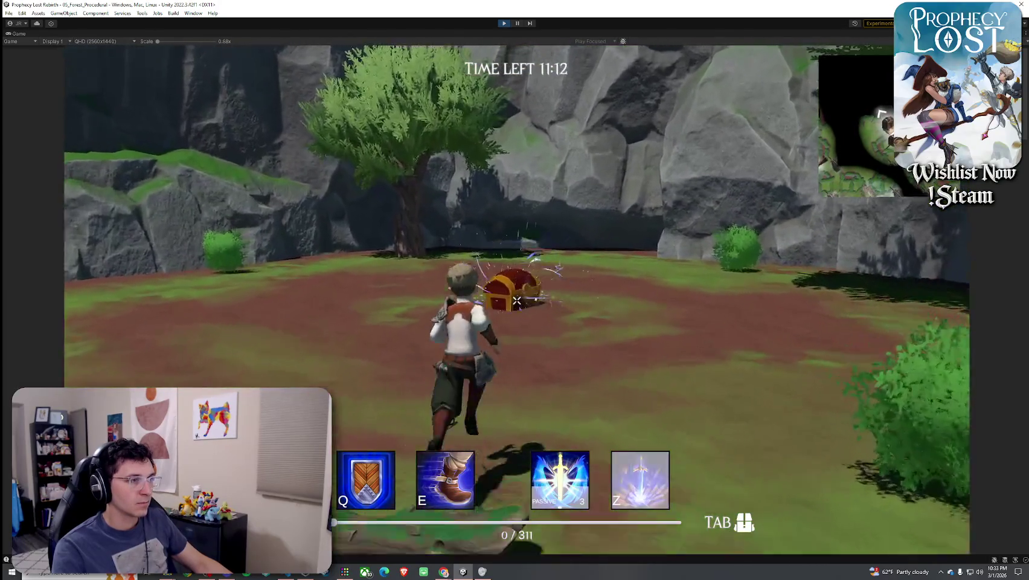
Open the treasure chest with F, pick up the crossed-blade weapon and view the new loot
{"action": "key", "text": "f"}
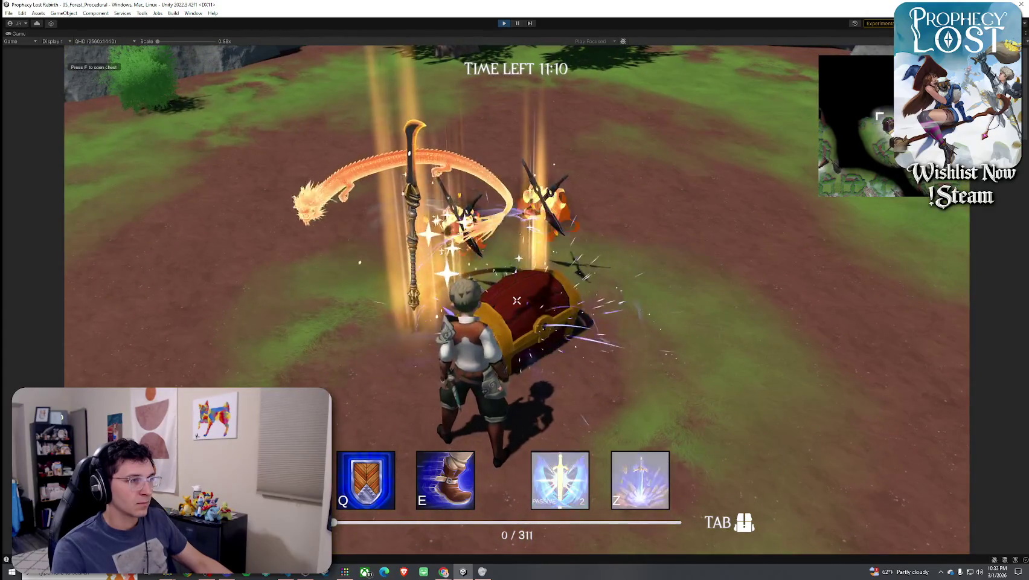
{"action": "key", "text": "w"}
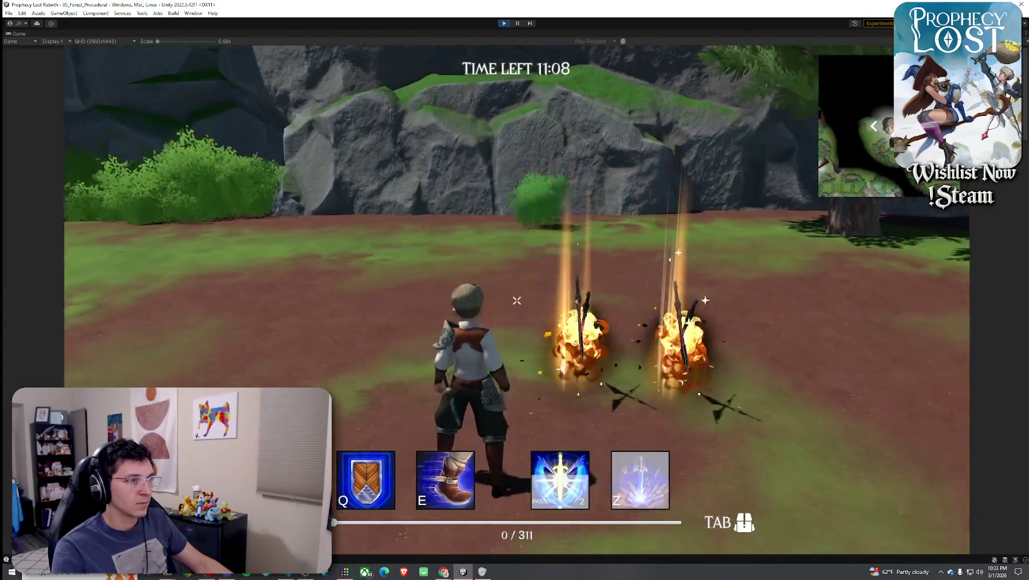
{"action": "key", "text": "f"}
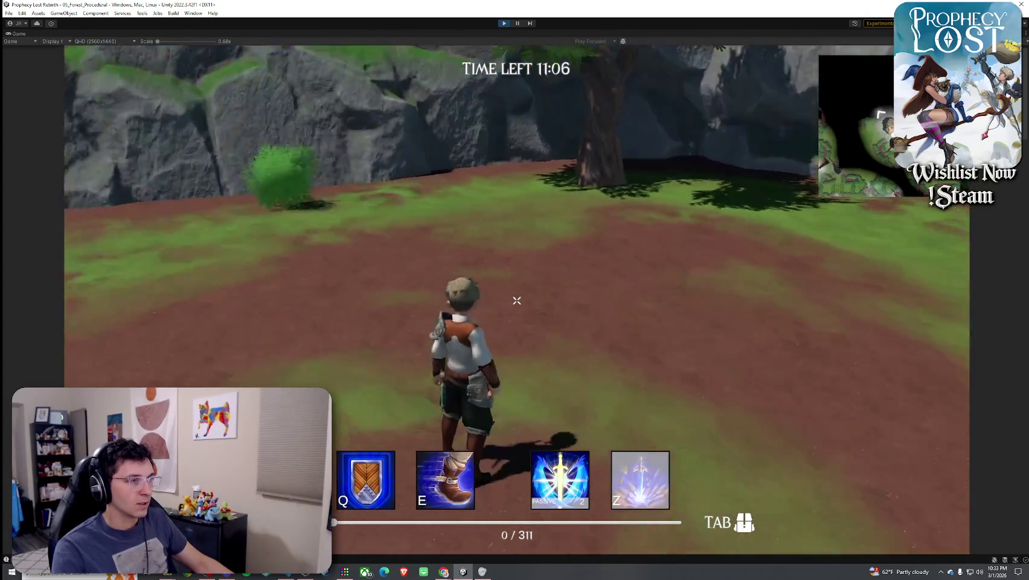
{"action": "key", "text": "Tab"}
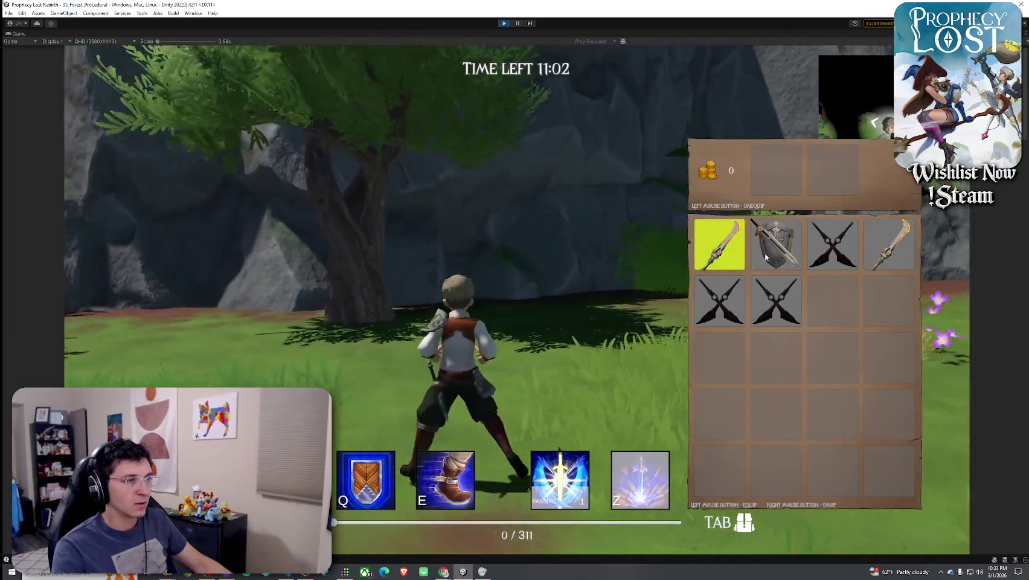
Equip the new curved weapon from the inventory and test three attacks with it in the meadow
{"action": "left_click", "coordinate": [888, 245]}
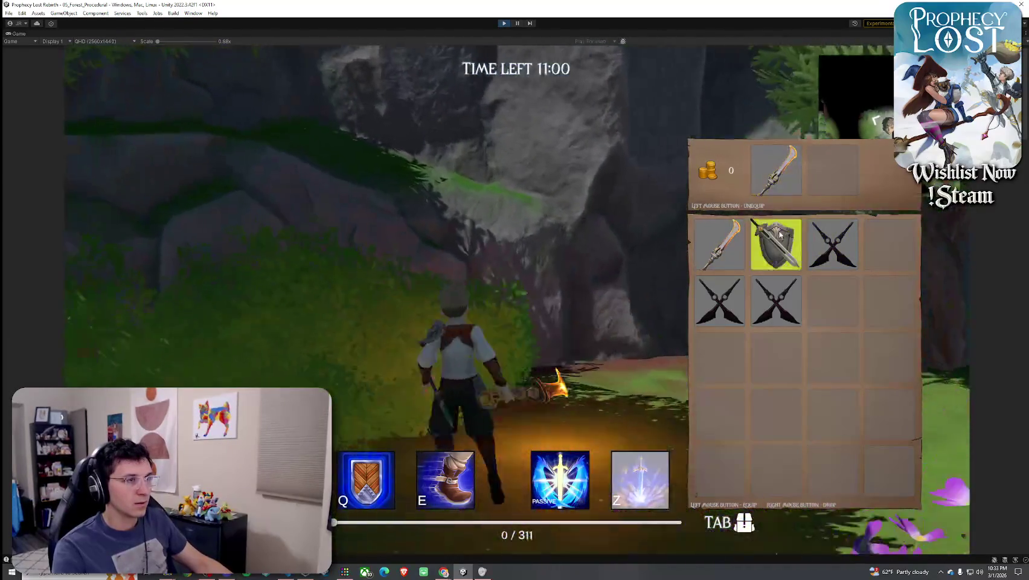
{"action": "left_click", "coordinate": [779, 175]}
{"action": "key", "text": "Tab"}
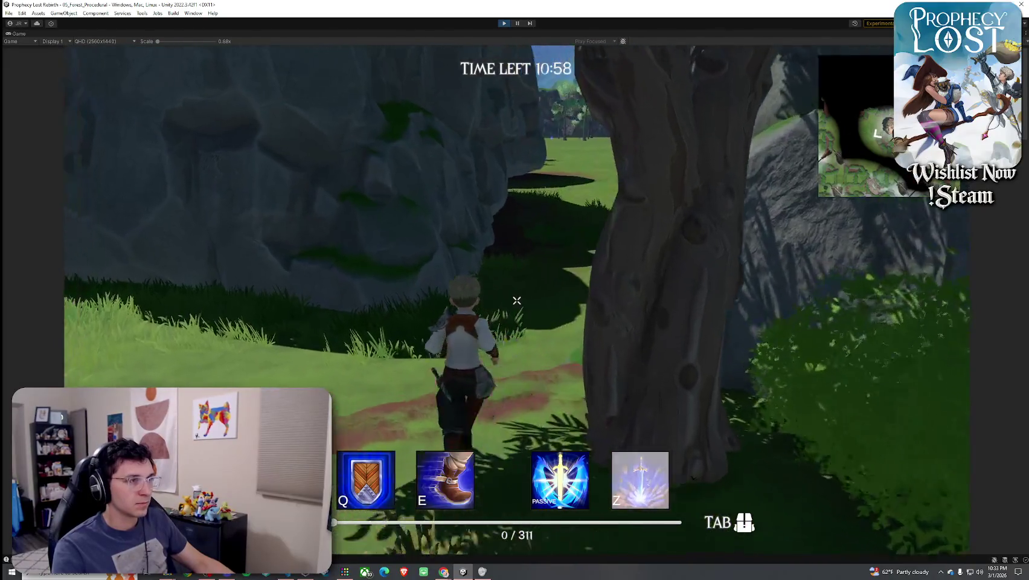
{"action": "key", "text": "Tab"}
{"action": "left_click", "coordinate": [714, 264]}
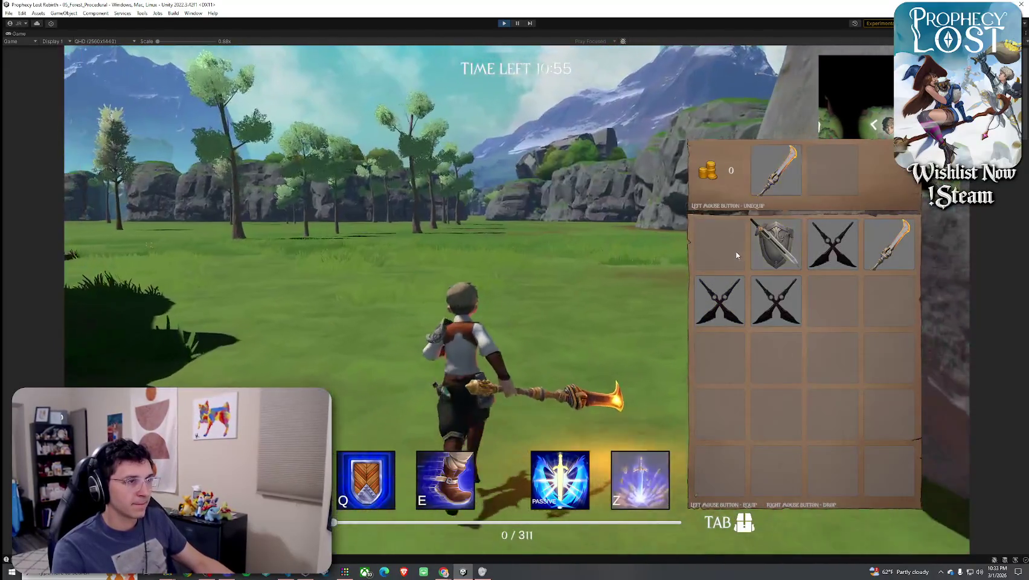
{"action": "key", "text": "Tab"}
{"action": "left_click", "coordinate": [516, 300]}
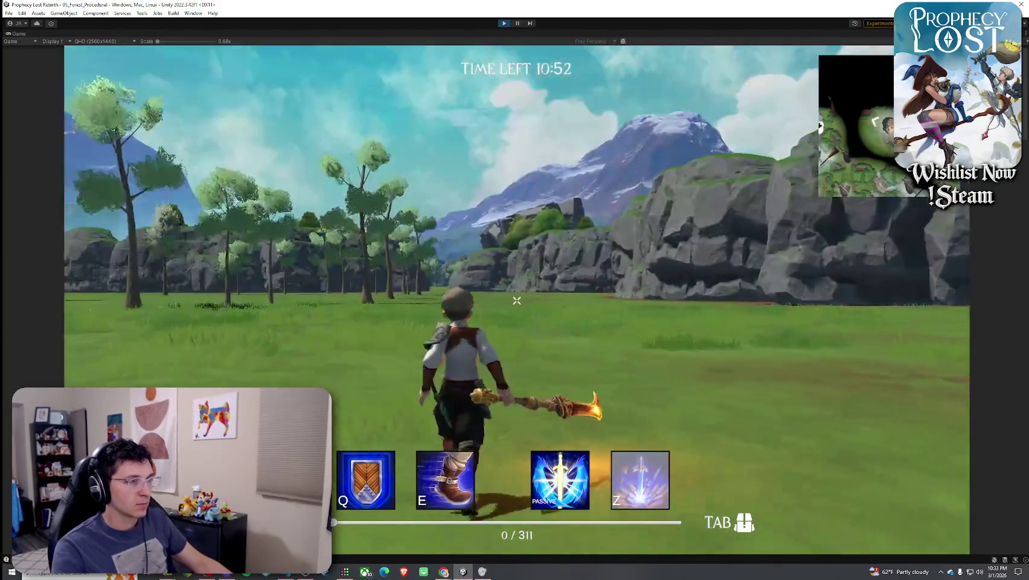
{"action": "left_click", "coordinate": [516, 301]}
{"action": "left_click", "coordinate": [516, 301]}
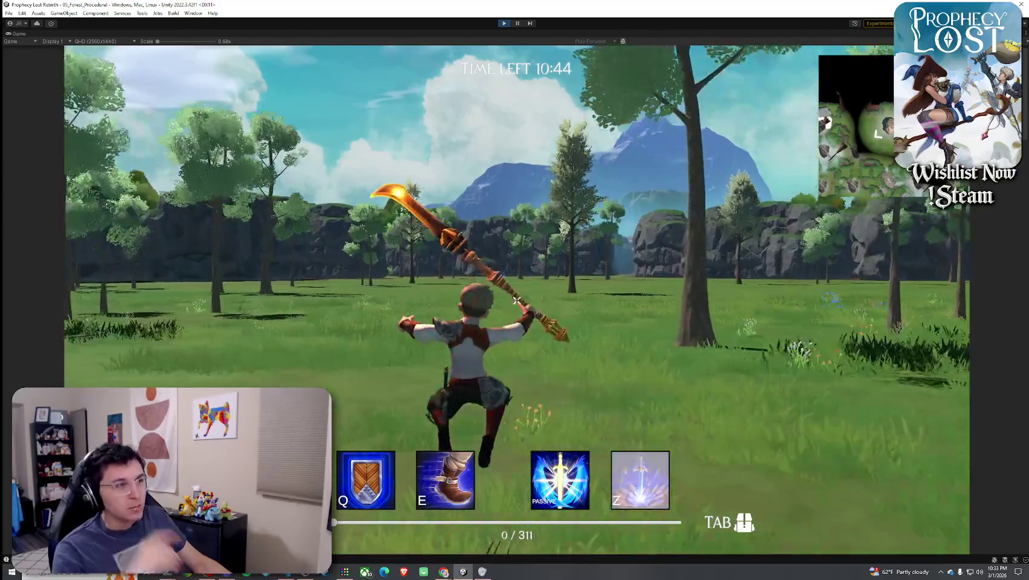
Switch to the behind-the-character camera with V and test several staff attacks
{"action": "left_click", "coordinate": [517, 301]}
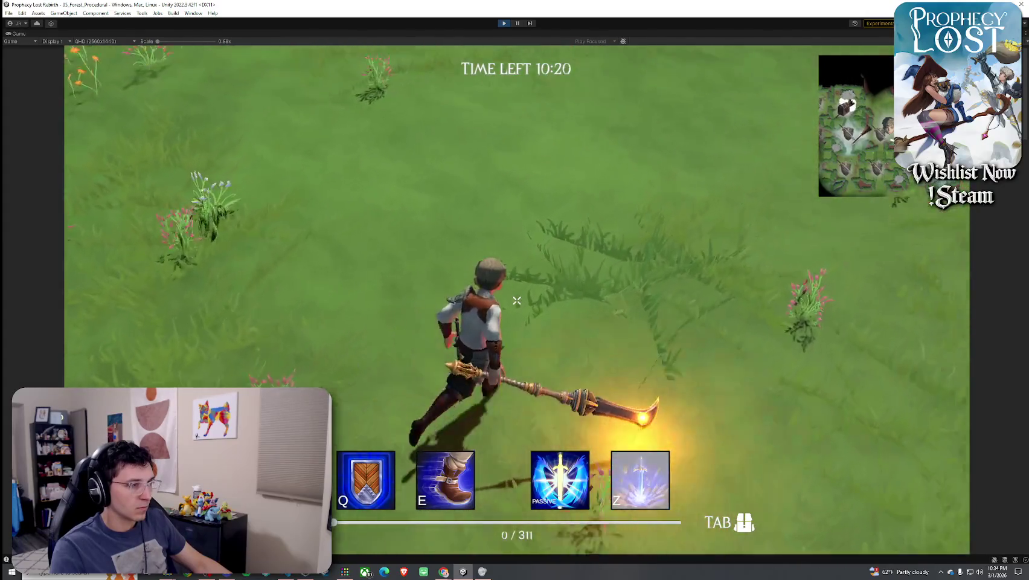
{"action": "key", "text": "v"}
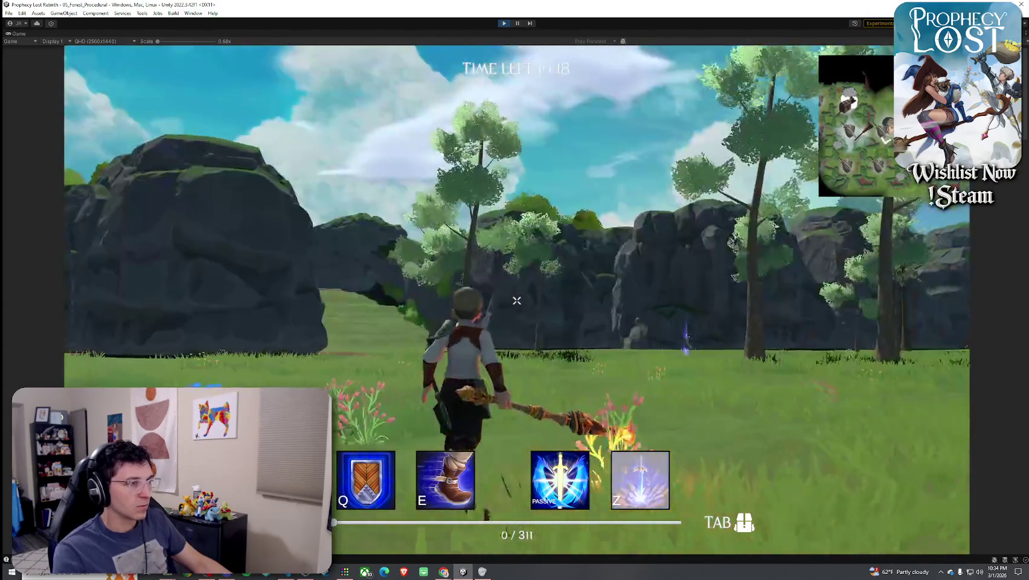
{"action": "left_click", "coordinate": [517, 300]}
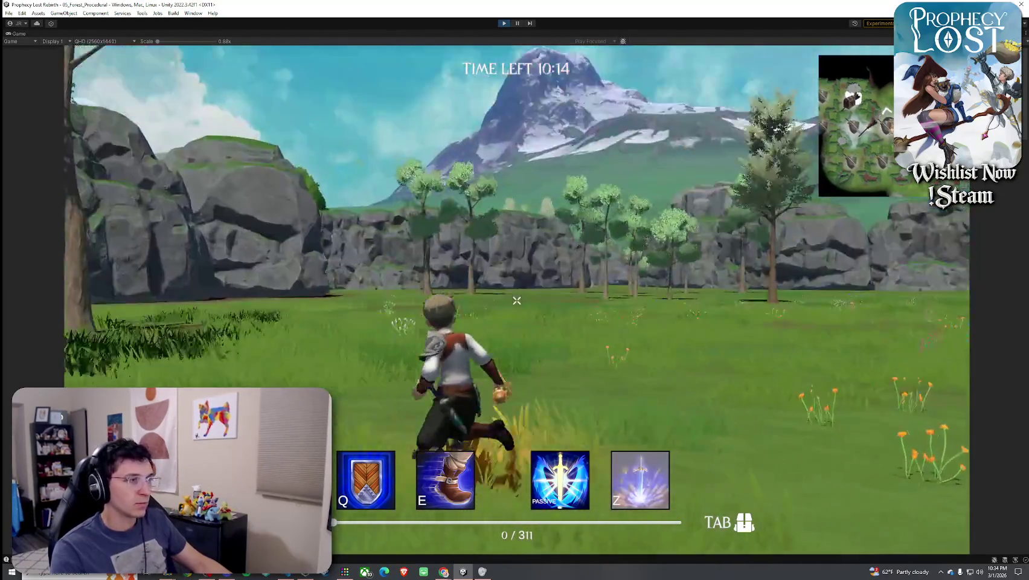
{"action": "left_click", "coordinate": [516, 300]}
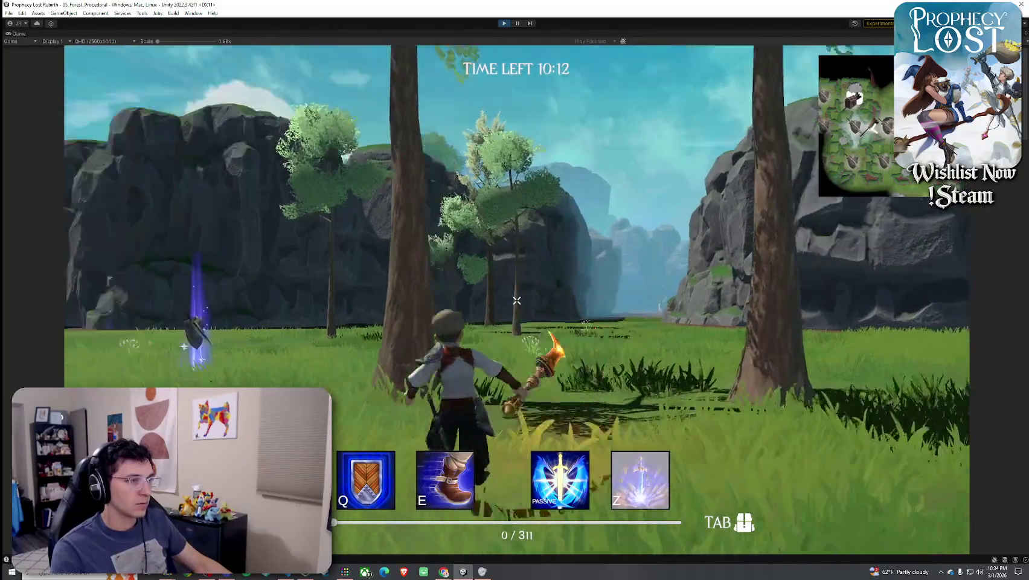
{"action": "left_click", "coordinate": [516, 300]}
{"action": "left_click", "coordinate": [516, 301]}
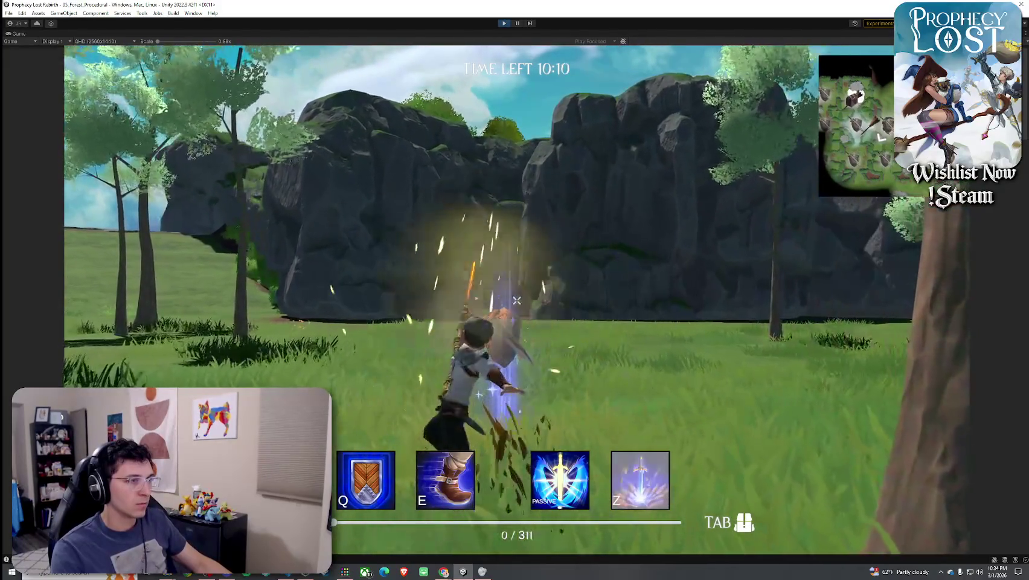
{"action": "left_click", "coordinate": [516, 301]}
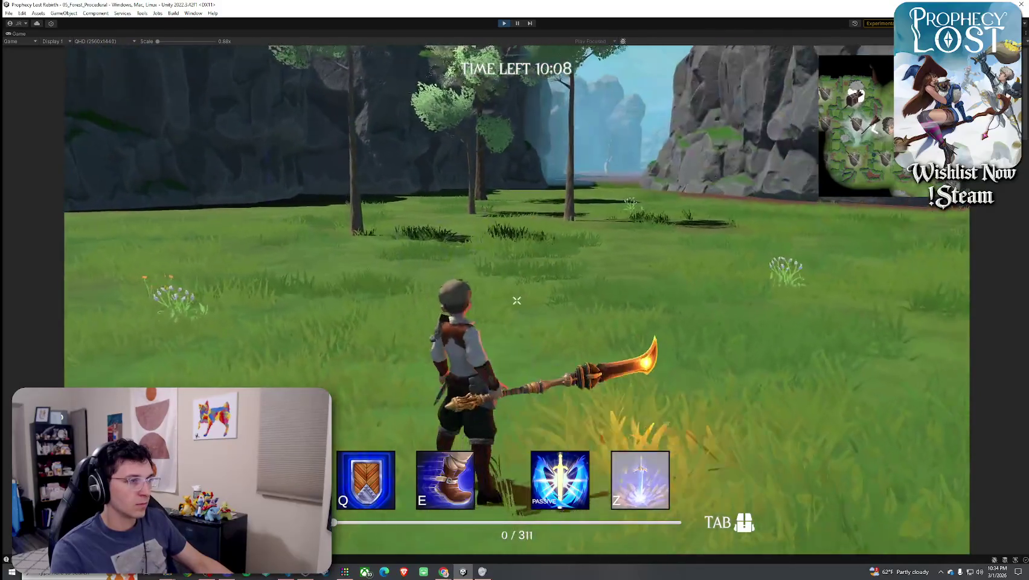
Unequip the staff, attack with the sword and shield, then run up to the cliffs
{"action": "key", "text": "Tab"}
{"action": "left_click", "coordinate": [775, 188]}
{"action": "key", "text": "Tab"}
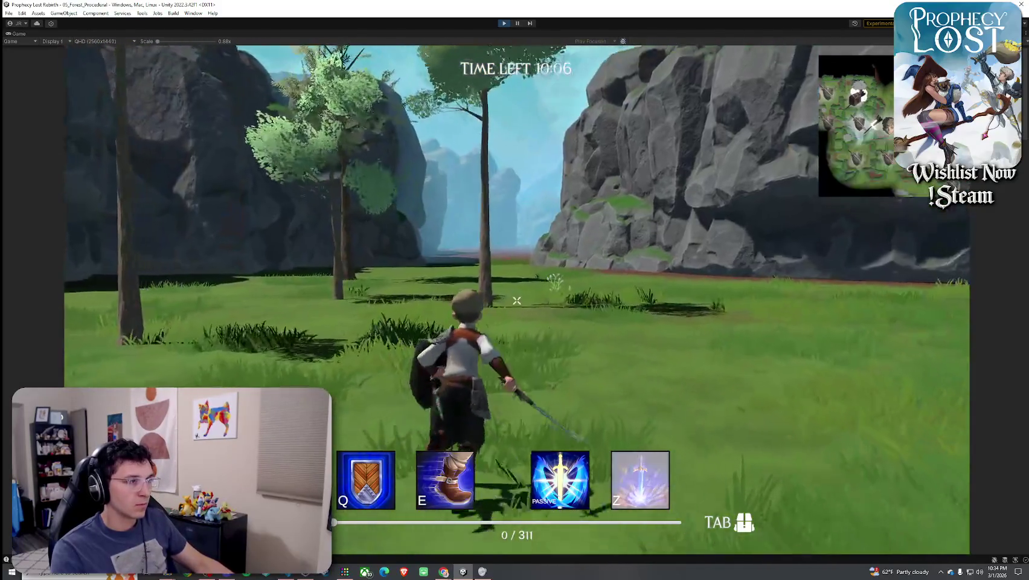
{"action": "left_click", "coordinate": [516, 300]}
{"action": "left_click", "coordinate": [516, 300]}
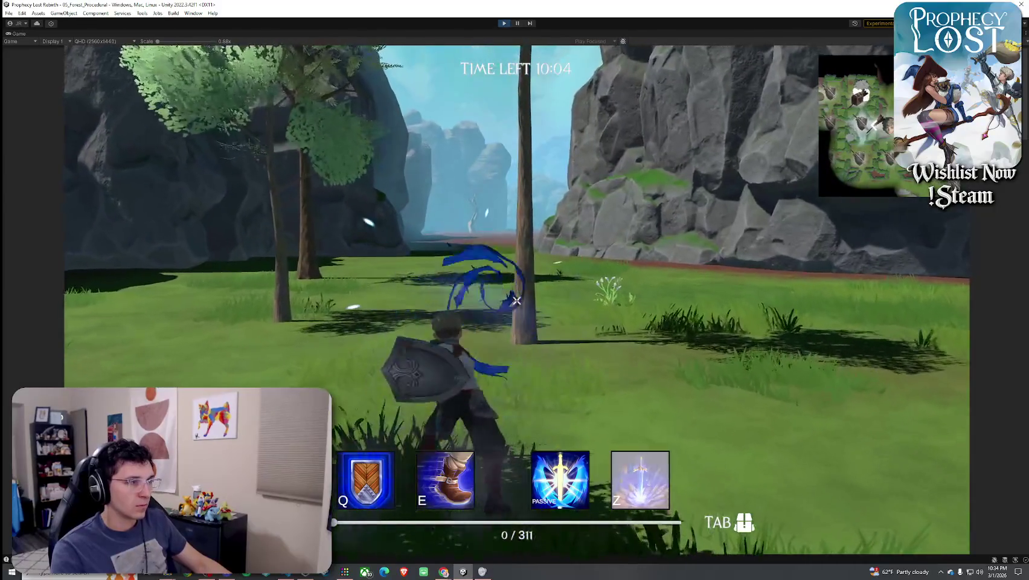
{"action": "key", "text": "w"}
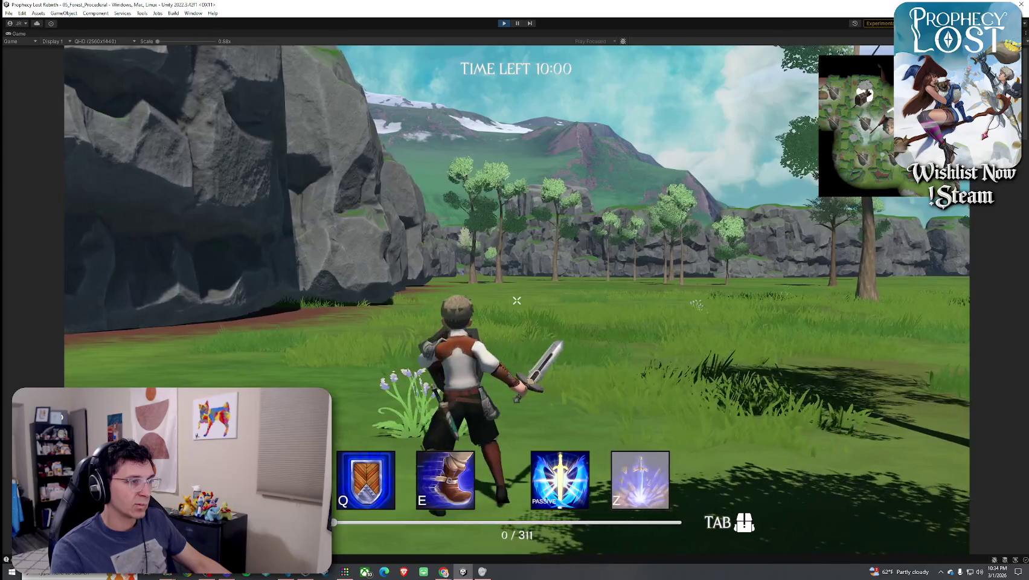
{"action": "key", "text": "a"}
{"action": "key", "text": "w"}
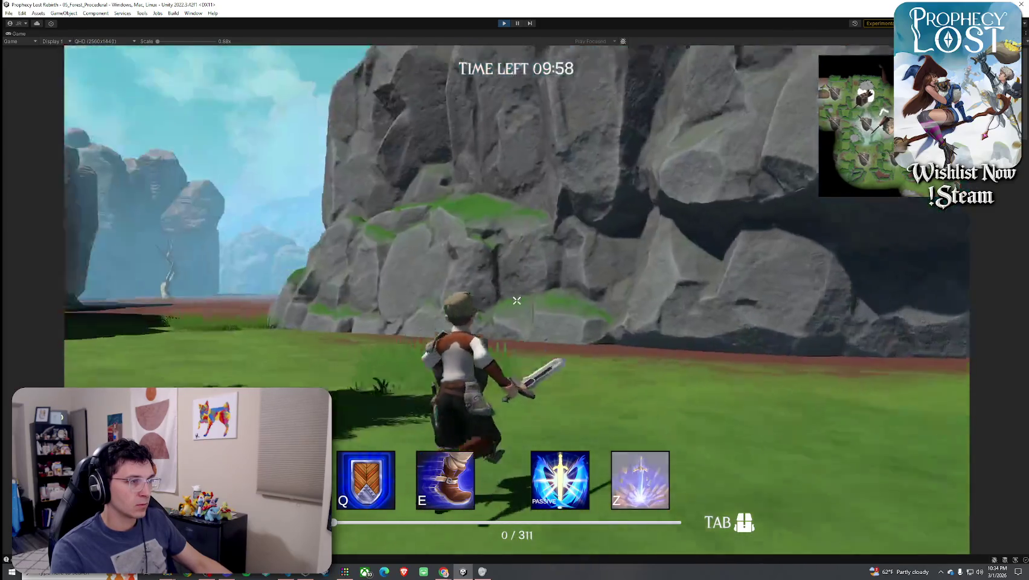
{"action": "key", "text": "Tab"}
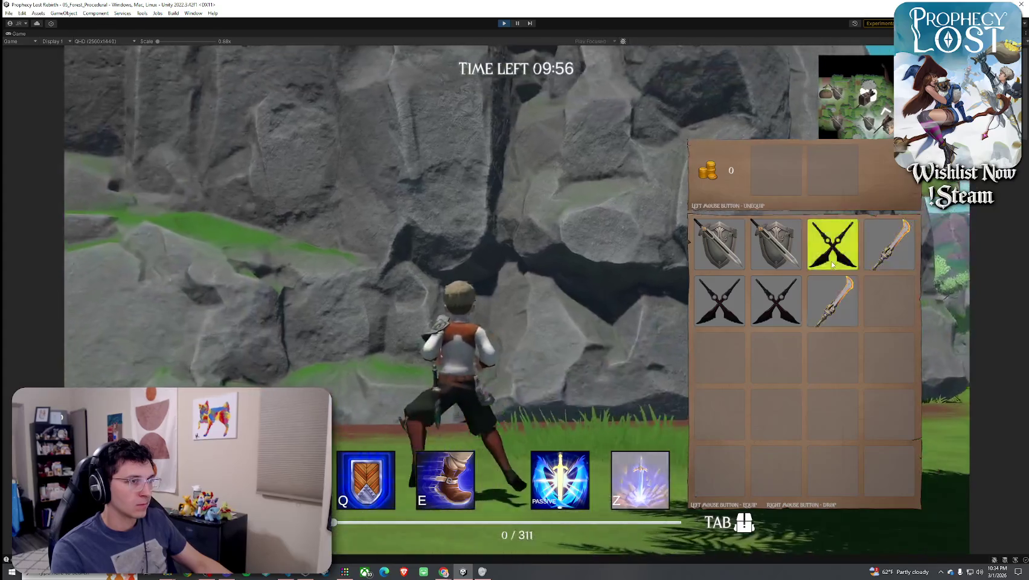
Close the inventory, swing a fiery attack, and run through the canyon along the cliffs
{"action": "key", "text": "Tab"}
{"action": "left_click", "coordinate": [516, 301]}
{"action": "key", "text": "w"}
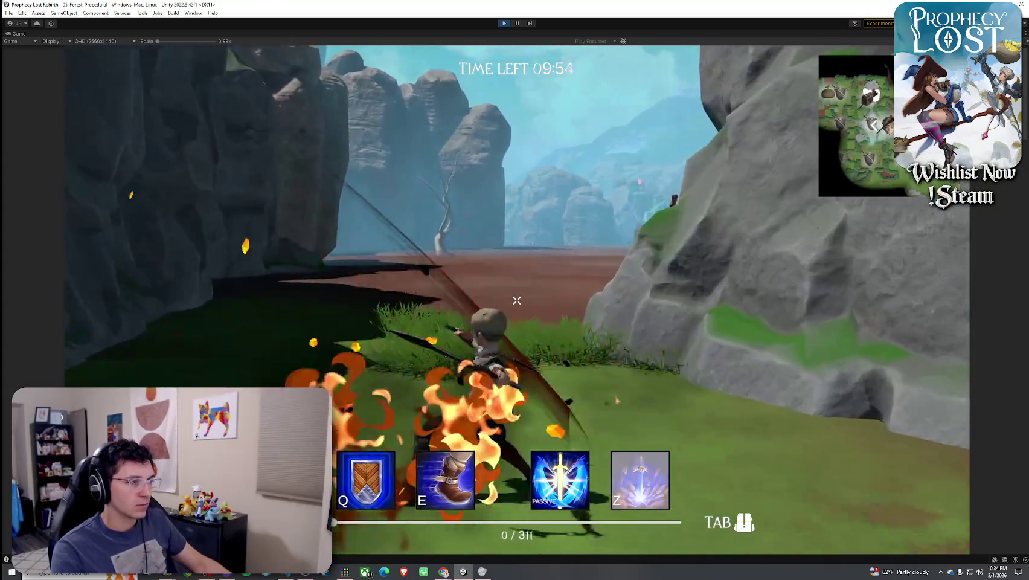
{"action": "key", "text": "w"}
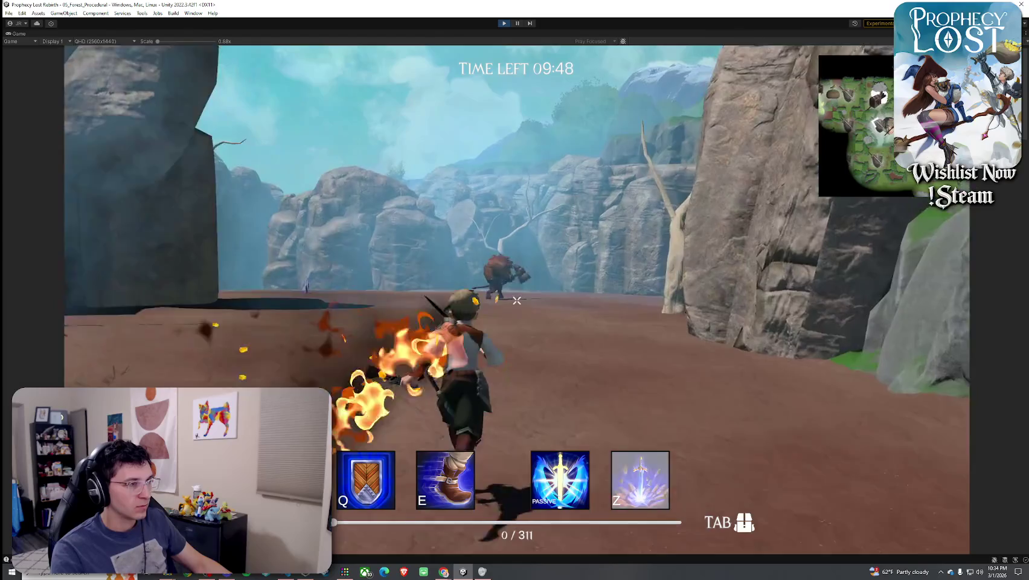
{"action": "key", "text": "w"}
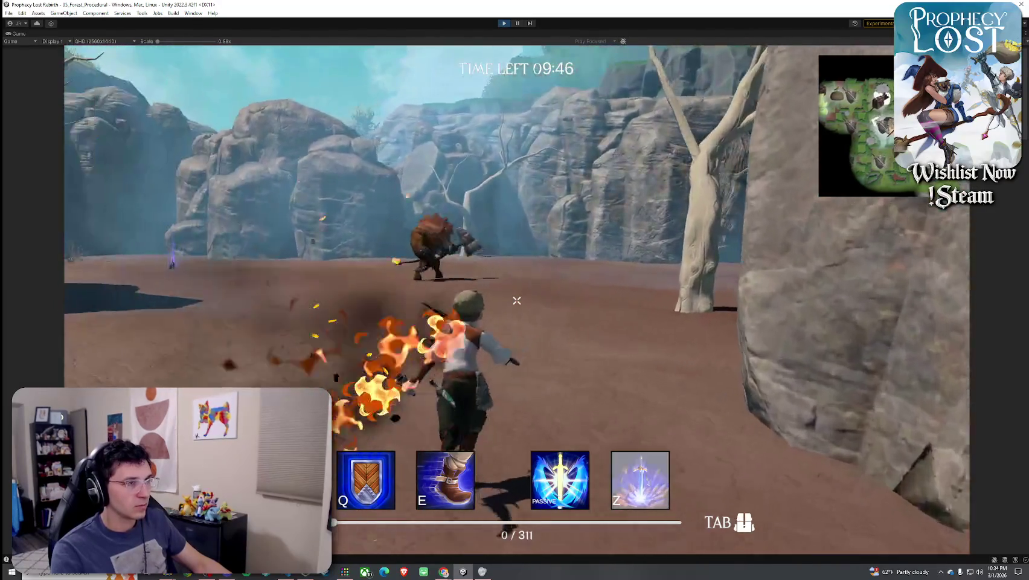
{"action": "key", "text": "w"}
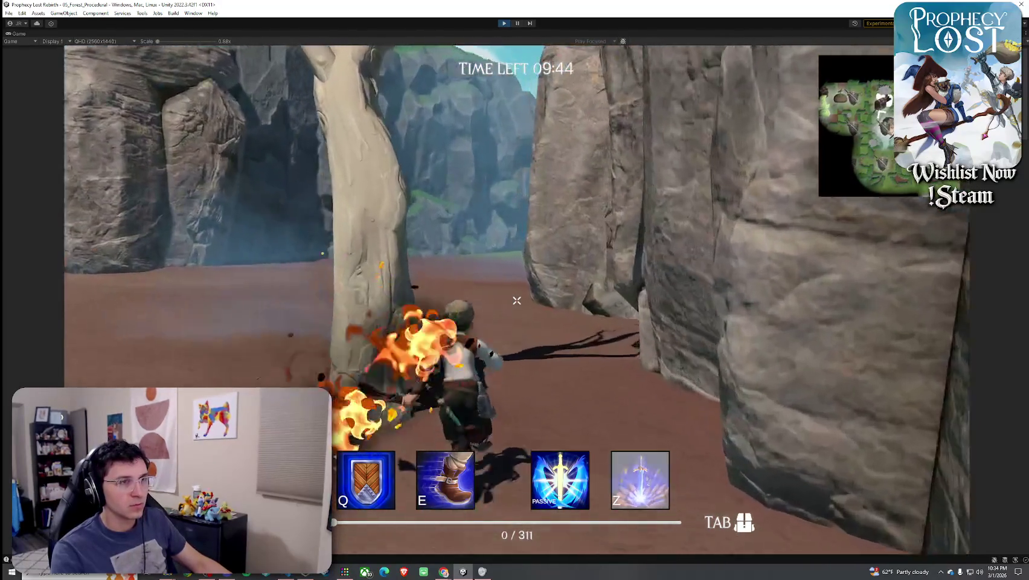
{"action": "key", "text": "w"}
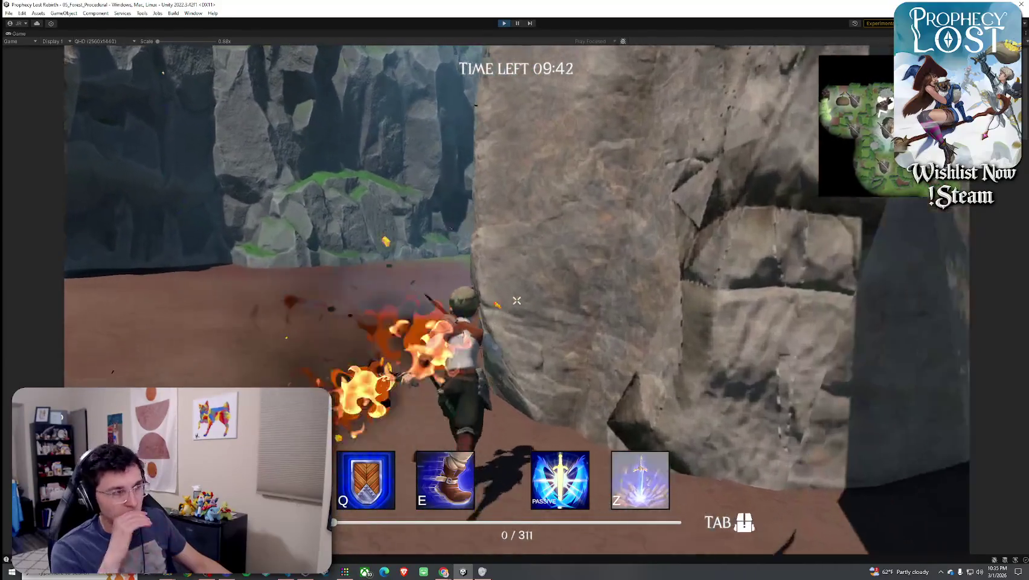
{"action": "key", "text": "w"}
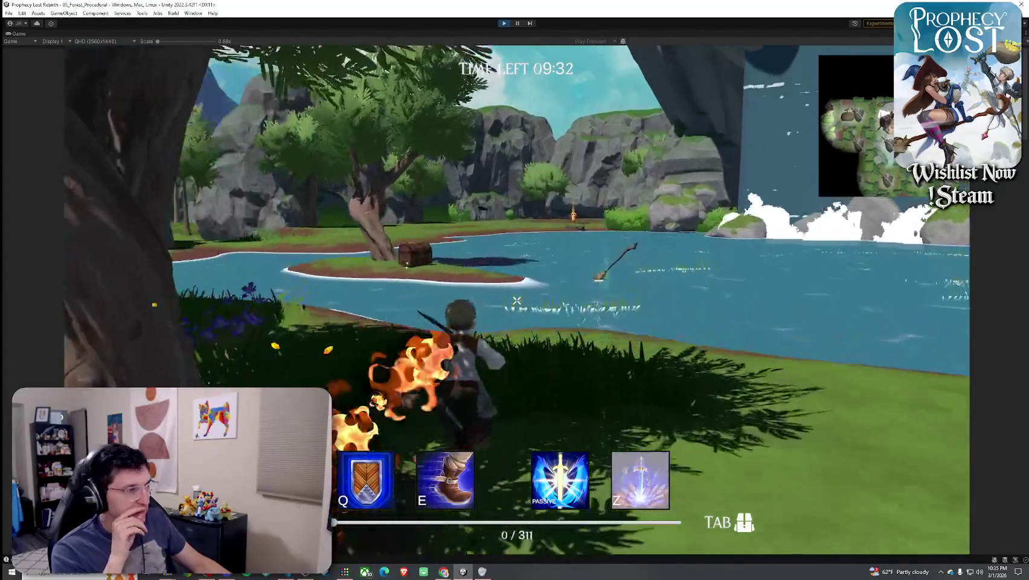
Wade across the lake to the far clearing by the log and open the inventory
{"action": "key", "text": "w"}
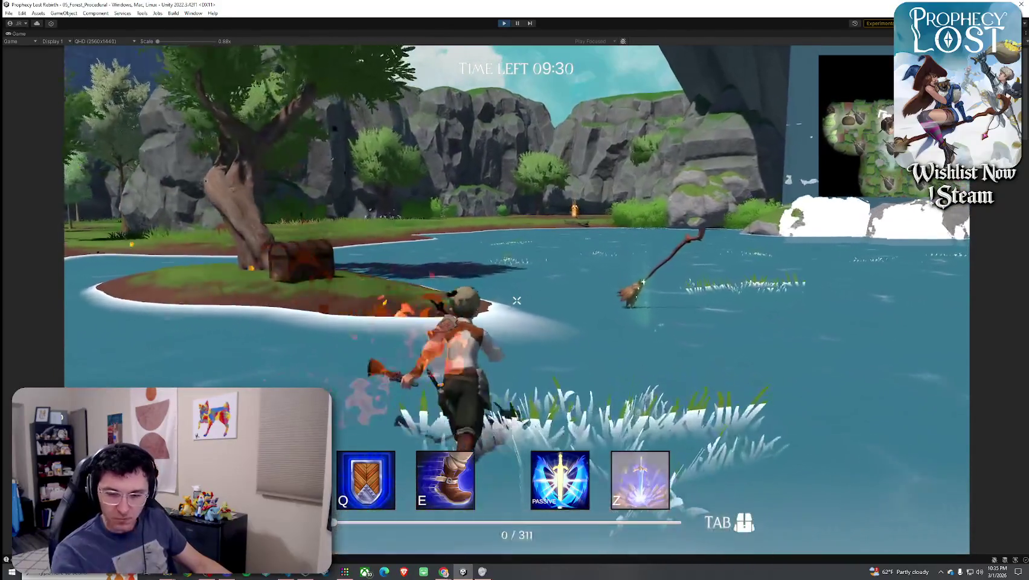
{"action": "key", "text": "w"}
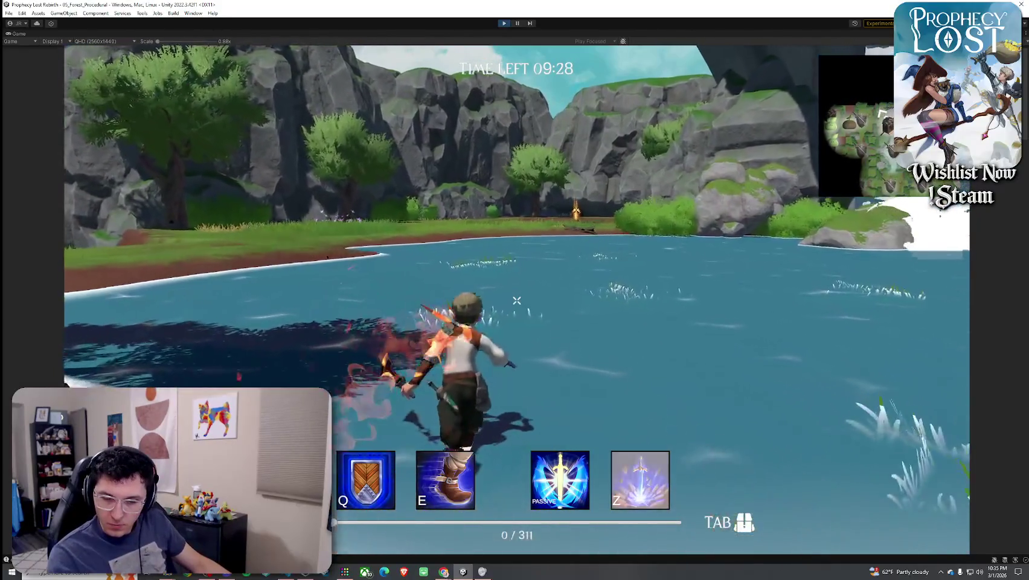
{"action": "key", "text": "w"}
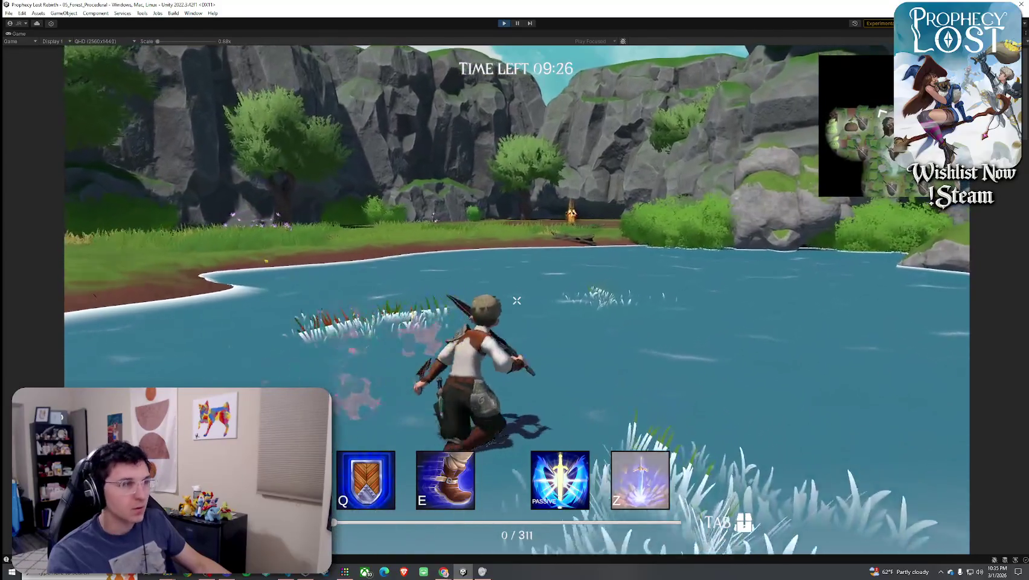
{"action": "key", "text": "w"}
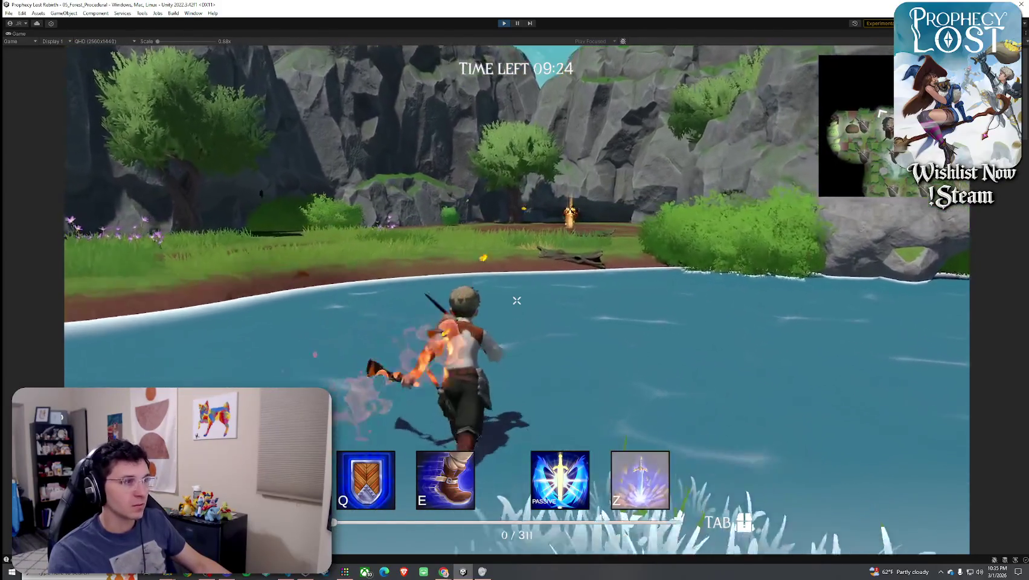
{"action": "key", "text": "w"}
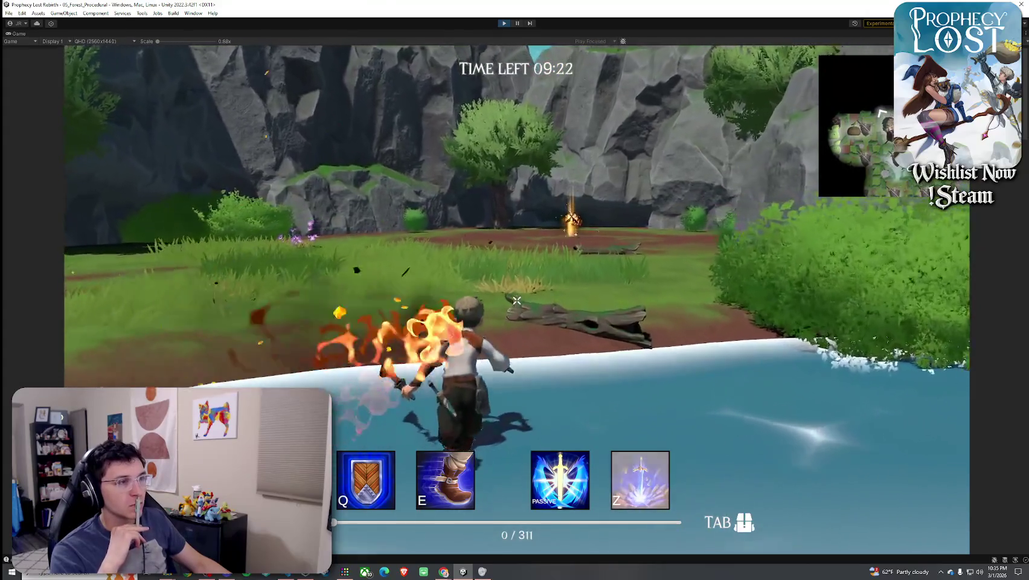
{"action": "key", "text": "w"}
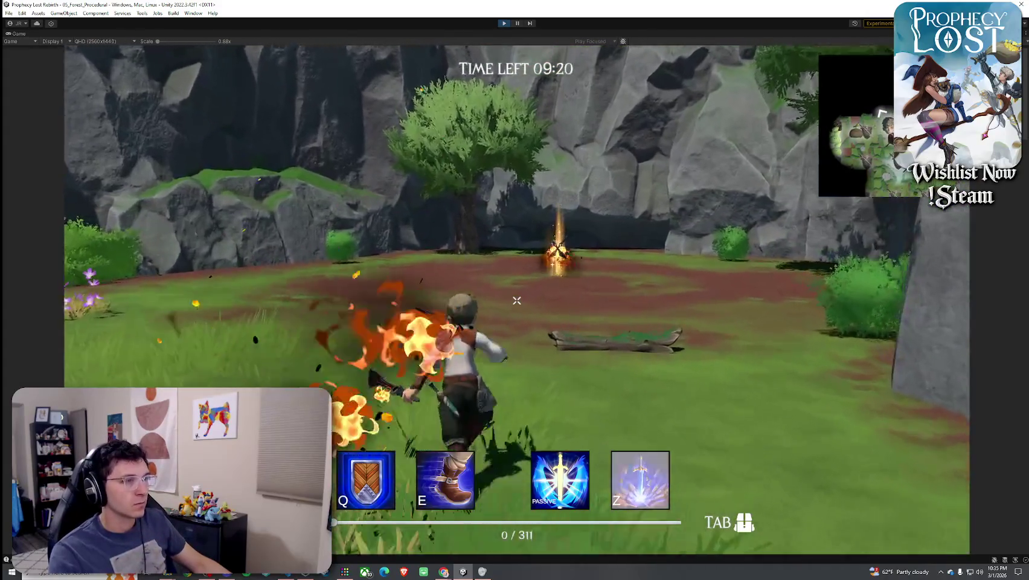
{"action": "key", "text": "w"}
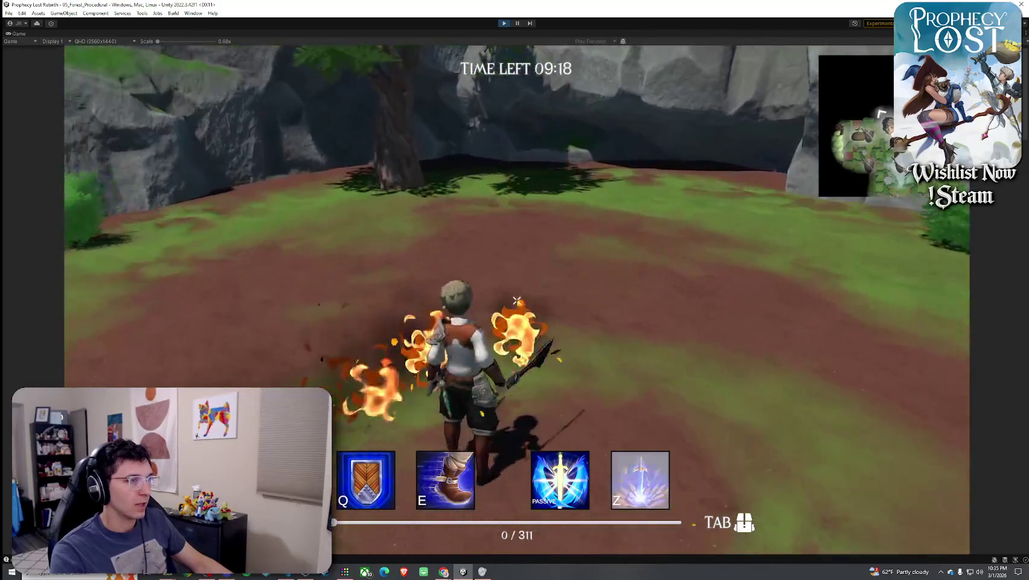
{"action": "key", "text": "Tab"}
Swap the daggers for the blade, then unequip the blade and drop it on the ground
{"action": "key", "text": "w"}
{"action": "left_click", "coordinate": [776, 170]}
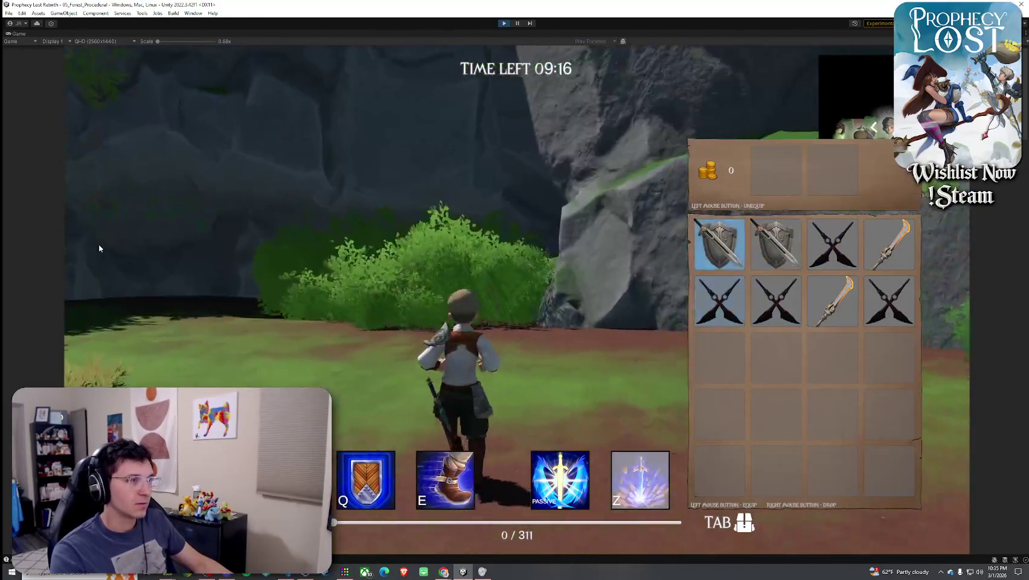
{"action": "key", "text": "Tab"}
{"action": "key", "text": "Tab"}
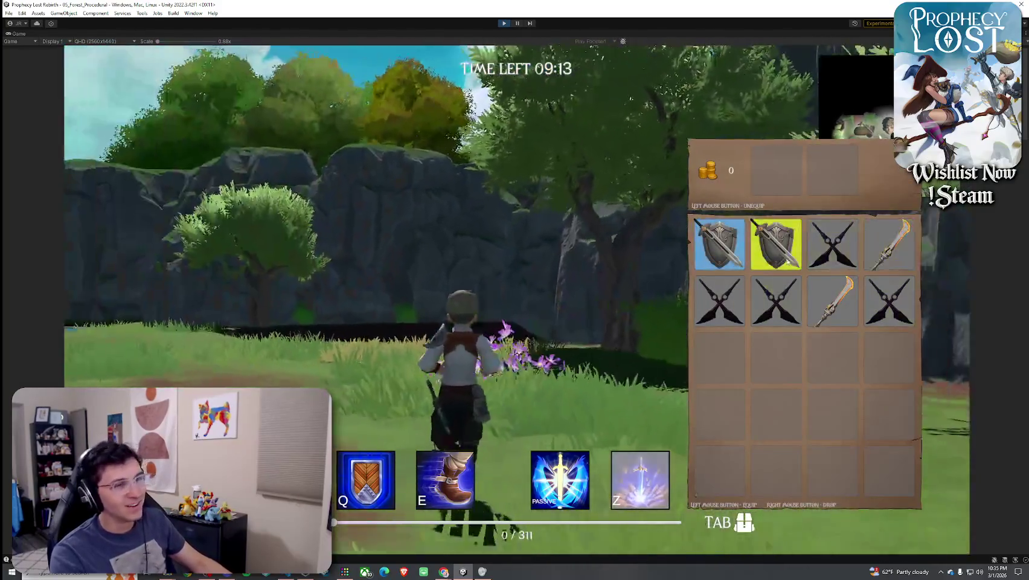
{"action": "left_click", "coordinate": [867, 259]}
{"action": "key", "text": "Tab"}
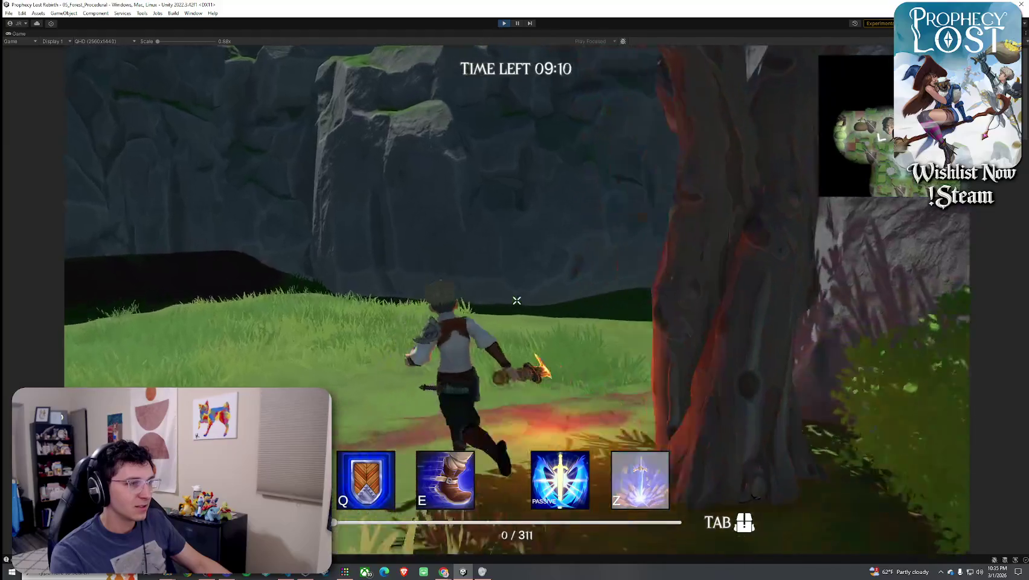
{"action": "key", "text": "Tab"}
{"action": "left_click", "coordinate": [776, 170]}
{"action": "right_click", "coordinate": [882, 247]}
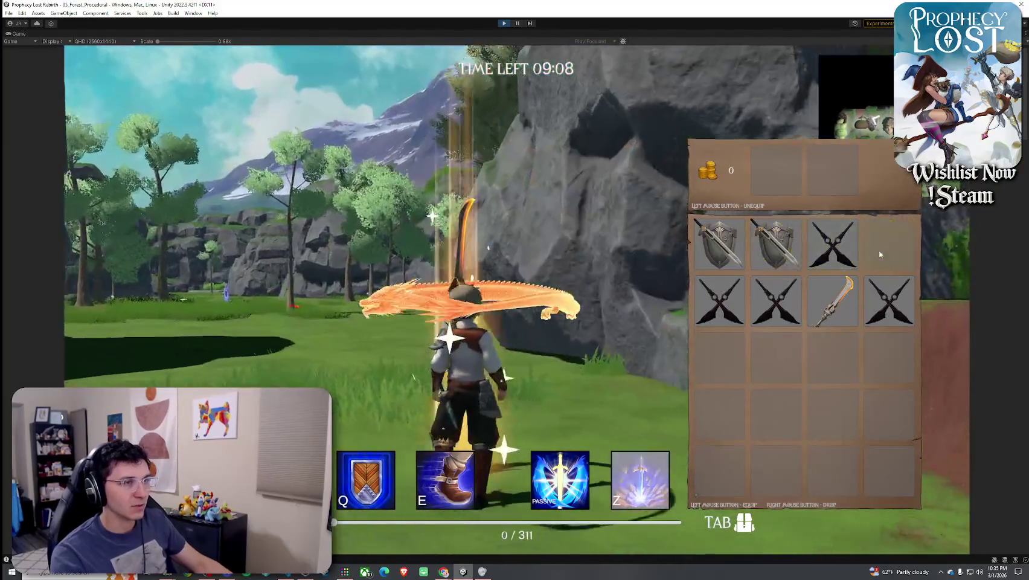
{"action": "key", "text": "Tab"}
{"action": "key", "text": "Tab"}
{"action": "key", "text": "Tab"}
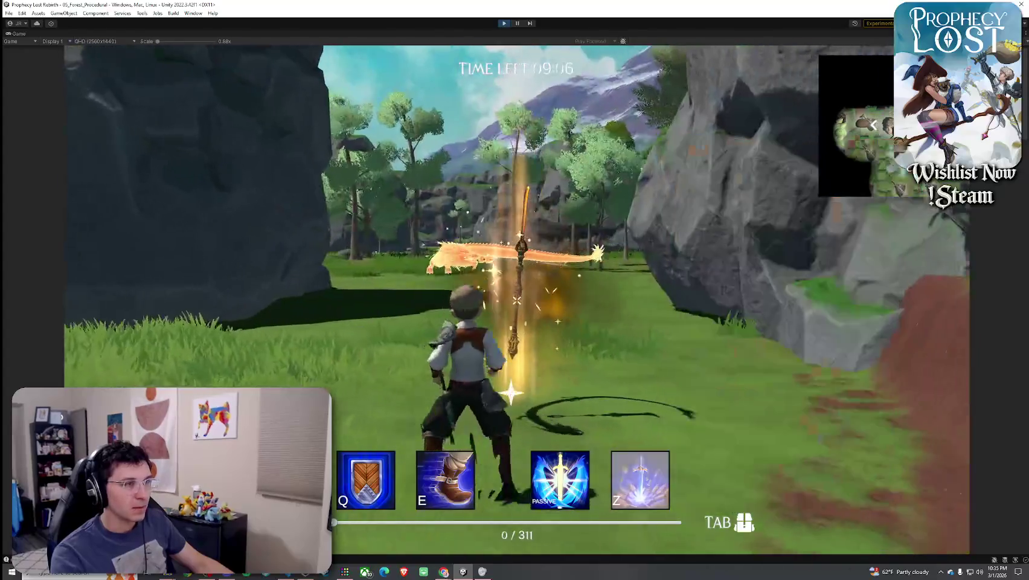
Drop the daggers too, then walk to the dragon weapon drop and pick it up with F
{"action": "key", "text": "w"}
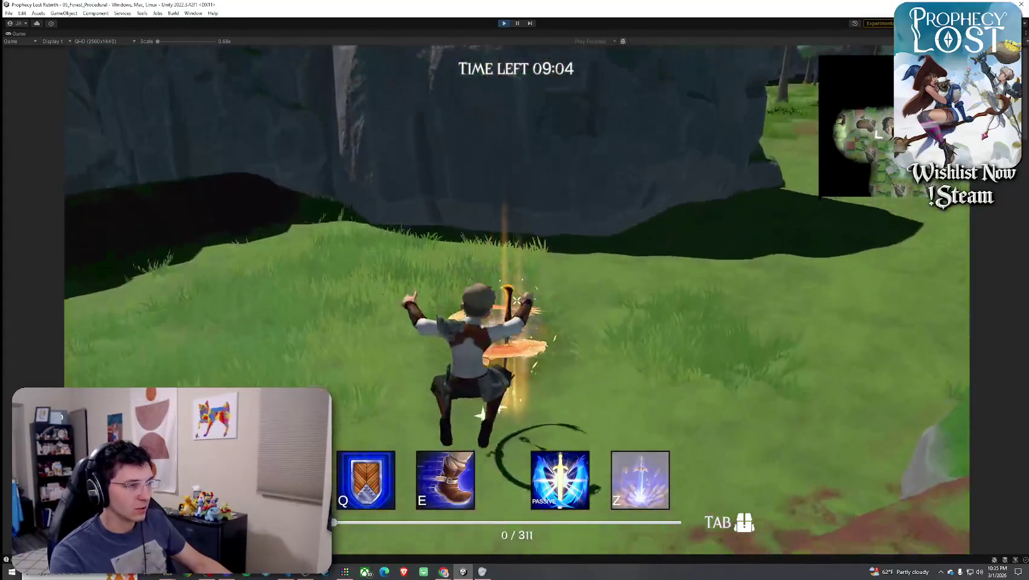
{"action": "key", "text": "Tab"}
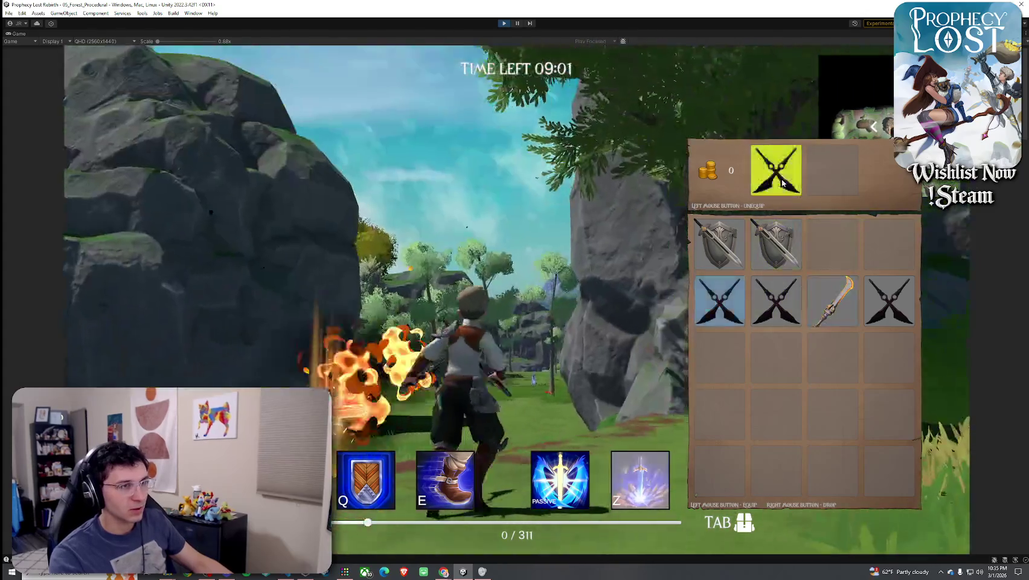
{"action": "left_click", "coordinate": [776, 170]}
{"action": "right_click", "coordinate": [832, 244]}
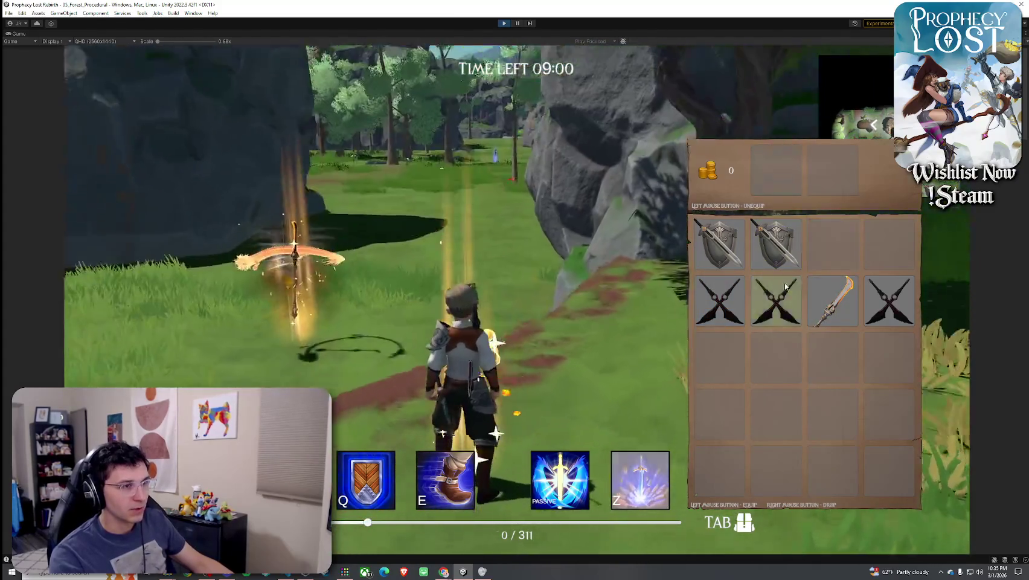
{"action": "key", "text": "Tab"}
{"action": "key", "text": "w"}
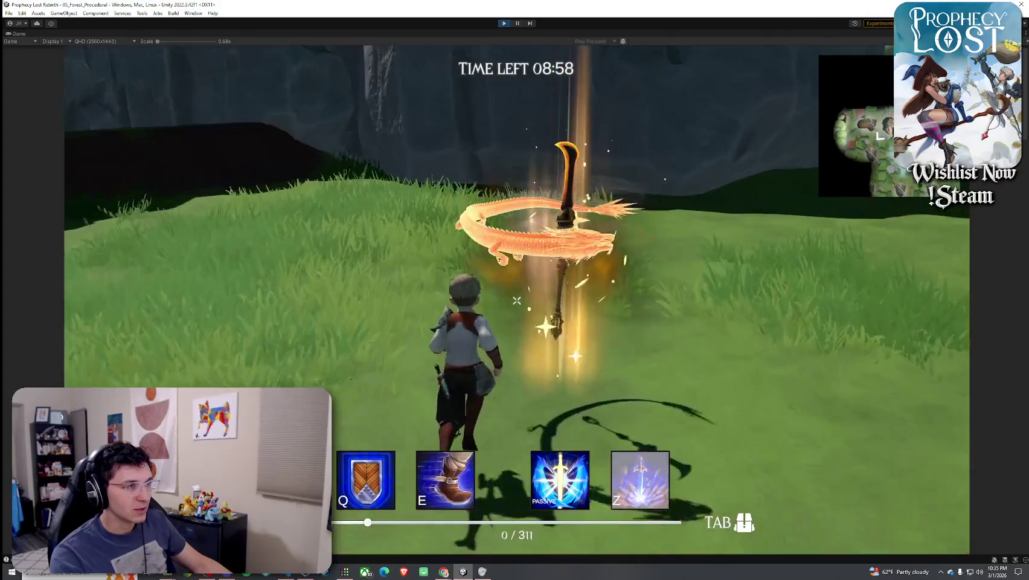
{"action": "key", "text": "w"}
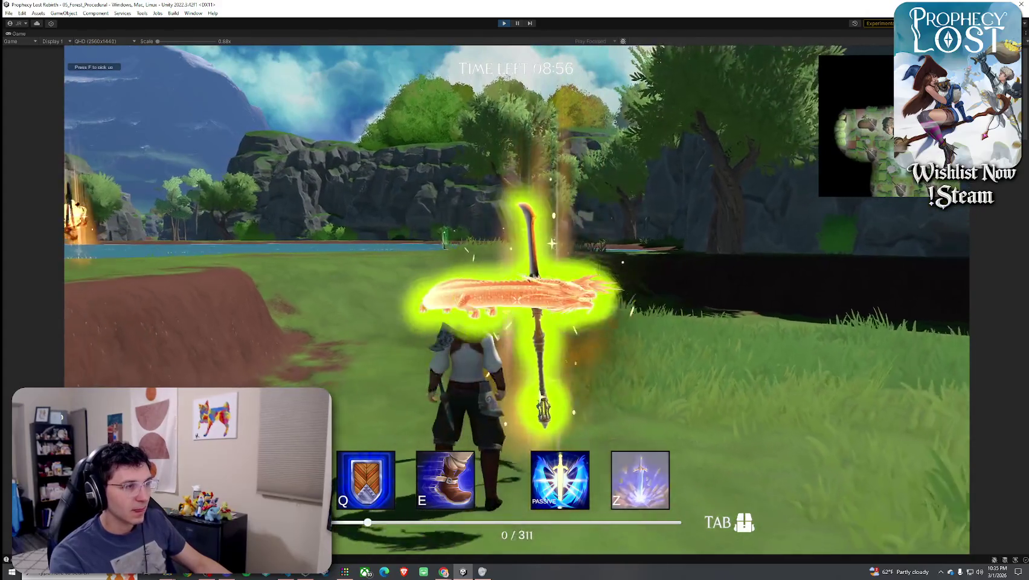
{"action": "key", "text": "w"}
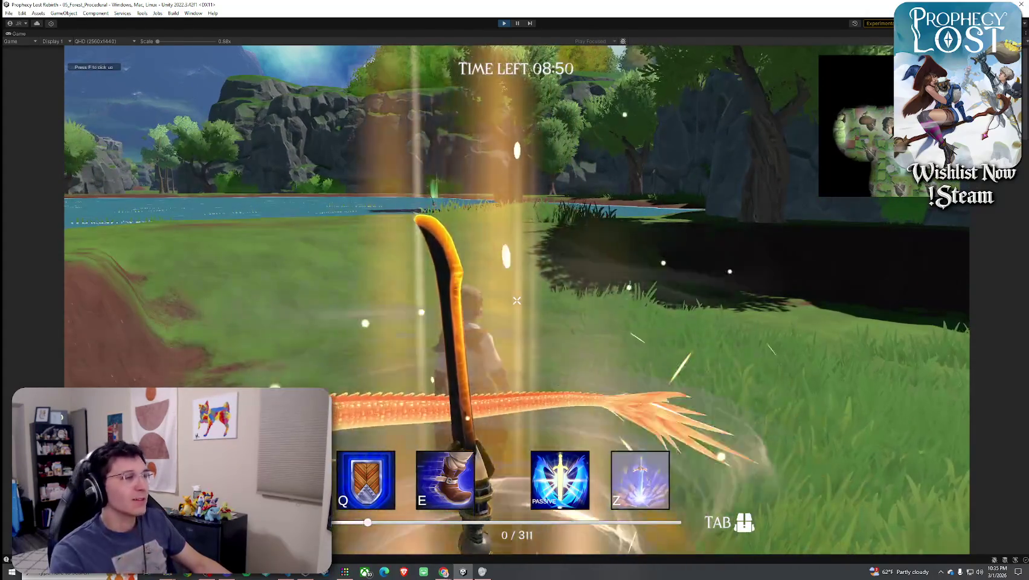
{"action": "key", "text": "f"}
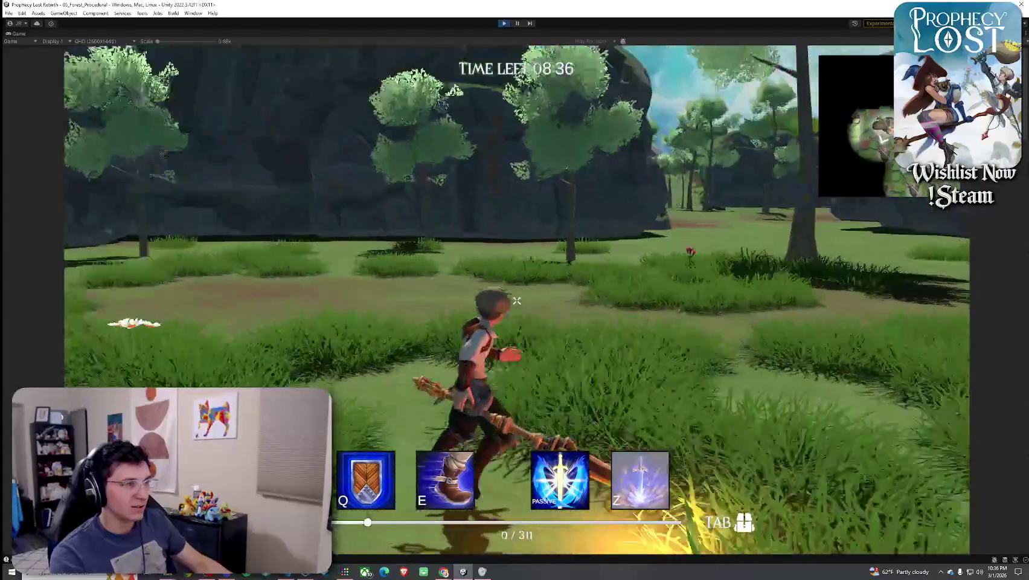
Set the bulb enemy alight with staff attacks, dash through the meadow and hit a slime
{"action": "left_click", "coordinate": [516, 300]}
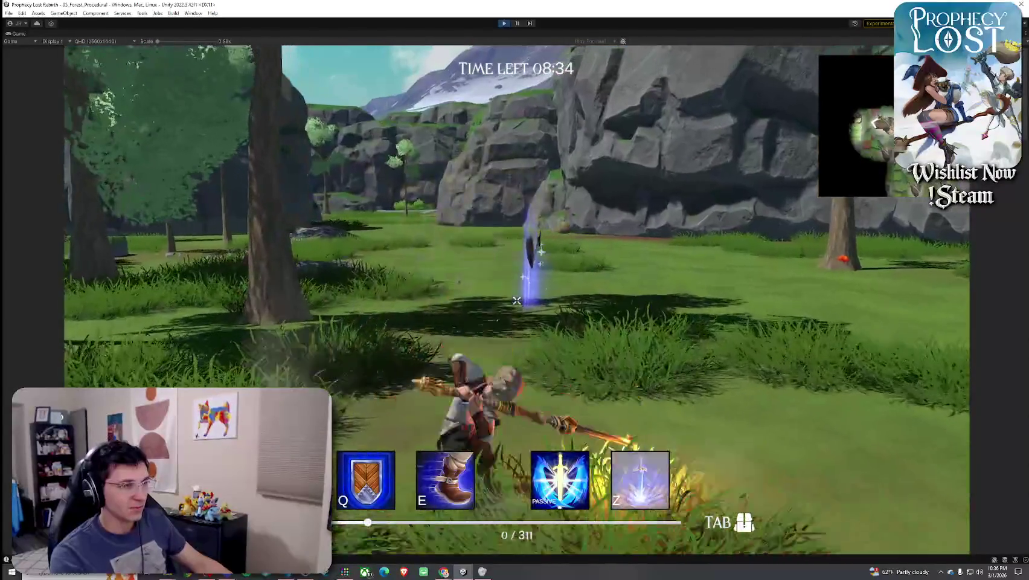
{"action": "key", "text": "w"}
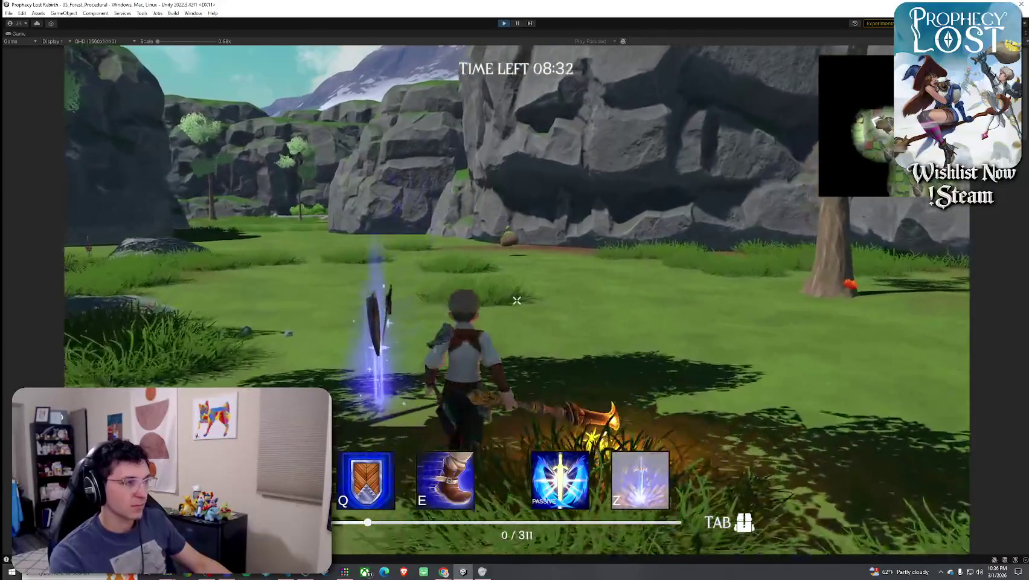
{"action": "key", "text": "w"}
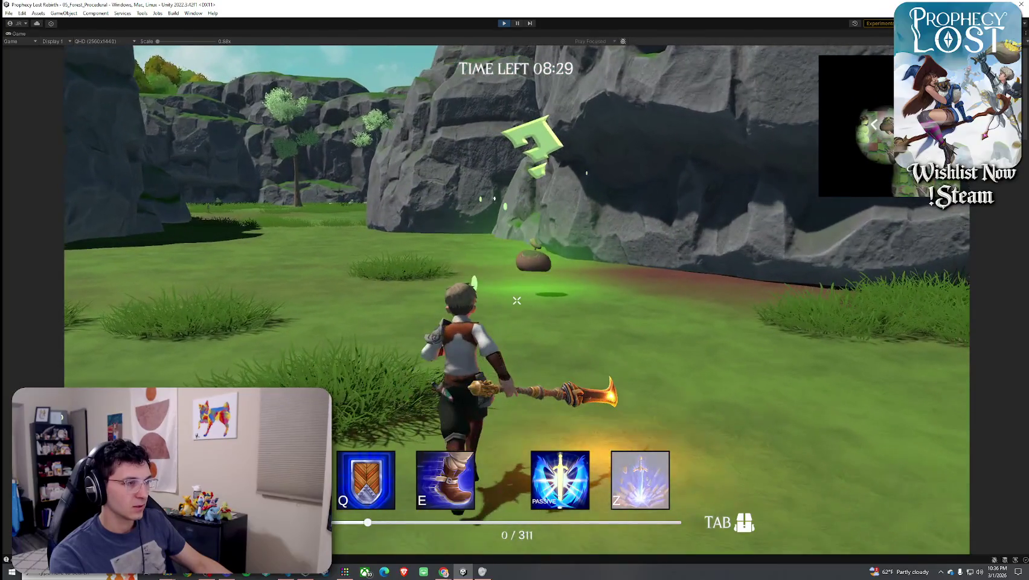
{"action": "left_click", "coordinate": [516, 300]}
{"action": "left_click", "coordinate": [516, 300]}
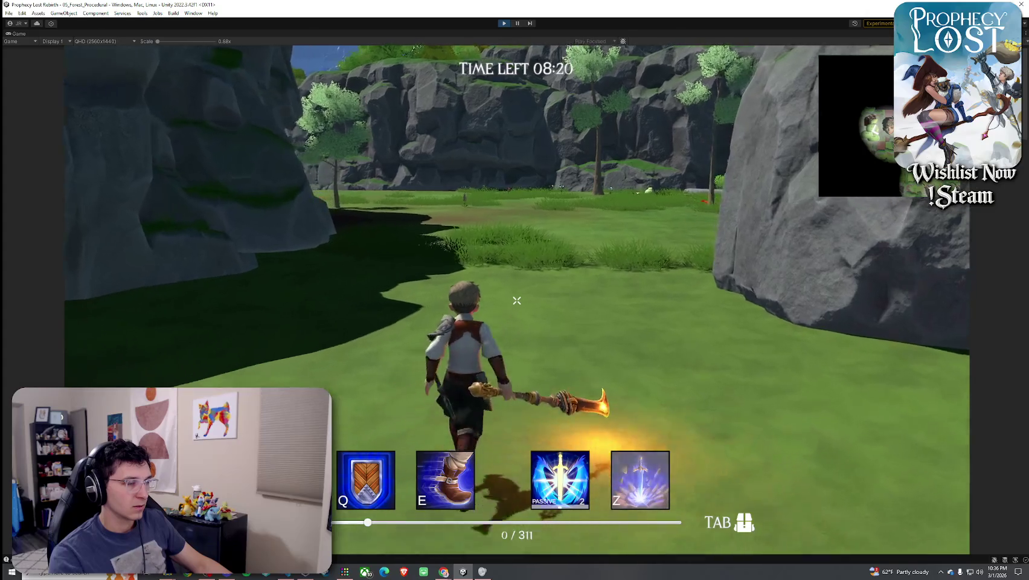
{"action": "key", "text": "e"}
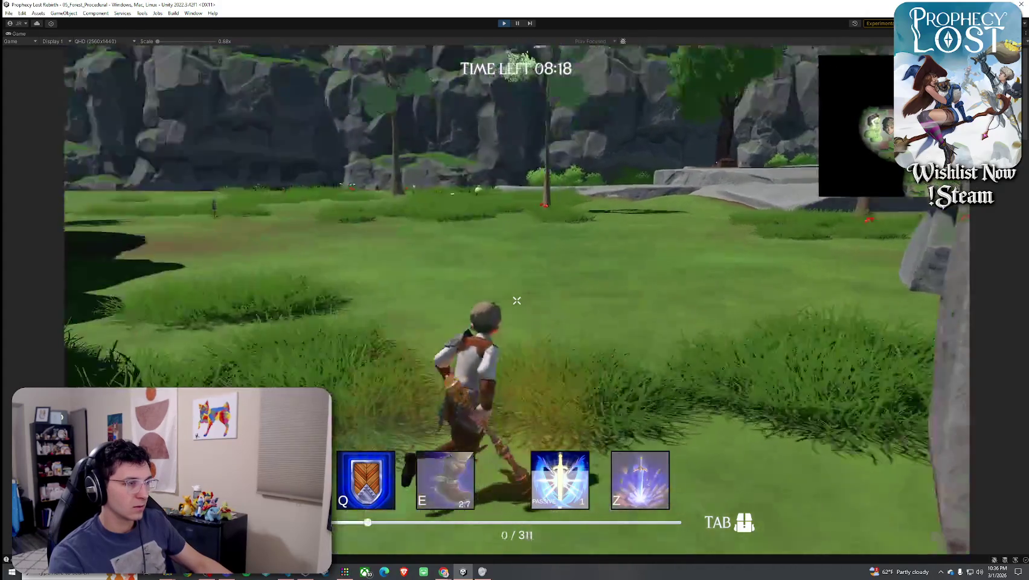
{"action": "key", "text": "w"}
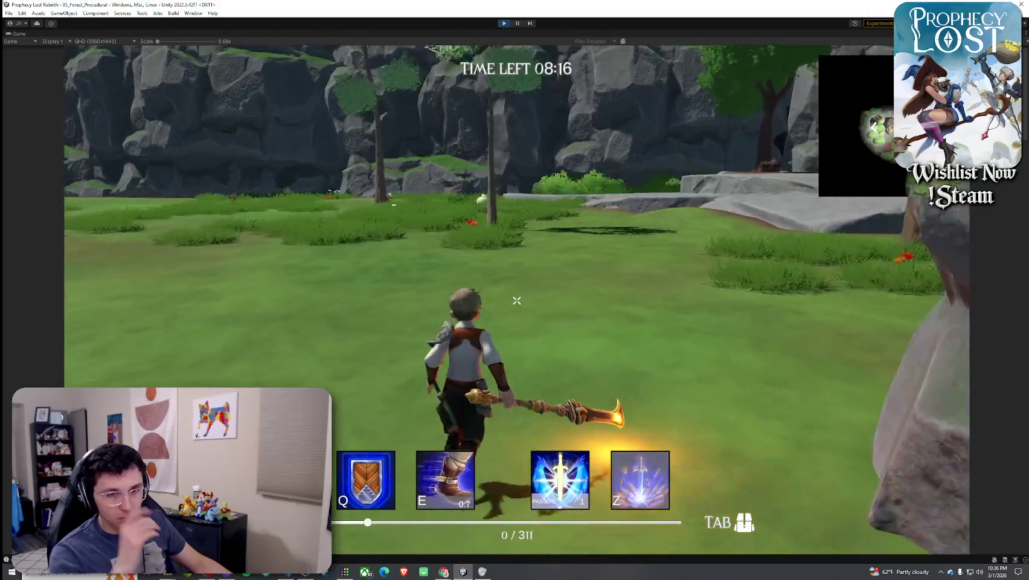
{"action": "key", "text": "w"}
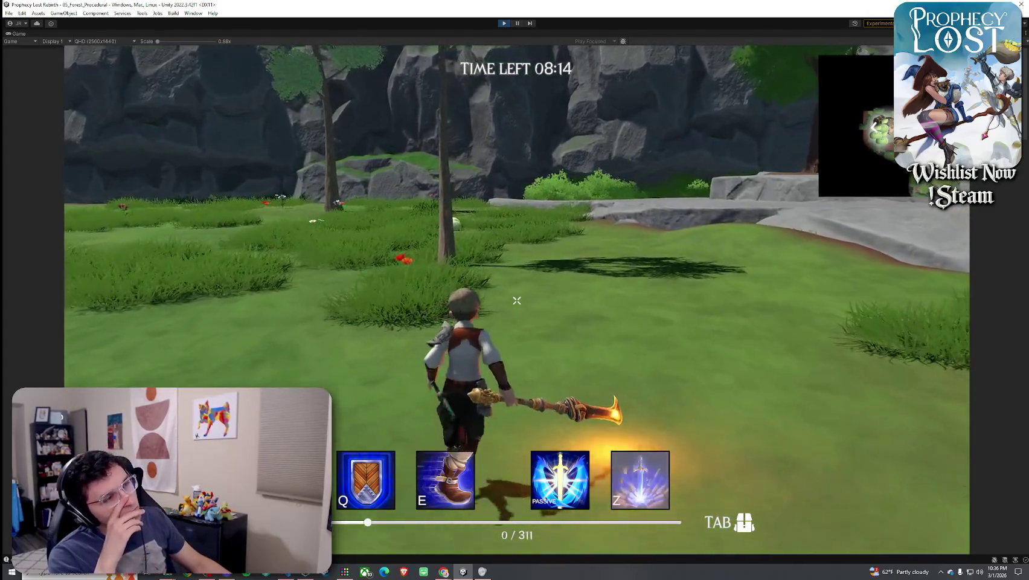
{"action": "key", "text": "w"}
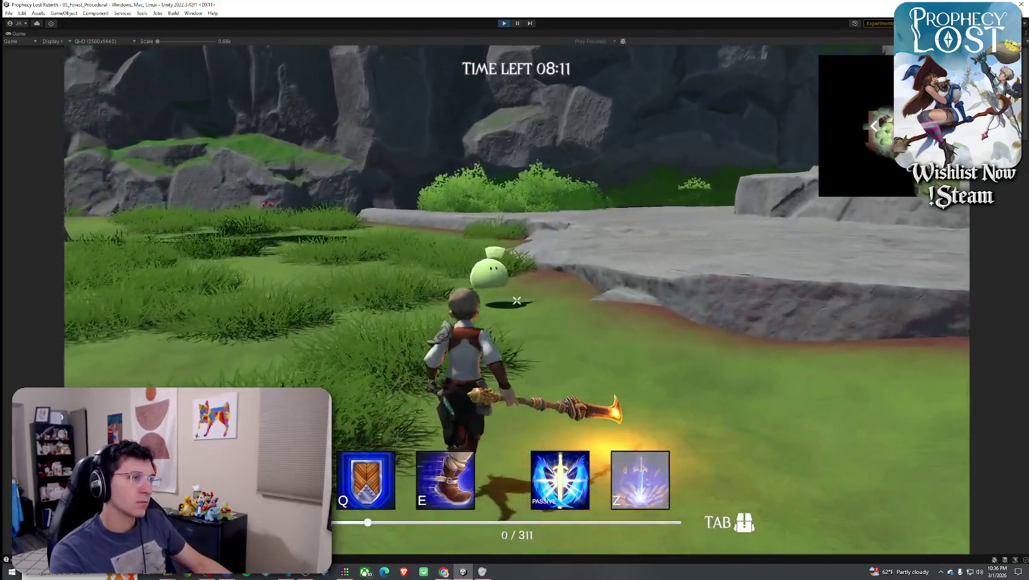
{"action": "left_click", "coordinate": [516, 301]}
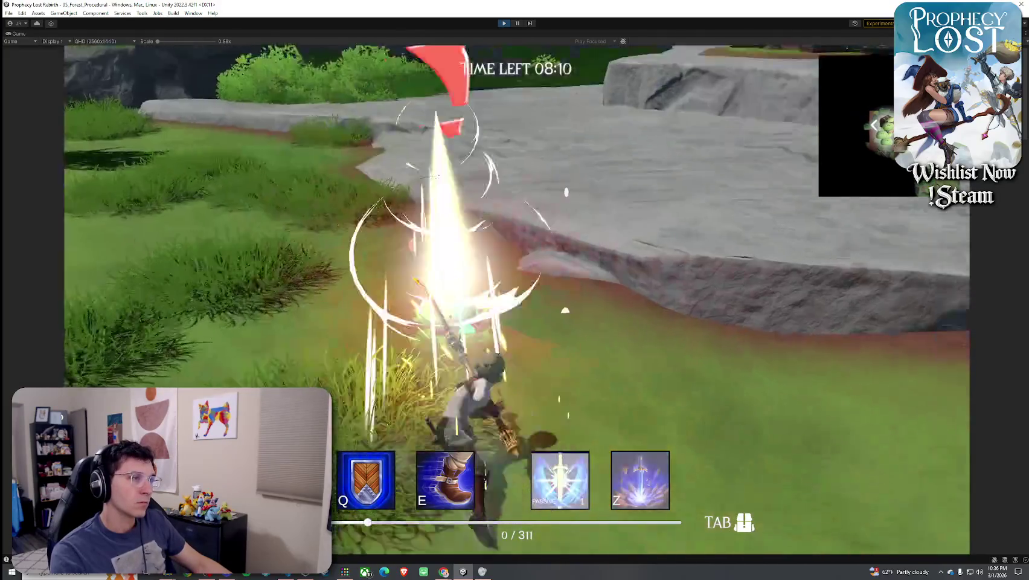
Run past the chest and tree back into the meadow, finishing off slimes with the staff
{"action": "key", "text": "w"}
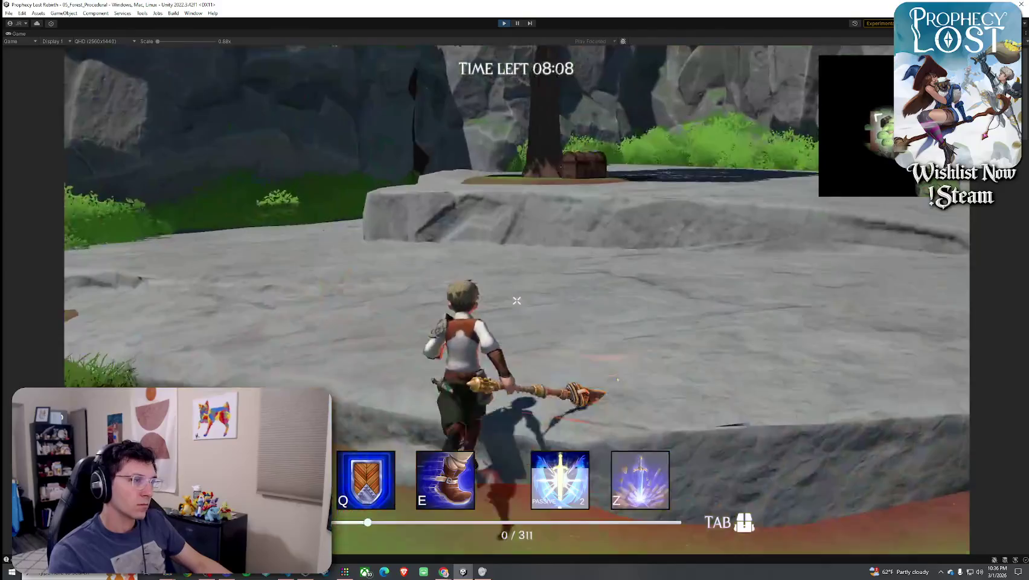
{"action": "key", "text": "w"}
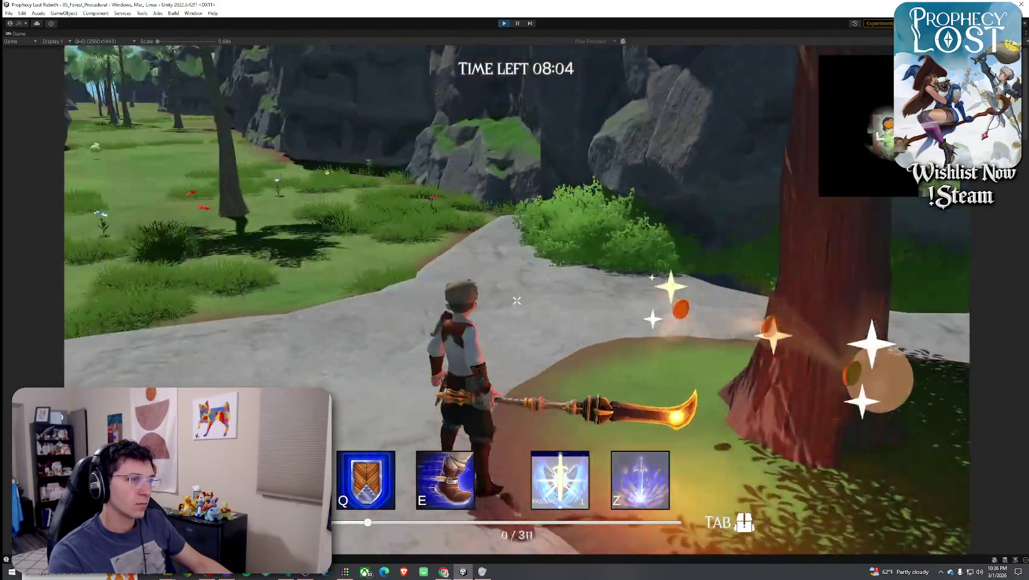
{"action": "key", "text": "w"}
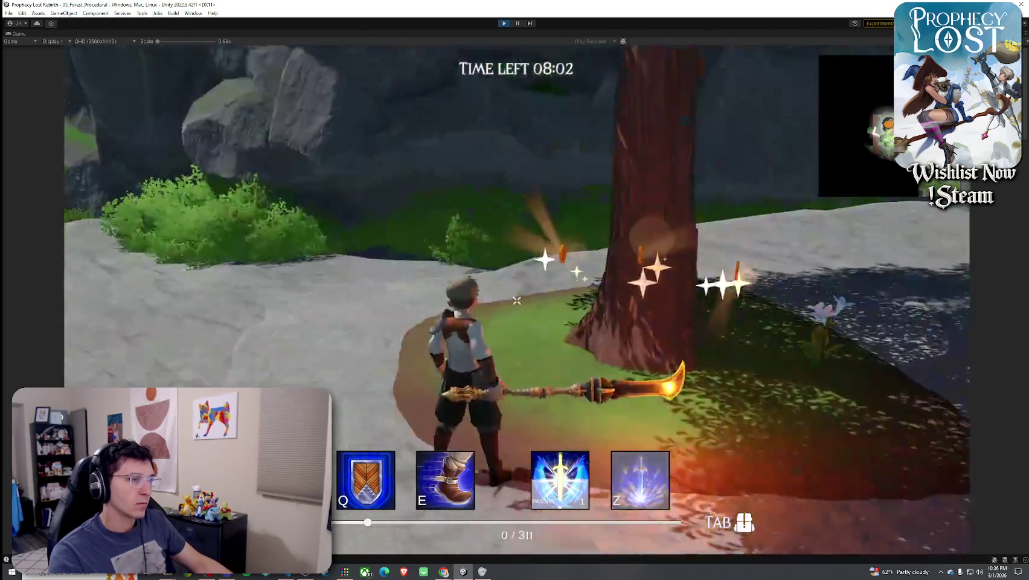
{"action": "key", "text": "w"}
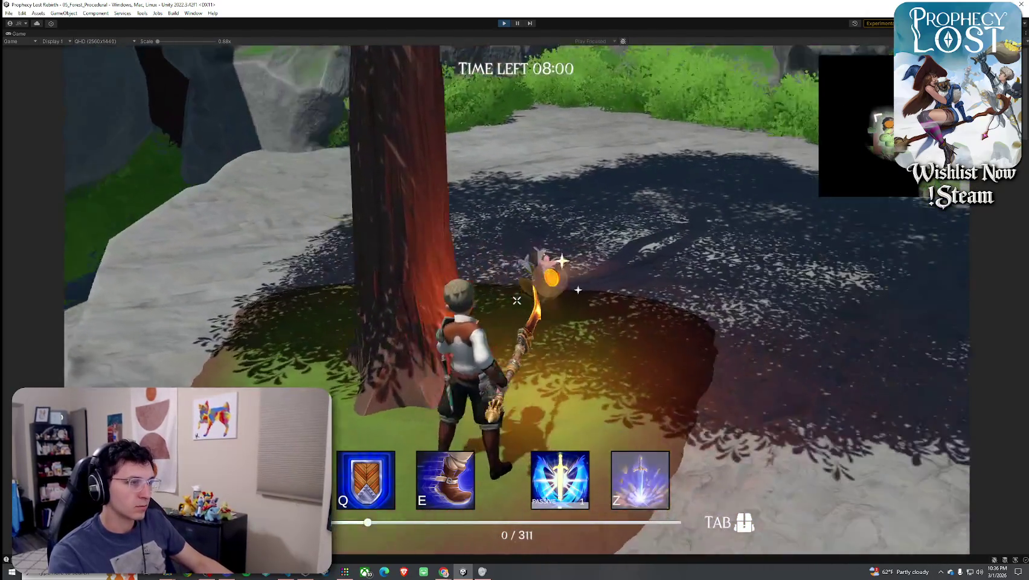
{"action": "key", "text": "w"}
{"action": "key", "text": "w"}
{"action": "key", "text": "w"}
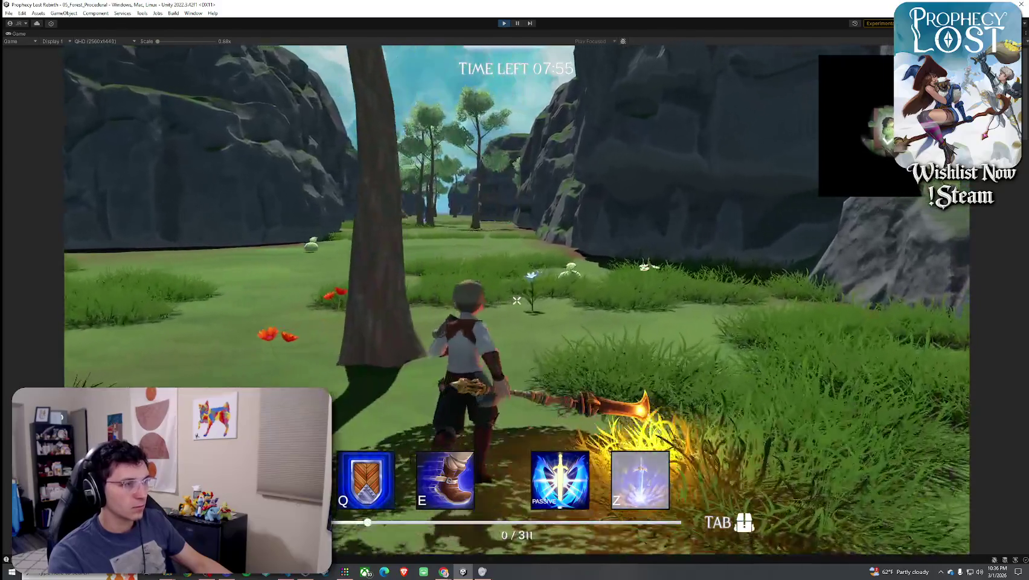
{"action": "key", "text": "w"}
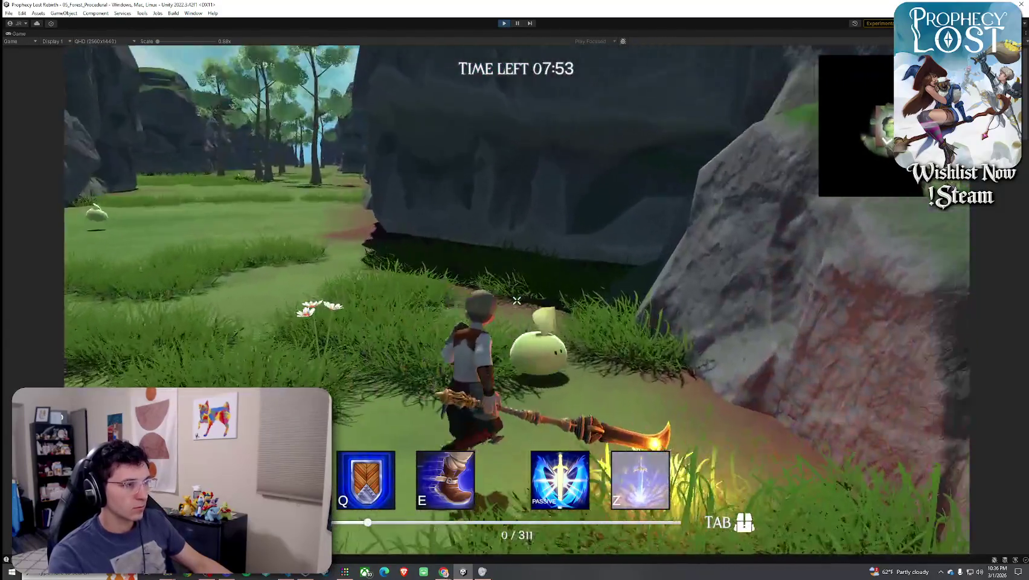
{"action": "left_click", "coordinate": [517, 300]}
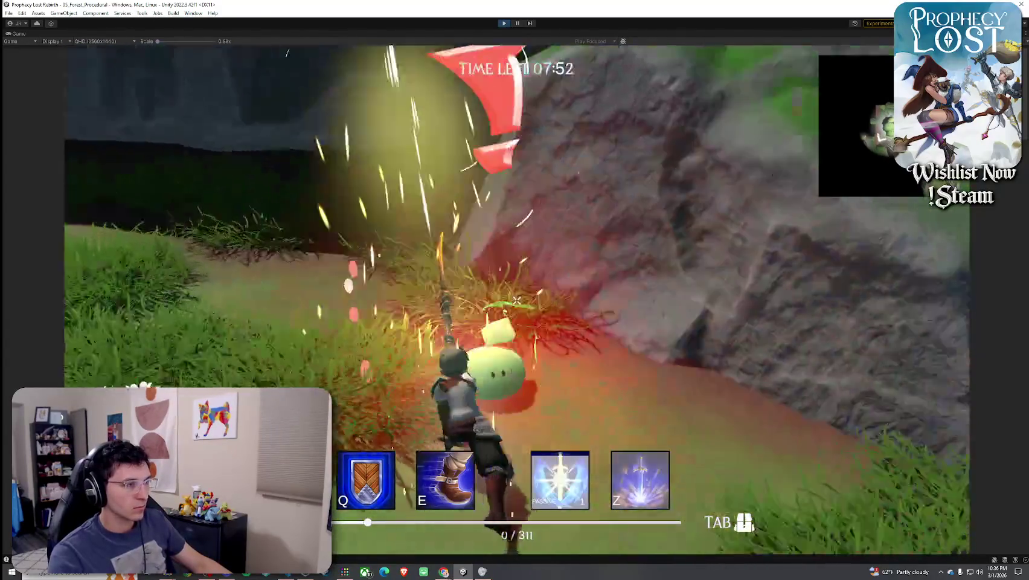
{"action": "left_click", "coordinate": [516, 300]}
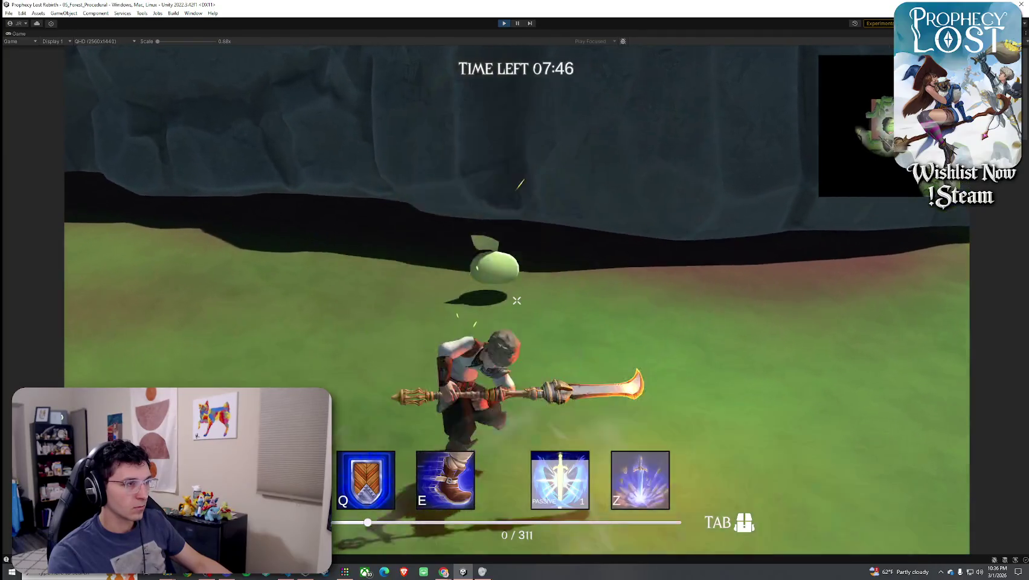
{"action": "left_click", "coordinate": [516, 300]}
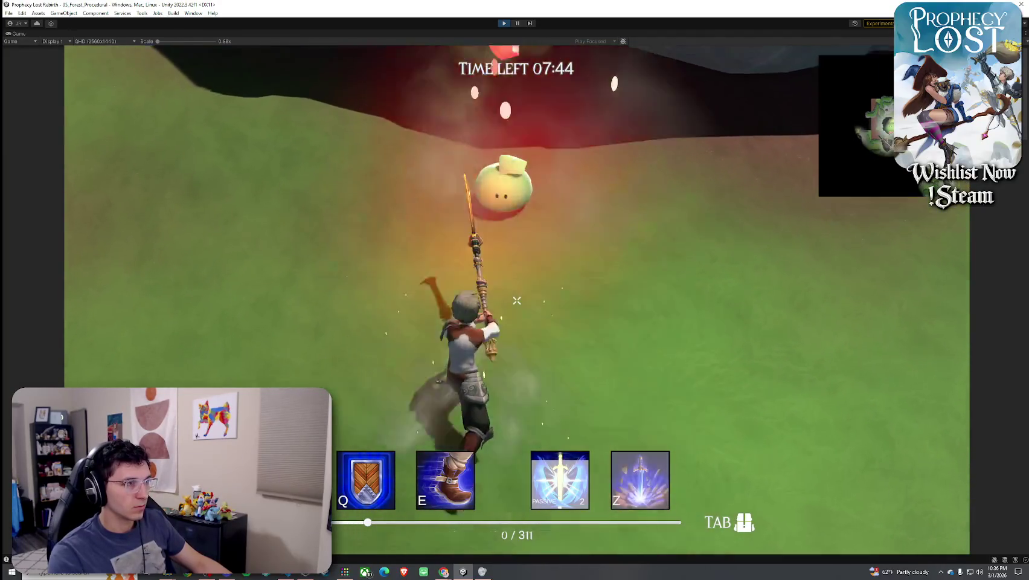
Check the inventory, dash into the rock passage, then stop Play mode with Ctrl+P
{"action": "key", "text": "Tab"}
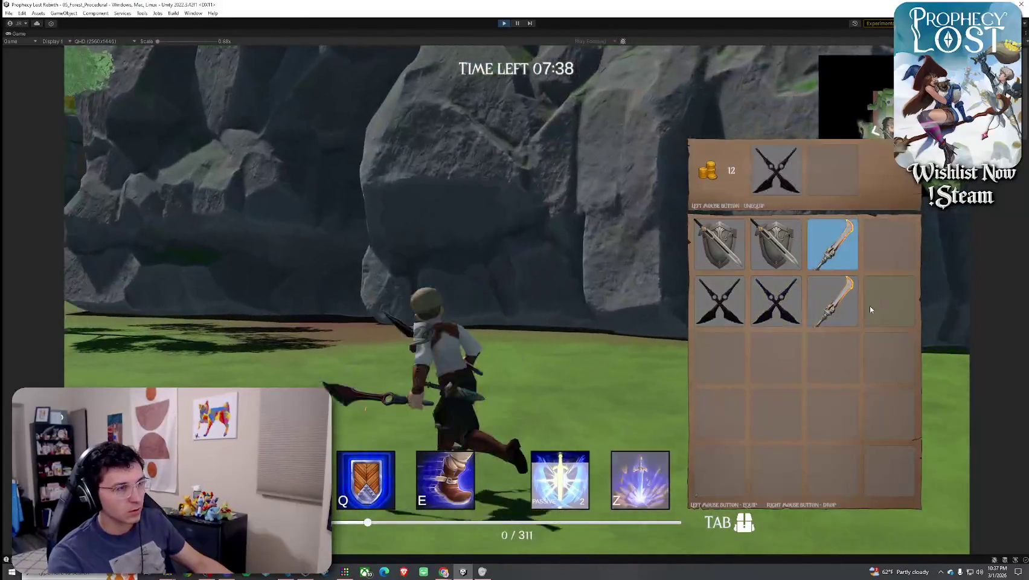
{"action": "key", "text": "Tab"}
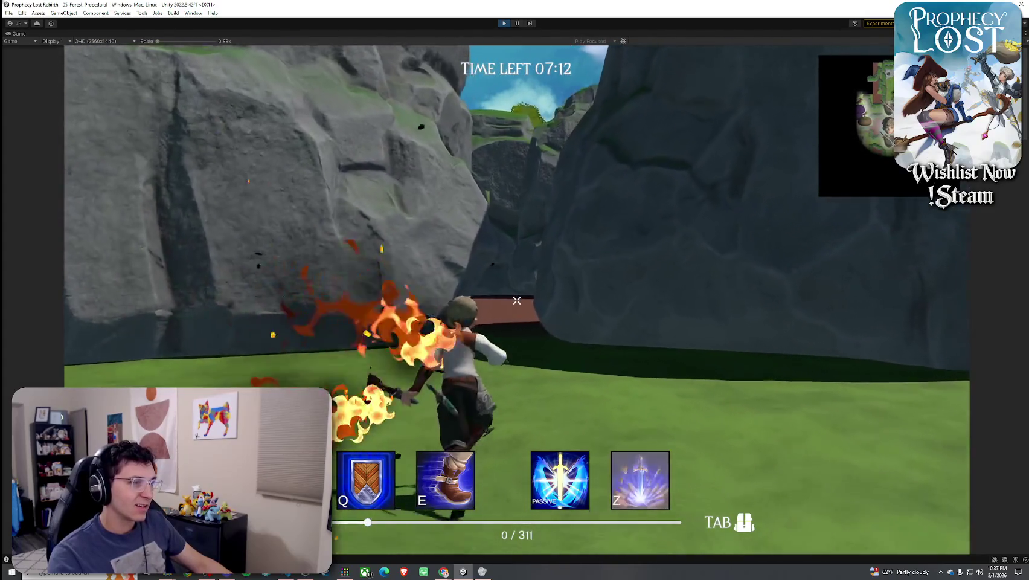
{"action": "key", "text": "e"}
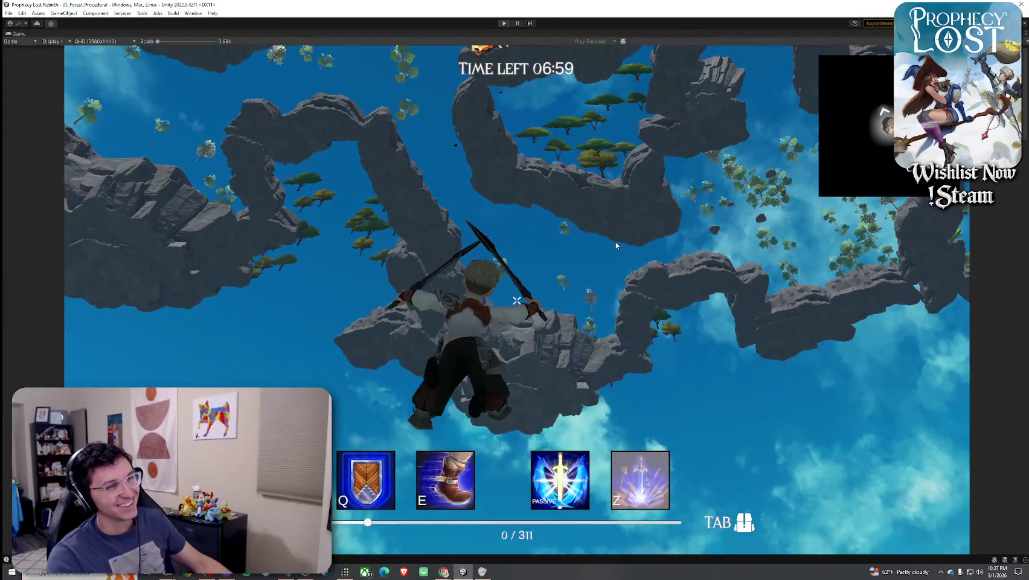
{"action": "key", "text": "ctrl+p"}
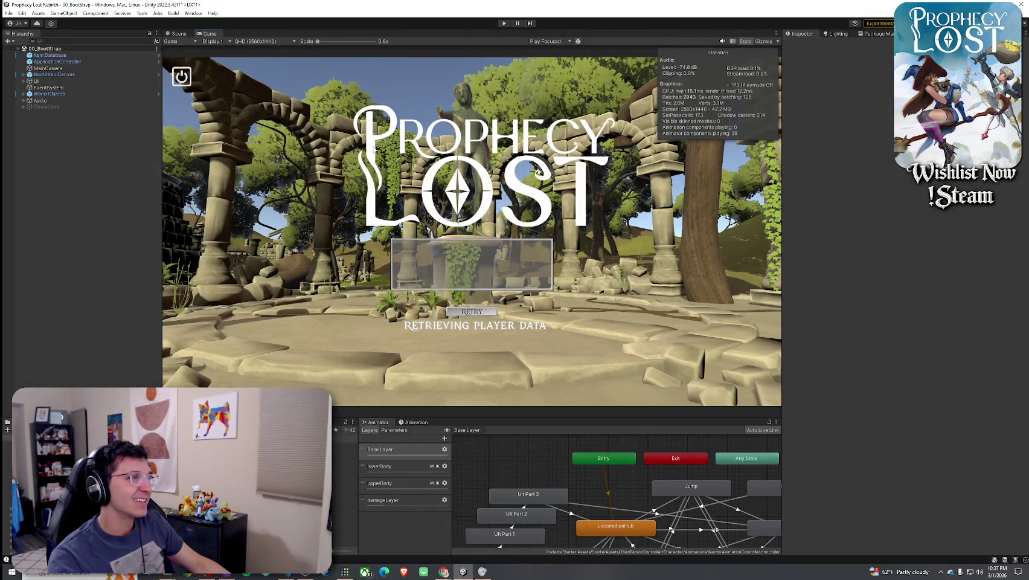
Save the 00_BootStrap scene via File > Save from both the Scene and Game views
{"action": "left_click", "coordinate": [179, 34]}
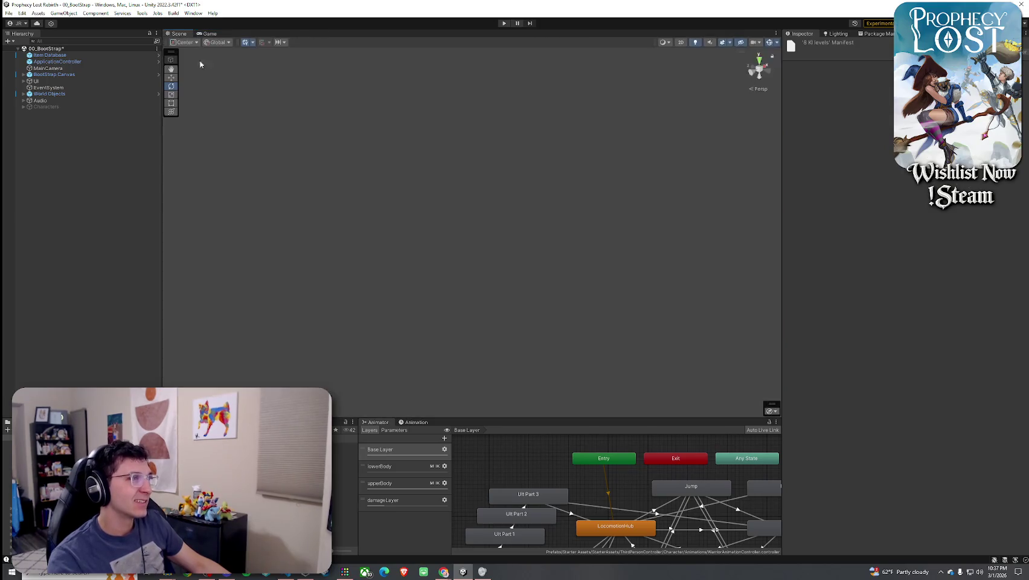
{"action": "left_click", "coordinate": [8, 13]}
{"action": "left_click", "coordinate": [33, 52]}
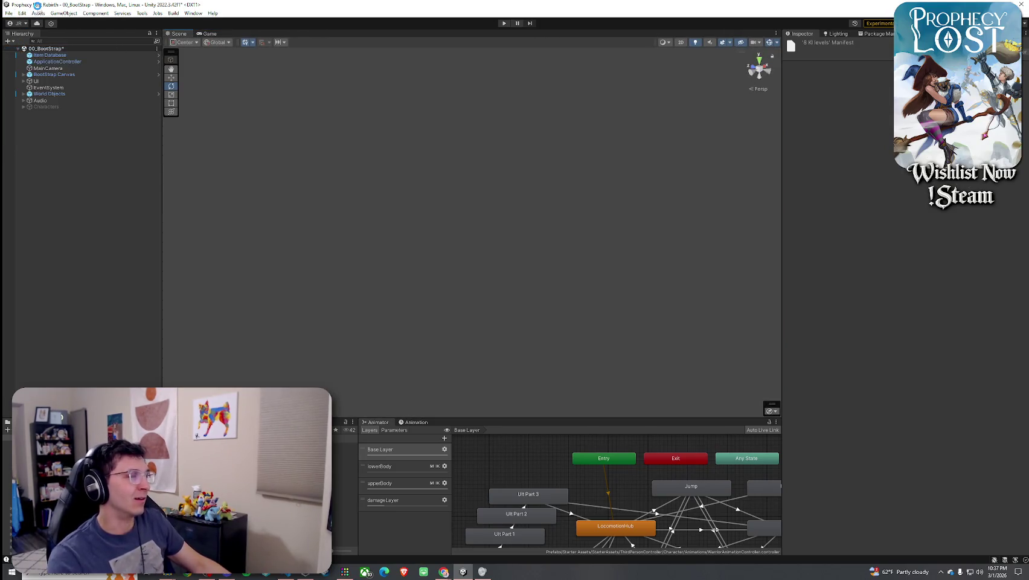
{"action": "left_click", "coordinate": [209, 34]}
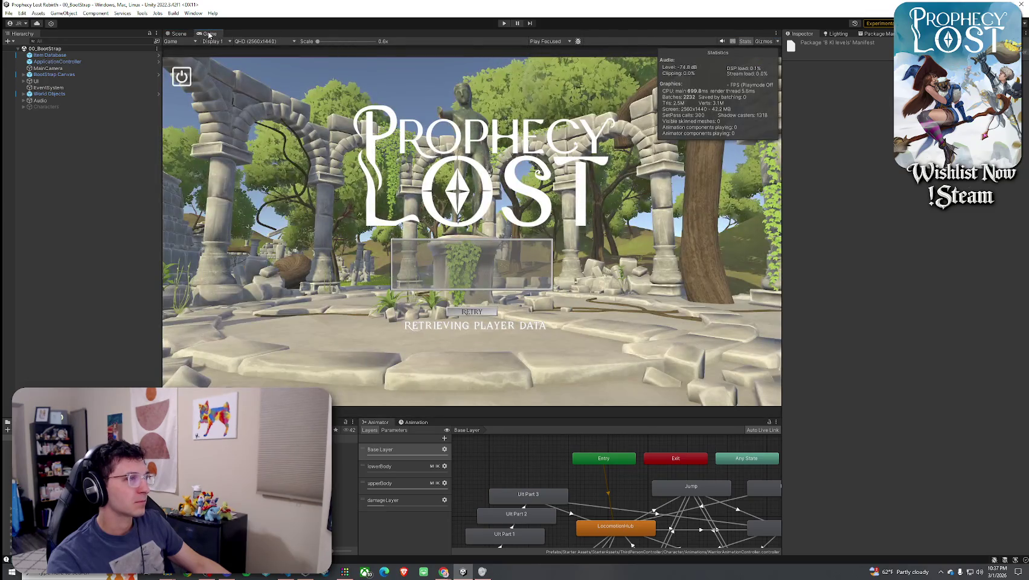
{"action": "left_click", "coordinate": [9, 13]}
{"action": "left_click", "coordinate": [33, 52]}
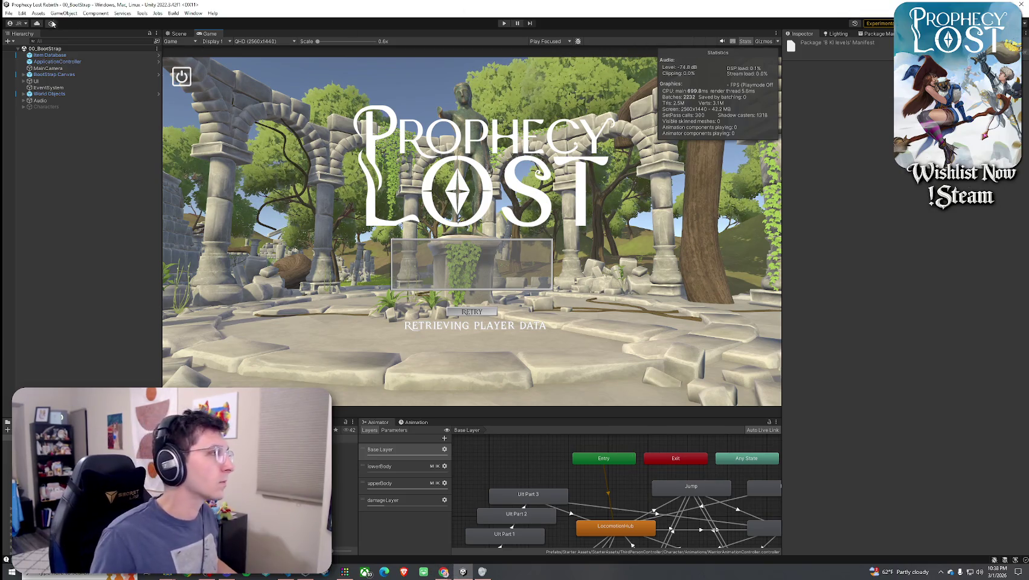
{"action": "left_click", "coordinate": [9, 13]}
{"action": "left_click", "coordinate": [20, 53]}
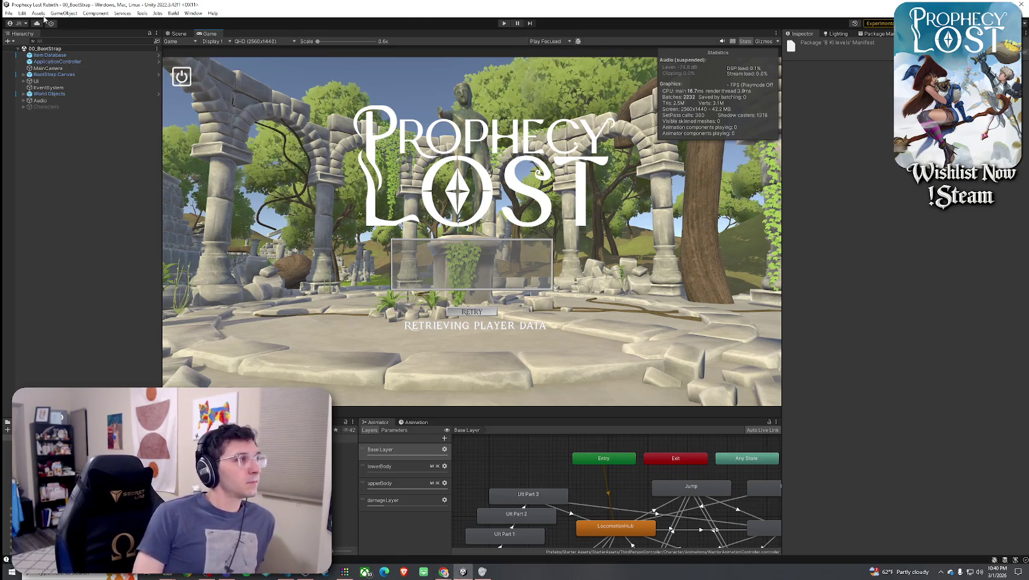
Bring the Chrome window with The Plan document over the Unity Editor
{"action": "left_click", "coordinate": [9, 13]}
{"action": "left_click", "coordinate": [8, 13]}
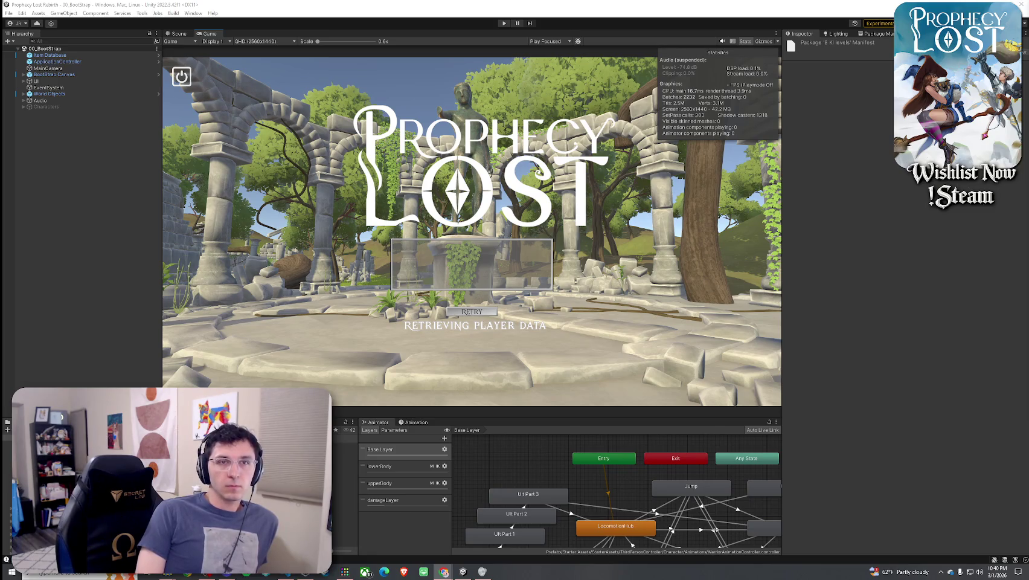
{"action": "left_click_drag", "start_coordinate": [1028, 78], "coordinate": [567, 78]}
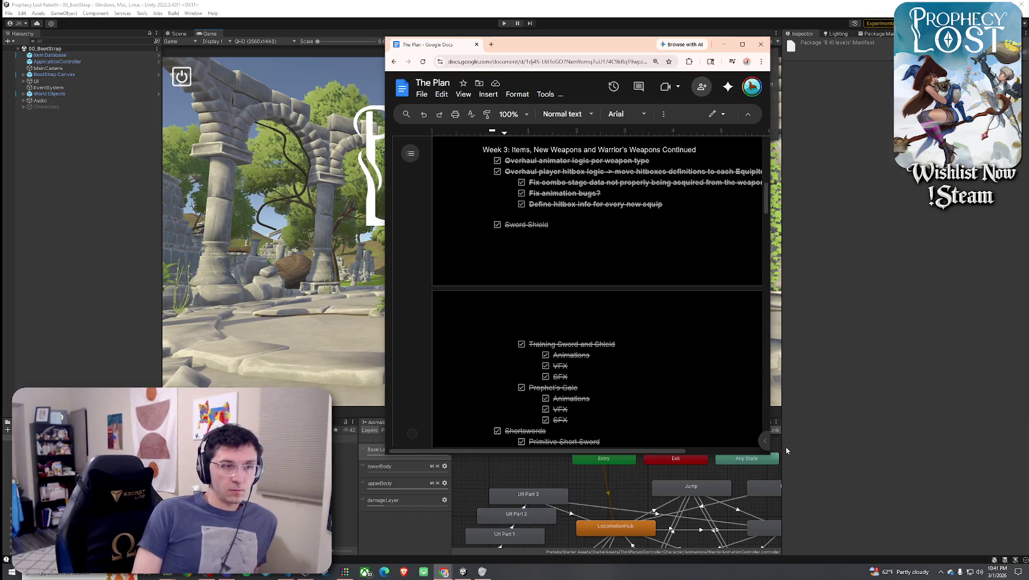
Enlarge The Plan window and scroll through the weekly task lists
{"action": "left_click_drag", "start_coordinate": [769, 453], "coordinate": [934, 506]}
{"action": "scroll", "coordinate": [714, 373], "scroll_direction": "up", "scroll_amount": 4}
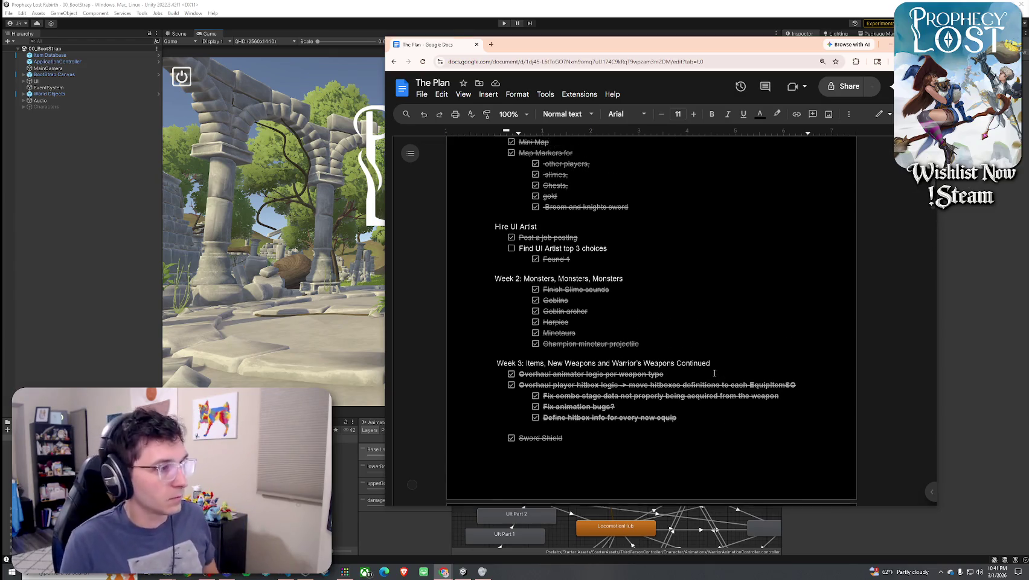
{"action": "scroll", "coordinate": [715, 373], "scroll_direction": "up", "scroll_amount": 3}
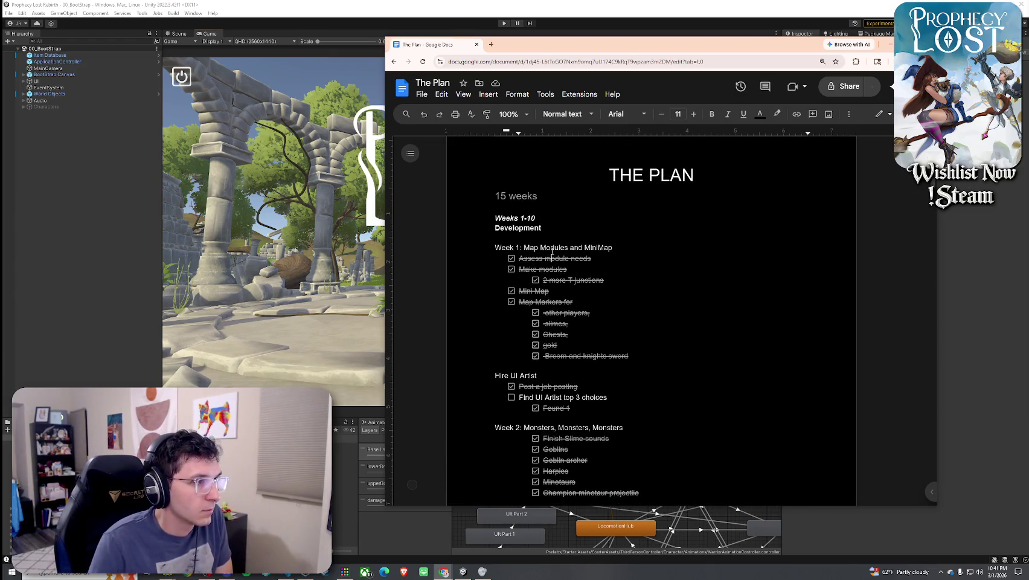
{"action": "scroll", "coordinate": [585, 249], "scroll_direction": "down", "scroll_amount": 5}
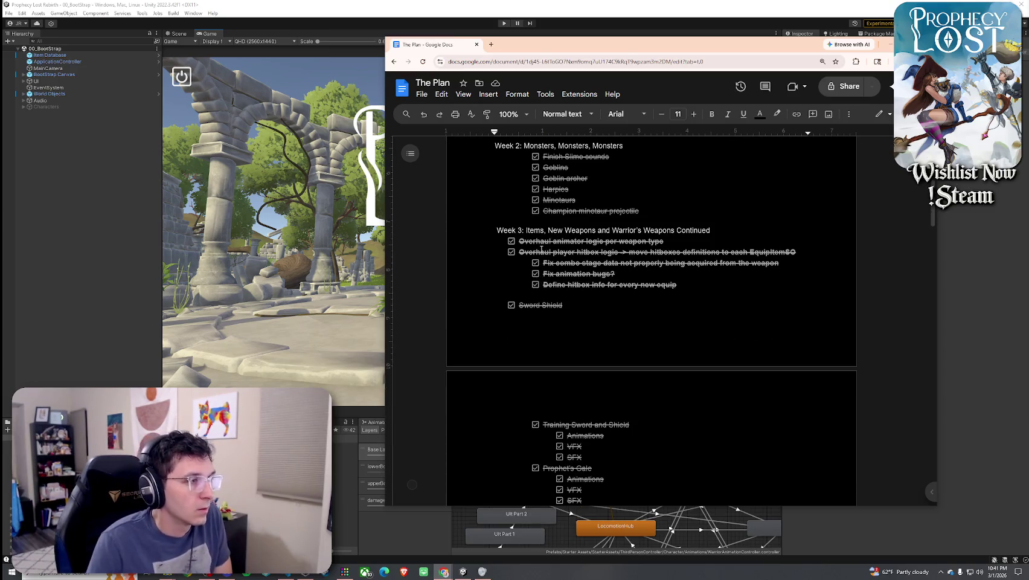
{"action": "scroll", "coordinate": [541, 248], "scroll_direction": "down", "scroll_amount": 10}
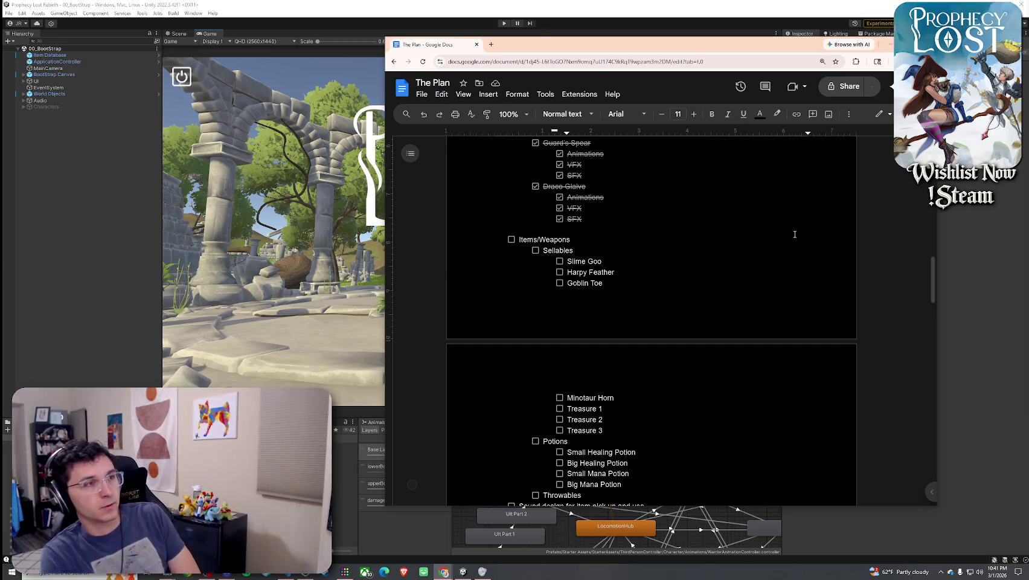
{"action": "scroll", "coordinate": [671, 278], "scroll_direction": "up", "scroll_amount": 5}
{"action": "scroll", "coordinate": [672, 277], "scroll_direction": "up", "scroll_amount": 4}
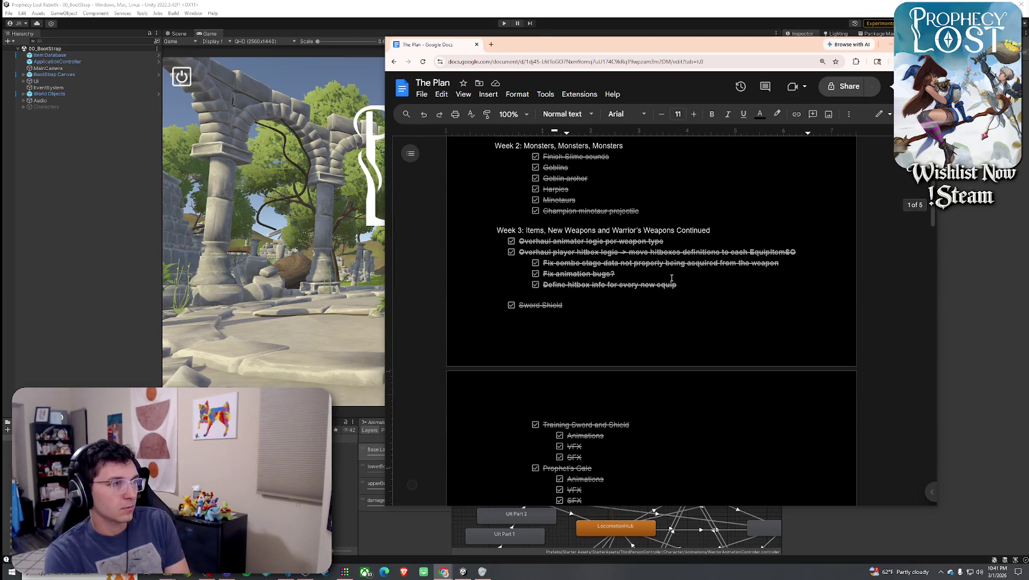
Select the Items/Weapons checklist down to 'Sound design for item pick up and use'
{"action": "scroll", "coordinate": [671, 277], "scroll_direction": "down", "scroll_amount": 10}
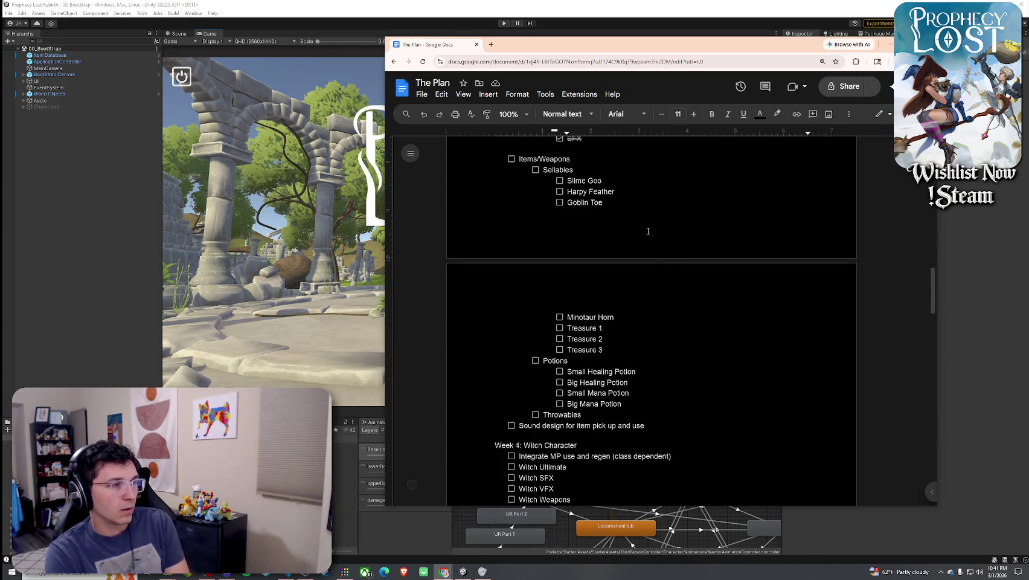
{"action": "scroll", "coordinate": [648, 230], "scroll_direction": "down", "scroll_amount": 3}
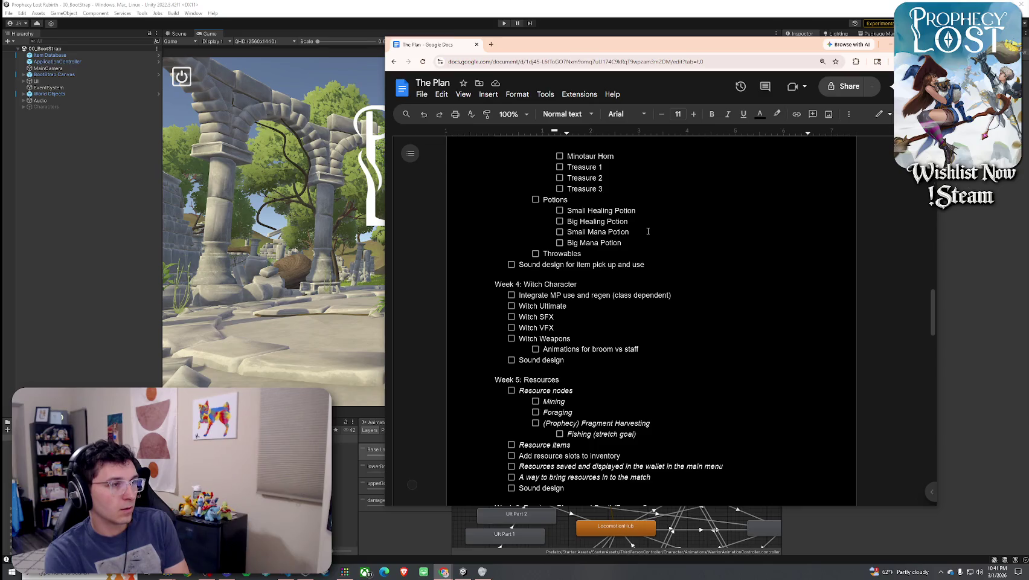
{"action": "scroll", "coordinate": [648, 230], "scroll_direction": "down", "scroll_amount": 3}
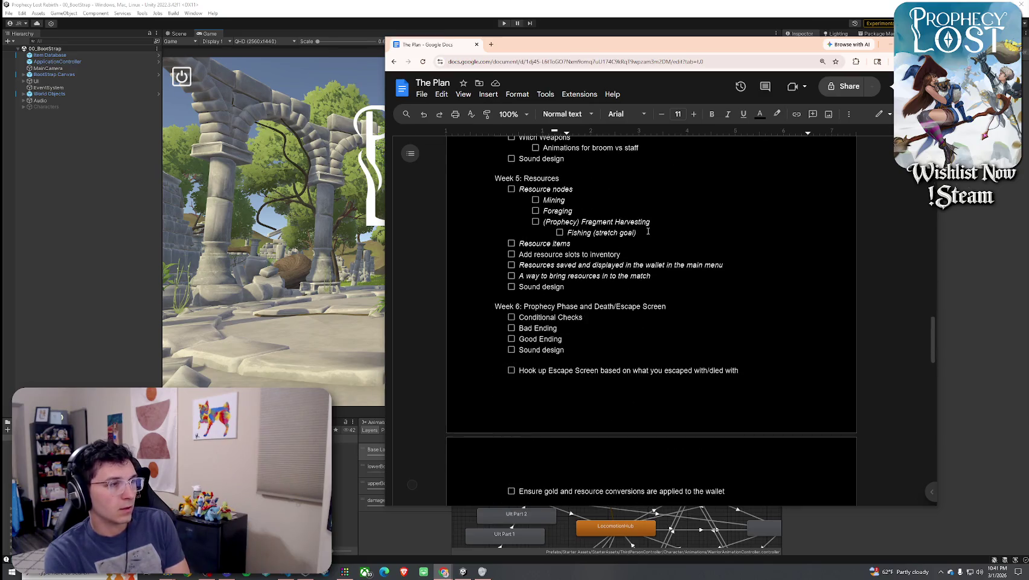
{"action": "scroll", "coordinate": [648, 231], "scroll_direction": "down", "scroll_amount": 4}
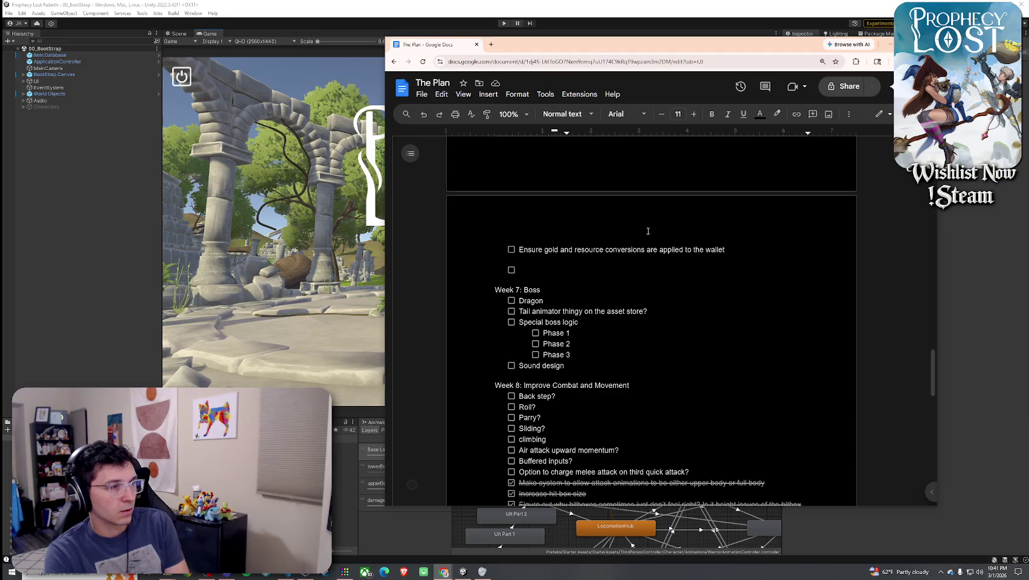
{"action": "scroll", "coordinate": [648, 231], "scroll_direction": "up", "scroll_amount": 10}
{"action": "scroll", "coordinate": [666, 264], "scroll_direction": "up", "scroll_amount": 3}
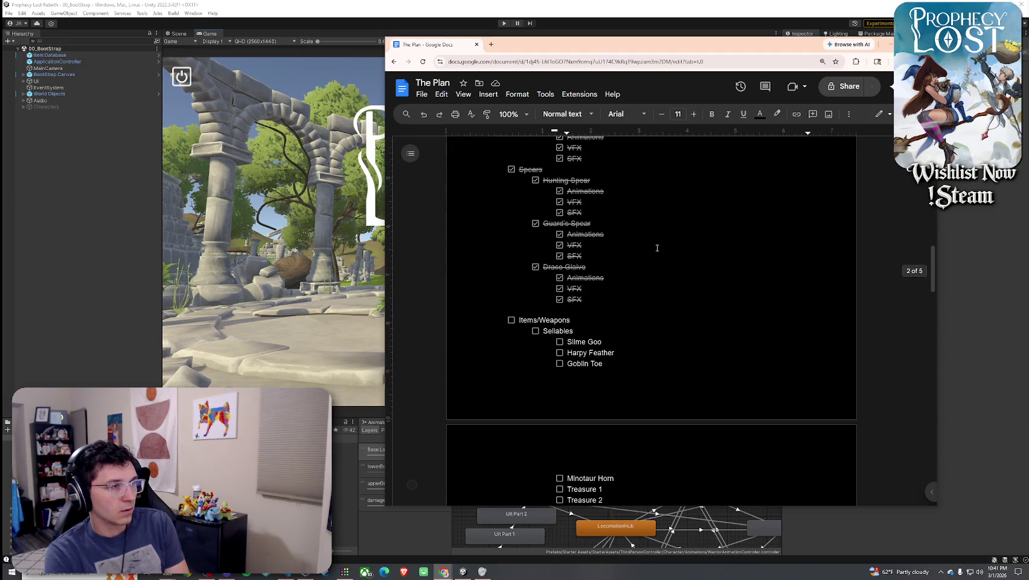
{"action": "scroll", "coordinate": [658, 246], "scroll_direction": "down", "scroll_amount": 2}
{"action": "mouse_move", "coordinate": [550, 194]}
{"action": "left_mouse_down"}
{"action": "mouse_move", "coordinate": [648, 271]}
{"action": "mouse_move", "coordinate": [670, 404]}
{"action": "mouse_move", "coordinate": [698, 430]}
{"action": "left_mouse_up"}
{"action": "key", "text": "ctrl+c"}
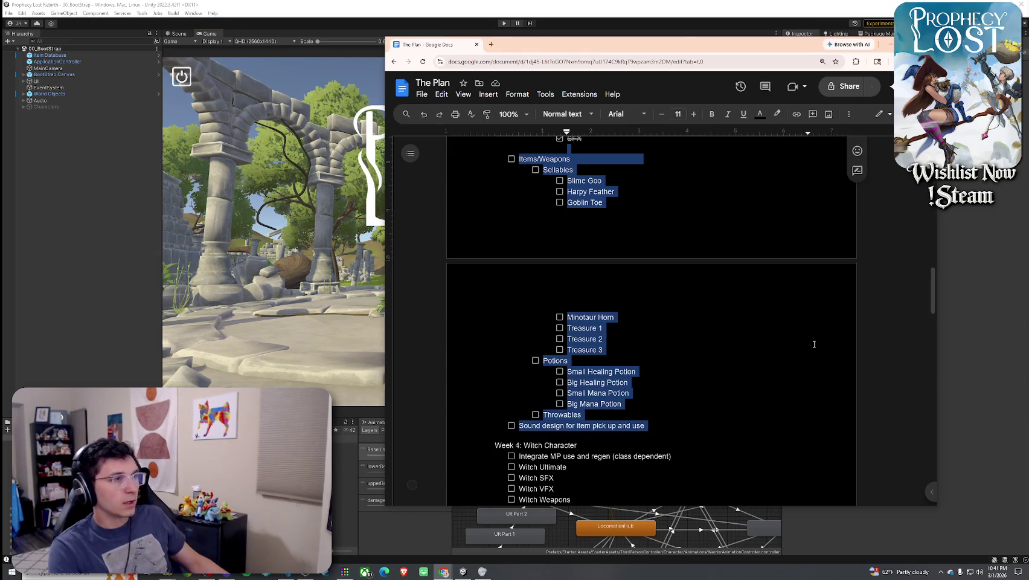
Move the cut Items/Weapons checklist under the Week 4 heading and remove the leftover blank line
{"action": "key", "text": "BackSpace"}
{"action": "scroll", "coordinate": [602, 269], "scroll_direction": "up", "scroll_amount": 2}
{"action": "left_click", "coordinate": [595, 281]}
{"action": "key", "text": "Return"}
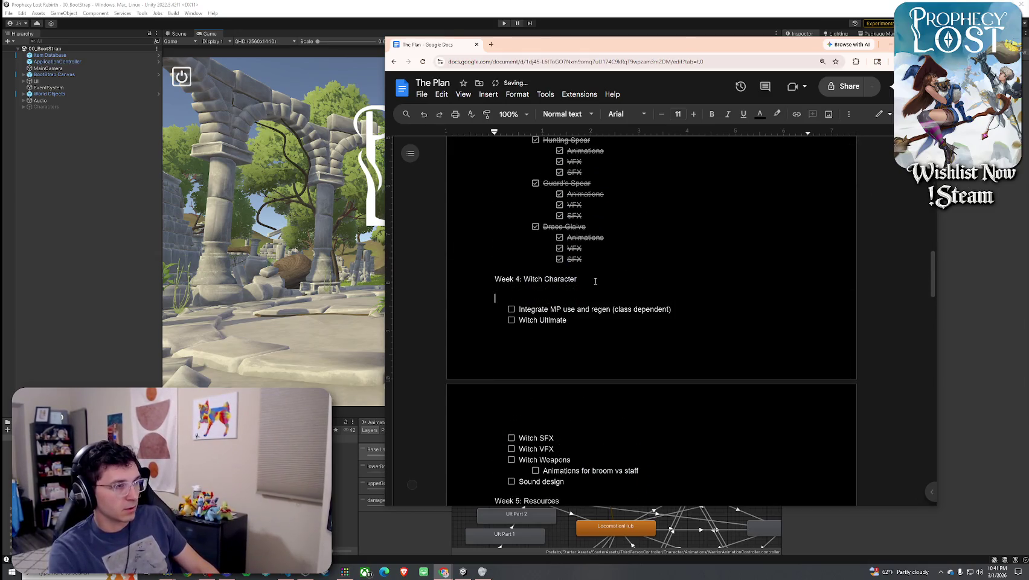
{"action": "left_click", "coordinate": [592, 288]}
{"action": "key", "text": "ctrl+v"}
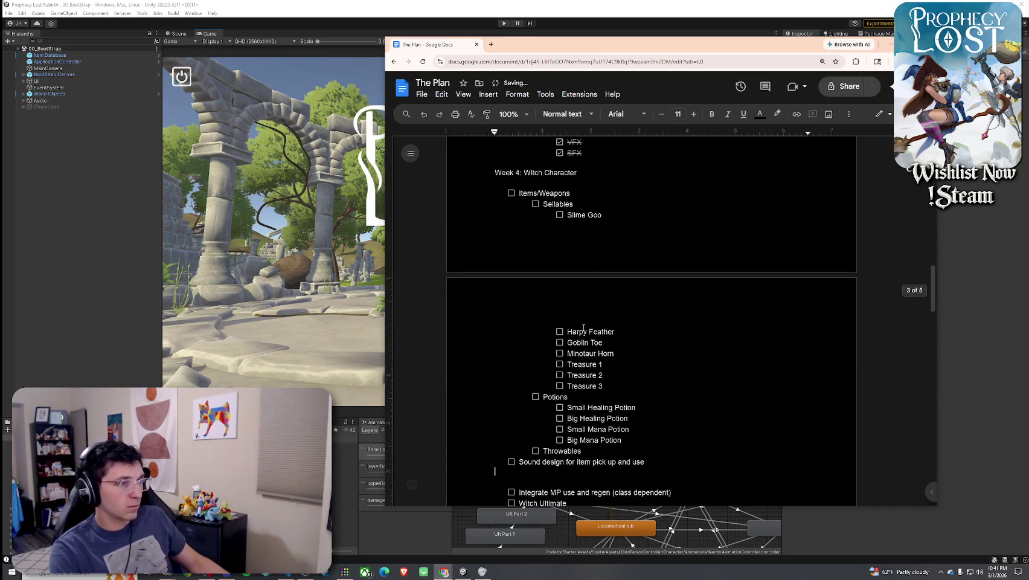
{"action": "left_click", "coordinate": [533, 183]}
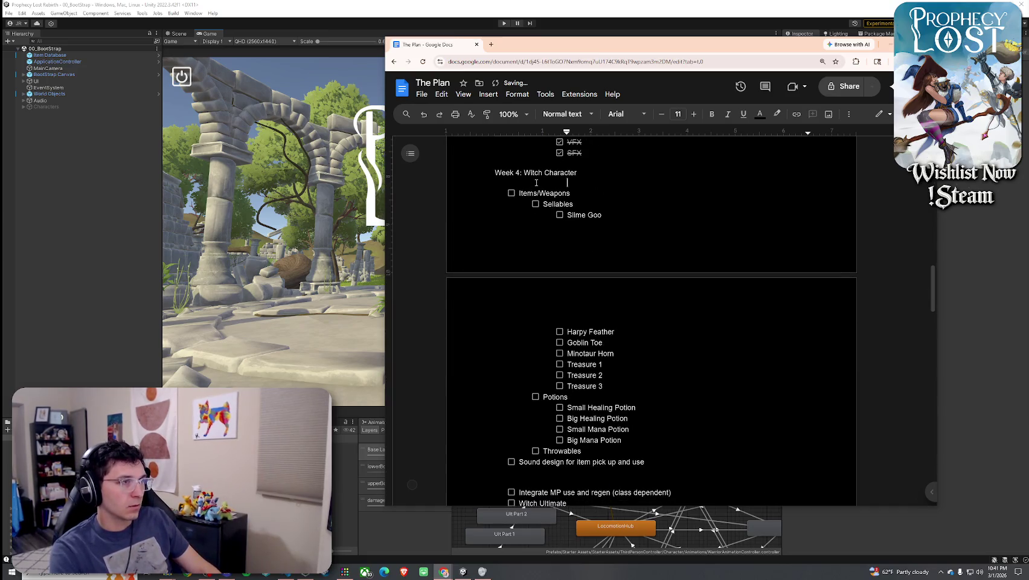
{"action": "key", "text": "BackSpace"}
Insert 'Potions and Sellables THEN' before 'Witch' in the Week 4 heading
{"action": "left_click", "coordinate": [525, 173]}
{"action": "scroll", "coordinate": [637, 314], "scroll_direction": "up", "scroll_amount": 2}
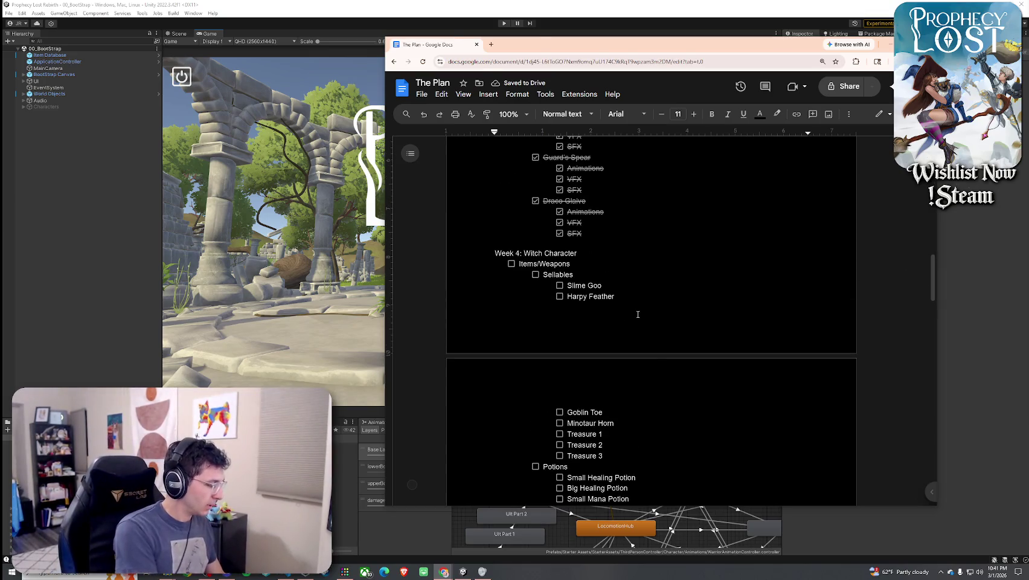
{"action": "type", "text": "Potions and"}
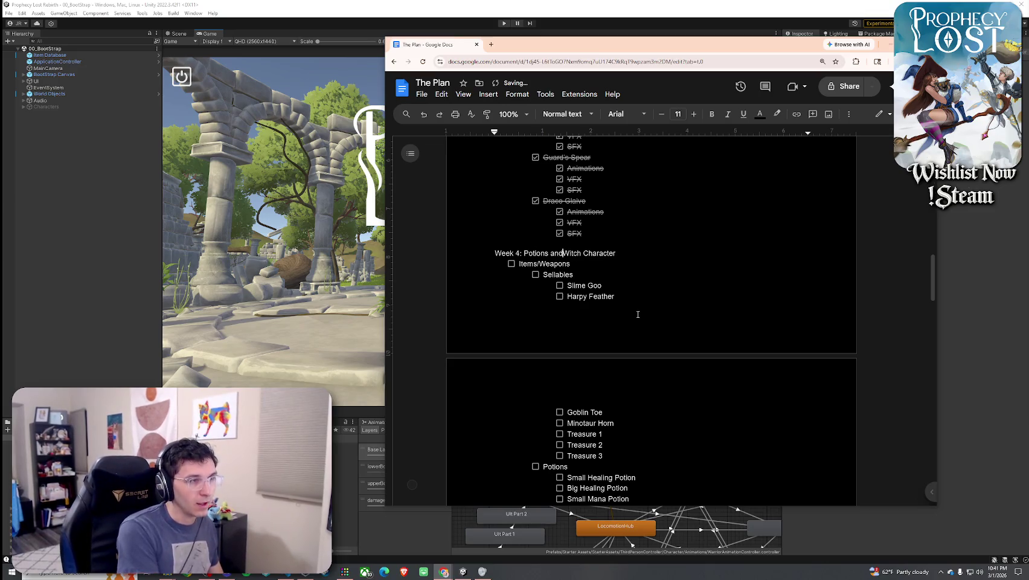
{"action": "type", "text": " Sellables "}
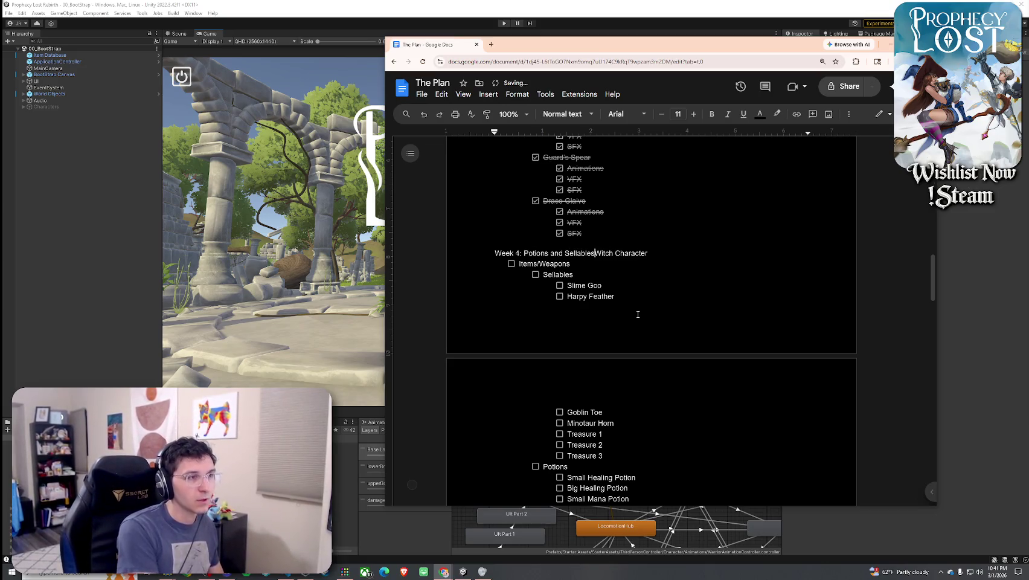
{"action": "type", "text": "THEN"}
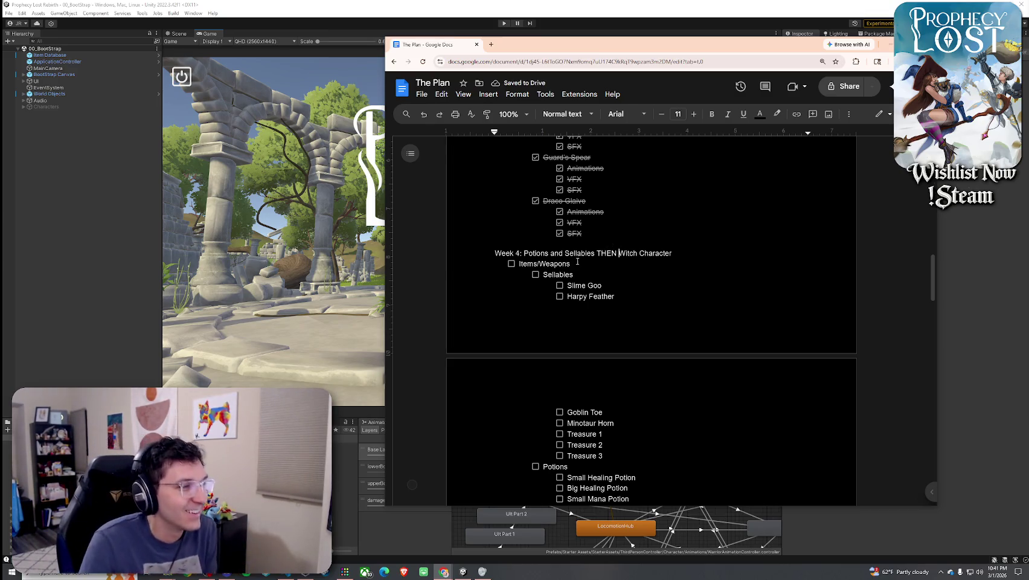
{"action": "scroll", "coordinate": [535, 278], "scroll_direction": "down", "scroll_amount": 3}
Untick Throwables, mark it '(stretch goal)', and delete the blank line after the sound-design task
{"action": "left_click", "coordinate": [536, 319]}
{"action": "left_click", "coordinate": [536, 319]}
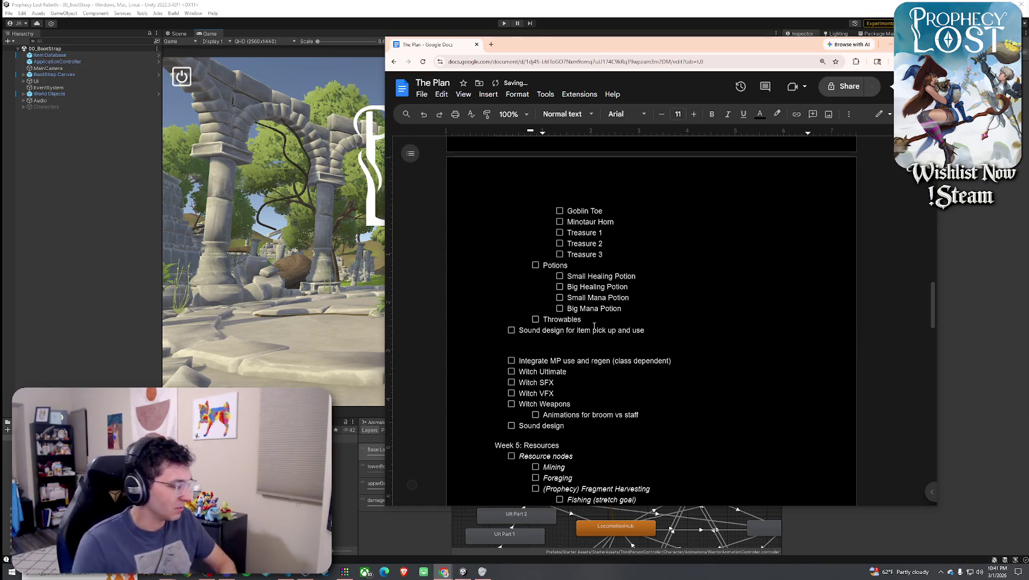
{"action": "type", "text": "stretch goal)"}
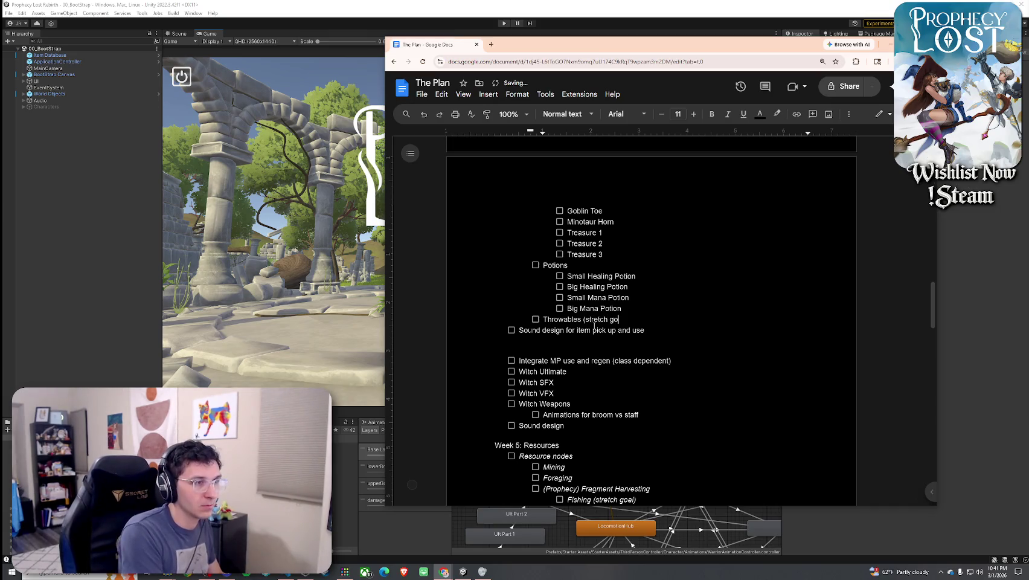
{"action": "left_click", "coordinate": [564, 351]}
{"action": "key", "text": "BackSpace"}
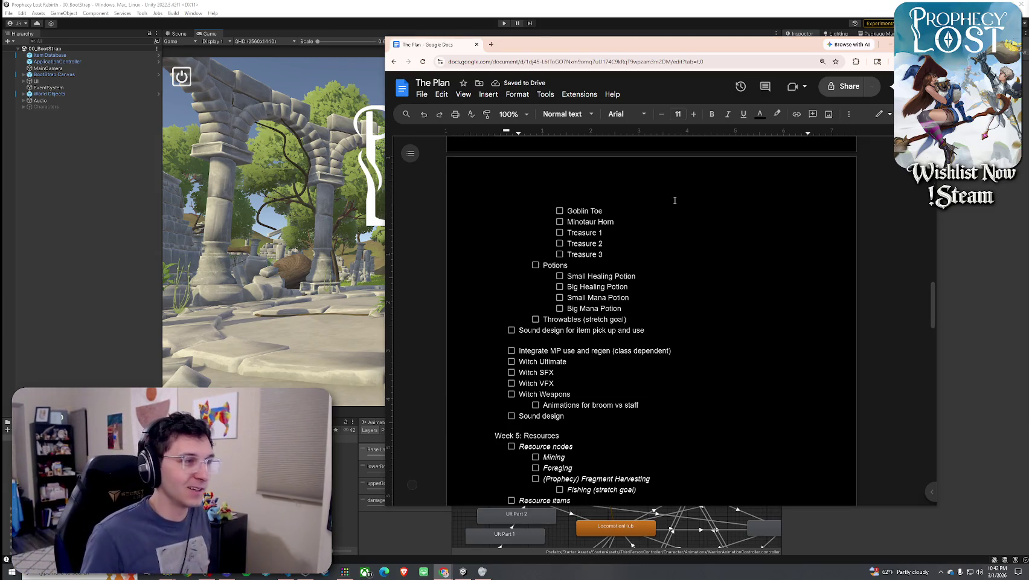
Check the retitled Week 4 heading by highlighting its text
{"action": "scroll", "coordinate": [590, 360], "scroll_direction": "up", "scroll_amount": 3}
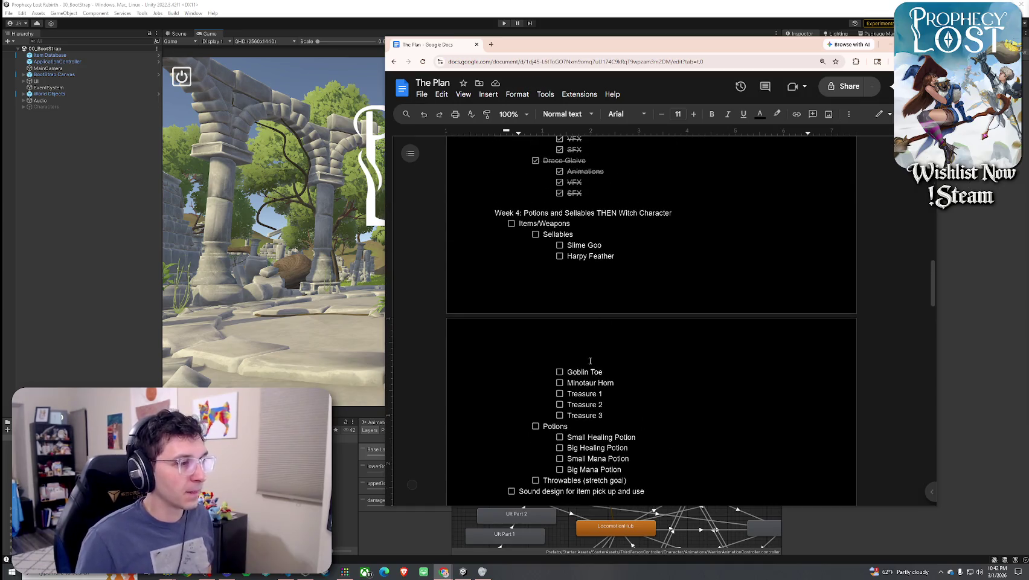
{"action": "scroll", "coordinate": [580, 350], "scroll_direction": "down", "scroll_amount": 3}
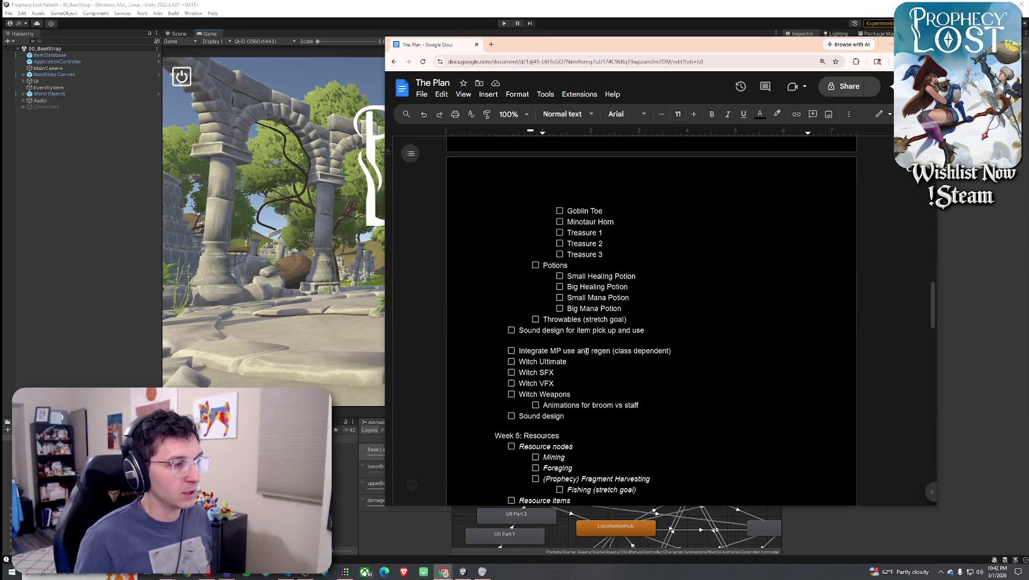
{"action": "scroll", "coordinate": [544, 270], "scroll_direction": "up", "scroll_amount": 4}
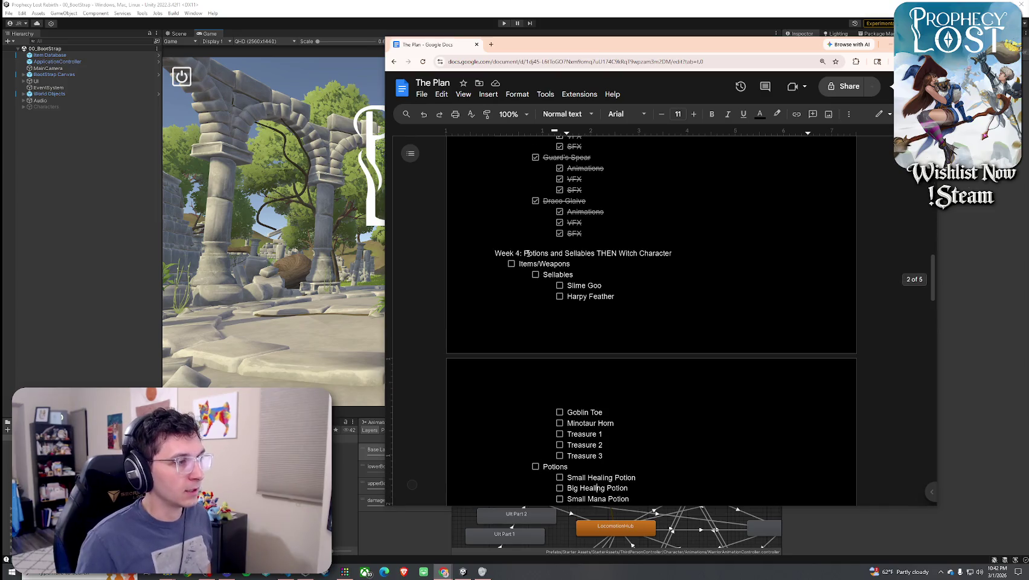
{"action": "left_click_drag", "start_coordinate": [570, 263], "coordinate": [524, 253]}
{"action": "left_click", "coordinate": [582, 273]}
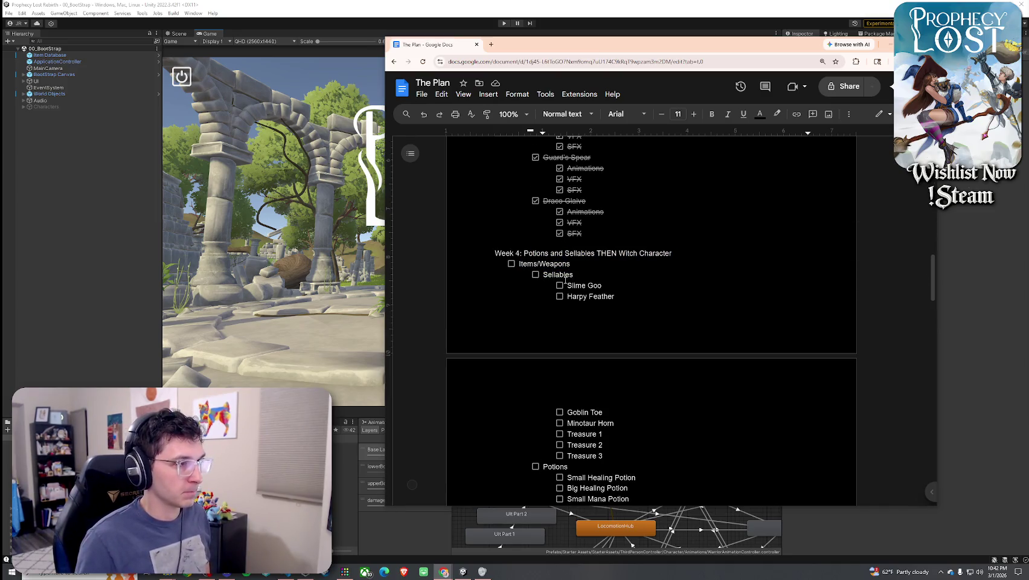
{"action": "scroll", "coordinate": [604, 364], "scroll_direction": "down", "scroll_amount": 4}
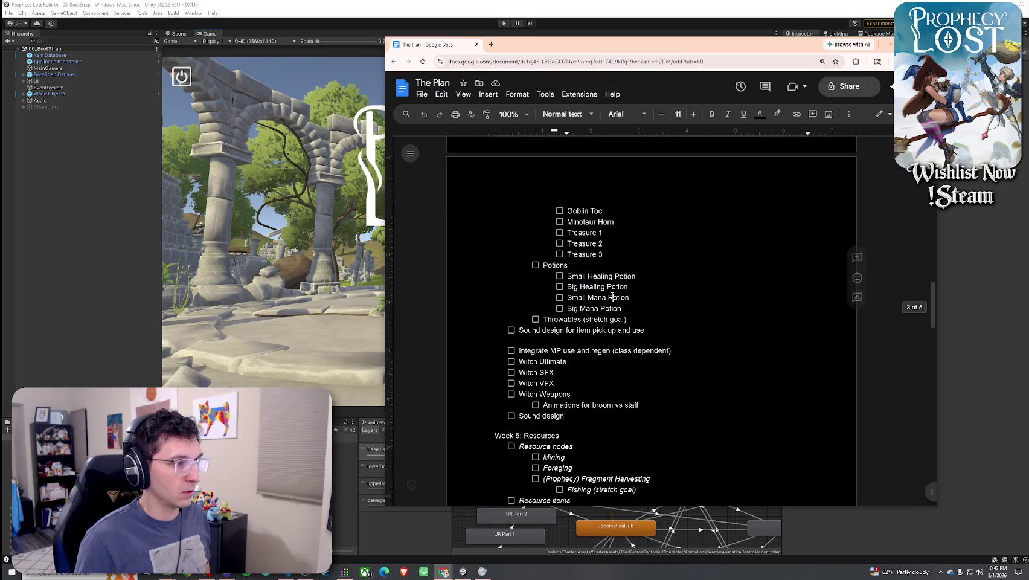
Review the Throwables line and the Witch MP use/regen and Ultimate tasks
{"action": "left_click", "coordinate": [611, 320]}
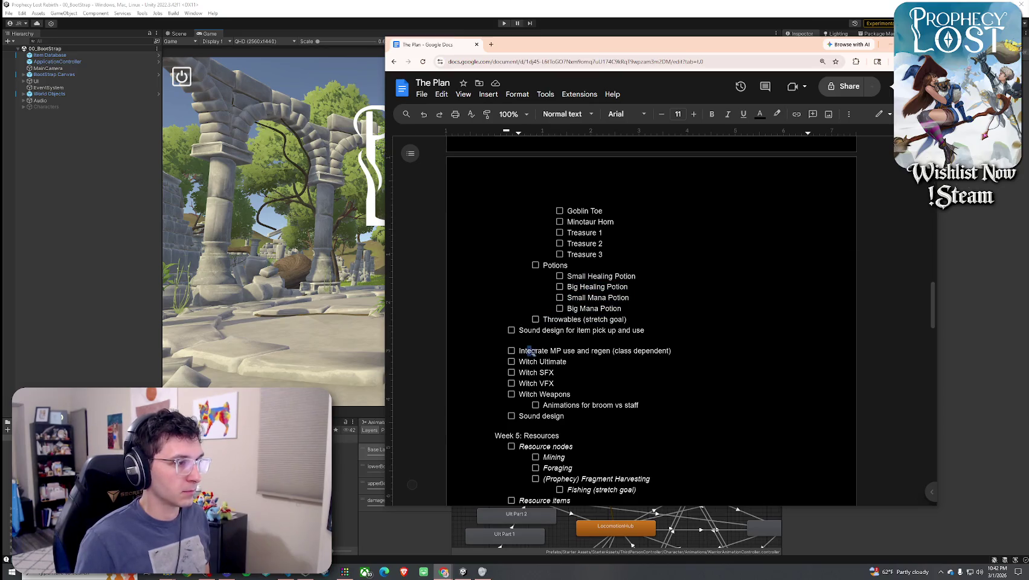
{"action": "left_click_drag", "start_coordinate": [571, 350], "coordinate": [619, 359]}
{"action": "left_click", "coordinate": [618, 359]}
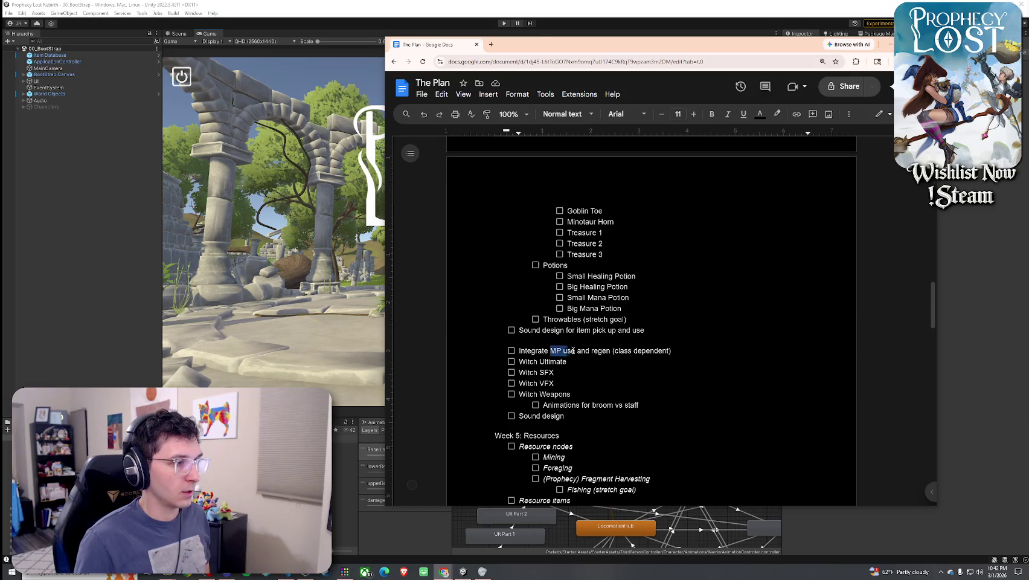
{"action": "left_click_drag", "start_coordinate": [543, 350], "coordinate": [670, 351]}
{"action": "left_click_drag", "start_coordinate": [576, 350], "coordinate": [668, 350]}
{"action": "left_click_drag", "start_coordinate": [529, 361], "coordinate": [549, 361]}
Review the Witch Ultimate and Witch Weapons (broom vs staff animations) task lines
{"action": "scroll", "coordinate": [549, 331], "scroll_direction": "down", "scroll_amount": 3}
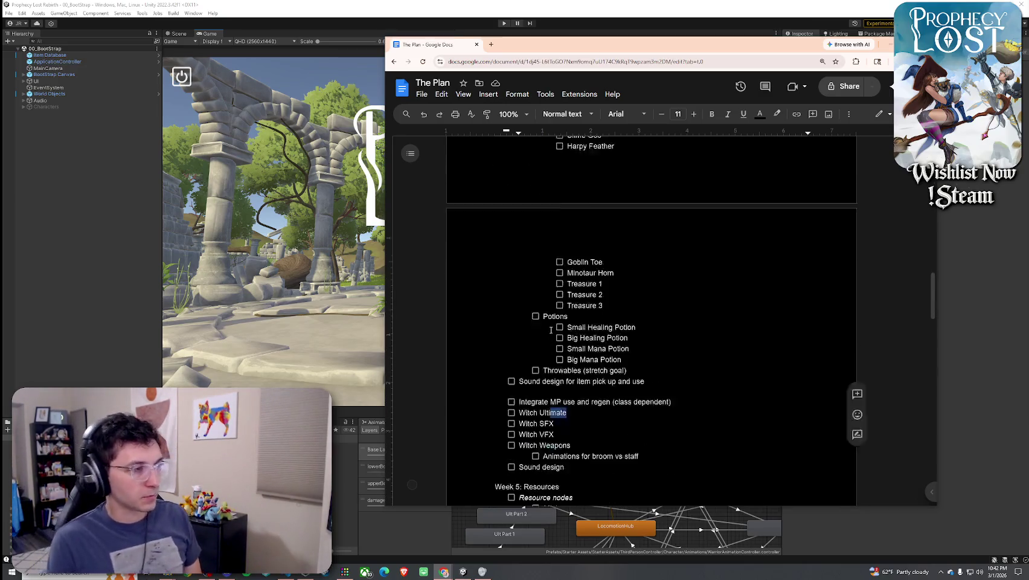
{"action": "left_click", "coordinate": [579, 282]}
{"action": "left_click_drag", "start_coordinate": [579, 282], "coordinate": [520, 282]}
{"action": "left_click", "coordinate": [520, 282]}
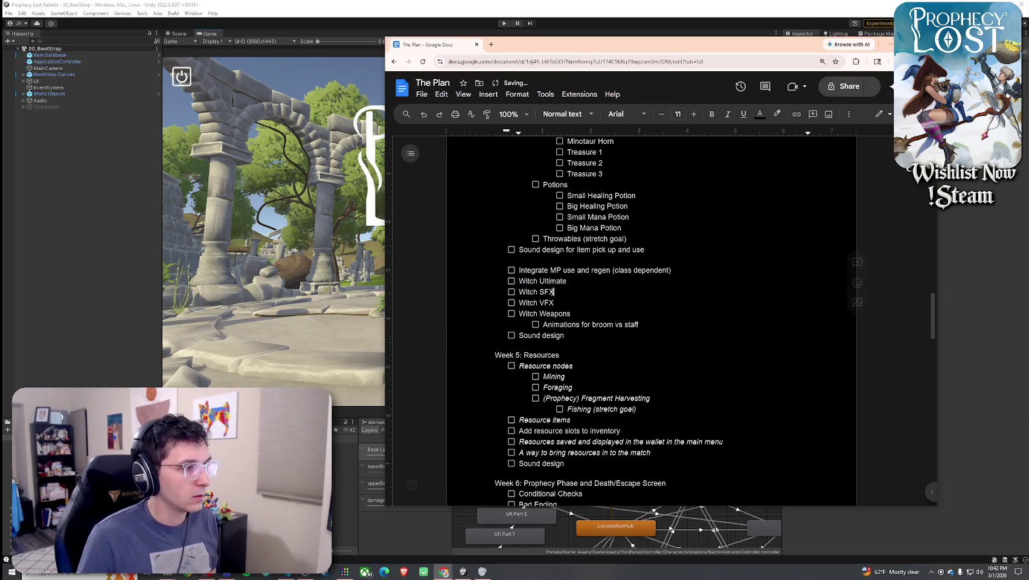
{"action": "left_click", "coordinate": [656, 326]}
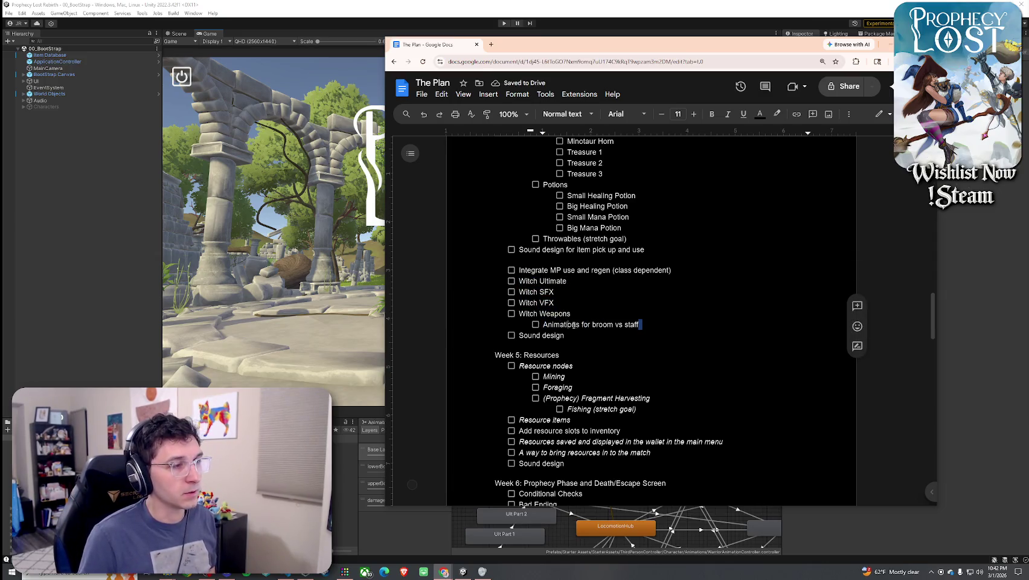
{"action": "left_click", "coordinate": [655, 326]}
{"action": "mouse_move", "coordinate": [644, 325]}
{"action": "left_mouse_down"}
{"action": "mouse_move", "coordinate": [518, 313]}
{"action": "mouse_move", "coordinate": [543, 324]}
{"action": "left_mouse_up"}
{"action": "left_click", "coordinate": [642, 324]}
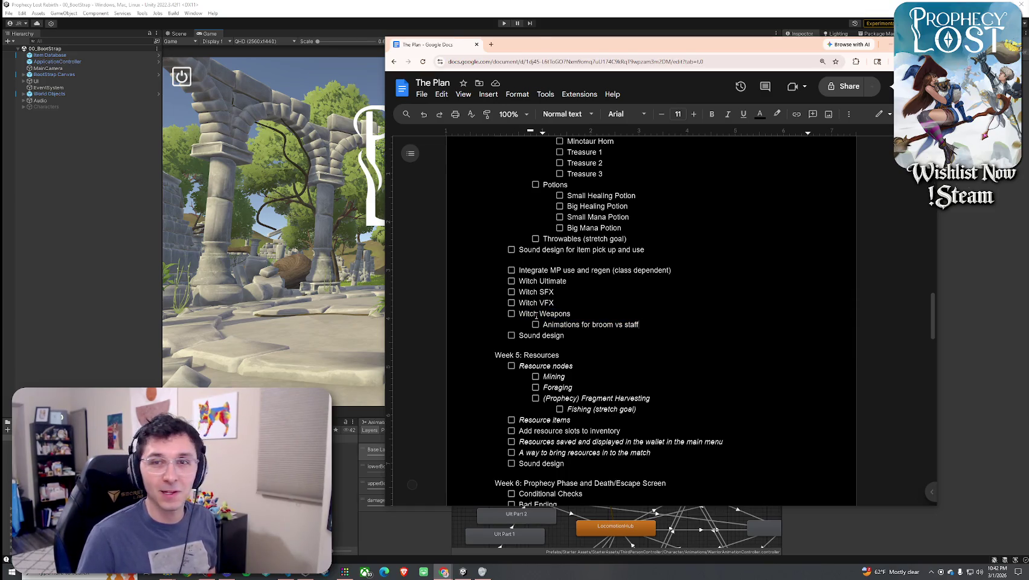
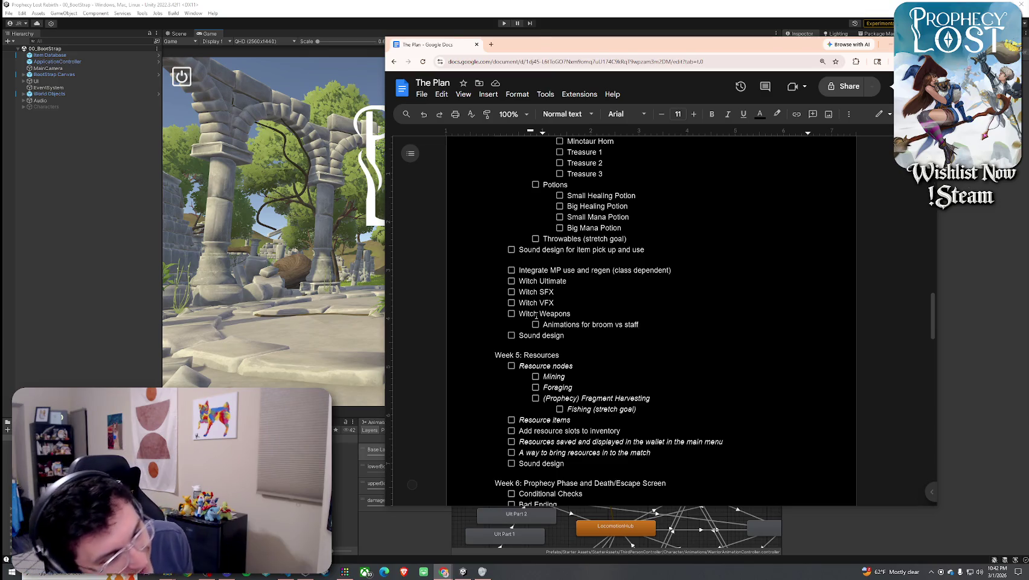
Delete the 'Animations for broom vs staff' note under Witch Weapons, leaving one empty checklist line
{"action": "left_click", "coordinate": [576, 325]}
{"action": "scroll", "coordinate": [630, 325], "scroll_direction": "up", "scroll_amount": 1}
{"action": "left_click_drag", "start_coordinate": [639, 365], "coordinate": [535, 364]}
{"action": "key", "text": "Return"}
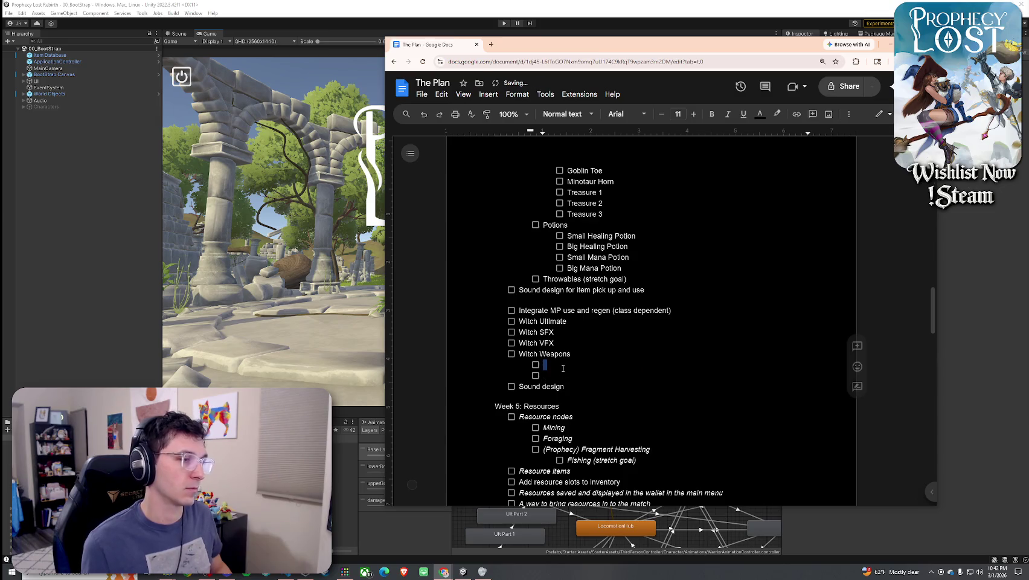
{"action": "scroll", "coordinate": [559, 362], "scroll_direction": "down", "scroll_amount": 1}
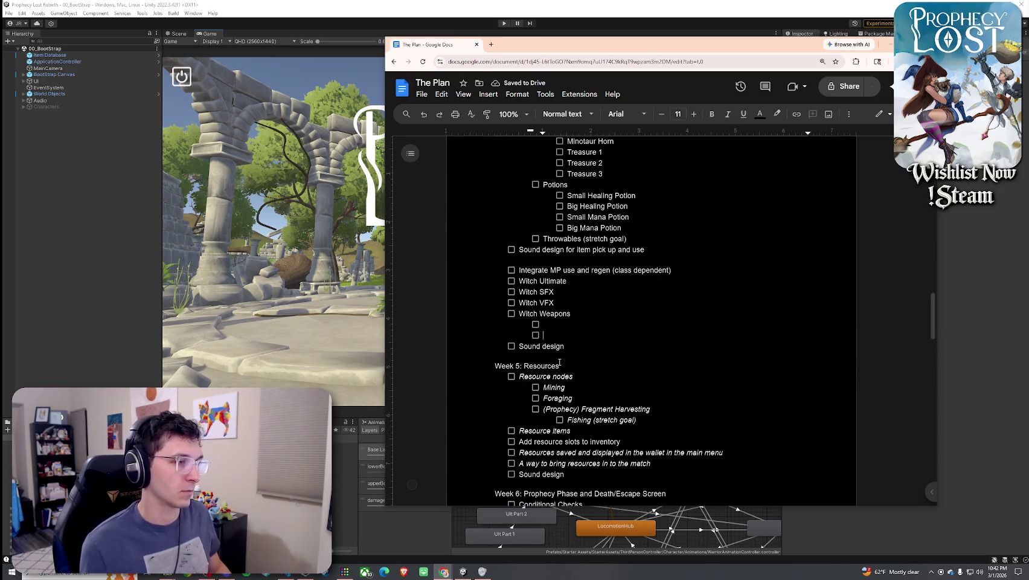
{"action": "key", "text": "BackSpace"}
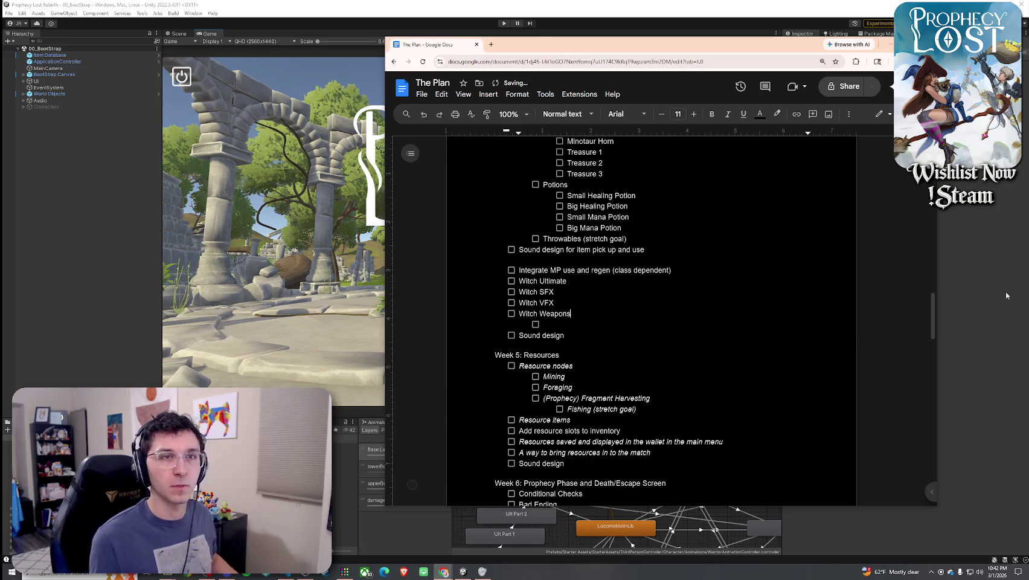
{"action": "key", "text": "Down"}
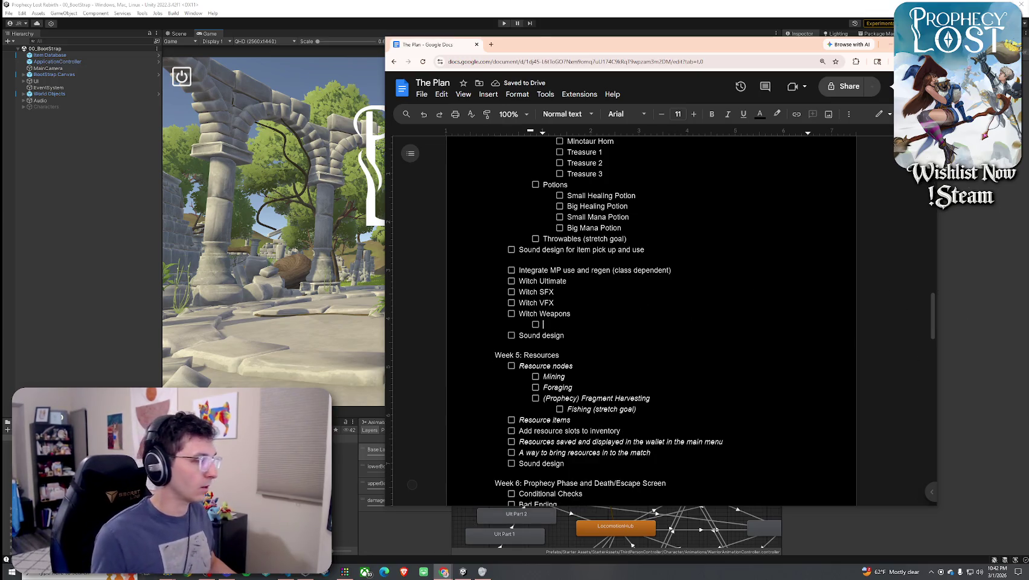
{"action": "type", "text": "weapon plan graphic"}
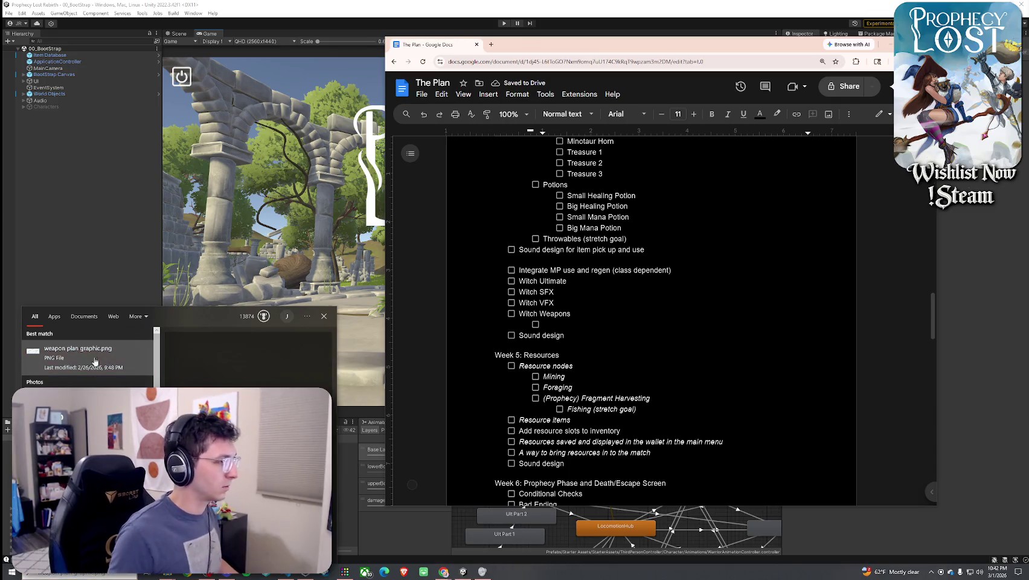
Open weapon plan graphic.png in Photos and zoom in on the witch's broom, staff and demon eye tiers
{"action": "key", "text": "Return"}
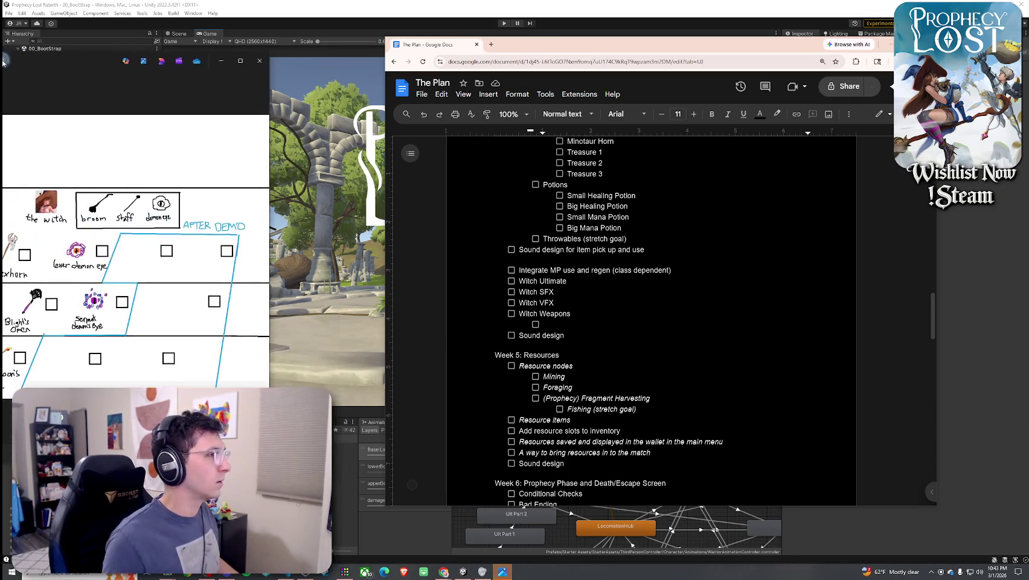
{"action": "left_click_drag", "start_coordinate": [175, 128], "coordinate": [410, 89]}
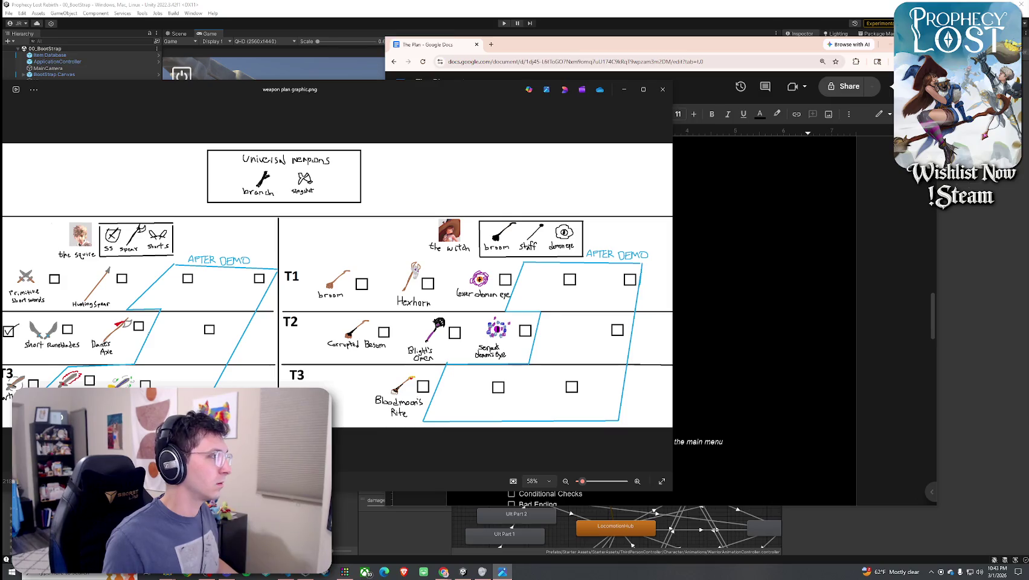
{"action": "scroll", "coordinate": [531, 315], "scroll_direction": "up", "scroll_amount": 3}
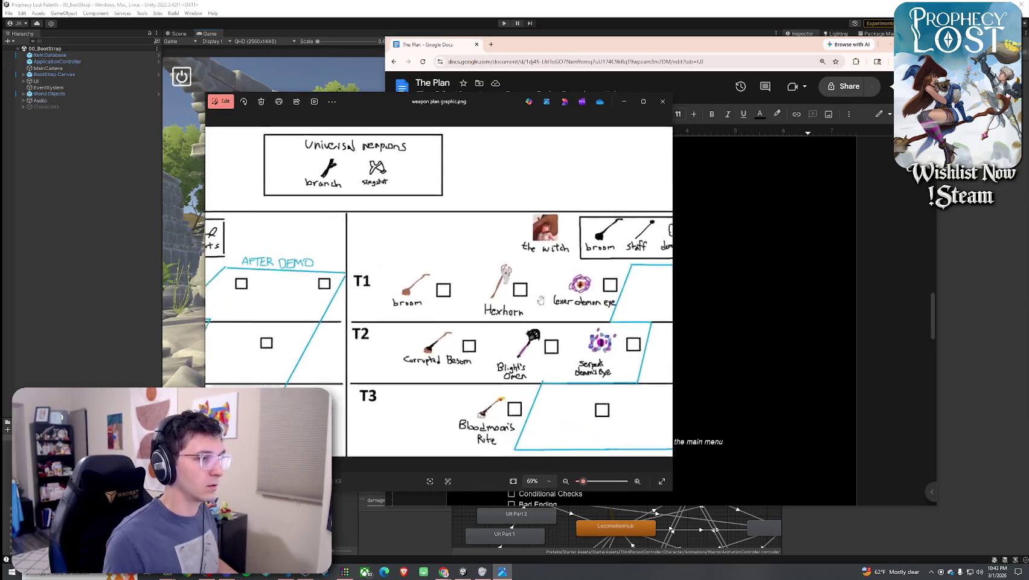
{"action": "left_click_drag", "start_coordinate": [531, 315], "coordinate": [397, 310]}
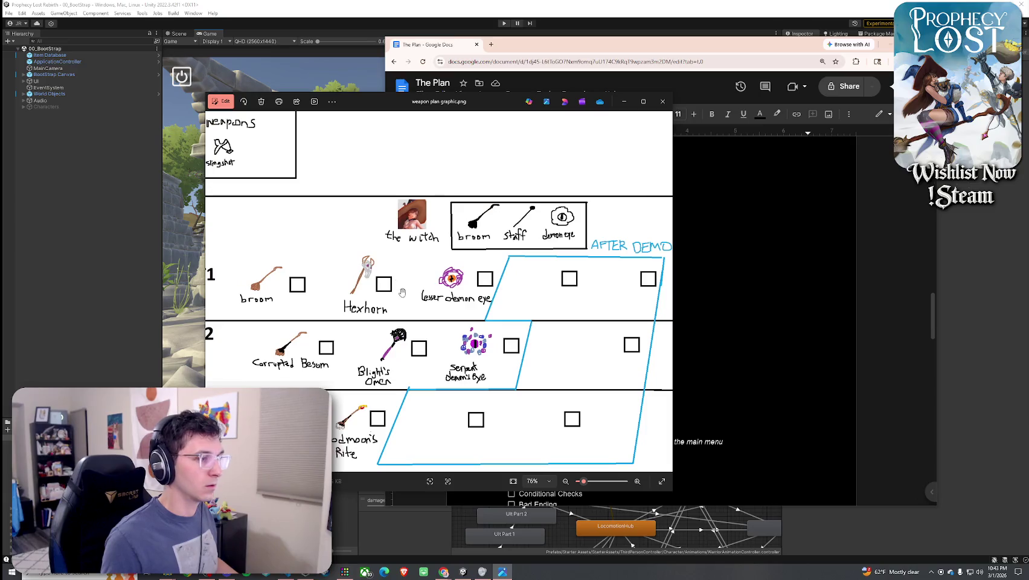
{"action": "scroll", "coordinate": [434, 237], "scroll_direction": "up", "scroll_amount": 2}
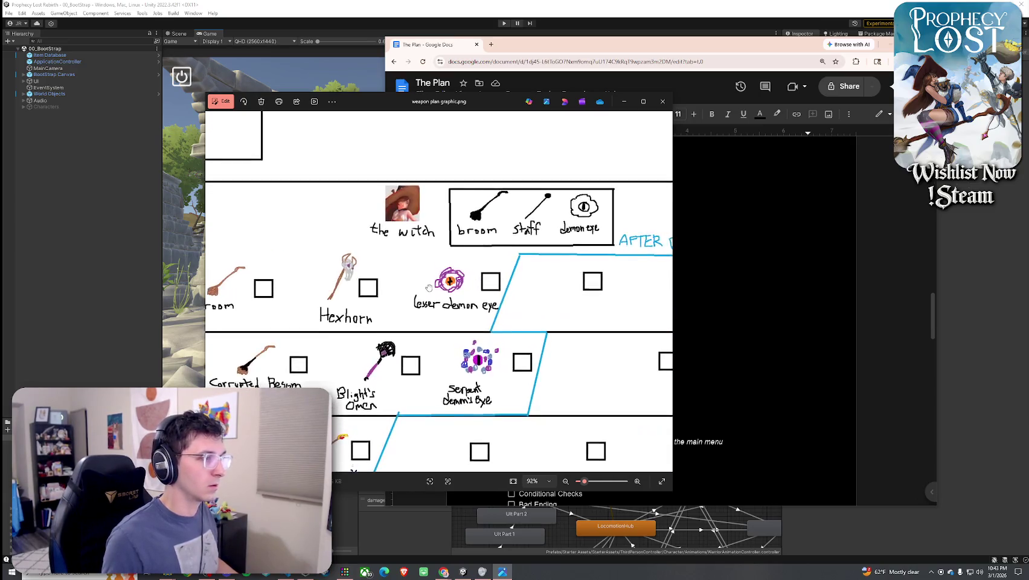
{"action": "left_click_drag", "start_coordinate": [435, 237], "coordinate": [455, 218]}
{"action": "left_click_drag", "start_coordinate": [505, 211], "coordinate": [481, 211]}
{"action": "left_click_drag", "start_coordinate": [373, 101], "coordinate": [2, 97]}
Place Photos beside the document and list Broom and Corrupted Broom under Witch Weapons
{"action": "left_click", "coordinate": [598, 167]}
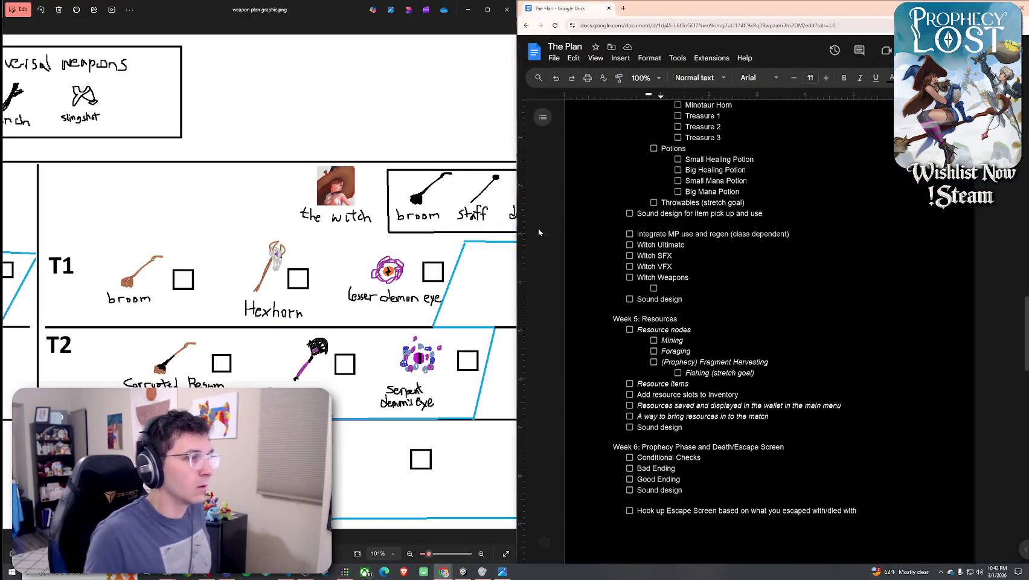
{"action": "left_click_drag", "start_coordinate": [380, 204], "coordinate": [318, 206]}
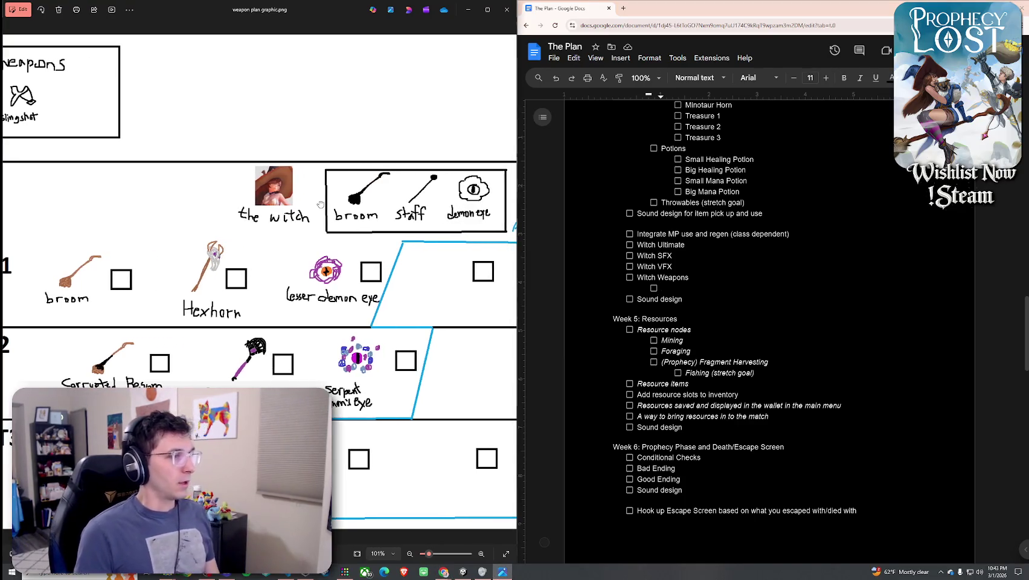
{"action": "scroll", "coordinate": [319, 206], "scroll_direction": "down", "scroll_amount": 1}
{"action": "left_click", "coordinate": [688, 287]}
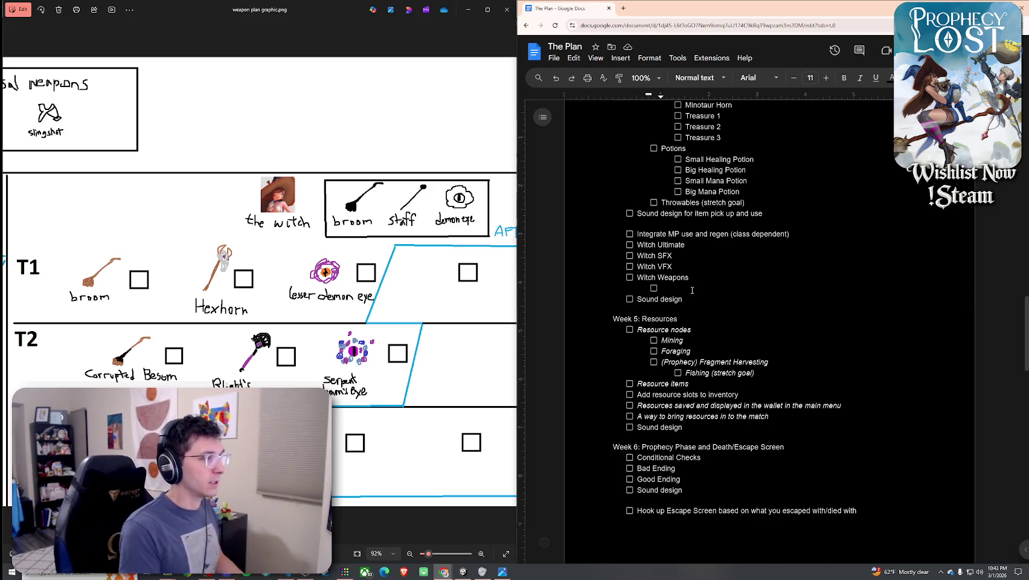
{"action": "type", "text": "Broom"}
{"action": "key", "text": "Return"}
{"action": "type", "text": "Corrupted Broom"}
{"action": "key", "text": "Return"}
Add Bloodmoon's Rite, Hexhorn and Blight's Omen as checklist items, then pan the plan to the demon eye column
{"action": "type", "text": "BV"}
{"action": "type", "text": "lood"}
{"action": "type", "text": "mon"}
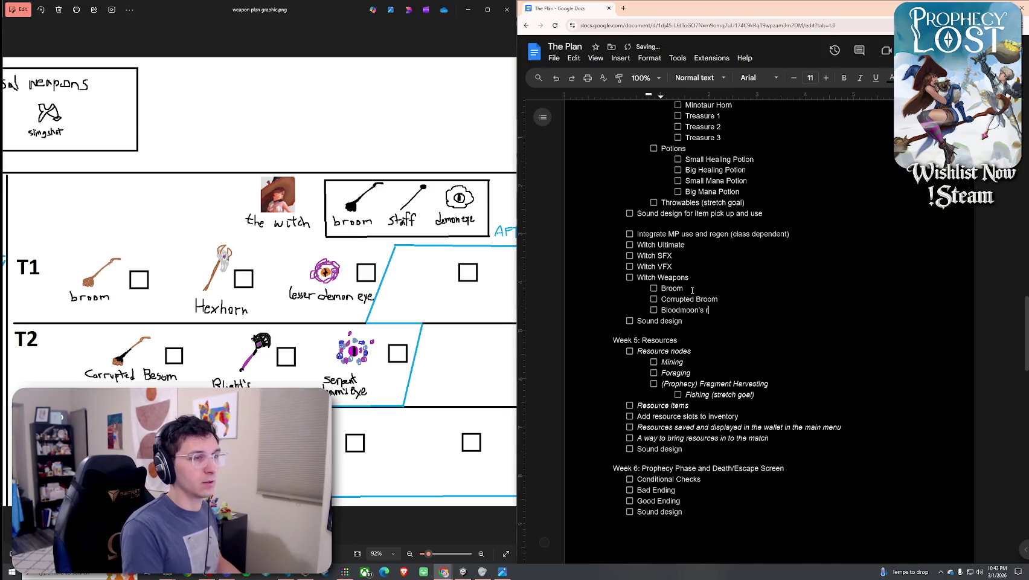
{"action": "type", "text": "te"}
{"action": "key", "text": "Return"}
{"action": "type", "text": "Hexhorn"}
{"action": "key", "text": "Return"}
{"action": "type", "text": "Bl"}
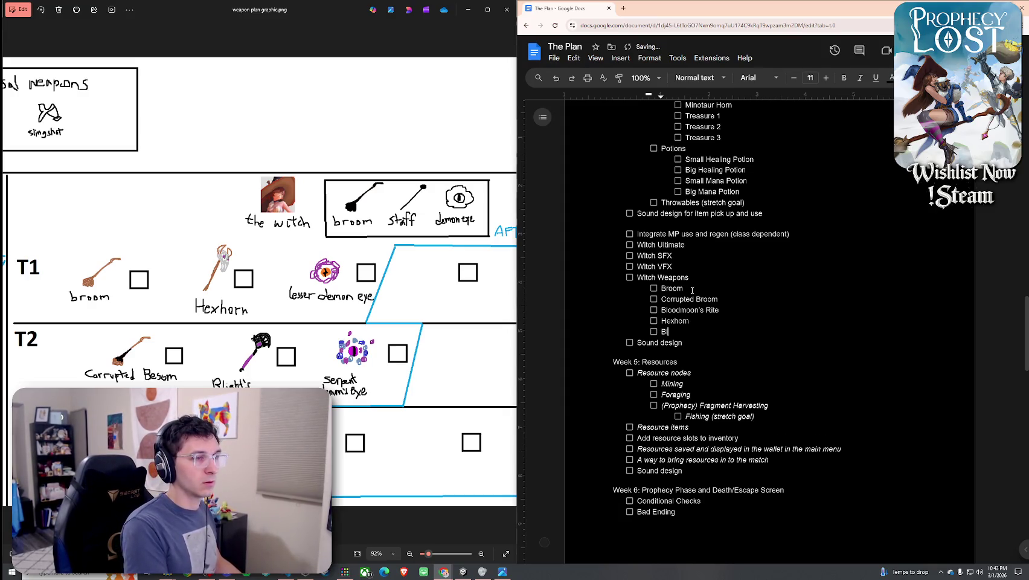
{"action": "type", "text": "ight's "}
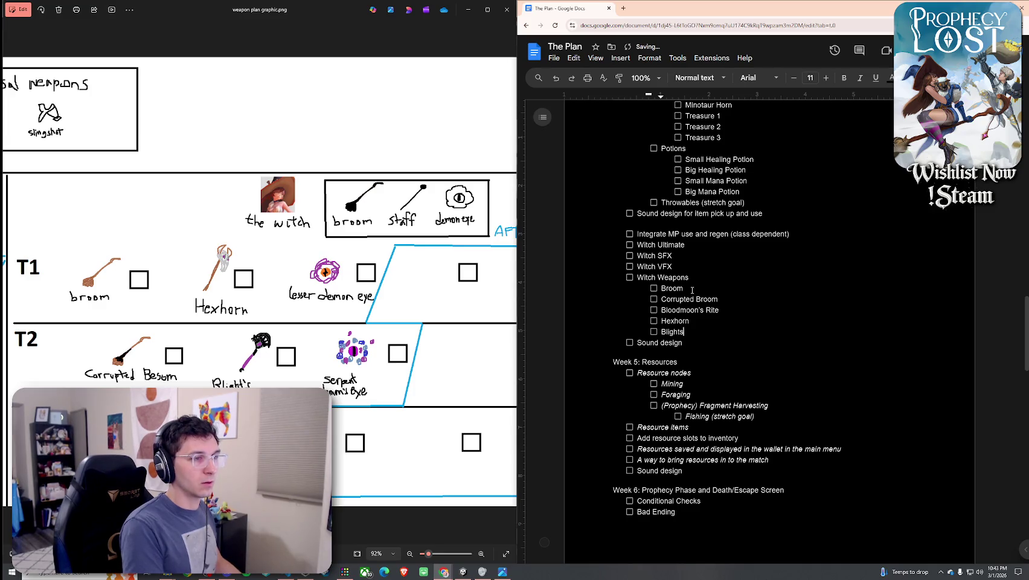
{"action": "type", "text": "Omen"}
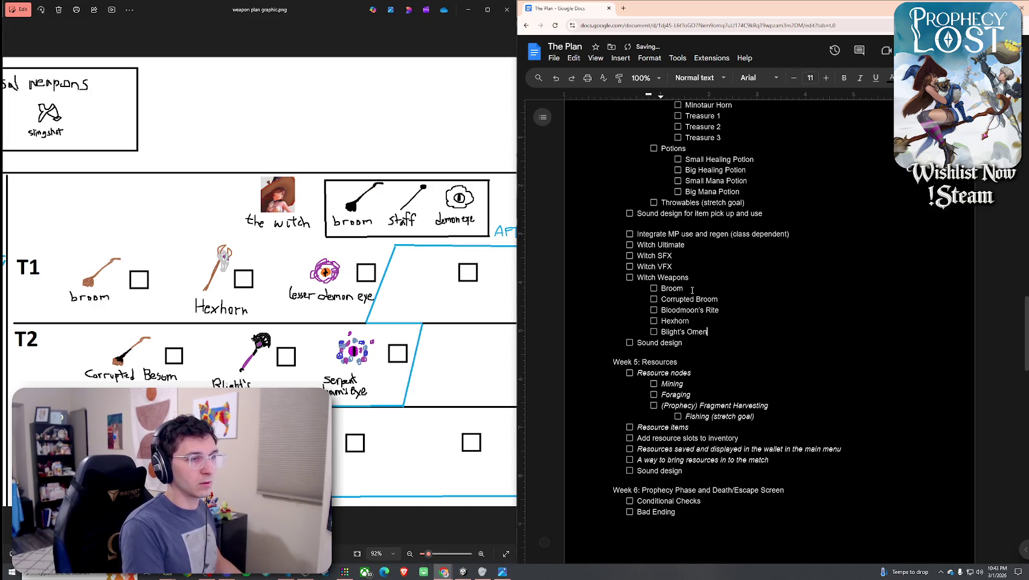
{"action": "key", "text": "Return"}
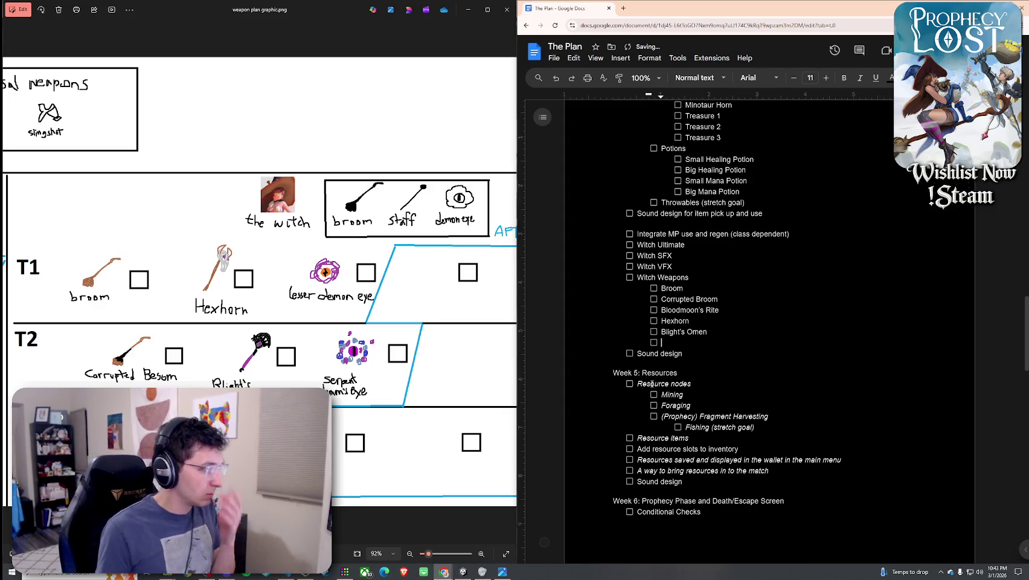
{"action": "scroll", "coordinate": [484, 337], "scroll_direction": "left", "scroll_amount": 5}
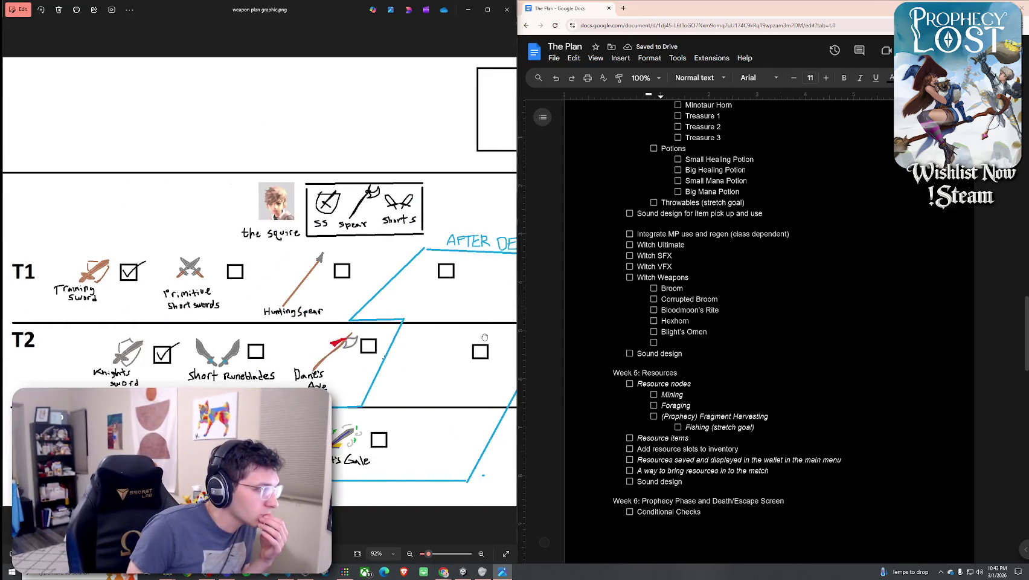
{"action": "scroll", "coordinate": [484, 337], "scroll_direction": "right", "scroll_amount": 15}
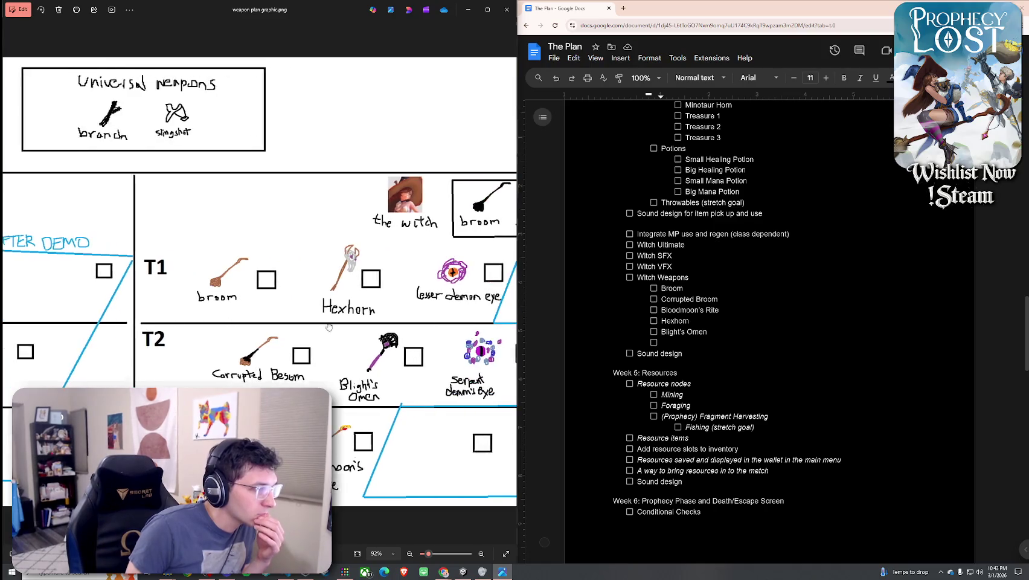
{"action": "left_click_drag", "start_coordinate": [335, 333], "coordinate": [292, 331]}
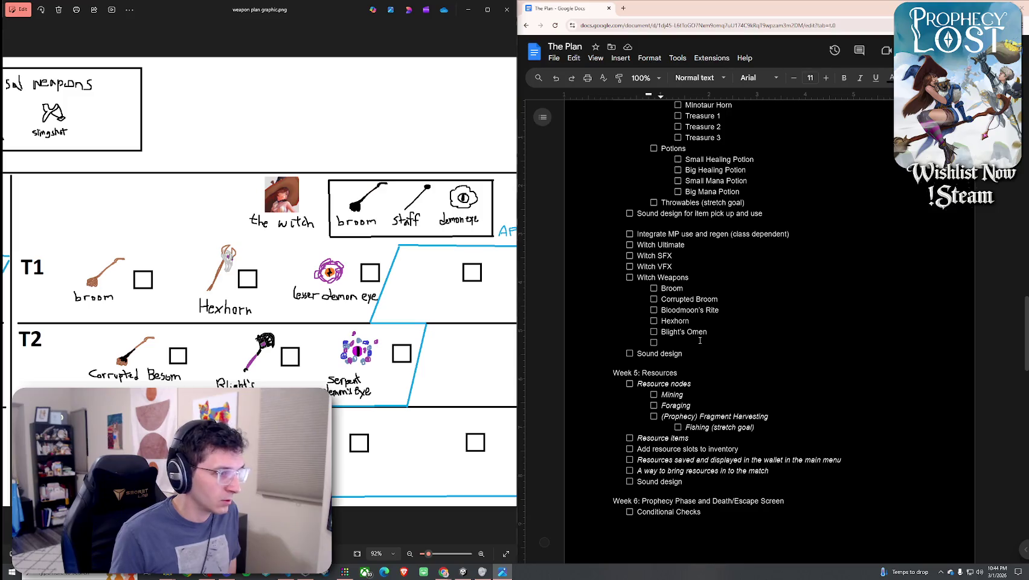
Tidy the stray empty checklist item next to Blight's Omen
{"action": "left_click", "coordinate": [671, 332]}
{"action": "key", "text": "Home"}
{"action": "key", "text": "Return"}
{"action": "left_click", "coordinate": [723, 342]}
{"action": "key", "text": "Delete"}
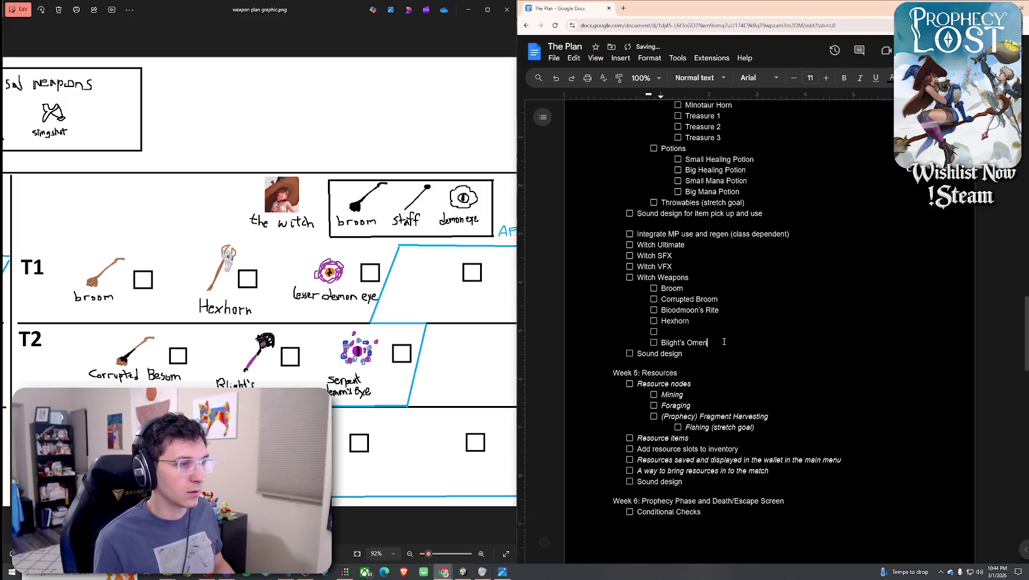
Add tabbed rarity tags: Broom (common), Corrupted Broom (uncommon), and start Bloodmoon's Rite's tag
{"action": "left_click", "coordinate": [713, 288]}
{"action": "type", "text": "(common)"}
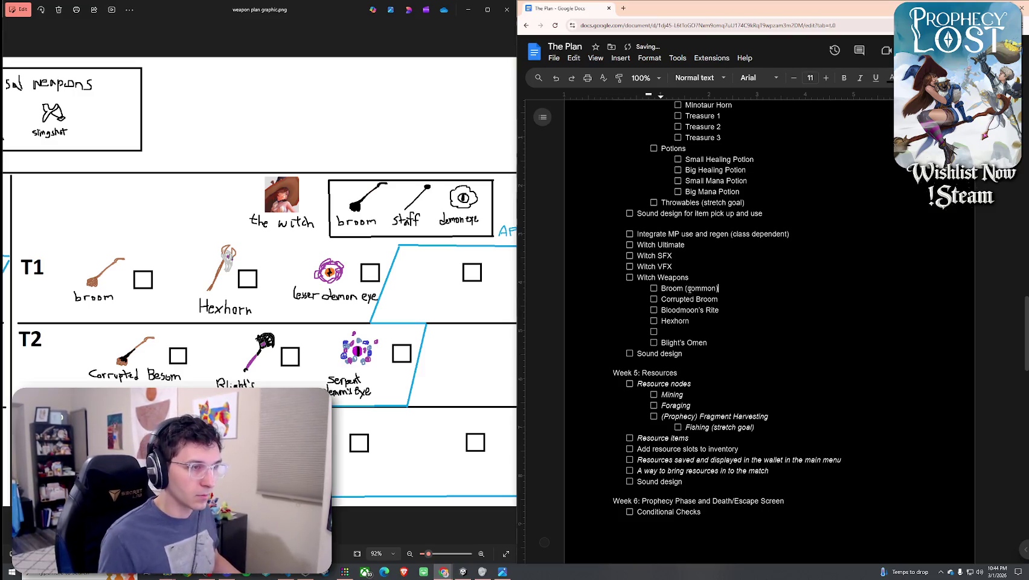
{"action": "left_click", "coordinate": [687, 288]}
{"action": "key", "text": "Tab"}
{"action": "key", "text": "Tab"}
{"action": "left_click", "coordinate": [725, 299]}
{"action": "key", "text": "Tab"}
{"action": "key", "text": "Tab"}
{"action": "type", "text": "(uncommon)"}
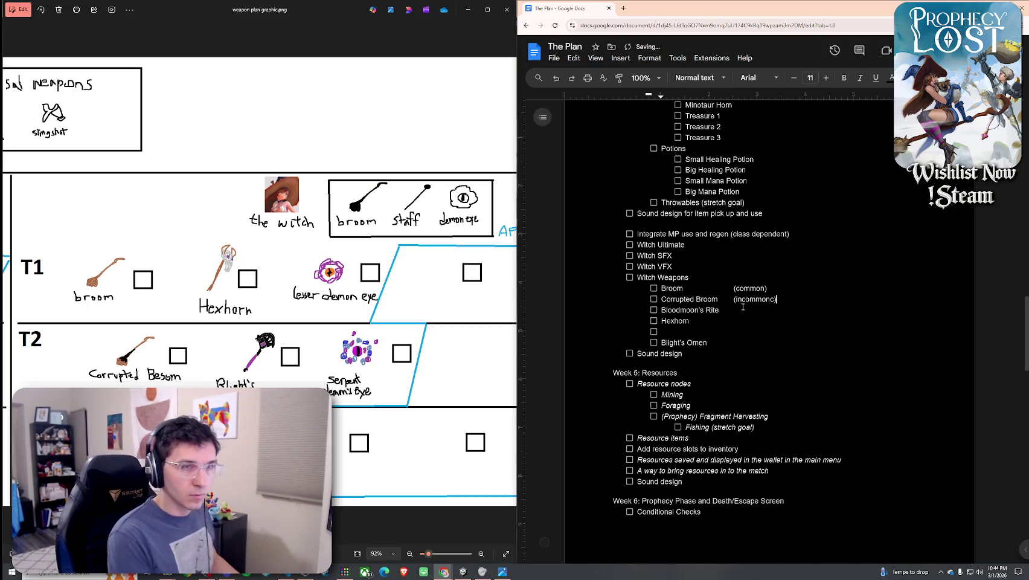
{"action": "key", "text": "BackSpace"}
{"action": "key", "text": "BackSpace"}
{"action": "key", "text": "BackSpace"}
{"action": "type", "text": "uncommon)"}
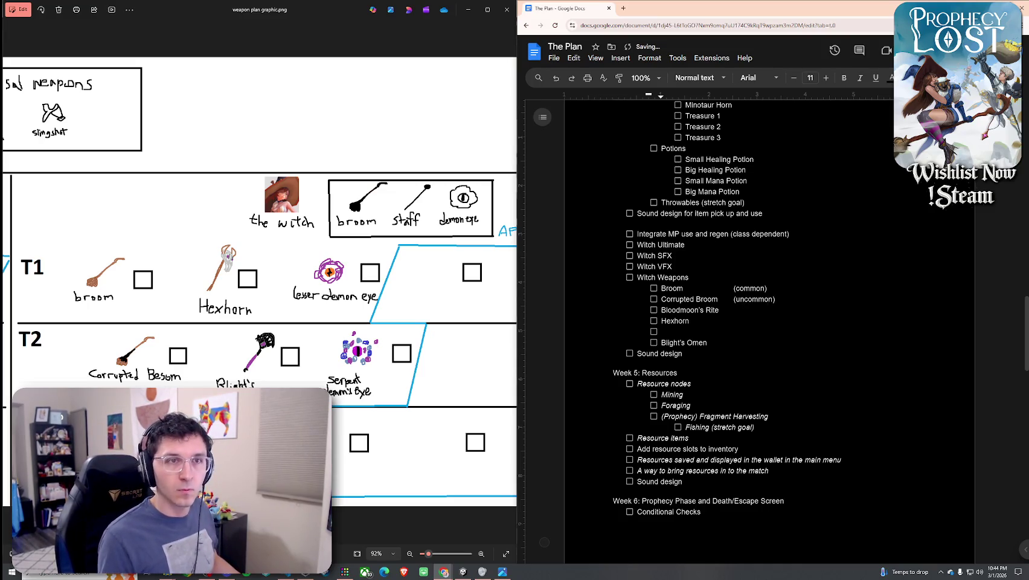
{"action": "key", "text": "Tab"}
{"action": "type", "text": "ra"}
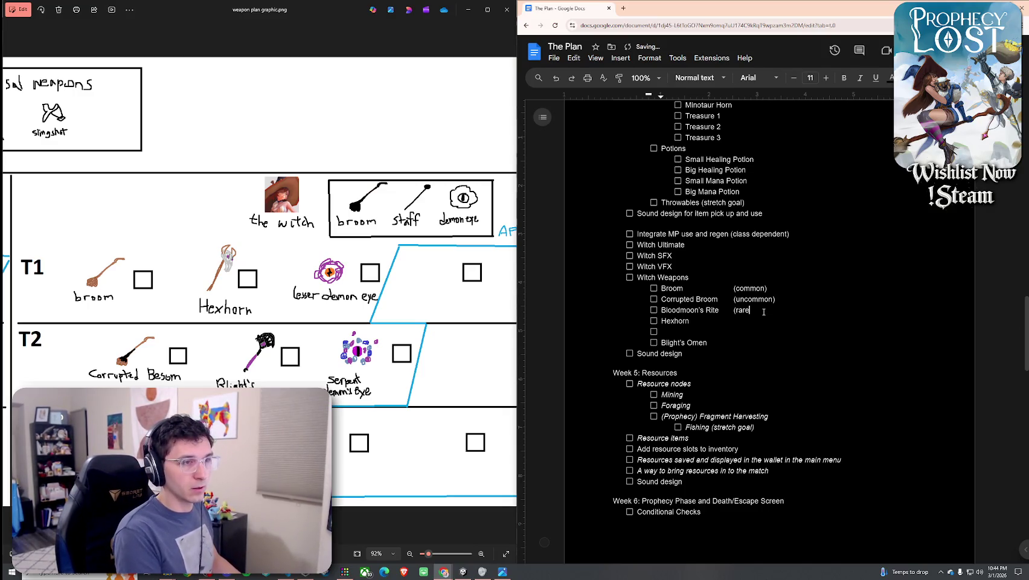
Tag Hexhorn (common) and add an Uncommon Staff item tagged (uncommon)
{"action": "left_click", "coordinate": [762, 321]}
{"action": "key", "text": "Tab"}
{"action": "type", "text": "(common"}
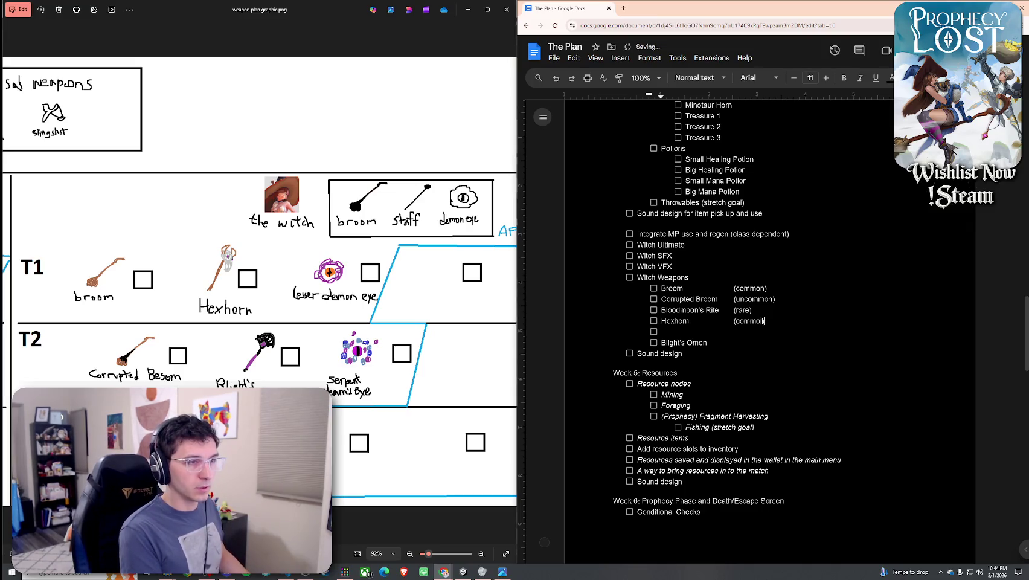
{"action": "key", "text": "Down"}
{"action": "key", "text": "Tab"}
{"action": "key", "text": "shift+Tab"}
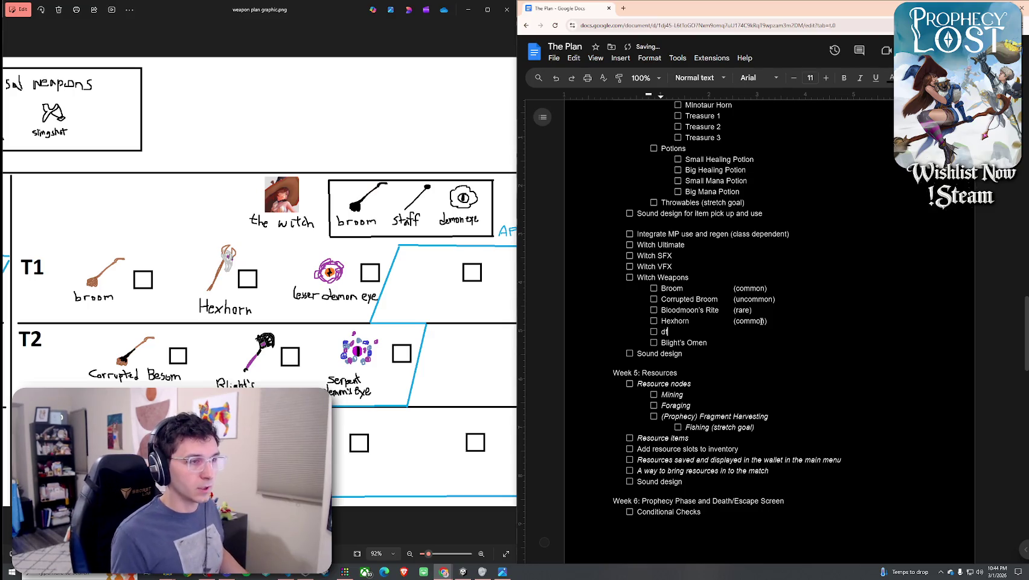
{"action": "type", "text": "ncommon Staf"}
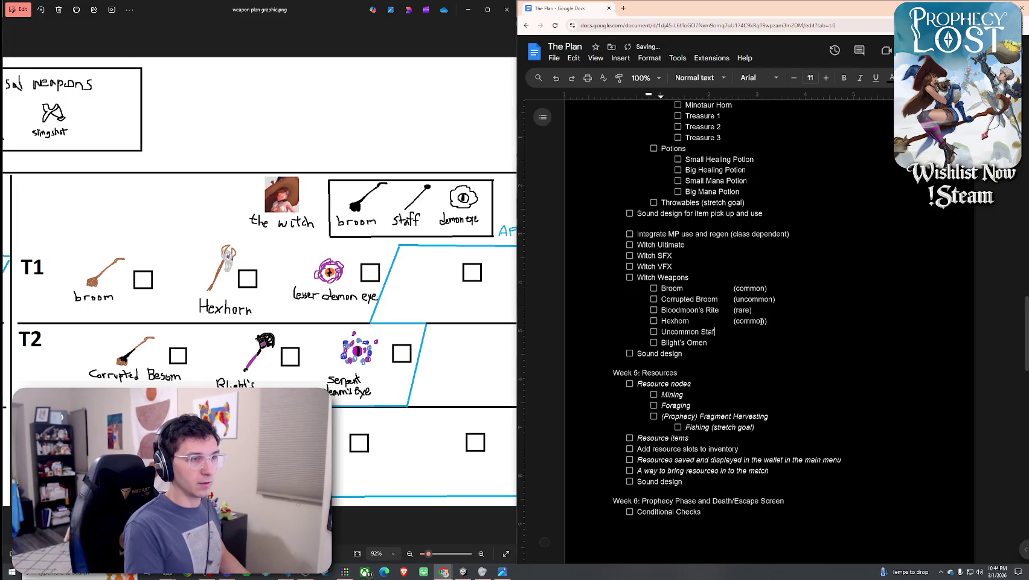
{"action": "type", "text": "f\t(uncomm"}
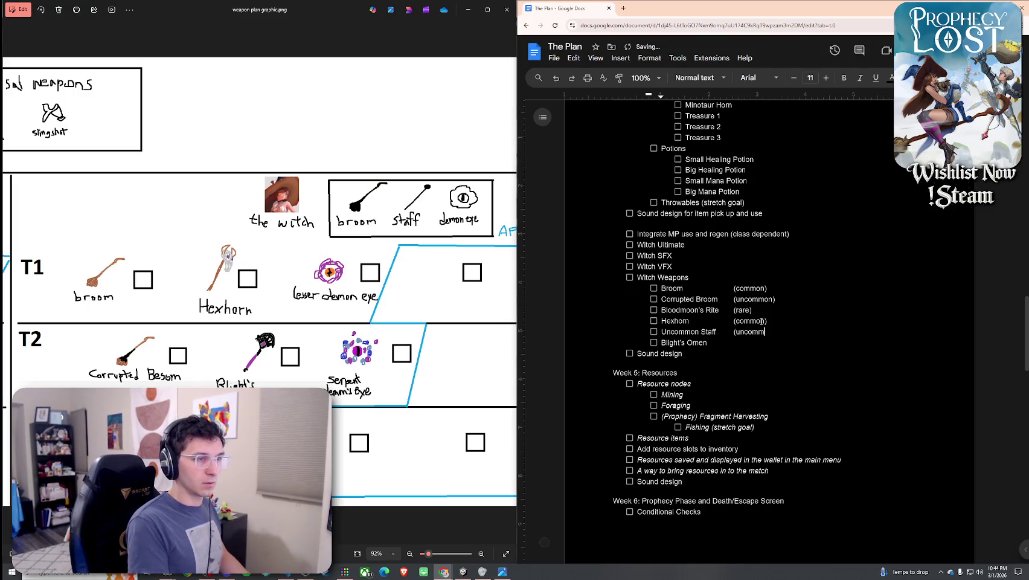
Tag Blight's Omen (rare) and add Lesser Demon eye (common) and Serpent Demon eye (uncommon)
{"action": "left_click", "coordinate": [768, 343]}
{"action": "key", "text": "Tab"}
{"action": "type", "text": "(r"}
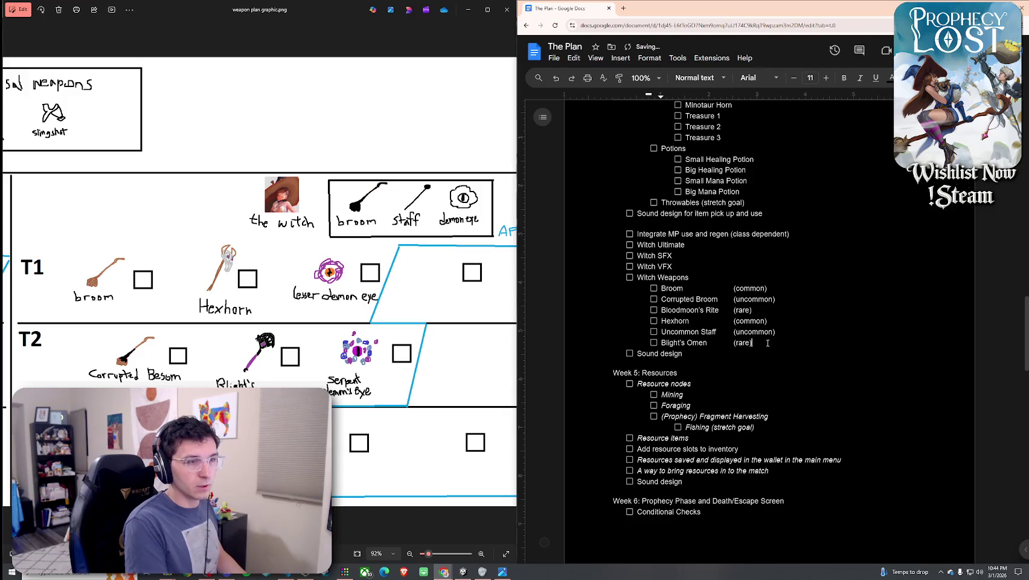
{"action": "key", "text": "Return"}
{"action": "type", "text": "esser Demon eye ("}
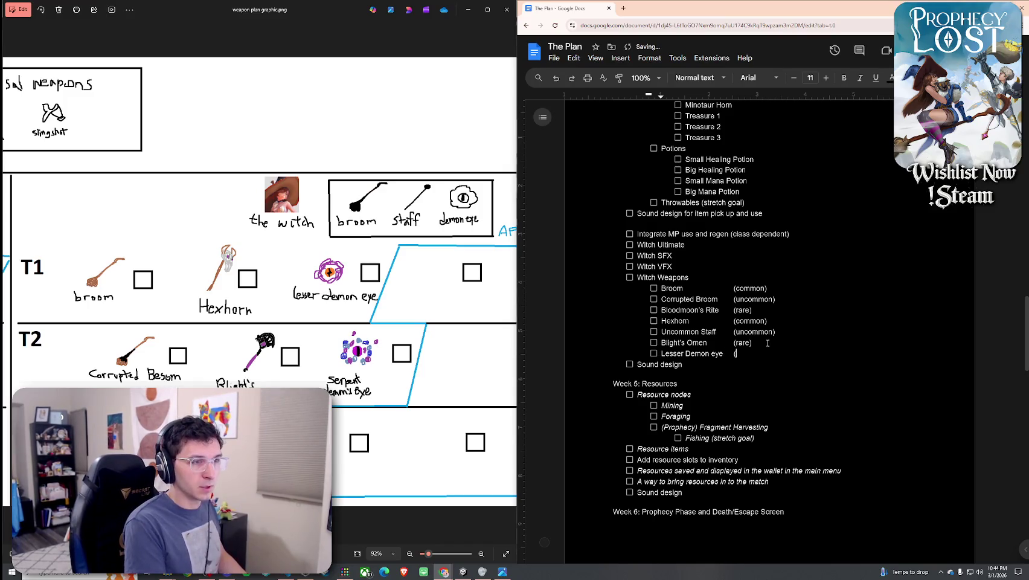
{"action": "type", "text": "common)"}
{"action": "key", "text": "Return"}
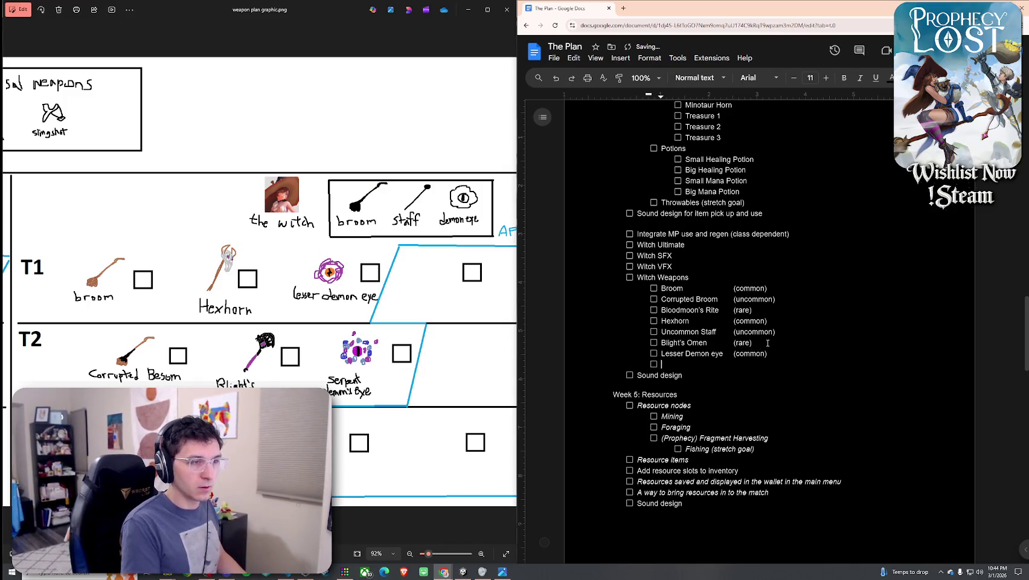
{"action": "type", "text": "Serpent"}
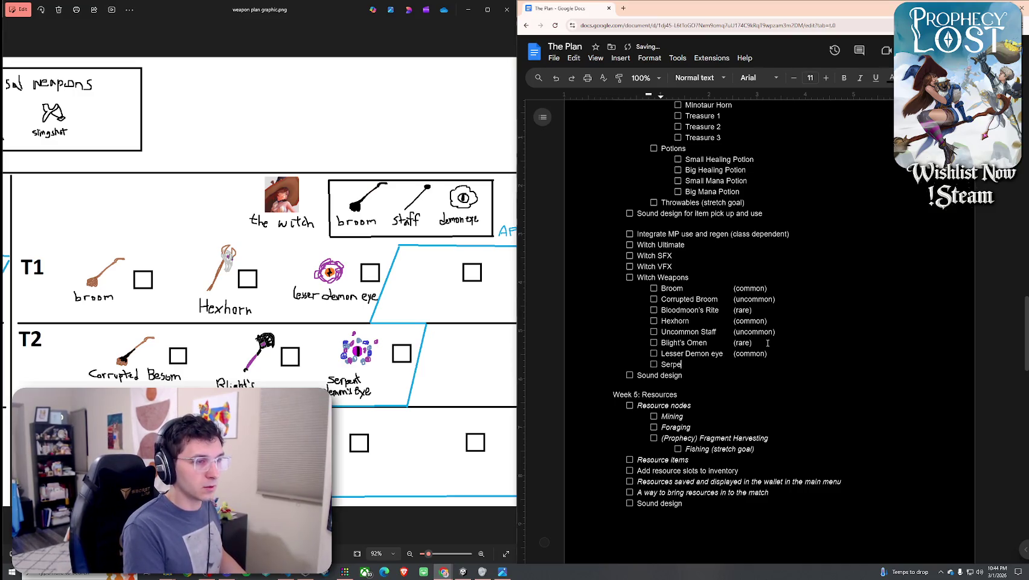
{"action": "type", "text": " Demon ey"}
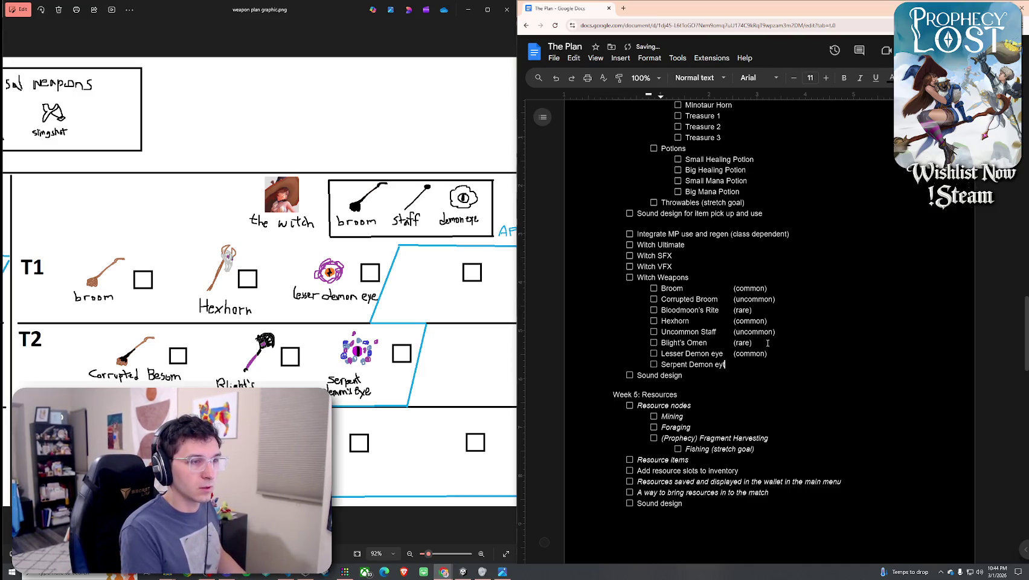
{"action": "type", "text": "e (uncm"}
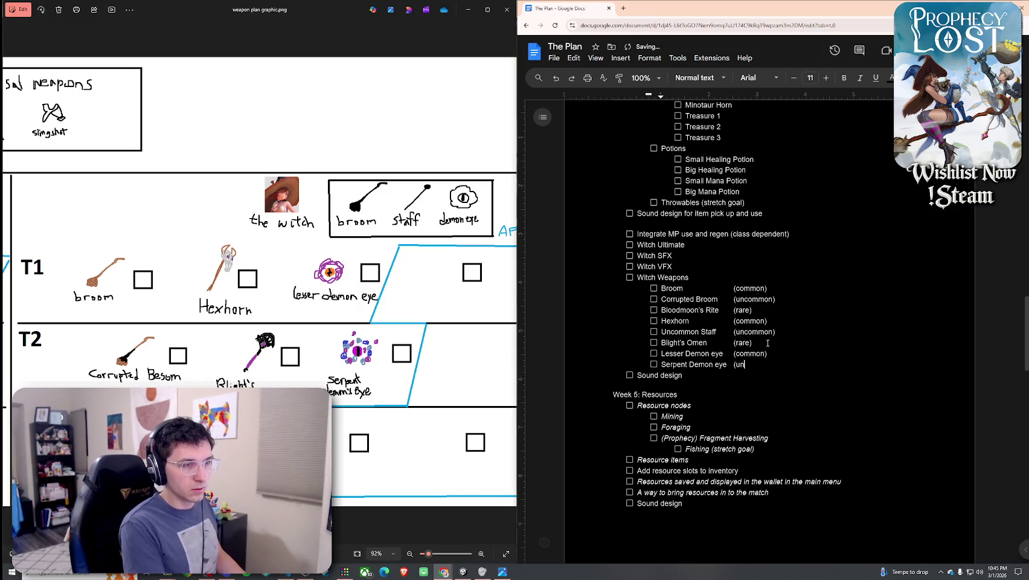
{"action": "key", "text": "BackSpace"}
{"action": "type", "text": "ommon)"}
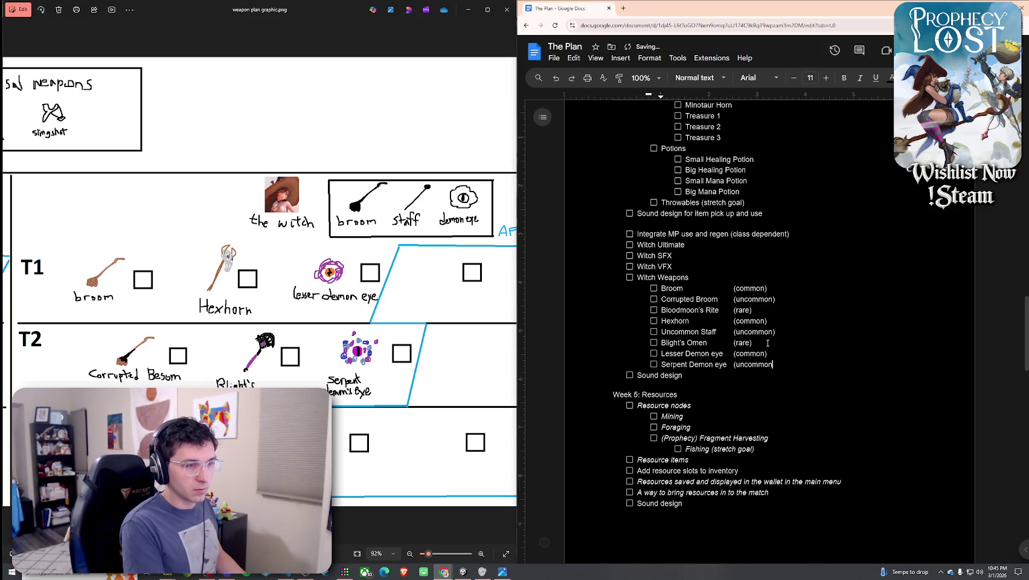
{"action": "key", "text": "Return"}
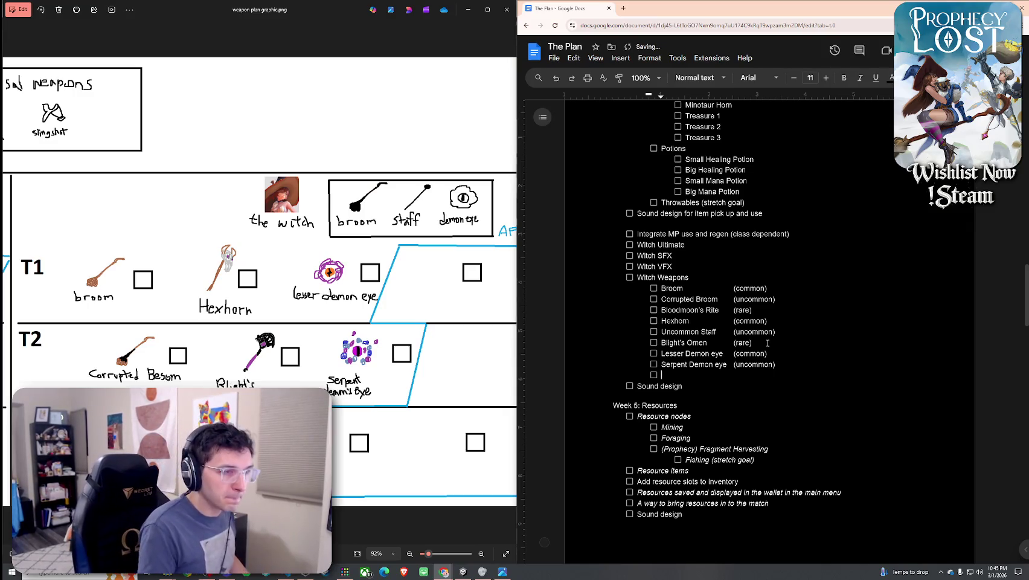
Make the Uncommon Staff entry bold, italic and underlined
{"action": "left_click_drag", "start_coordinate": [718, 331], "coordinate": [661, 332]}
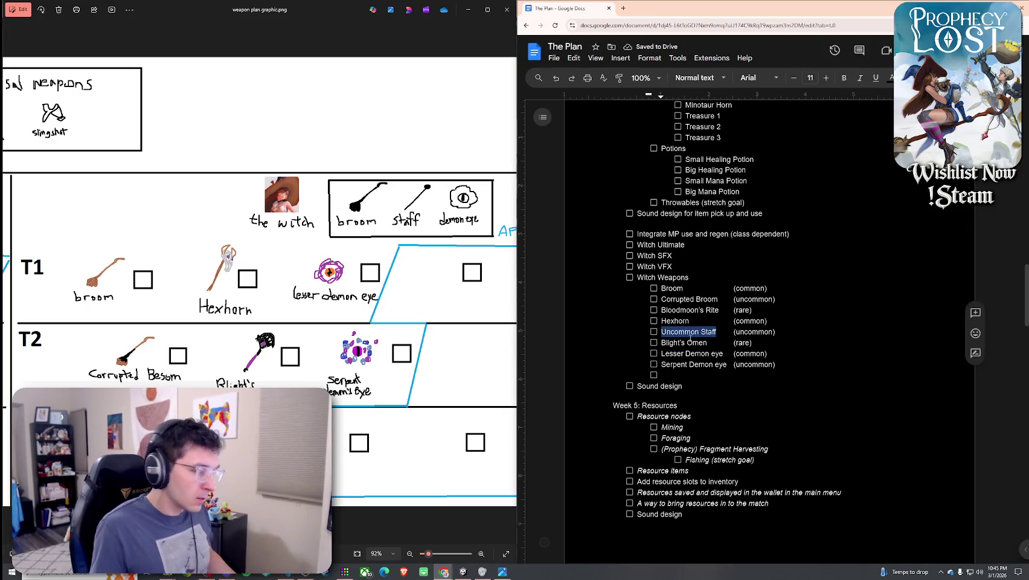
{"action": "key", "text": "ctrl+b"}
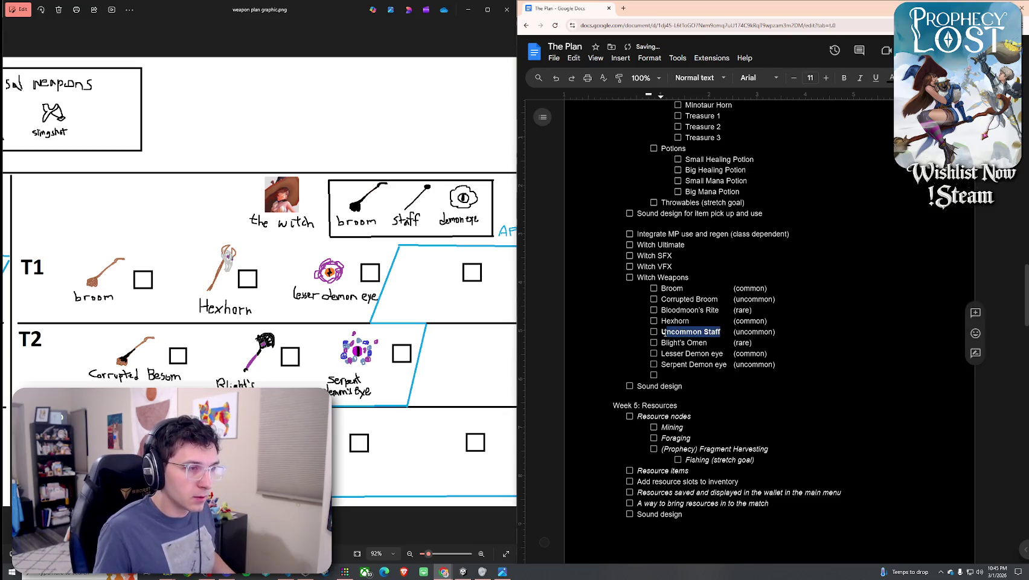
{"action": "key", "text": "ctrl+i"}
{"action": "key", "text": "ctrl+u"}
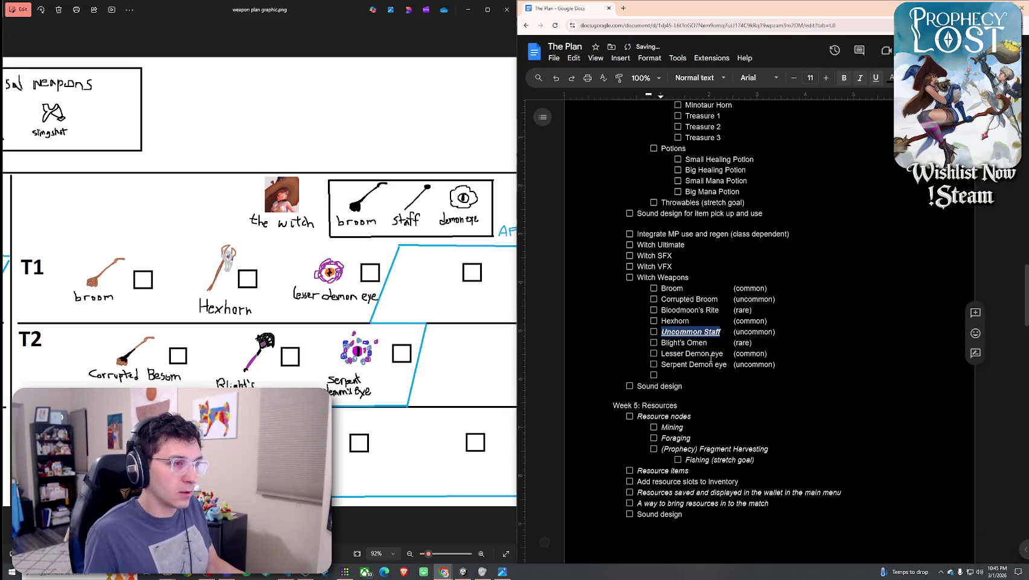
Add a bold, italic, underlined Rare Demon eye entry on the empty checklist line
{"action": "left_click", "coordinate": [710, 353]}
{"action": "key", "text": "ctrl+b"}
{"action": "key", "text": "ctrl+u"}
{"action": "key", "text": "ctrl+i"}
{"action": "type", "text": "Demon E"}
{"action": "key", "text": "BackSpace"}
{"action": "type", "text": "eye"}
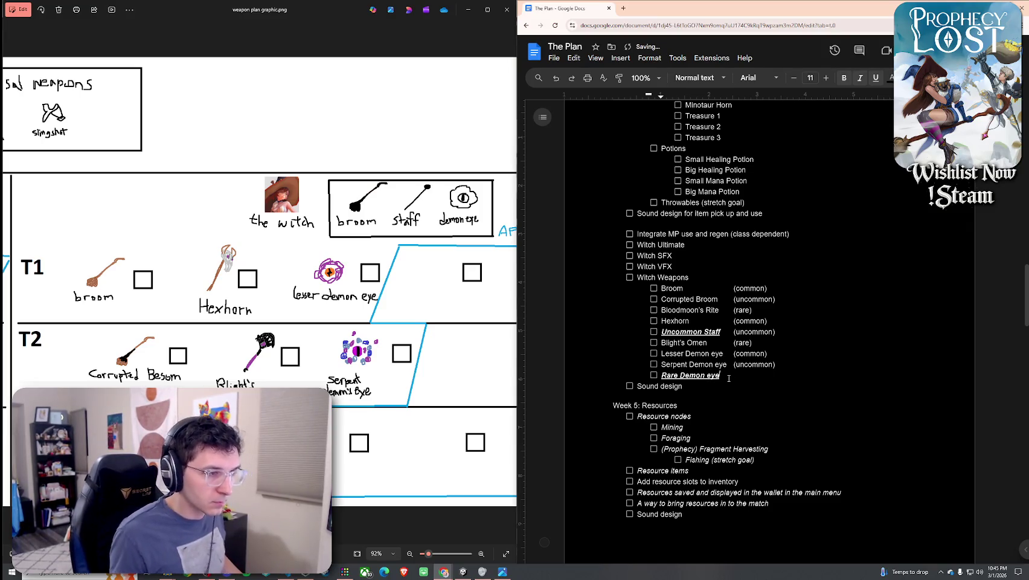
{"action": "key", "text": "ctrl+b"}
{"action": "key", "text": "Tab"}
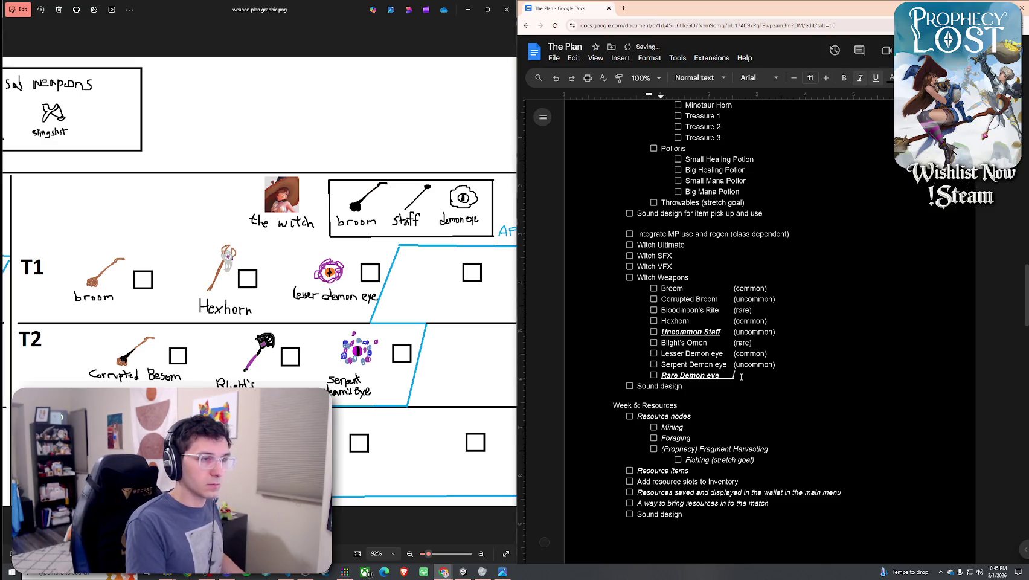
{"action": "key", "text": "BackSpace"}
{"action": "key", "text": "BackSpace"}
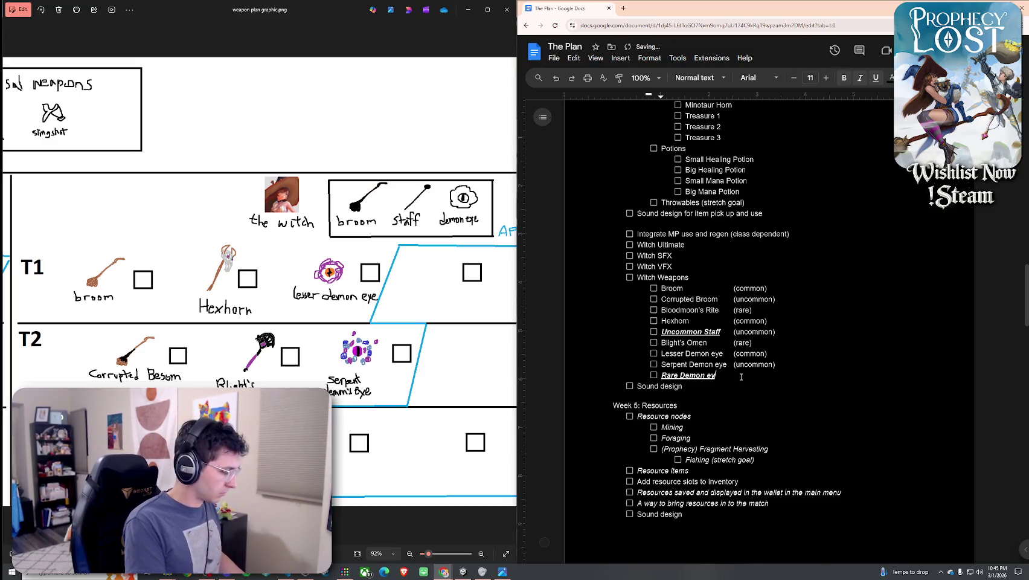
Tag Rare Demon eye with a non-italic, non-underlined (rare) label
{"action": "key", "text": "ctrl+u"}
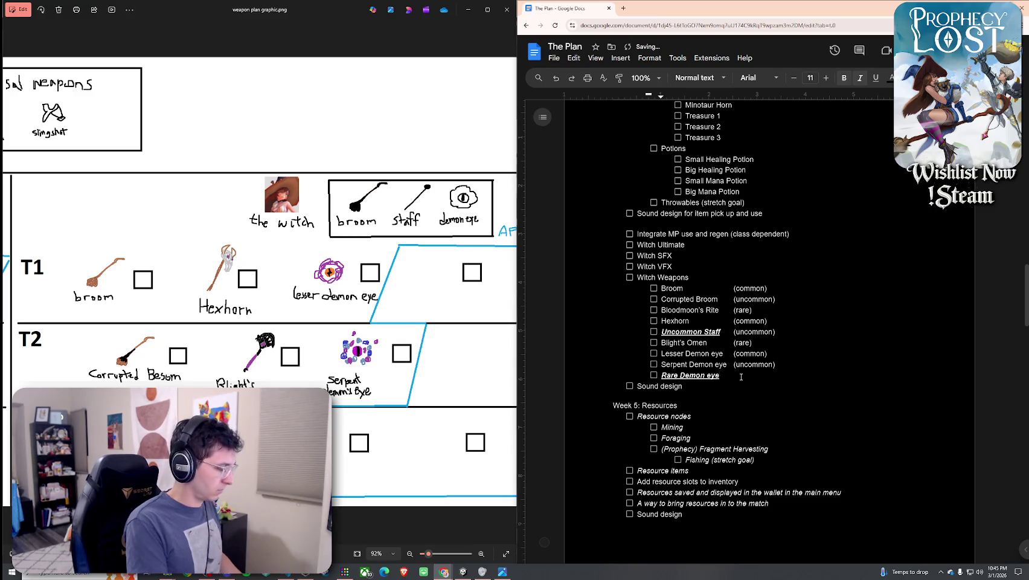
{"action": "key", "text": "ctrl+l"}
{"action": "key", "text": "BackSpace"}
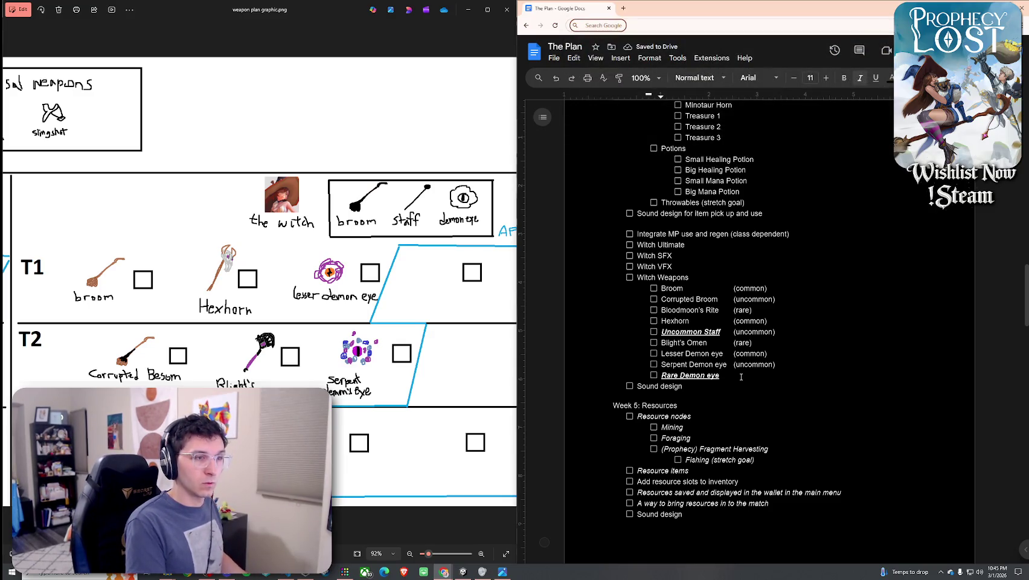
{"action": "left_click", "coordinate": [741, 377]}
{"action": "type", "text": "("}
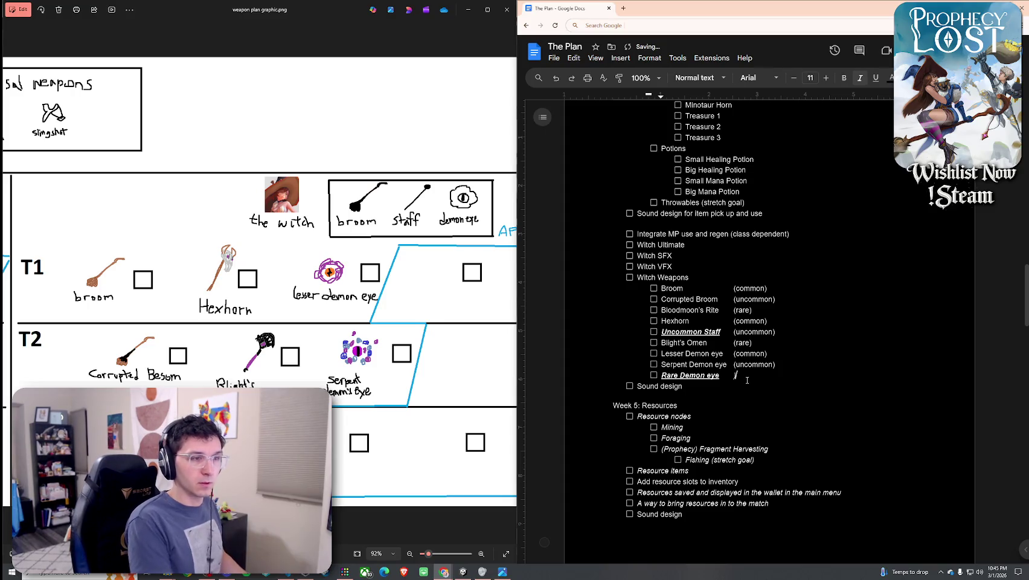
{"action": "type", "text": "rare"}
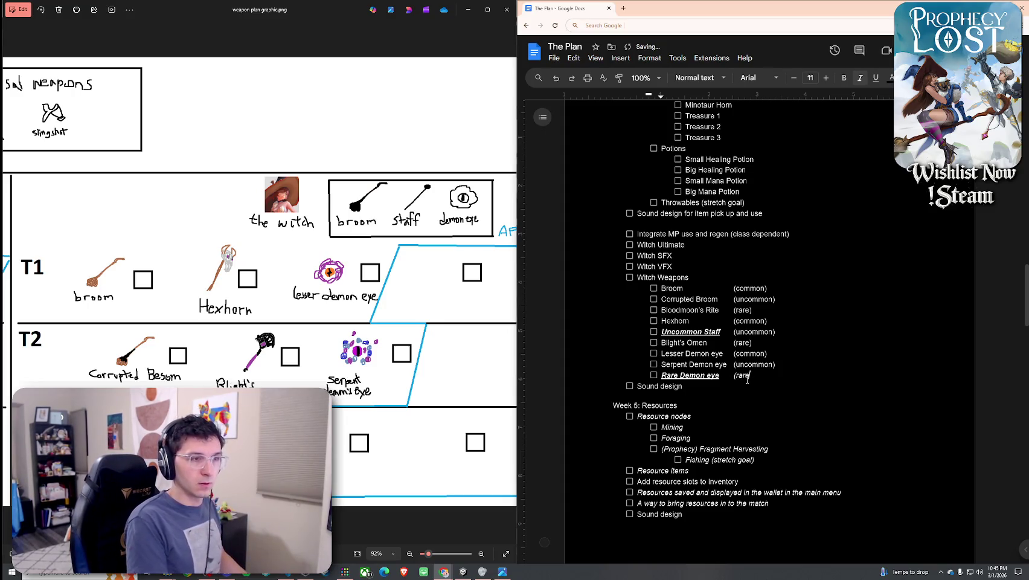
{"action": "type", "text": ")"}
{"action": "left_click_drag", "start_coordinate": [753, 376], "coordinate": [730, 376]}
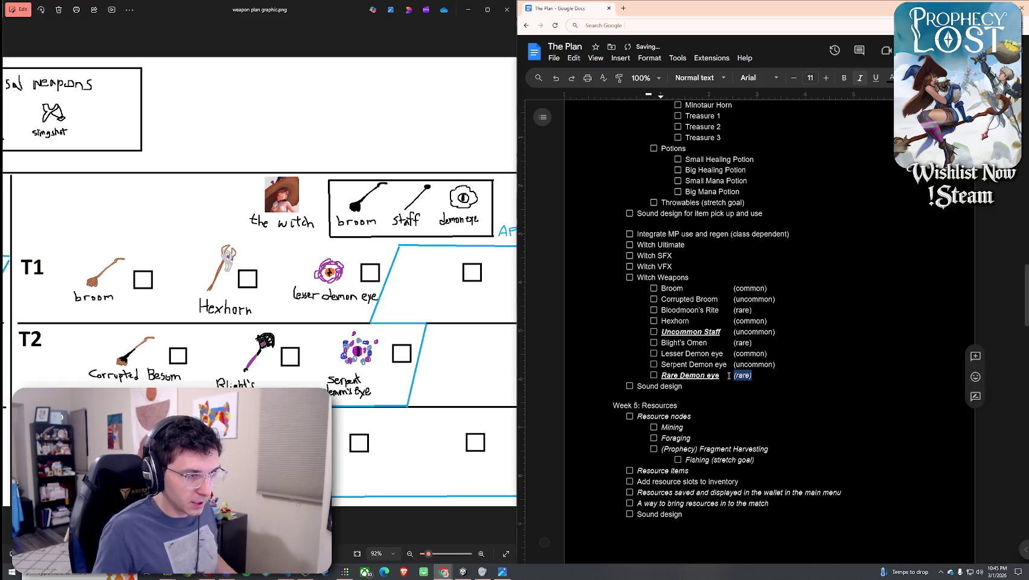
{"action": "key", "text": "ctrl+i"}
{"action": "key", "text": "Right"}
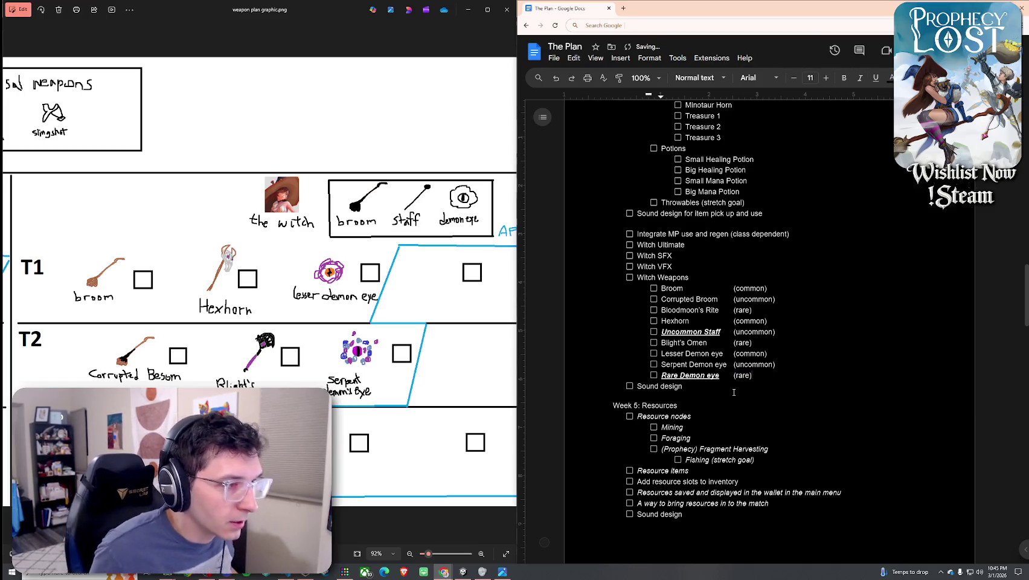
{"action": "left_click_drag", "start_coordinate": [768, 288], "coordinate": [733, 288]}
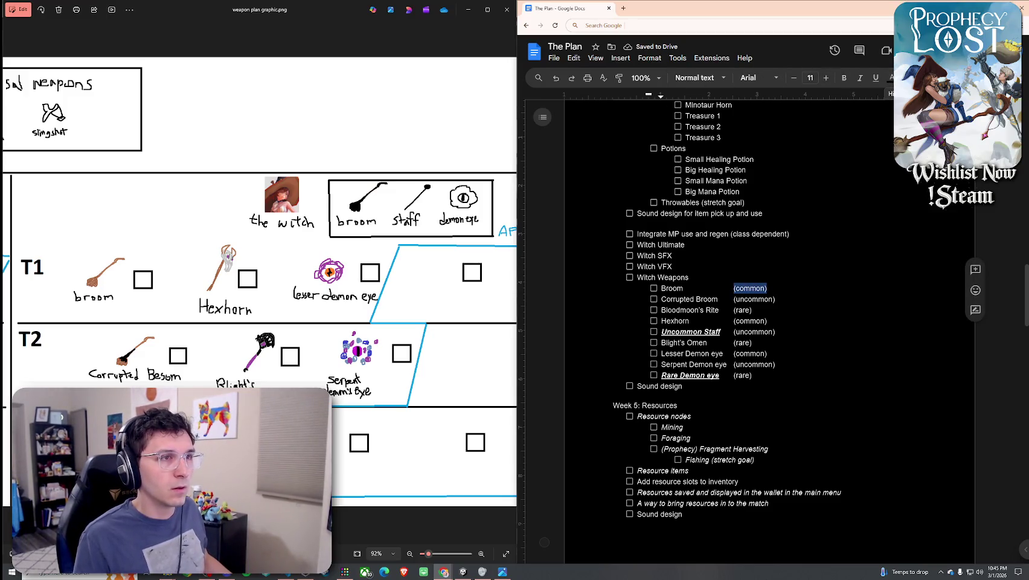
Colour the (common) labels after Broom, Hexhorn and Lesser Demon eye green
{"action": "left_click", "coordinate": [891, 78]}
{"action": "left_click", "coordinate": [942, 108]}
{"action": "mouse_move", "coordinate": [775, 299]}
{"action": "left_mouse_down"}
{"action": "mouse_move", "coordinate": [733, 299]}
{"action": "mouse_move", "coordinate": [734, 321]}
{"action": "left_mouse_up"}
{"action": "left_click_drag", "start_coordinate": [767, 354], "coordinate": [733, 354]}
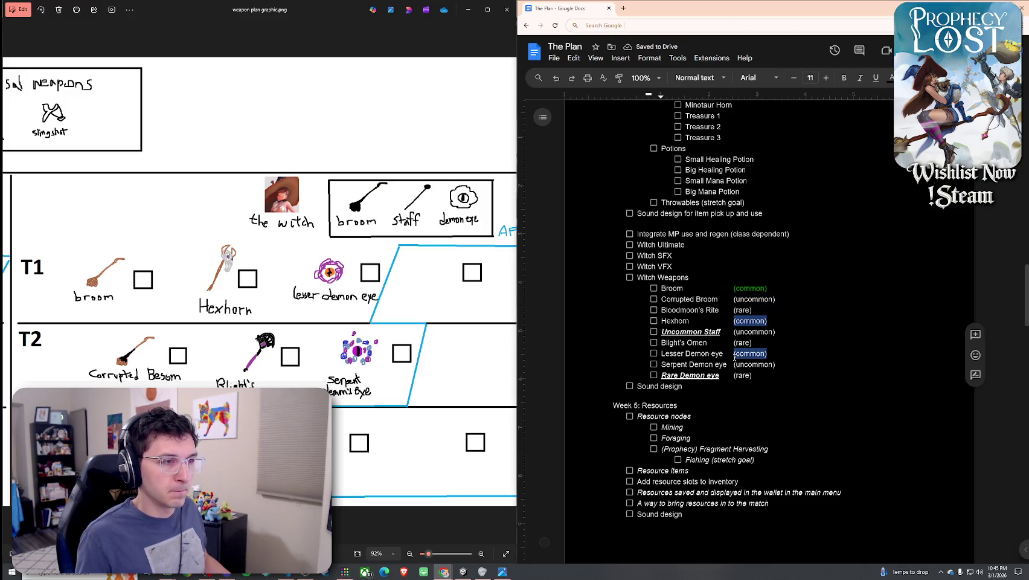
{"action": "left_click", "coordinate": [891, 77]}
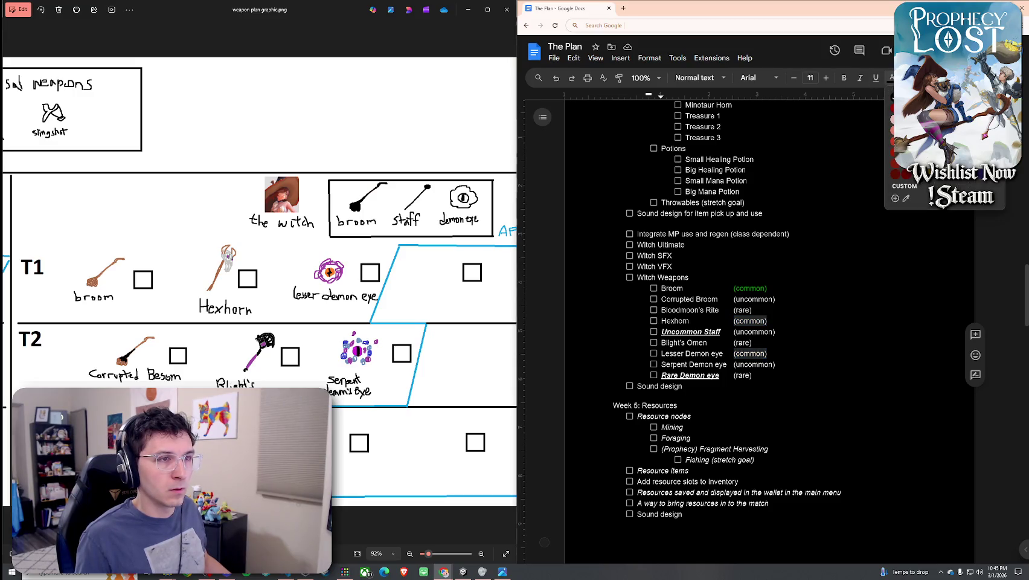
{"action": "left_click", "coordinate": [942, 108]}
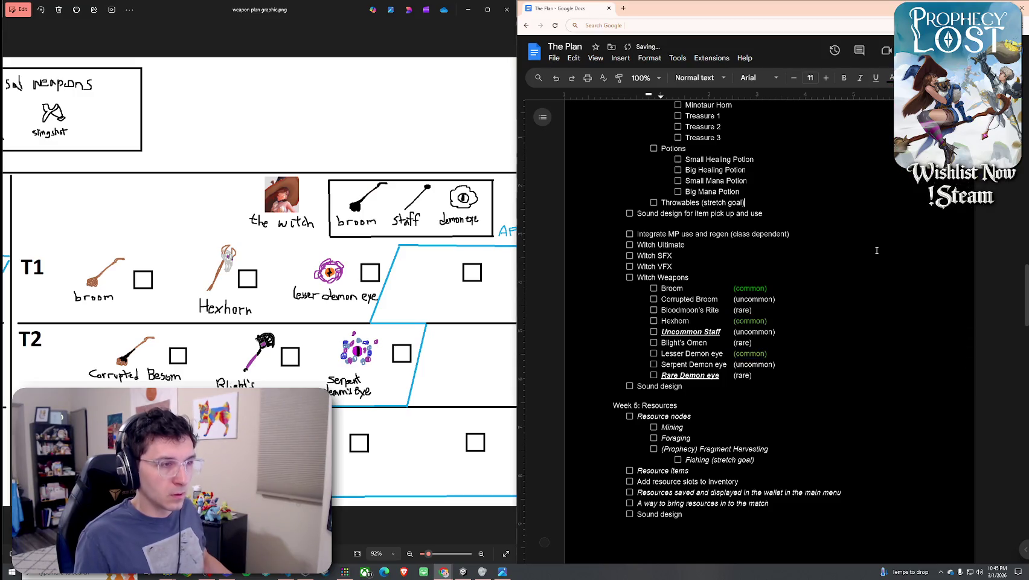
{"action": "left_click_drag", "start_coordinate": [768, 288], "coordinate": [732, 288]}
{"action": "mouse_move", "coordinate": [767, 321]}
{"action": "left_mouse_down"}
{"action": "mouse_move", "coordinate": [732, 326]}
{"action": "mouse_move", "coordinate": [733, 354]}
{"action": "left_mouse_up"}
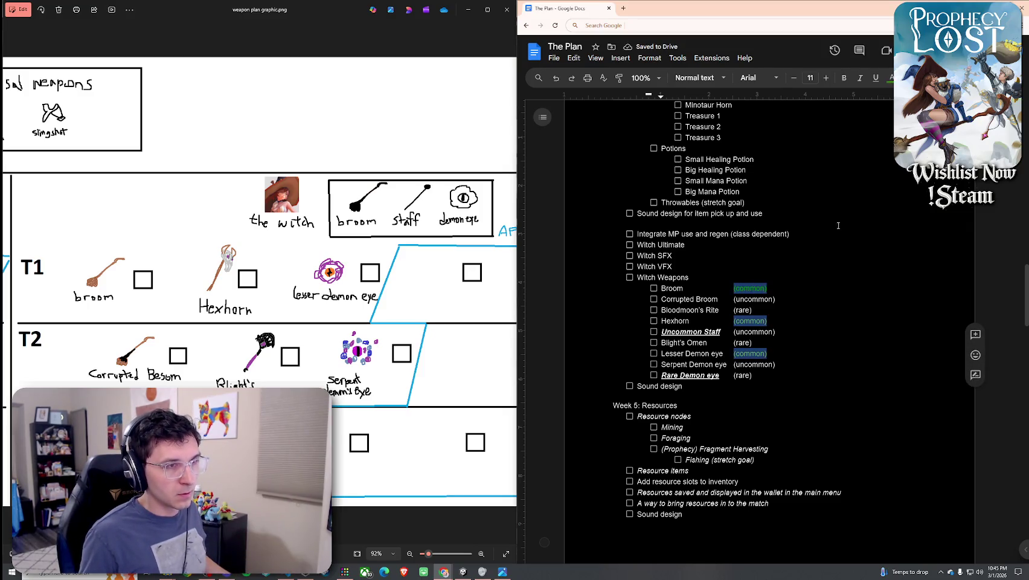
{"action": "left_click", "coordinate": [889, 77]}
{"action": "left_click", "coordinate": [942, 107]}
Colour the (uncommon) labels for Corrupted Broom, Uncommon Staff and Serpent Demon eye teal
{"action": "left_click_drag", "start_coordinate": [776, 299], "coordinate": [734, 302]}
{"action": "left_click_drag", "start_coordinate": [781, 334], "coordinate": [734, 332]}
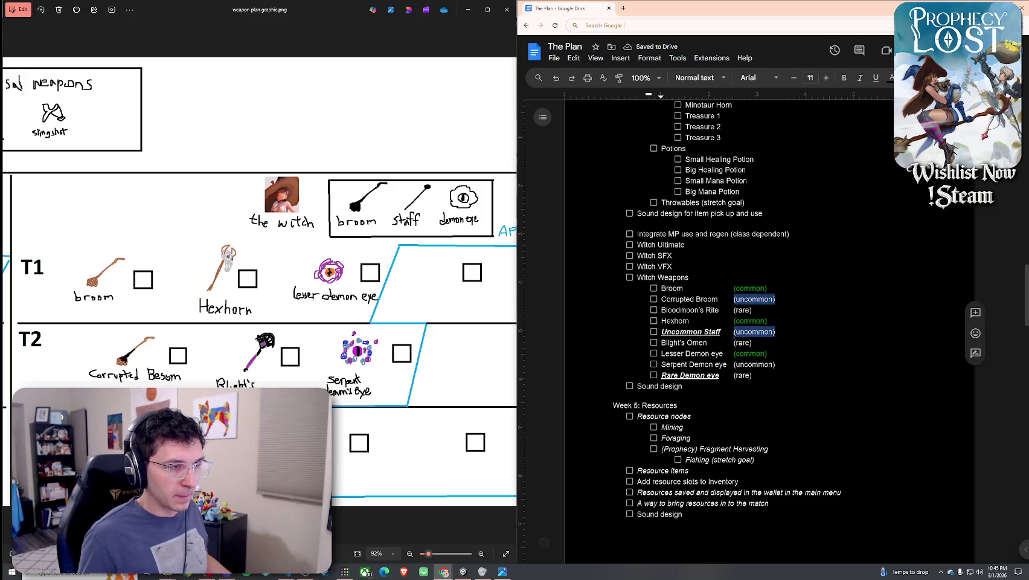
{"action": "left_click_drag", "start_coordinate": [776, 364], "coordinate": [734, 366]}
{"action": "left_click", "coordinate": [891, 78]}
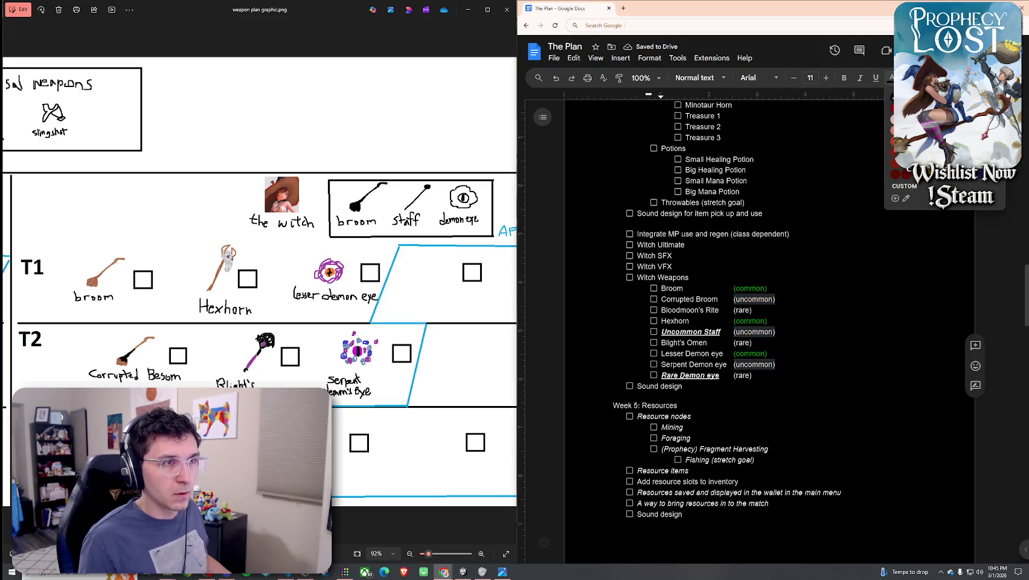
{"action": "left_click", "coordinate": [960, 118]}
{"action": "mouse_move", "coordinate": [753, 310]}
{"action": "left_mouse_down"}
{"action": "mouse_move", "coordinate": [735, 309]}
{"action": "mouse_move", "coordinate": [735, 300]}
{"action": "left_mouse_up"}
{"action": "left_click_drag", "start_coordinate": [777, 331], "coordinate": [735, 331]}
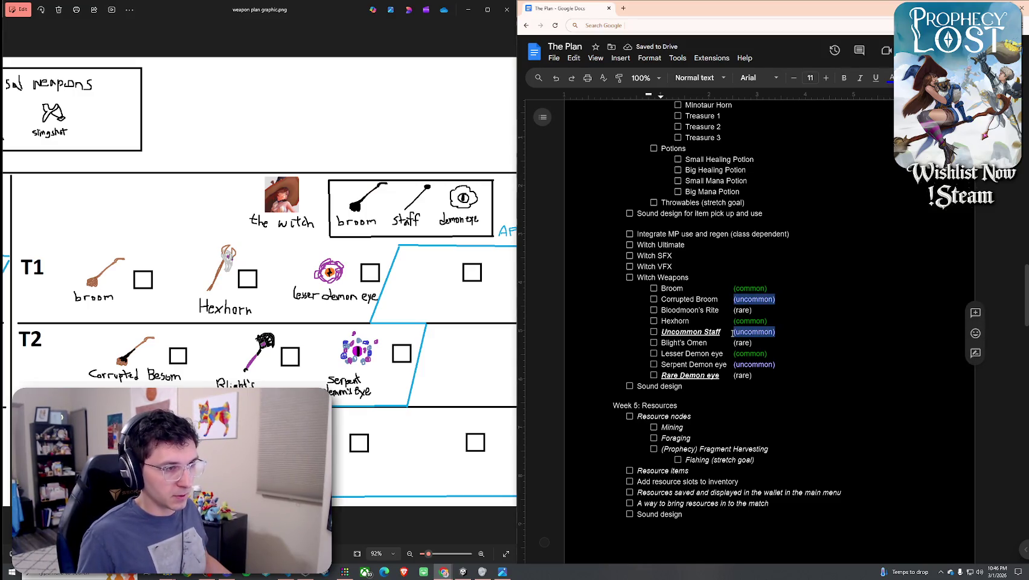
{"action": "left_click_drag", "start_coordinate": [776, 365], "coordinate": [738, 365]}
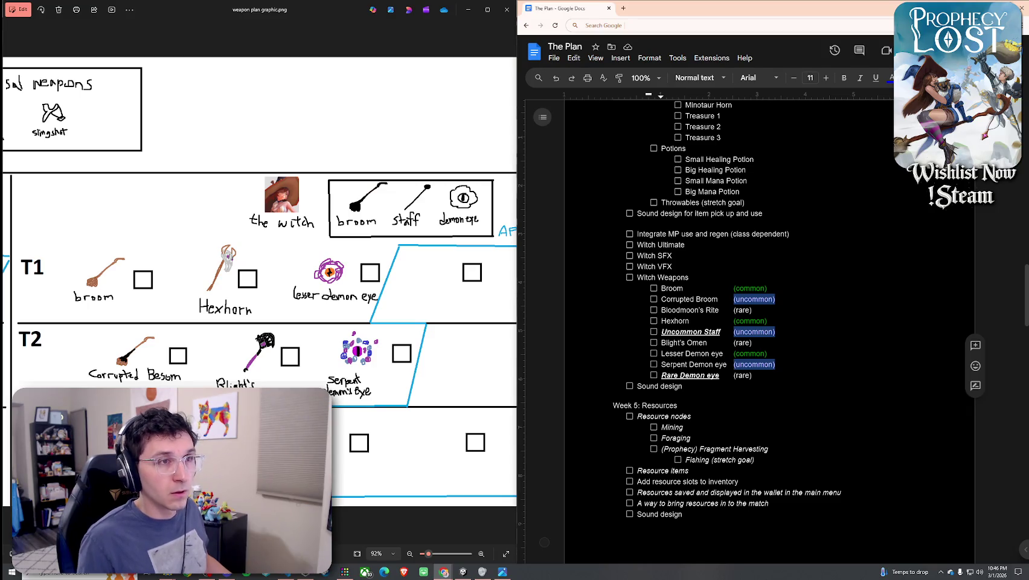
{"action": "left_click", "coordinate": [892, 77]}
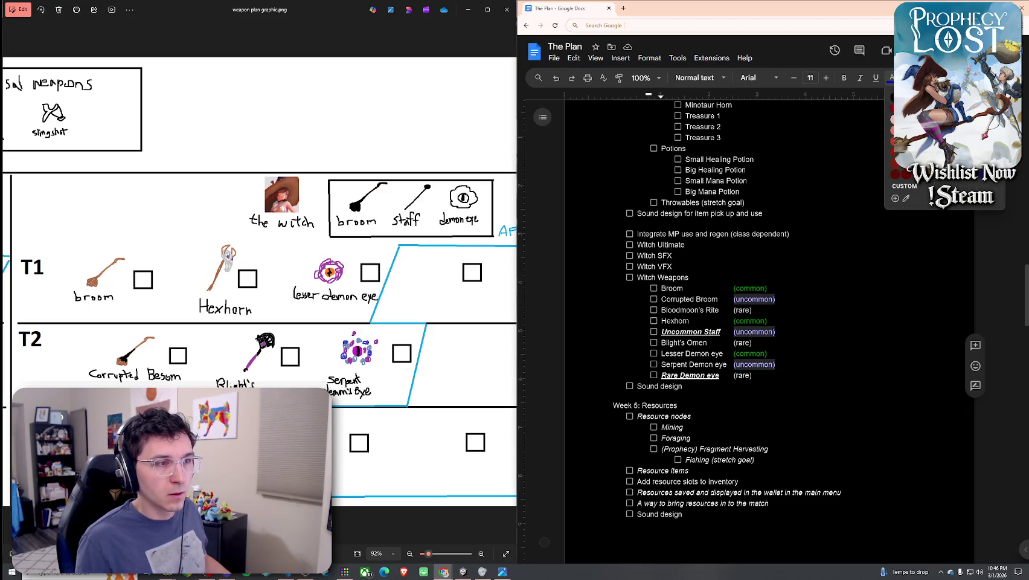
{"action": "left_click", "coordinate": [953, 152]}
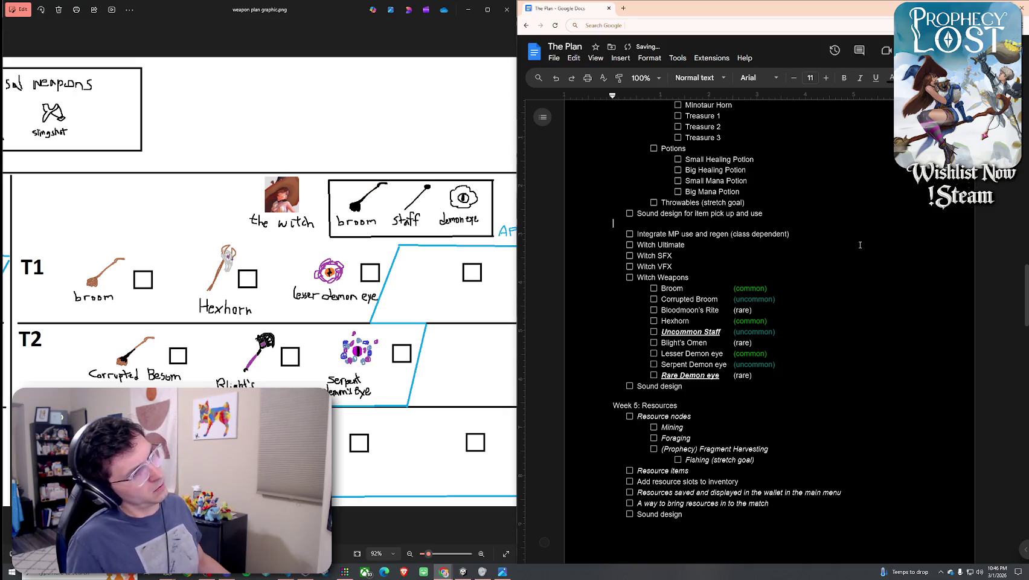
Colour the (rare) labels for Bloodmoon's Rite, Blight's Omen and Rare Demon eye red
{"action": "left_click", "coordinate": [770, 301]}
{"action": "mouse_move", "coordinate": [753, 310]}
{"action": "left_mouse_down"}
{"action": "mouse_move", "coordinate": [735, 310]}
{"action": "mouse_move", "coordinate": [749, 343]}
{"action": "mouse_move", "coordinate": [732, 343]}
{"action": "left_mouse_up"}
{"action": "left_click_drag", "start_coordinate": [758, 375], "coordinate": [734, 375]}
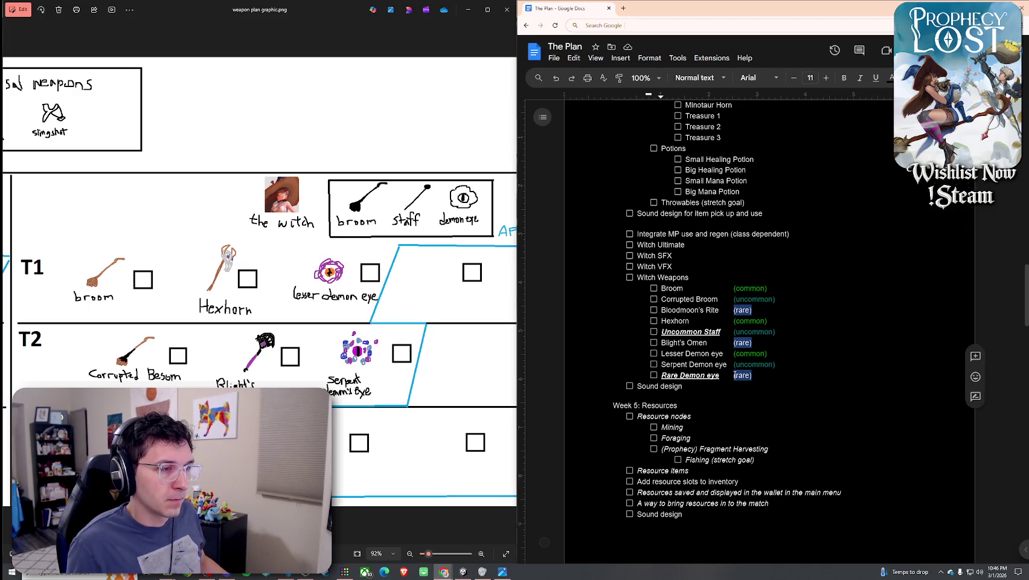
{"action": "left_click", "coordinate": [892, 78]}
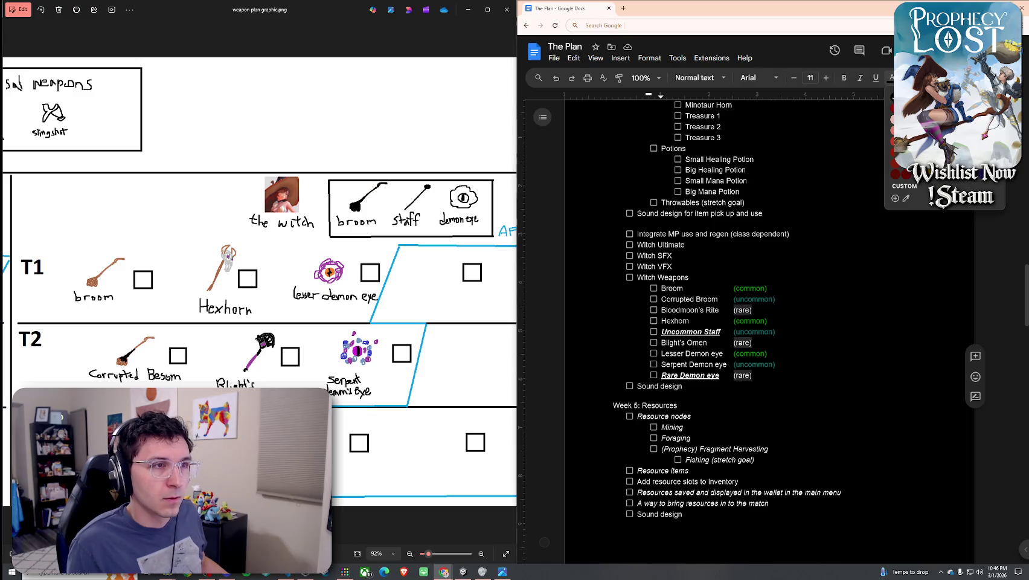
{"action": "left_click", "coordinate": [894, 141]}
{"action": "left_click", "coordinate": [876, 223]}
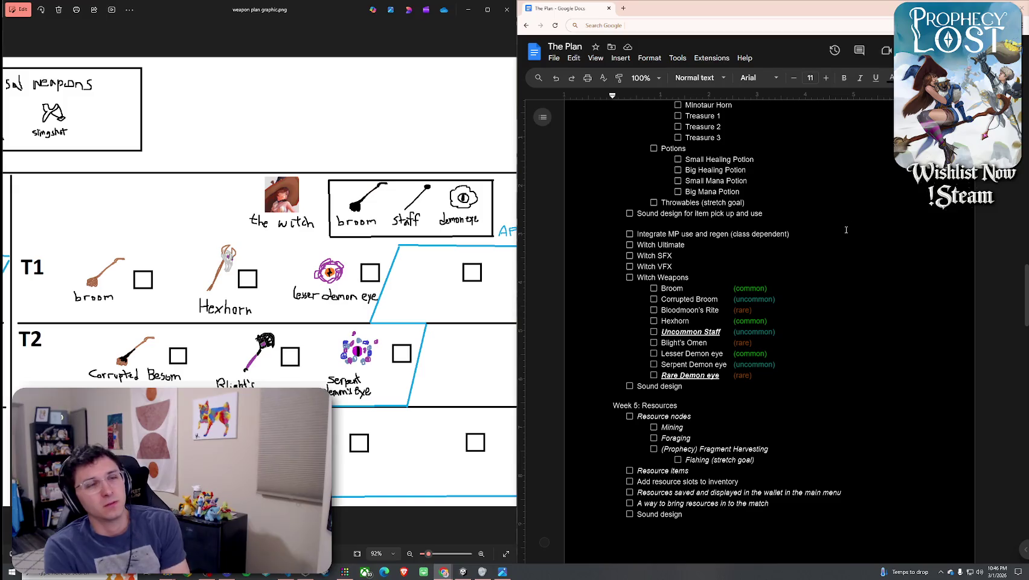
Rename the last entry to Rare Demon Eye with a capital E
{"action": "left_click", "coordinate": [707, 374]}
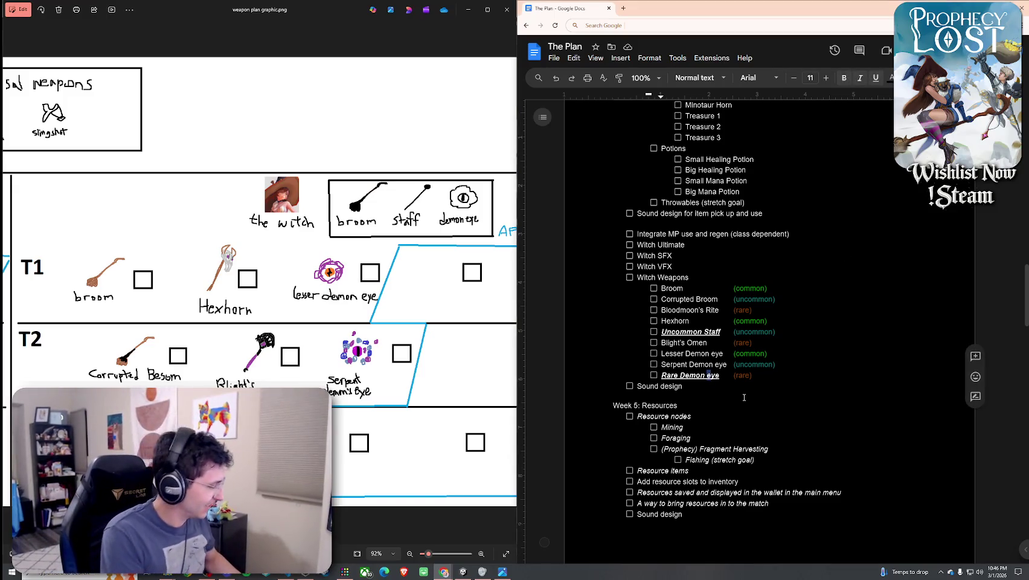
{"action": "key", "text": "Delete"}
{"action": "type", "text": "E"}
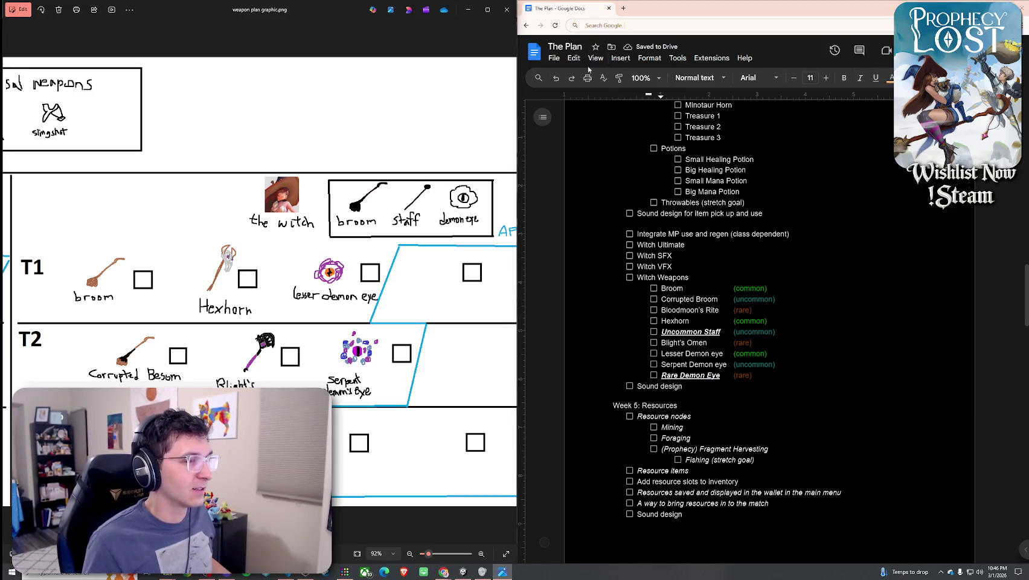
{"action": "left_click_drag", "start_coordinate": [348, 20], "coordinate": [334, 20]}
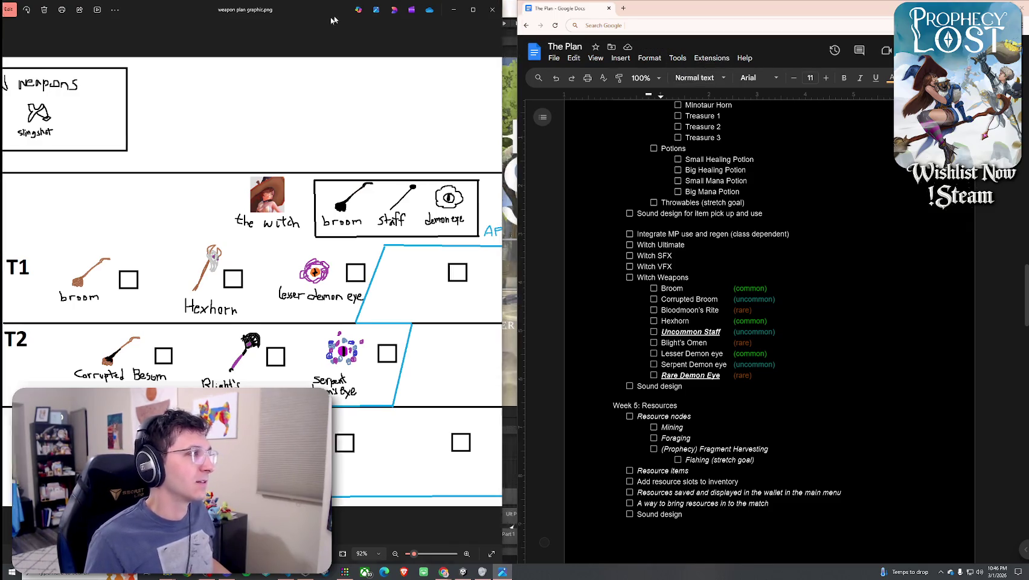
Switch to Unity, stop Play mode with Ctrl+P and select Item Database in the Hierarchy
{"action": "left_click", "coordinate": [453, 10]}
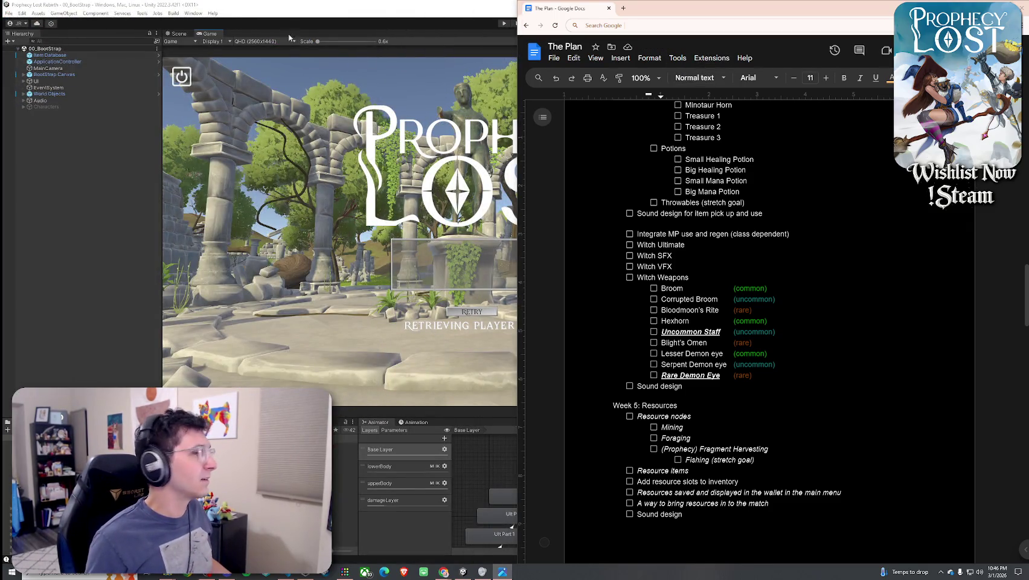
{"action": "left_click", "coordinate": [978, 9]}
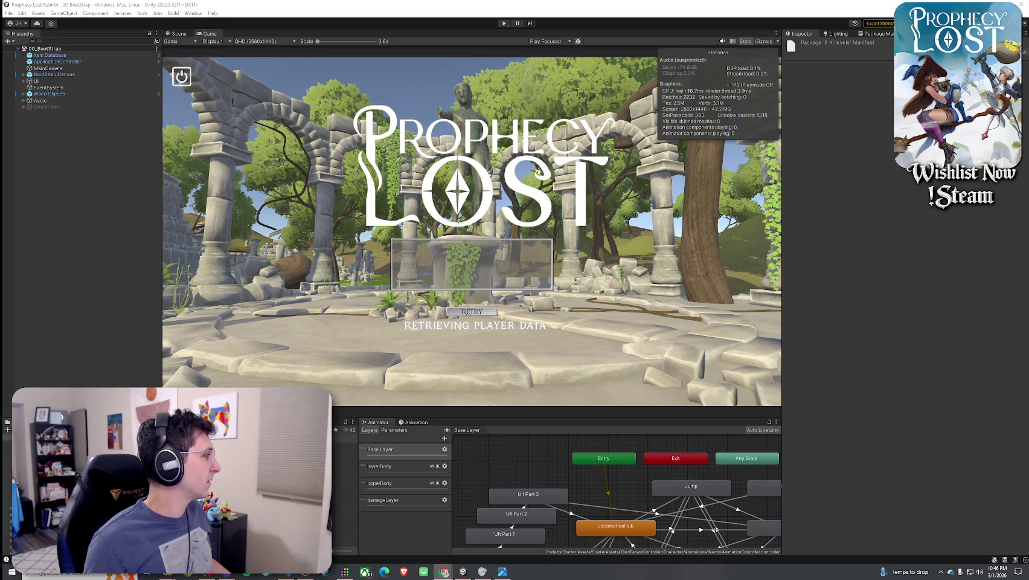
{"action": "left_click", "coordinate": [21, 13]}
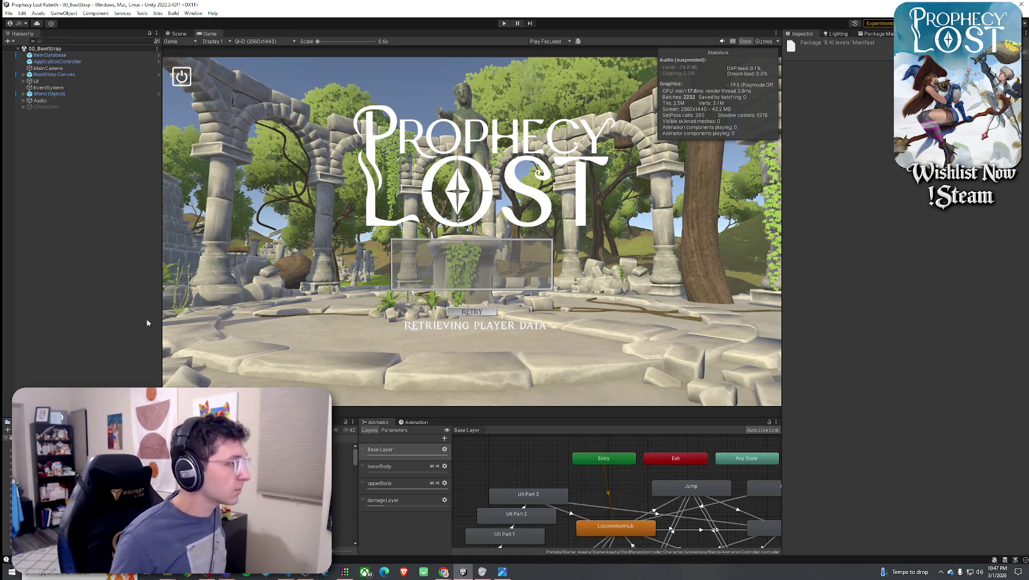
{"action": "key", "text": "ctrl+p"}
{"action": "left_click", "coordinate": [90, 55]}
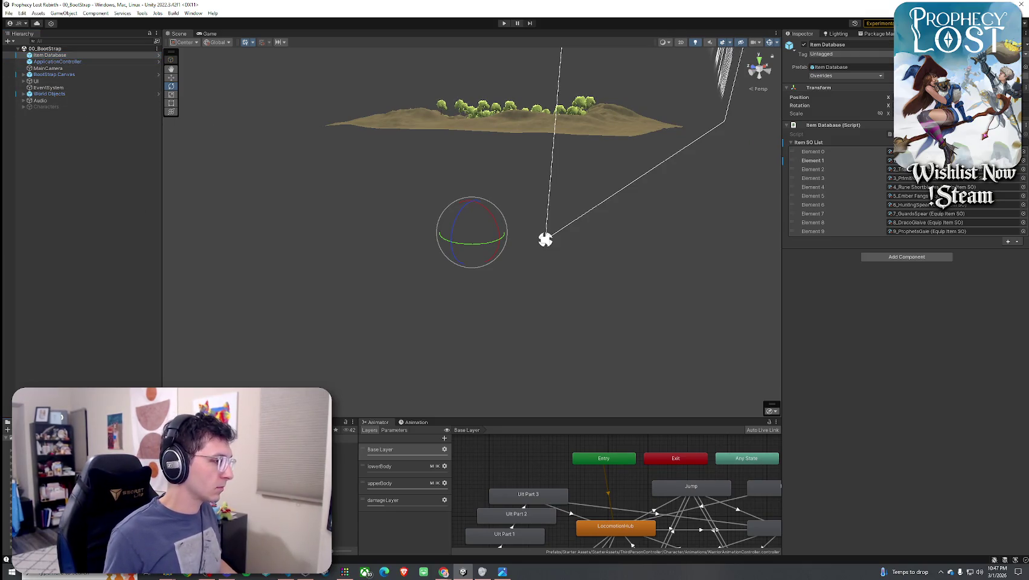
Open 02_Test Scene and in Build Settings include it while excluding 00_BootStrap
{"action": "left_click", "coordinate": [345, 471]}
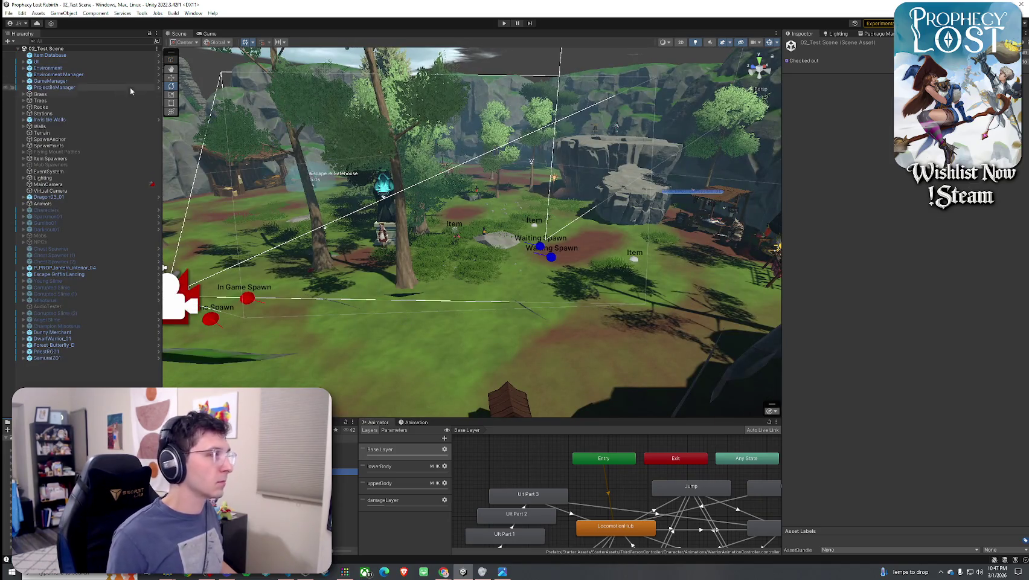
{"action": "left_click", "coordinate": [8, 13]}
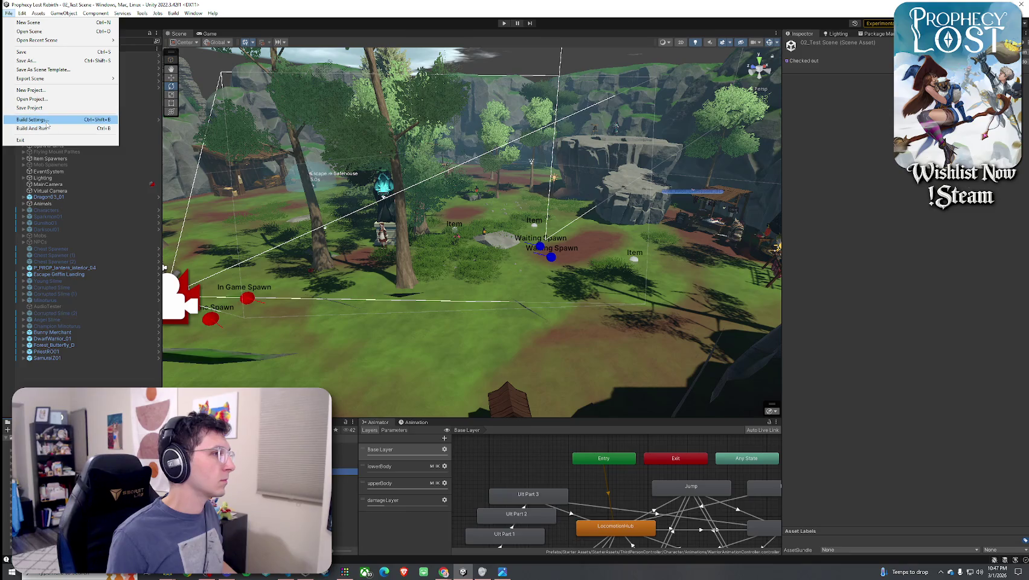
{"action": "left_click", "coordinate": [48, 119]}
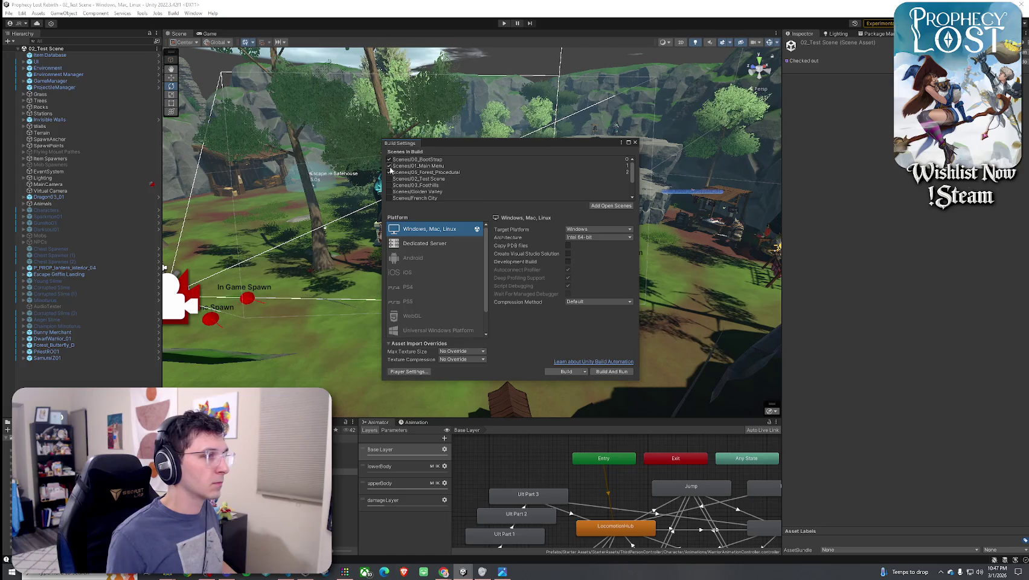
{"action": "left_click", "coordinate": [390, 179]}
{"action": "left_click", "coordinate": [390, 172]}
{"action": "left_click", "coordinate": [390, 165]}
{"action": "left_click", "coordinate": [389, 159]}
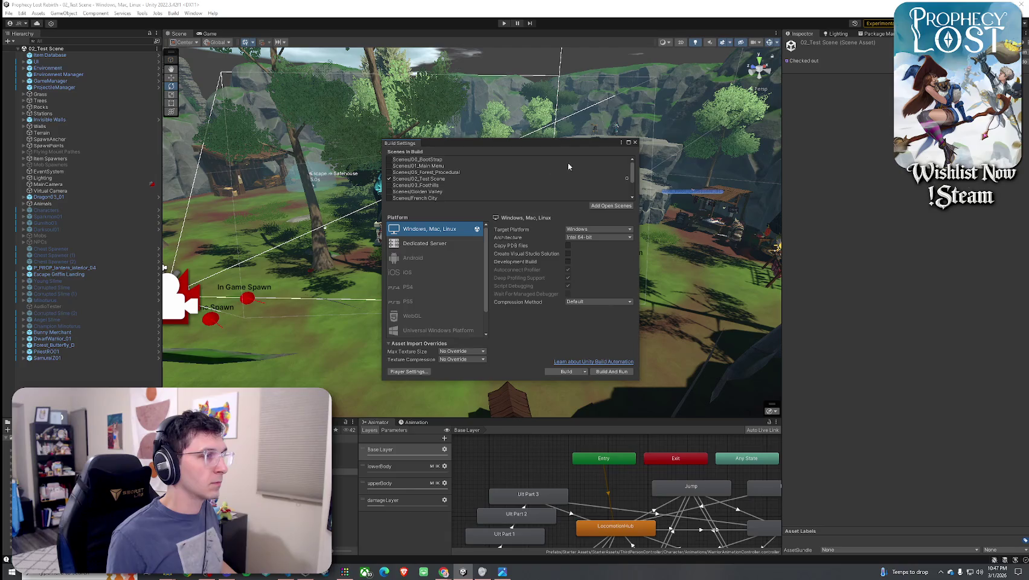
{"action": "left_click", "coordinate": [635, 142]}
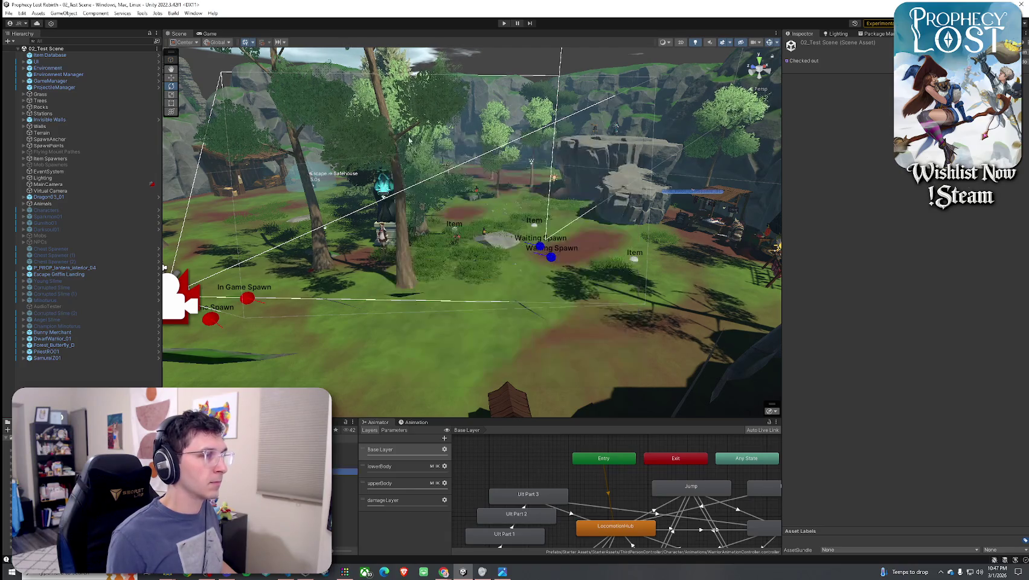
{"action": "left_click", "coordinate": [9, 13]}
Reopen and close the Build Settings, then look through the Tools menu
{"action": "left_click", "coordinate": [9, 13]}
{"action": "left_click", "coordinate": [9, 13]}
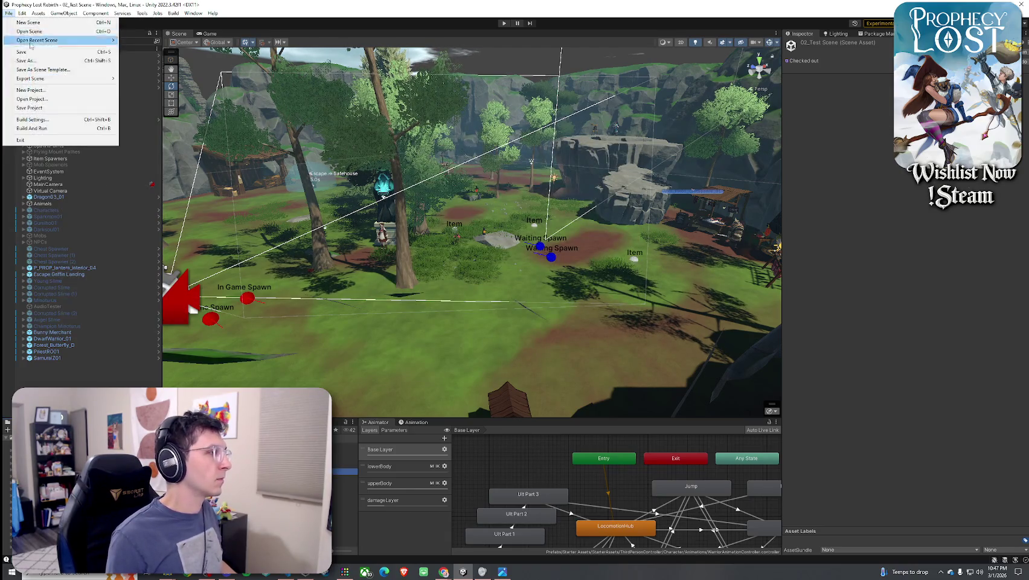
{"action": "left_click", "coordinate": [33, 120]}
{"action": "left_click", "coordinate": [635, 140]}
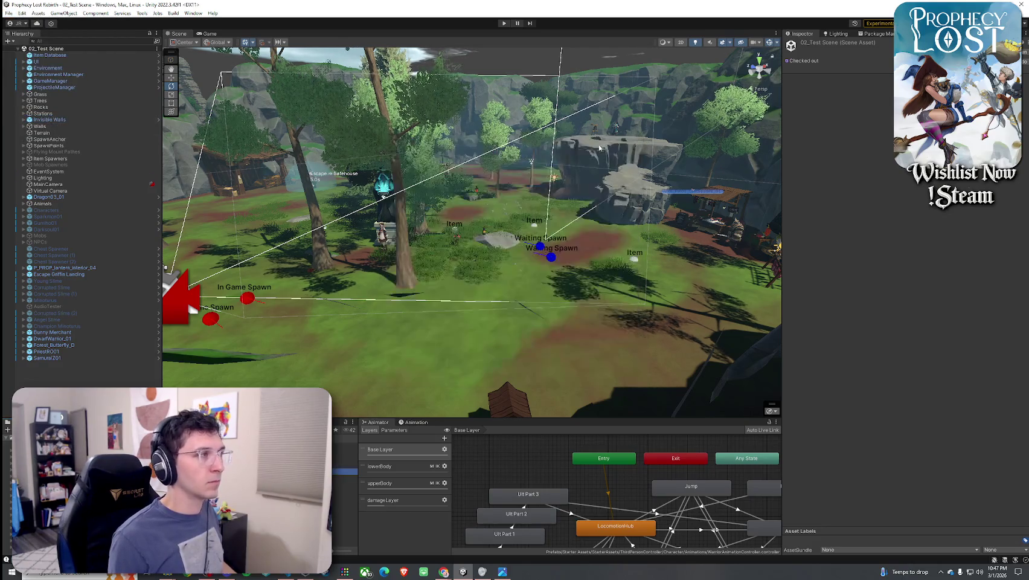
{"action": "left_click", "coordinate": [142, 12]}
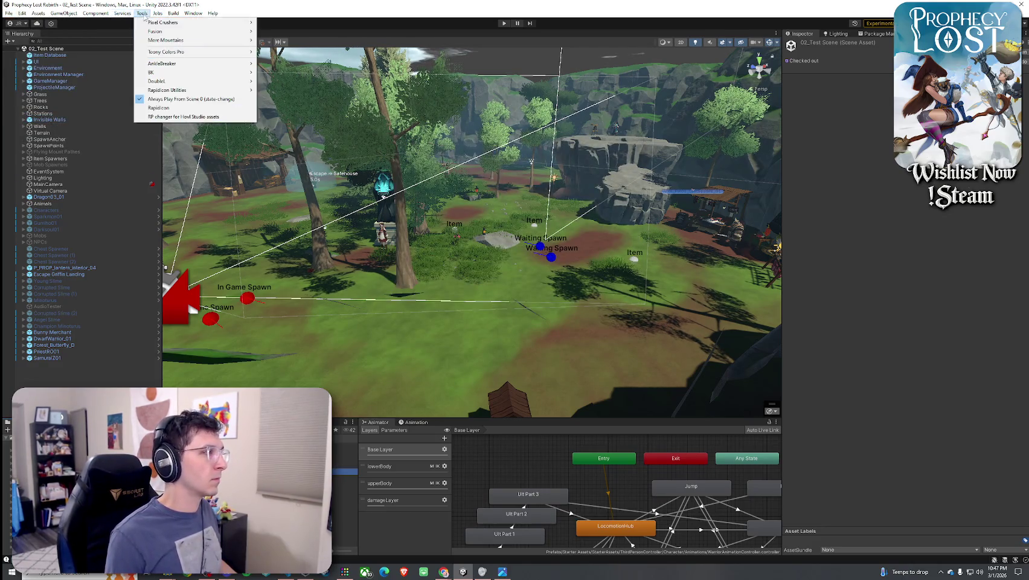
Save the 02_Test Scene, toggle the scene gizmos off and on, and save again
{"action": "left_click", "coordinate": [9, 13]}
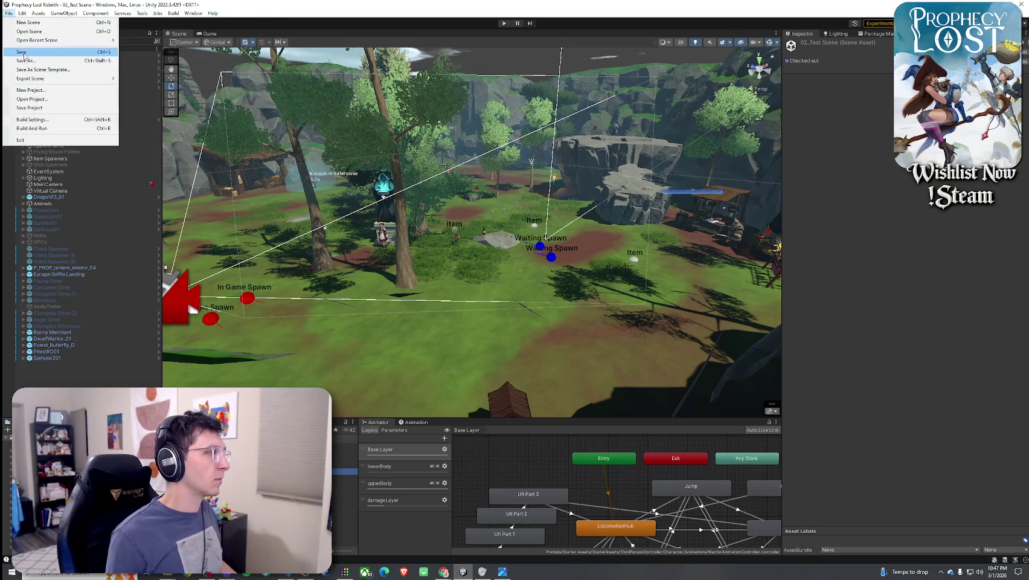
{"action": "left_click", "coordinate": [26, 55]}
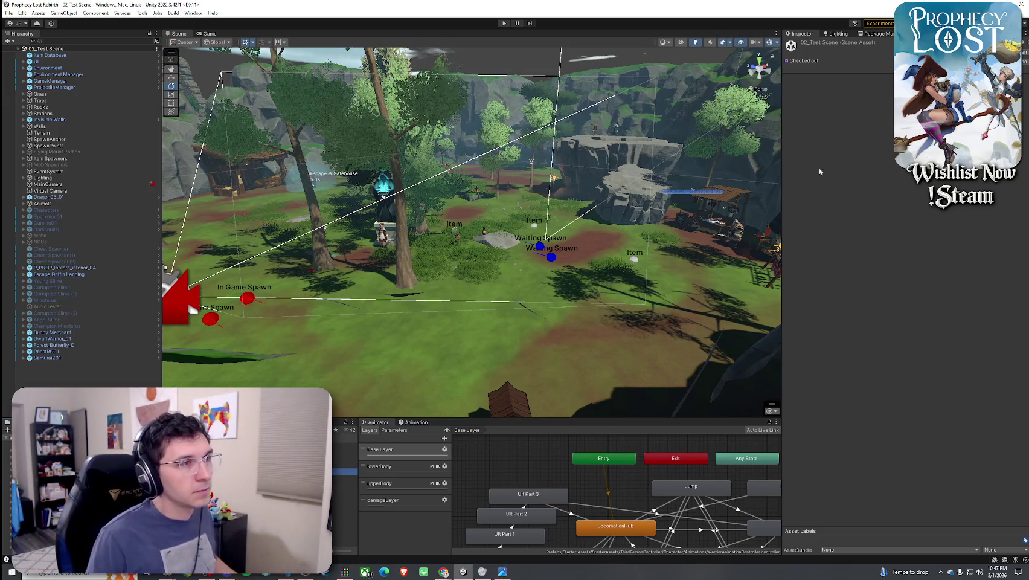
{"action": "left_click", "coordinate": [769, 42]}
{"action": "left_click", "coordinate": [8, 12]}
{"action": "left_click", "coordinate": [24, 55]}
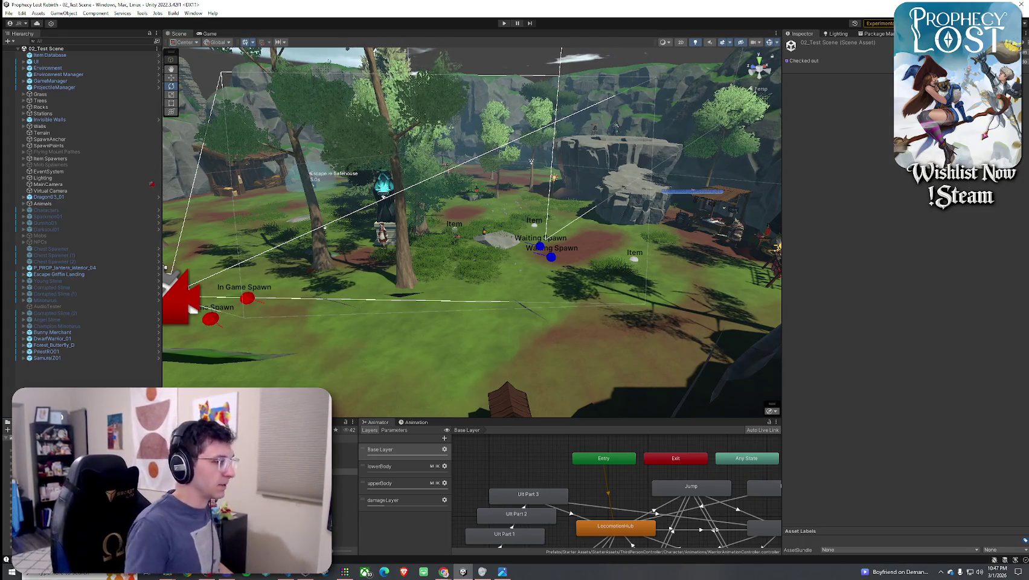
{"action": "key", "text": "Down"}
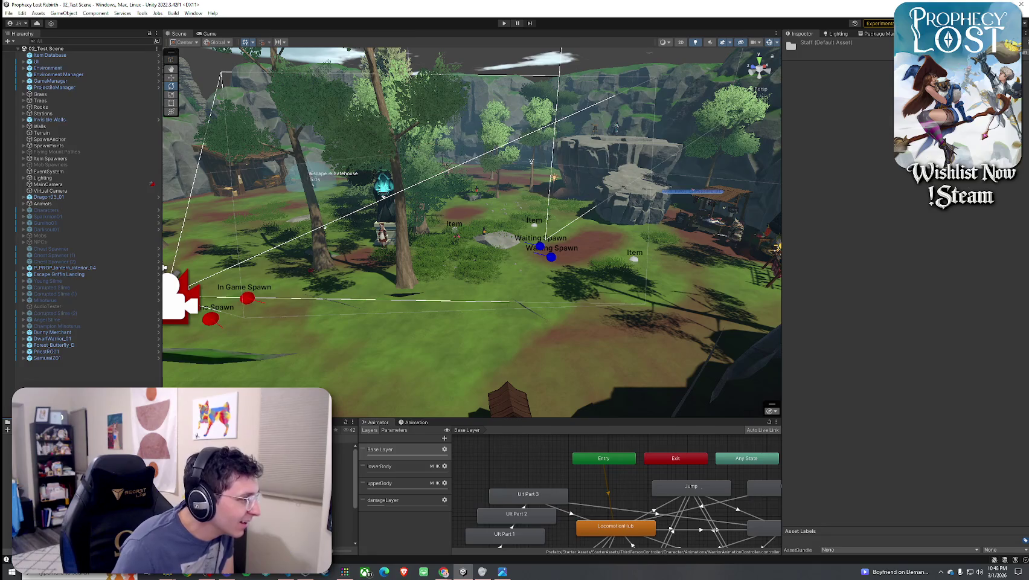
Enlarge the Project panel and filter its assets to 'staff' prefabs
{"action": "left_click_drag", "start_coordinate": [169, 418], "coordinate": [169, 322]}
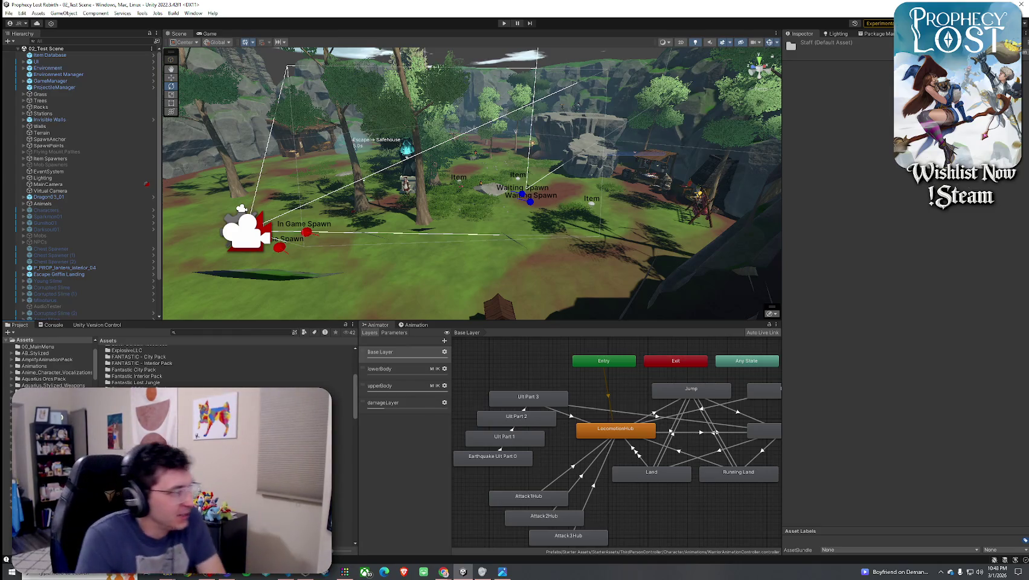
{"action": "left_click", "coordinate": [188, 333]}
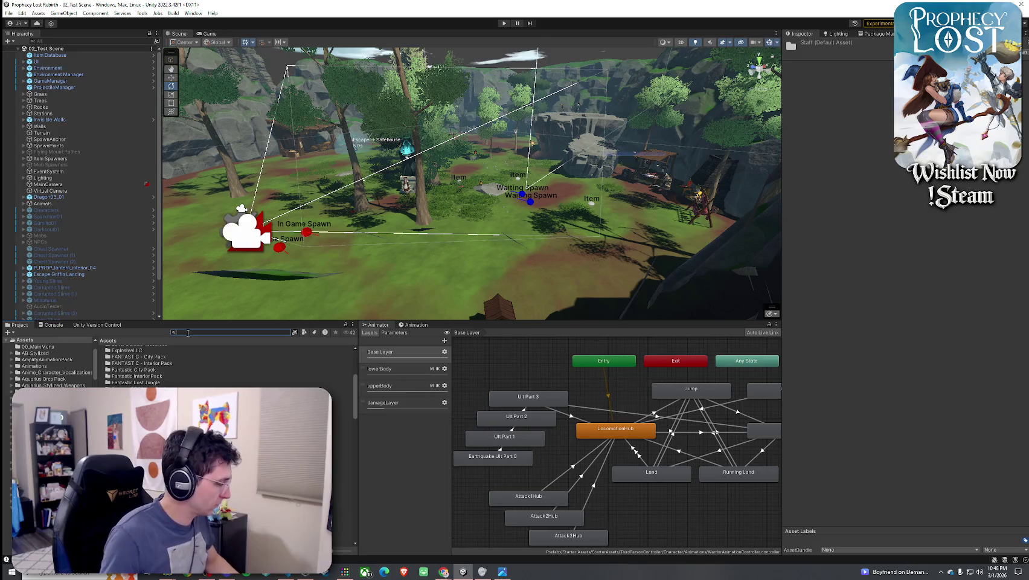
{"action": "type", "text": "staff"}
{"action": "left_click", "coordinate": [304, 332]}
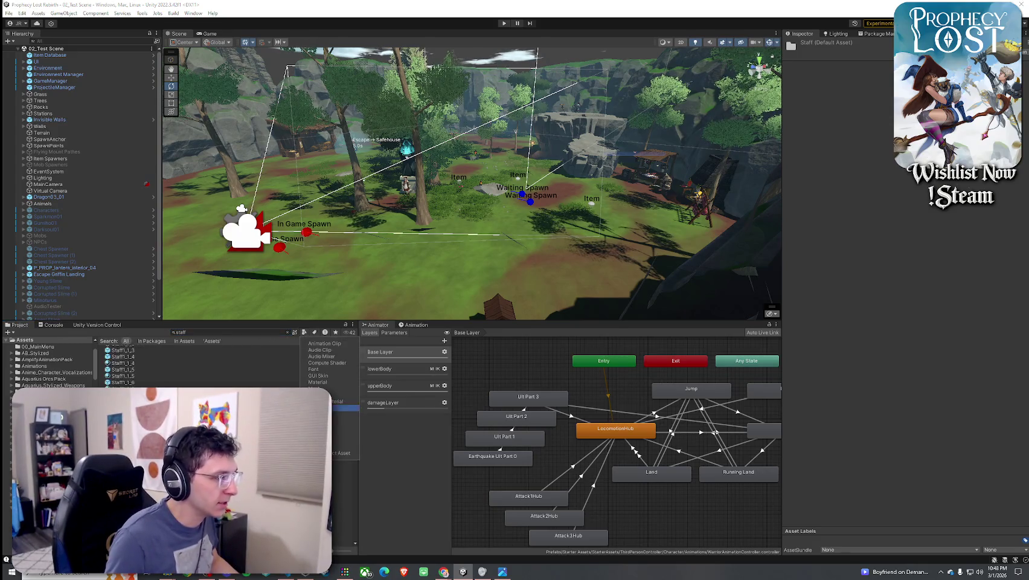
{"action": "left_click", "coordinate": [326, 407]}
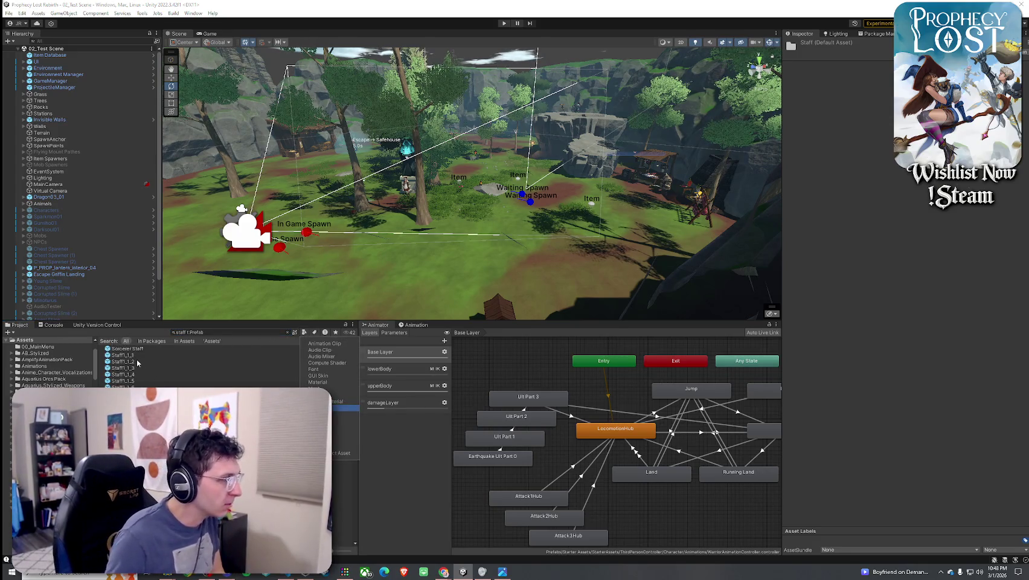
{"action": "left_click", "coordinate": [136, 356]}
Step through the staff prefabs from Sorcerer Staff down to Staff2_1_1
{"action": "left_click", "coordinate": [133, 348]}
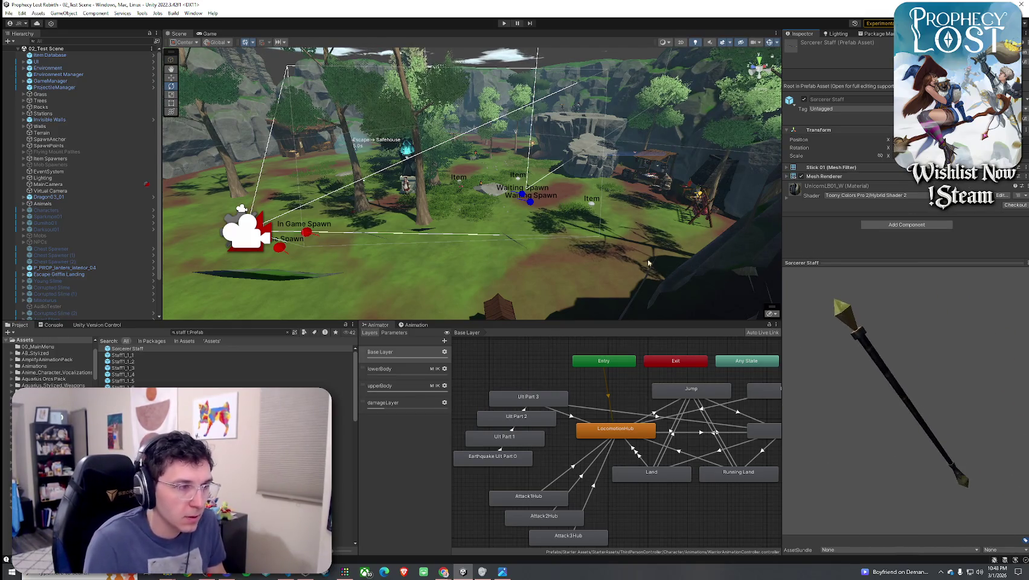
{"action": "left_click", "coordinate": [272, 361]}
{"action": "key", "text": "Up"}
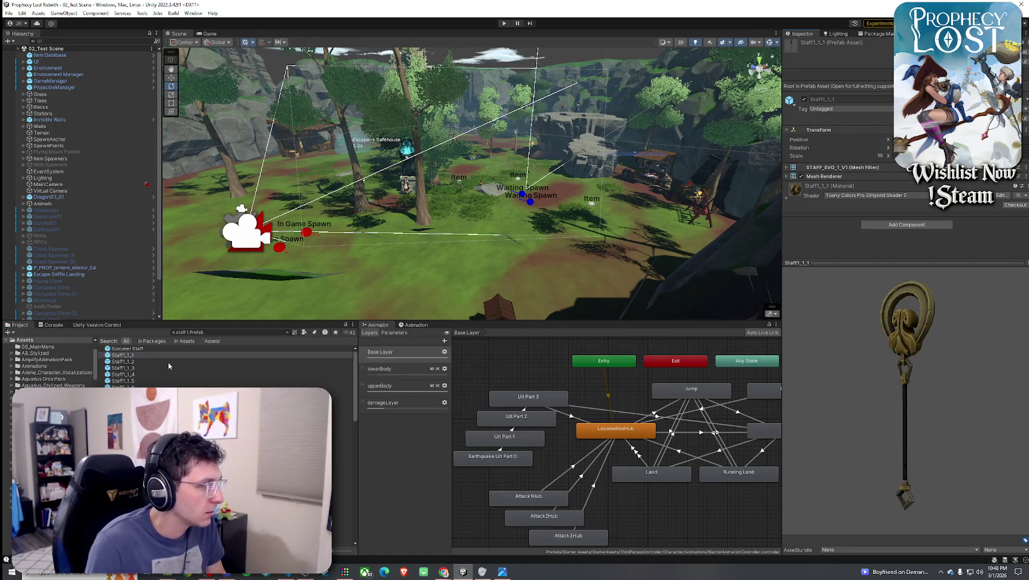
{"action": "key", "text": "Down"}
{"action": "key", "text": "Down"}
{"action": "key", "text": "Down"}
{"action": "key", "text": "Down"}
{"action": "key", "text": "Down"}
{"action": "key", "text": "Down"}
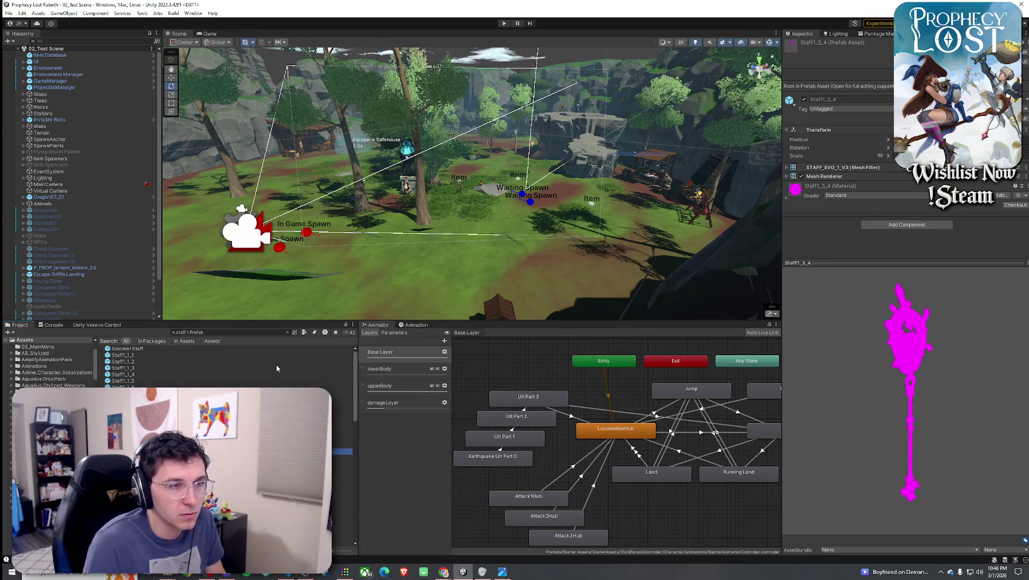
{"action": "key", "text": "Down"}
{"action": "key", "text": "Down"}
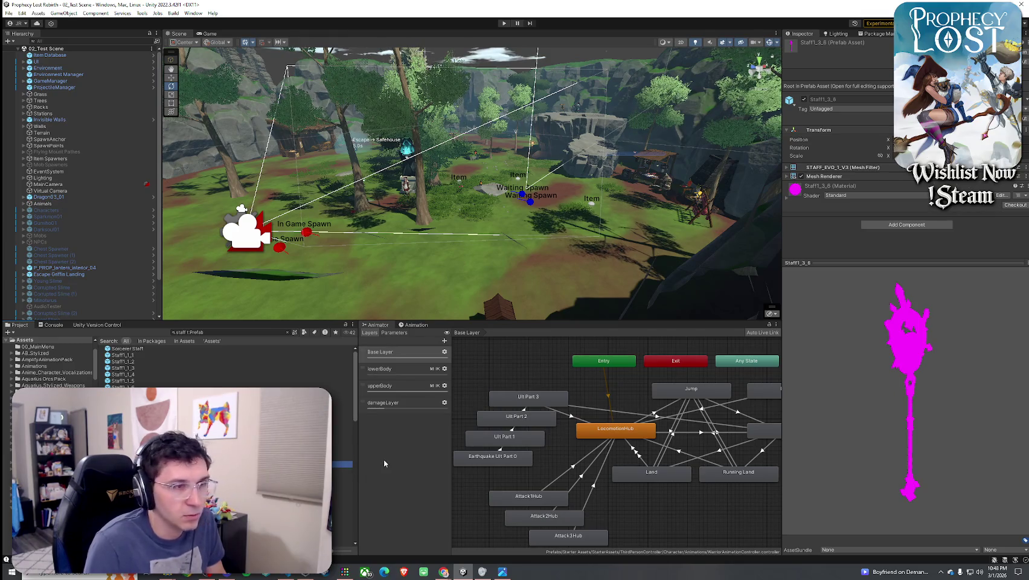
{"action": "key", "text": "Down"}
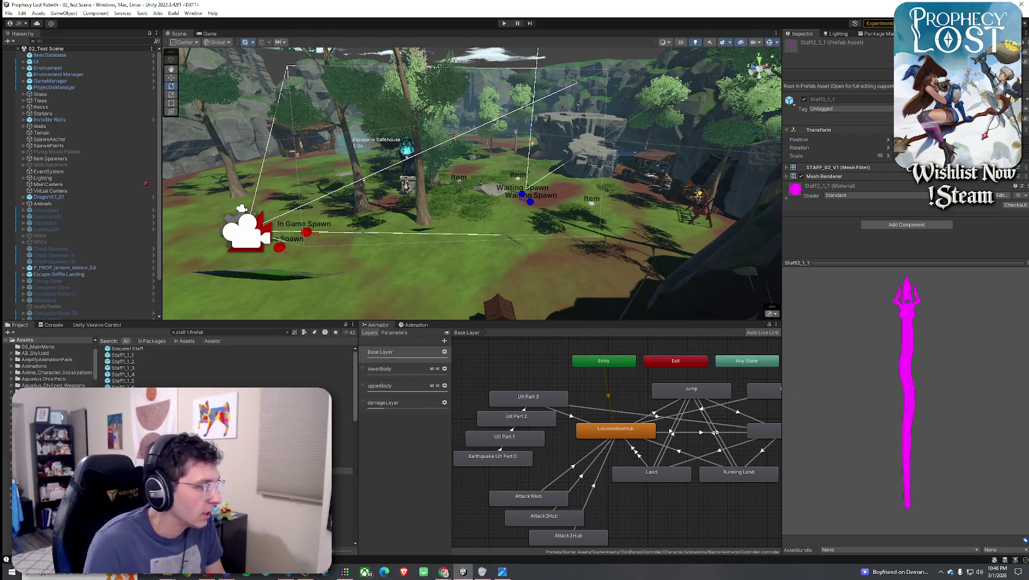
Expand the magenta Standard-shader material properties of Staff2_1_1 in the Inspector
{"action": "left_click", "coordinate": [858, 195]}
{"action": "left_click", "coordinate": [788, 199]}
{"action": "left_click", "coordinate": [789, 199]}
{"action": "scroll", "coordinate": [846, 238], "scroll_direction": "down", "scroll_amount": 2}
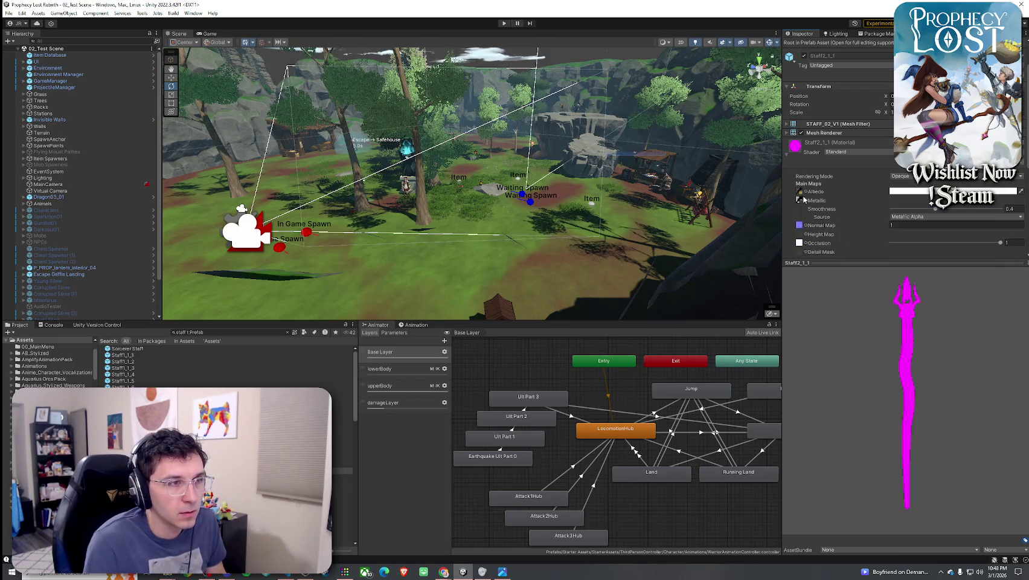
Check the albedo and metallic texture pickers, then switch to Toony Colors Pro 2/Hybrid Shader 2
{"action": "left_click", "coordinate": [806, 191]}
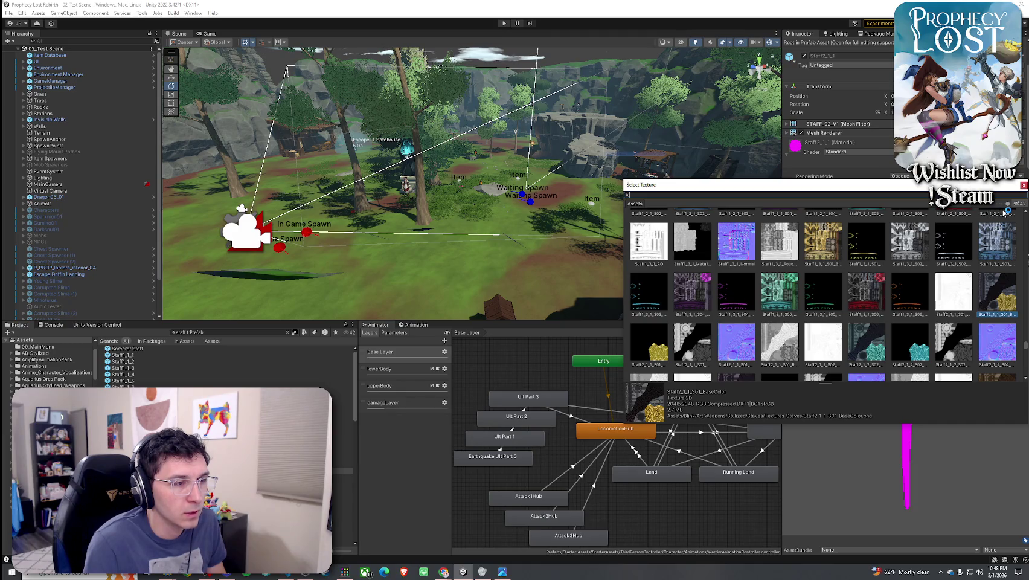
{"action": "left_click", "coordinate": [1022, 186]}
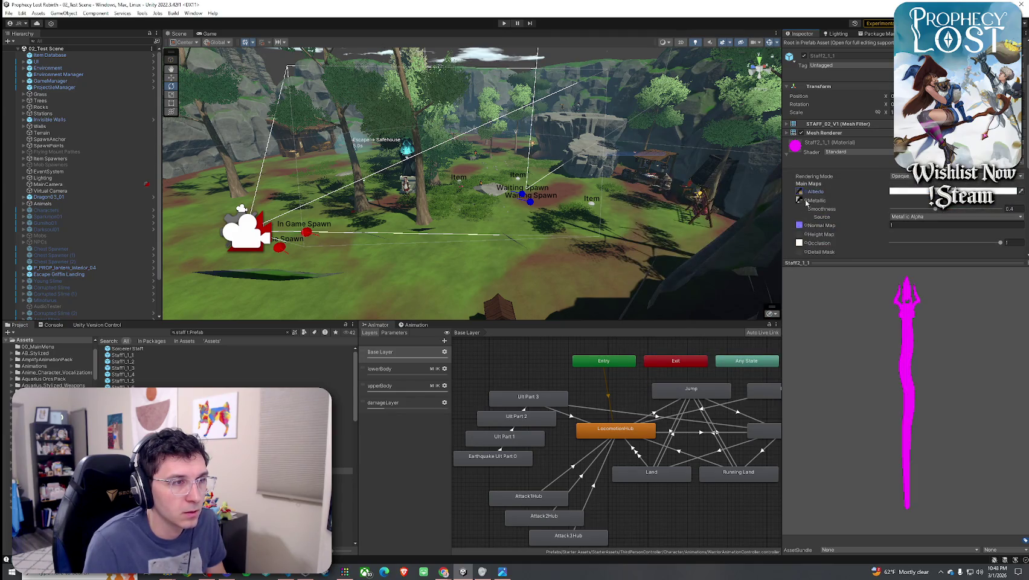
{"action": "left_click", "coordinate": [805, 200]}
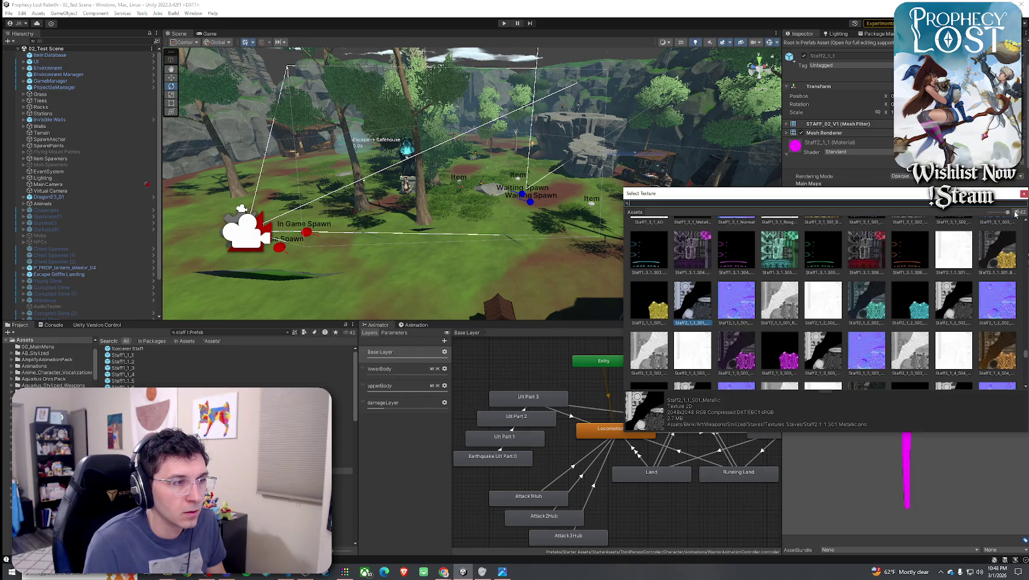
{"action": "left_click", "coordinate": [1024, 194]}
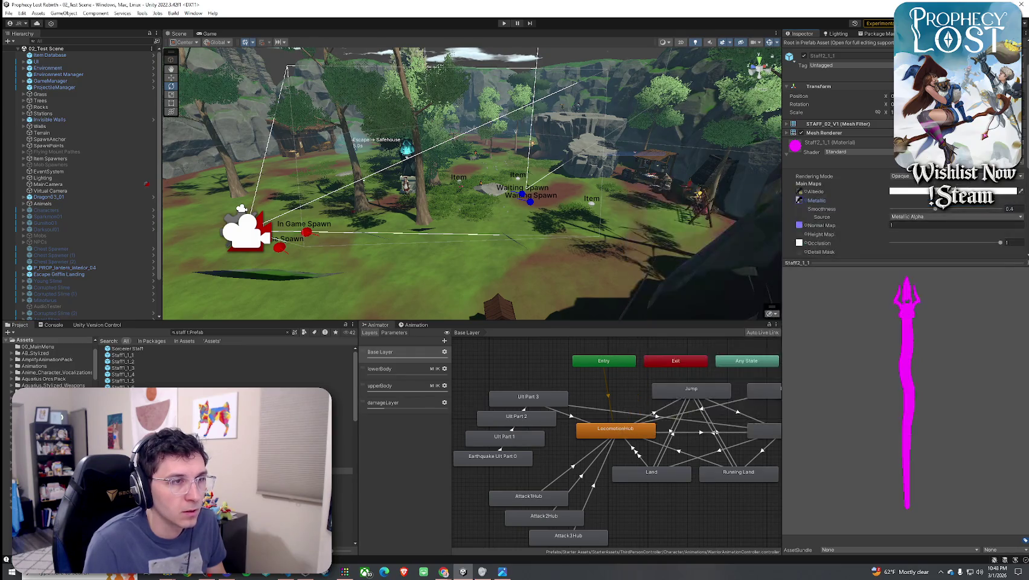
{"action": "left_click", "coordinate": [858, 195]}
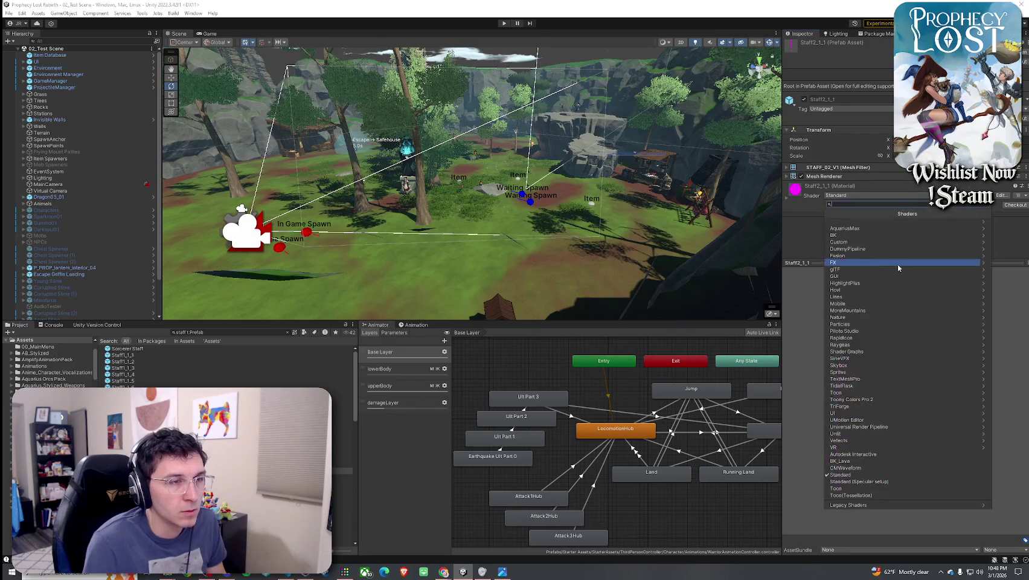
{"action": "left_click", "coordinate": [858, 398]}
{"action": "left_click", "coordinate": [858, 228]}
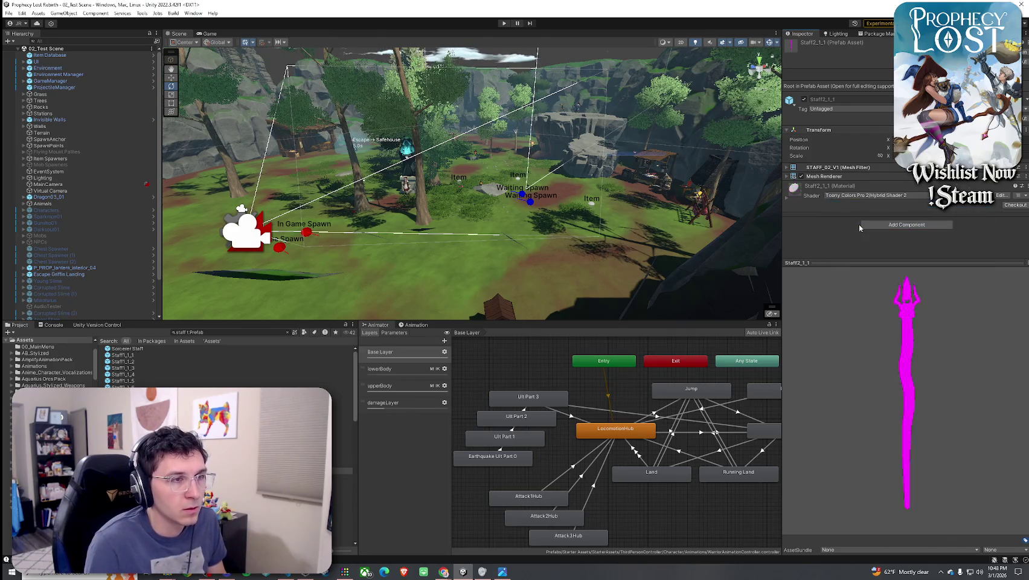
{"action": "left_click", "coordinate": [790, 202]}
{"action": "scroll", "coordinate": [822, 226], "scroll_direction": "down", "scroll_amount": 5}
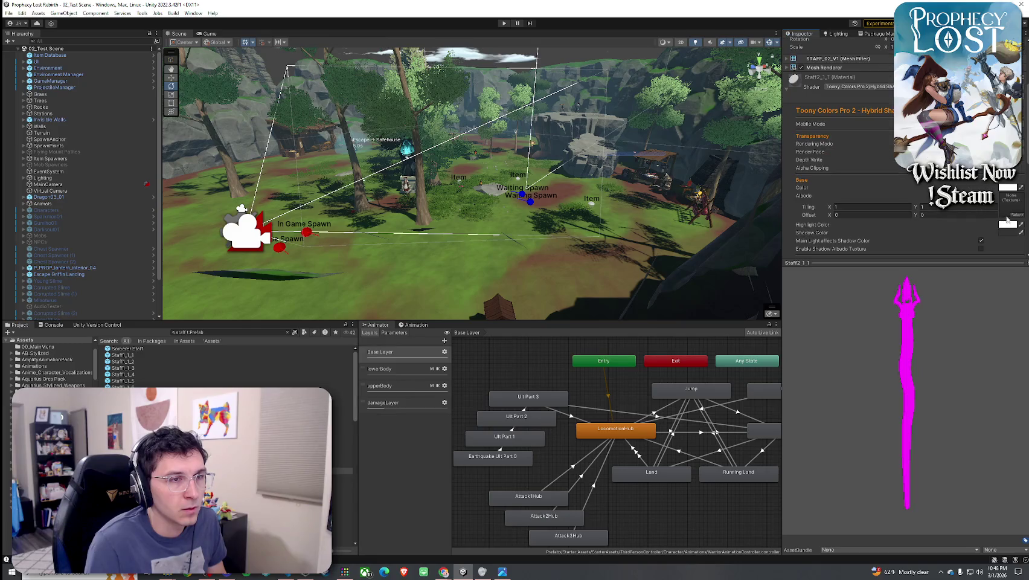
Assign the Staff2_1_1 base colour texture to Albedo and set Ramp Smoothing to 0.773
{"action": "left_click", "coordinate": [1020, 217]}
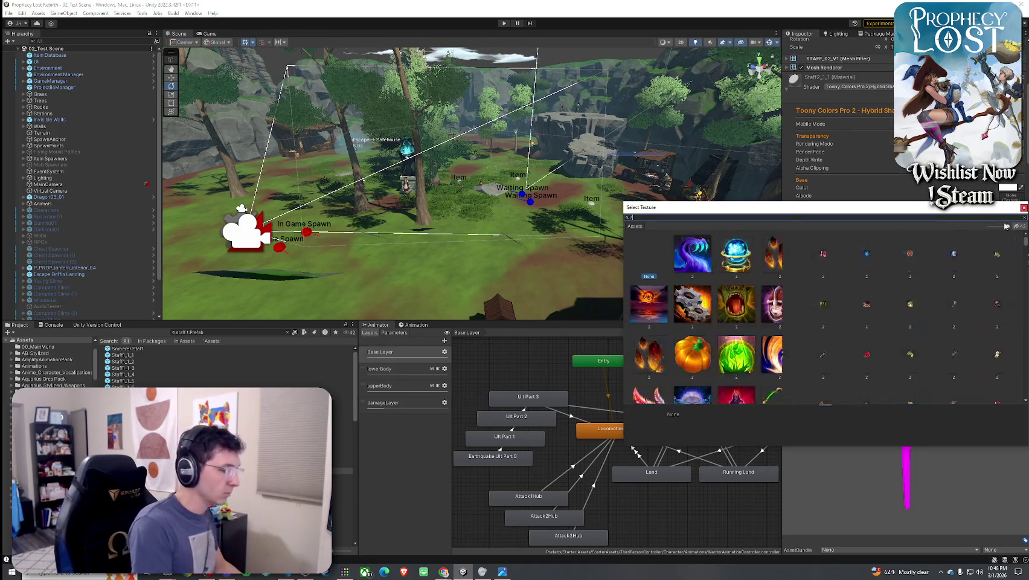
{"action": "type", "text": "_1_1 base"}
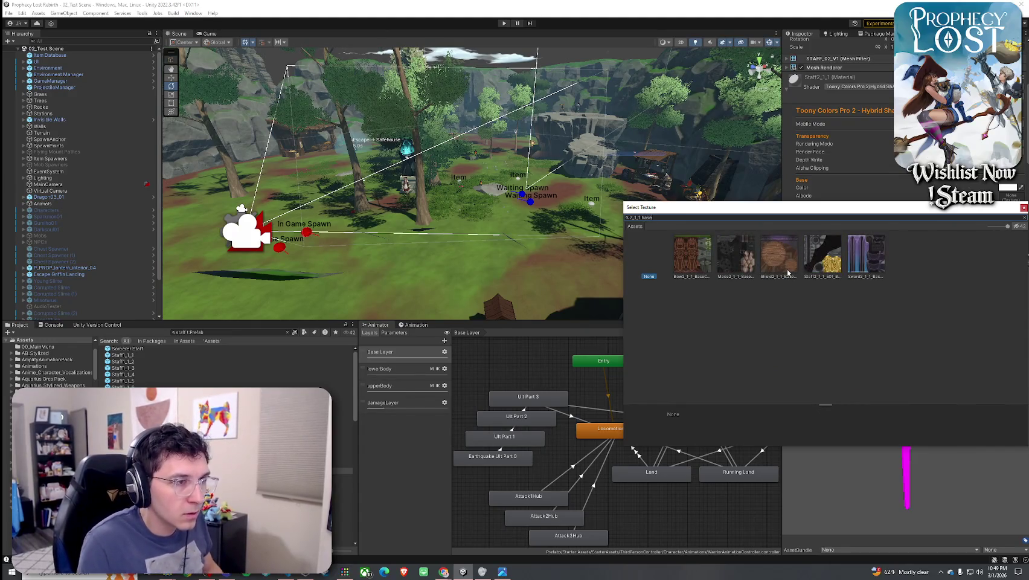
{"action": "double_click", "coordinate": [826, 264]}
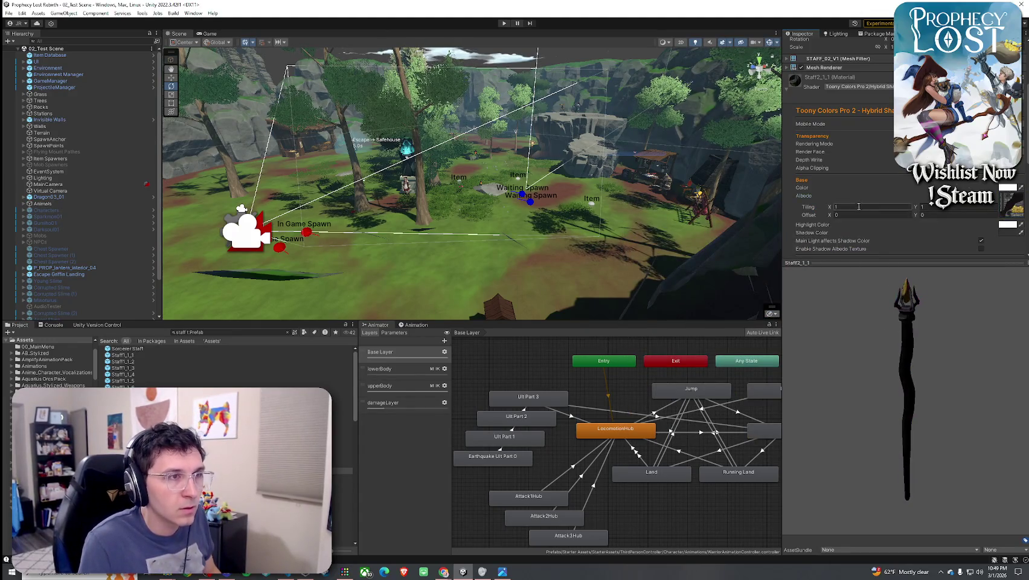
{"action": "scroll", "coordinate": [973, 230], "scroll_direction": "down", "scroll_amount": 3}
{"action": "left_click", "coordinate": [973, 241]}
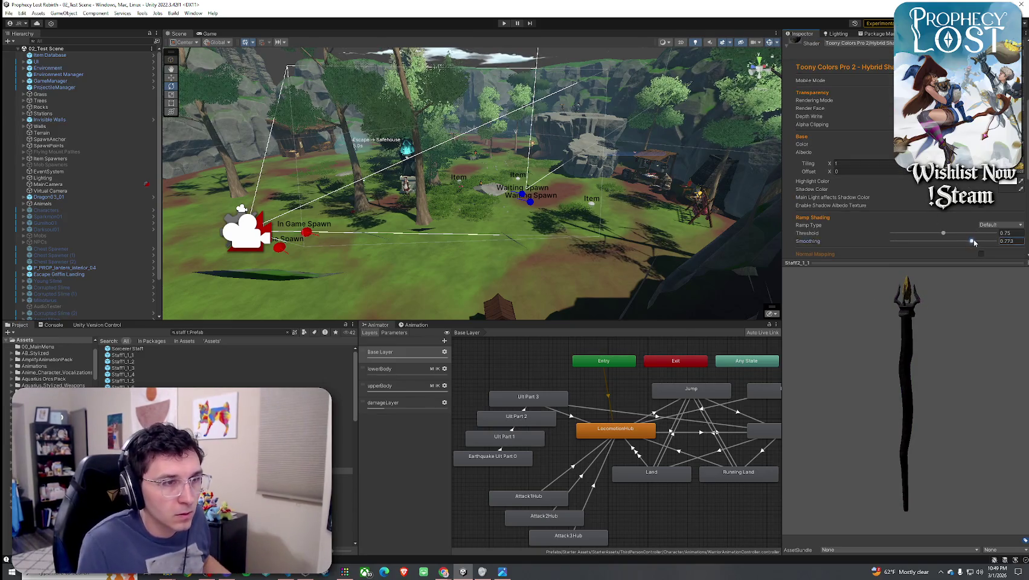
Expand the normal mapping settings and rotate the preview to check the staff head
{"action": "scroll", "coordinate": [840, 220], "scroll_direction": "down", "scroll_amount": 3}
{"action": "scroll", "coordinate": [831, 228], "scroll_direction": "down", "scroll_amount": 7}
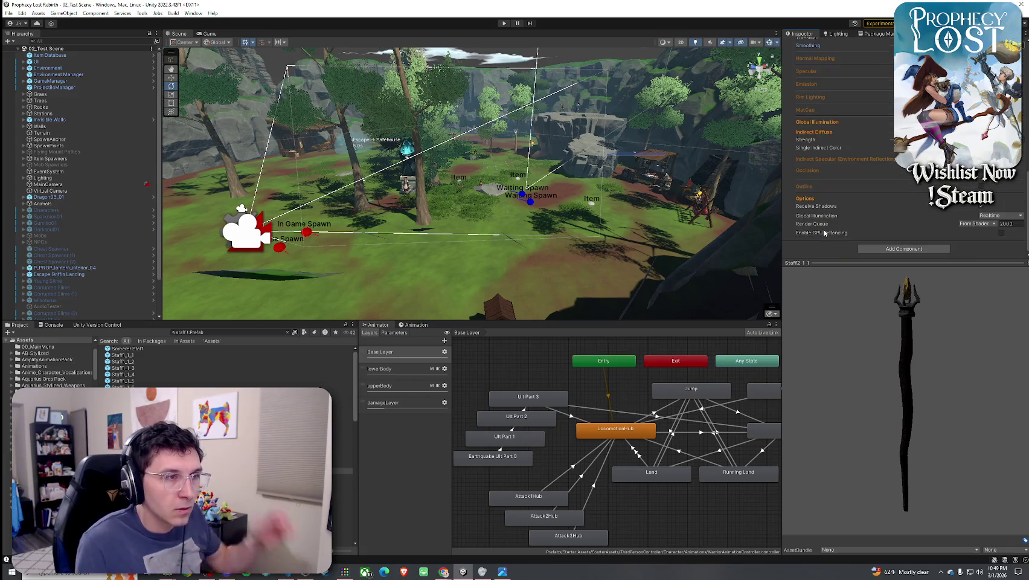
{"action": "scroll", "coordinate": [824, 233], "scroll_direction": "up", "scroll_amount": 4}
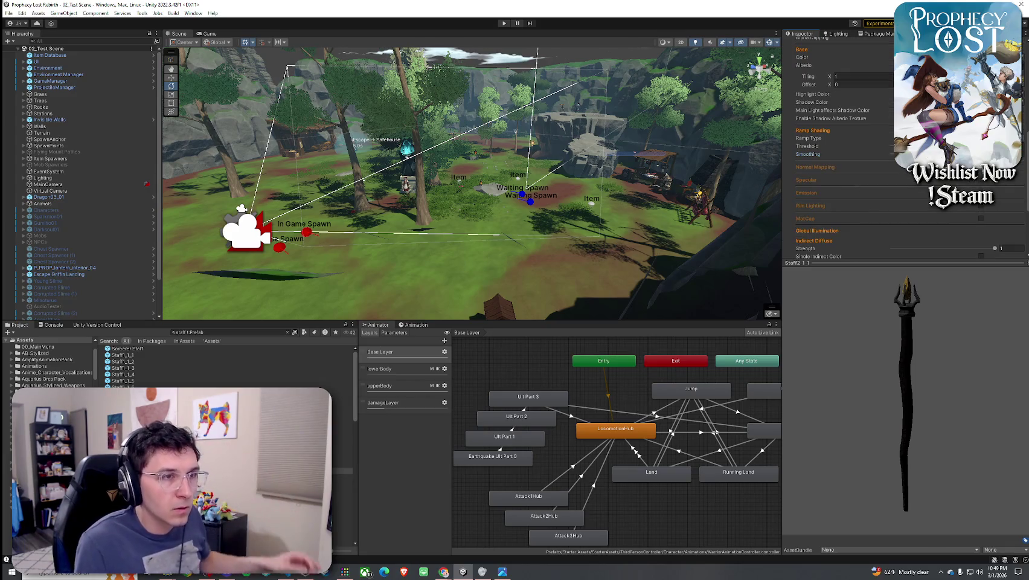
{"action": "left_click", "coordinate": [816, 167]}
{"action": "scroll", "coordinate": [973, 220], "scroll_direction": "down", "scroll_amount": 4}
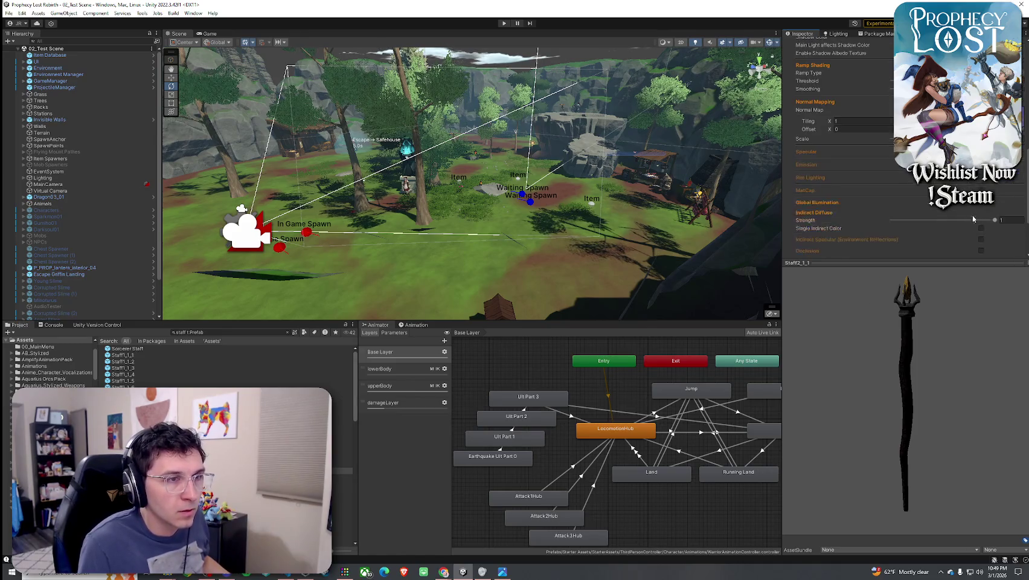
{"action": "left_click_drag", "start_coordinate": [917, 298], "coordinate": [859, 289]}
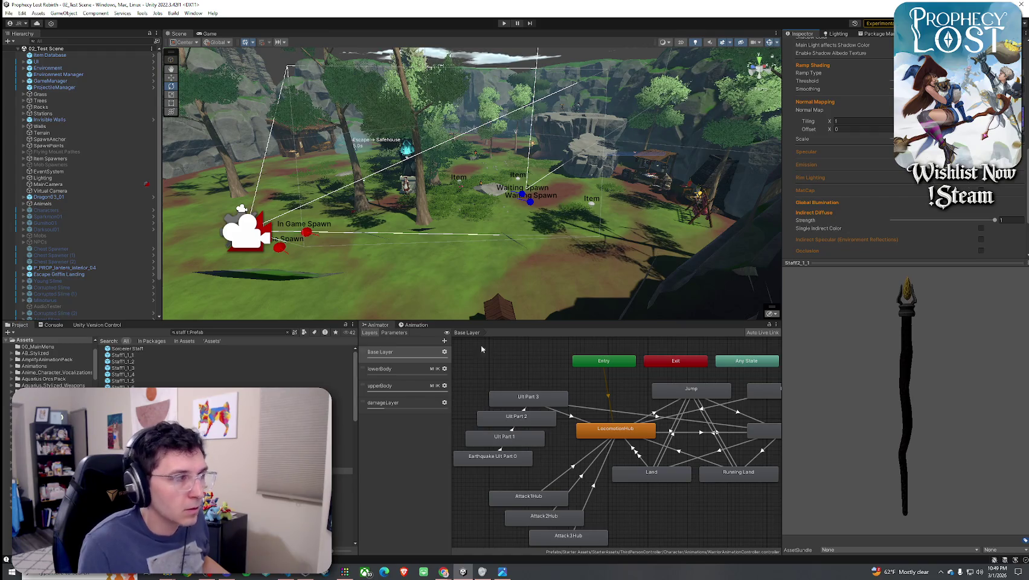
Place the Staff2_1_1 prefab in the scene and frame the view on it
{"action": "mouse_move", "coordinate": [121, 413]}
{"action": "left_mouse_down"}
{"action": "mouse_move", "coordinate": [380, 264]}
{"action": "mouse_move", "coordinate": [462, 264]}
{"action": "mouse_move", "coordinate": [546, 244]}
{"action": "left_mouse_up"}
{"action": "key", "text": "f"}
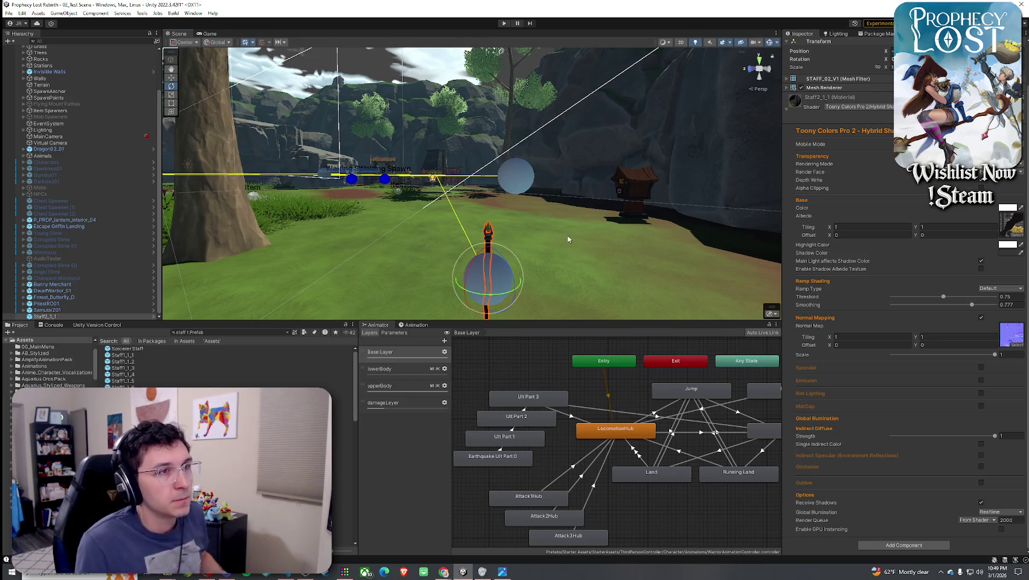
{"action": "mouse_move", "coordinate": [659, 219]}
{"action": "left_mouse_down"}
{"action": "mouse_move", "coordinate": [613, 239]}
{"action": "mouse_move", "coordinate": [260, 221]}
{"action": "left_mouse_up"}
{"action": "double_click", "coordinate": [82, 316]}
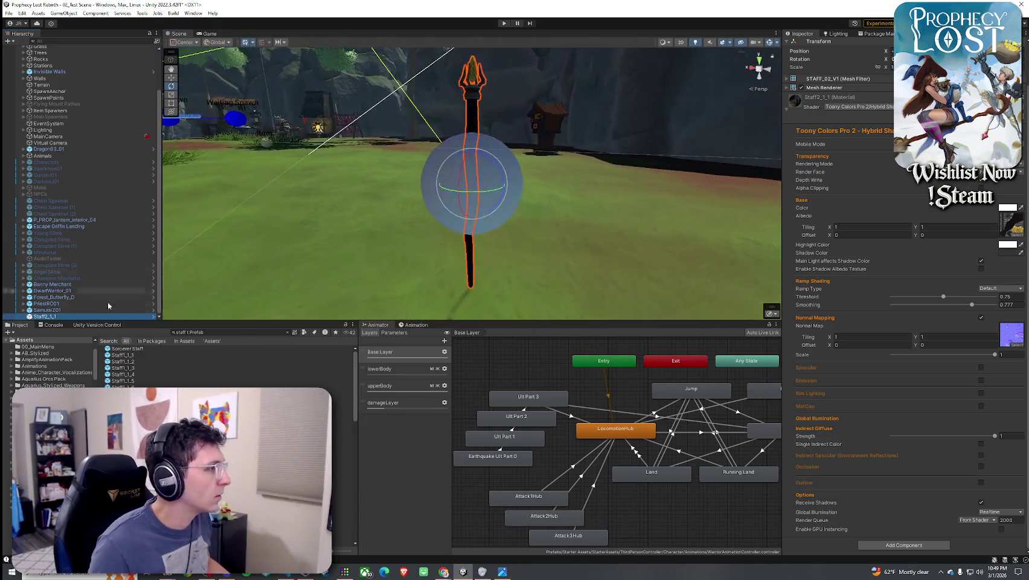
Start and cancel renaming the staff, then open Staff2_1_1 in Prefab Mode
{"action": "right_click", "coordinate": [81, 316]}
{"action": "left_click", "coordinate": [125, 315]}
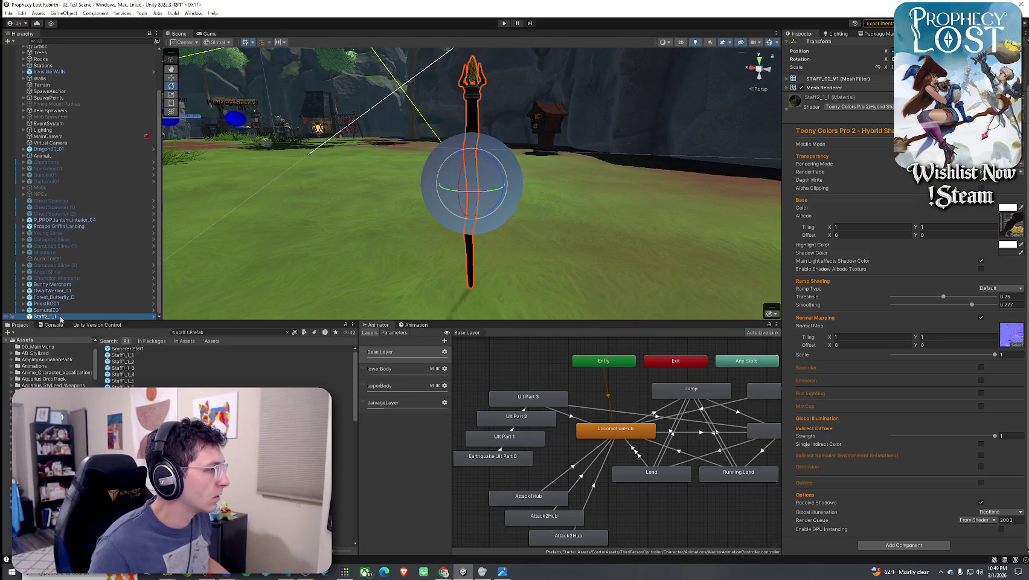
{"action": "left_click", "coordinate": [787, 109]}
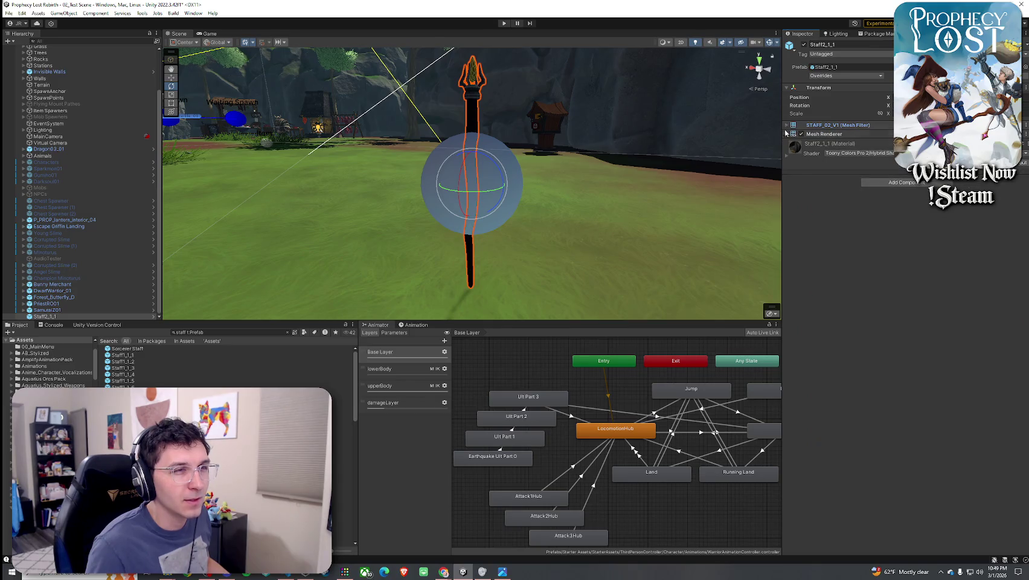
{"action": "scroll", "coordinate": [483, 181], "scroll_direction": "down", "scroll_amount": 3}
{"action": "mouse_move", "coordinate": [544, 169]}
{"action": "left_mouse_down", "text": "alt"}
{"action": "mouse_move", "coordinate": [504, 157]}
{"action": "mouse_move", "coordinate": [553, 168]}
{"action": "mouse_move", "coordinate": [435, 187]}
{"action": "left_mouse_up", "text": "alt"}
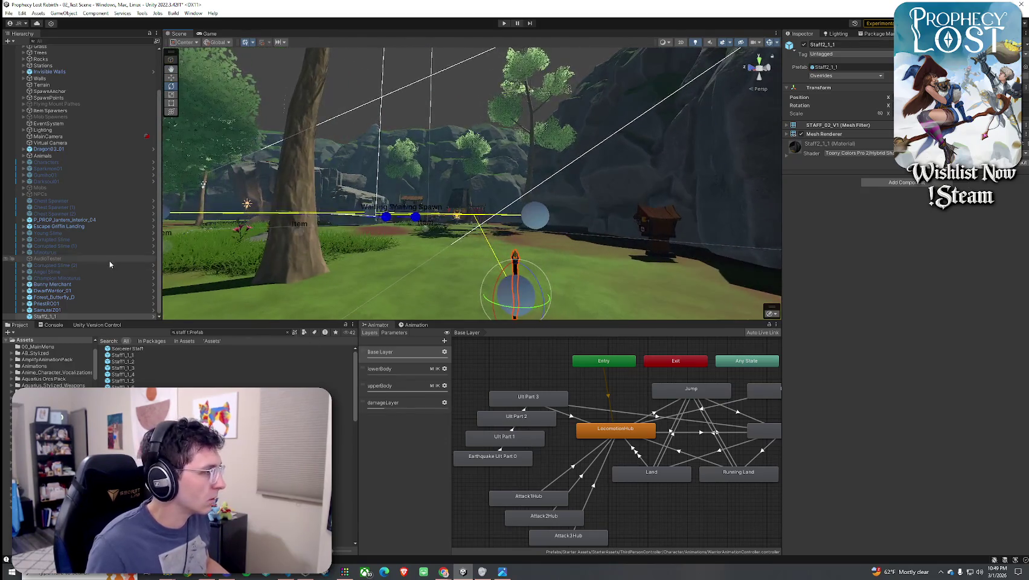
{"action": "scroll", "coordinate": [121, 363], "scroll_direction": "down", "scroll_amount": 2}
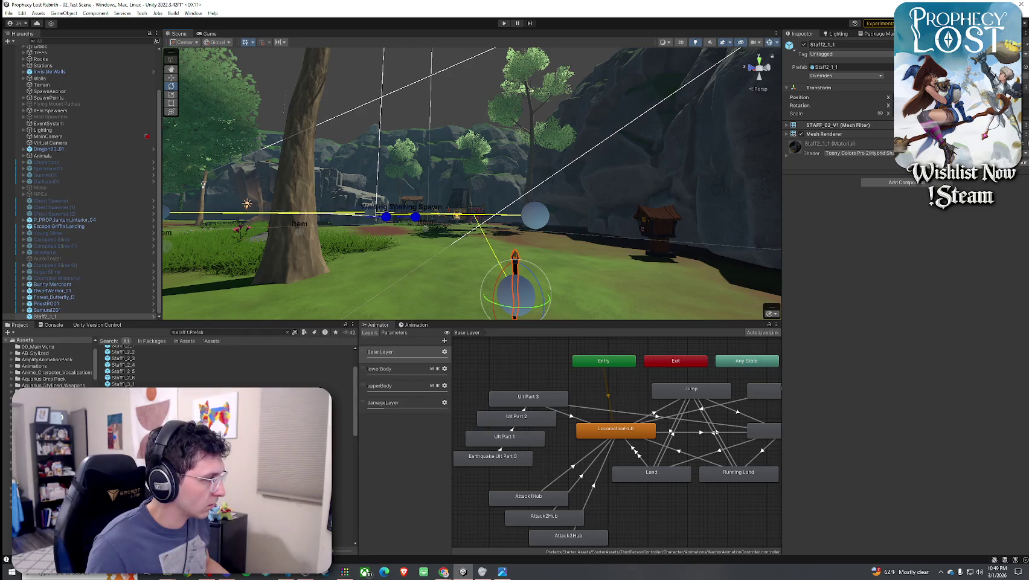
{"action": "left_click", "coordinate": [153, 316]}
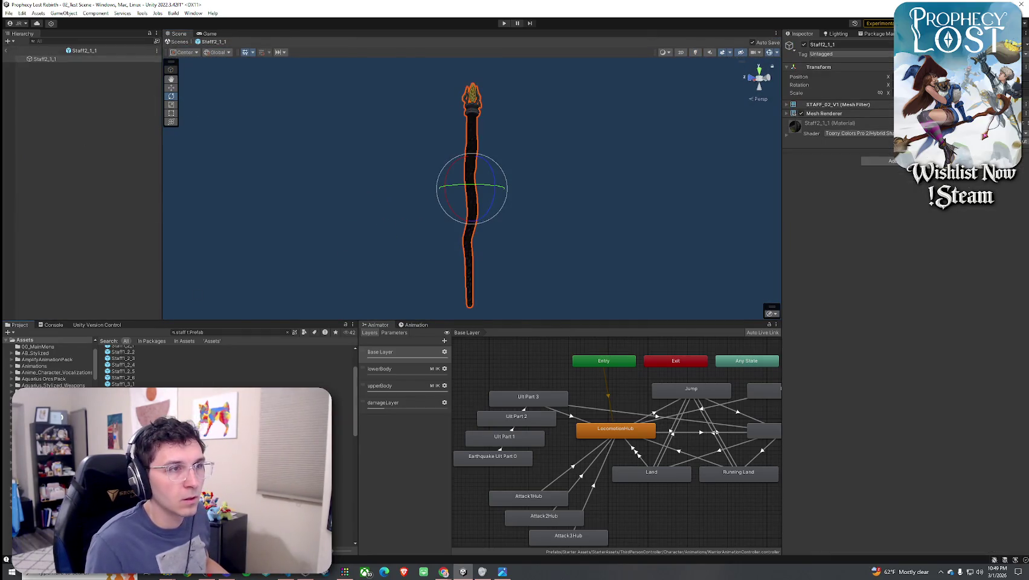
Locate the Staff2_1_1 material in the Project, then rotate and enlarge its preview sphere
{"action": "left_click", "coordinate": [787, 113]}
{"action": "left_click", "coordinate": [900, 145]}
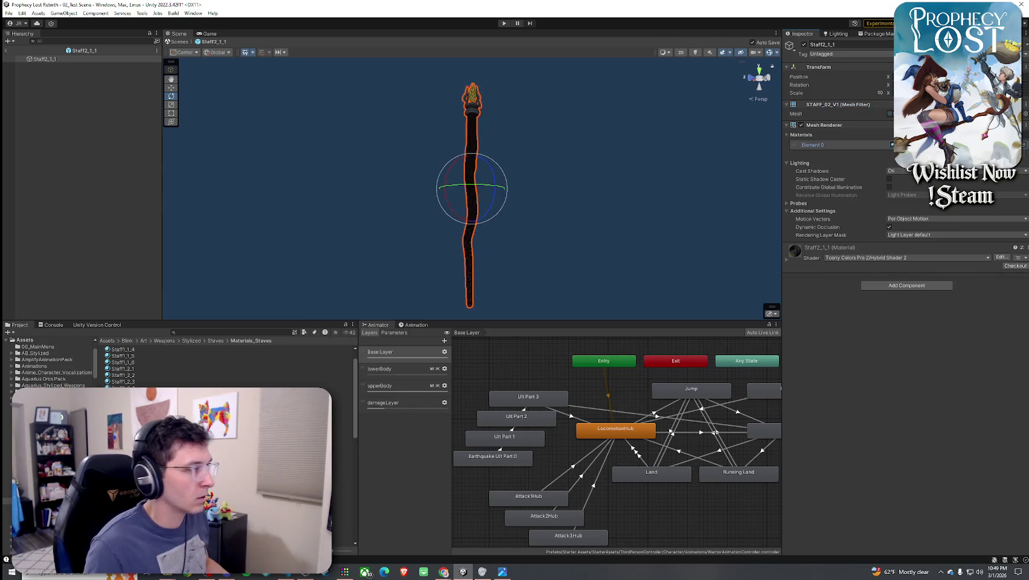
{"action": "left_click", "coordinate": [342, 446]}
{"action": "mouse_move", "coordinate": [850, 332]}
{"action": "left_mouse_down"}
{"action": "mouse_move", "coordinate": [872, 289]}
{"action": "mouse_move", "coordinate": [880, 505]}
{"action": "left_mouse_up"}
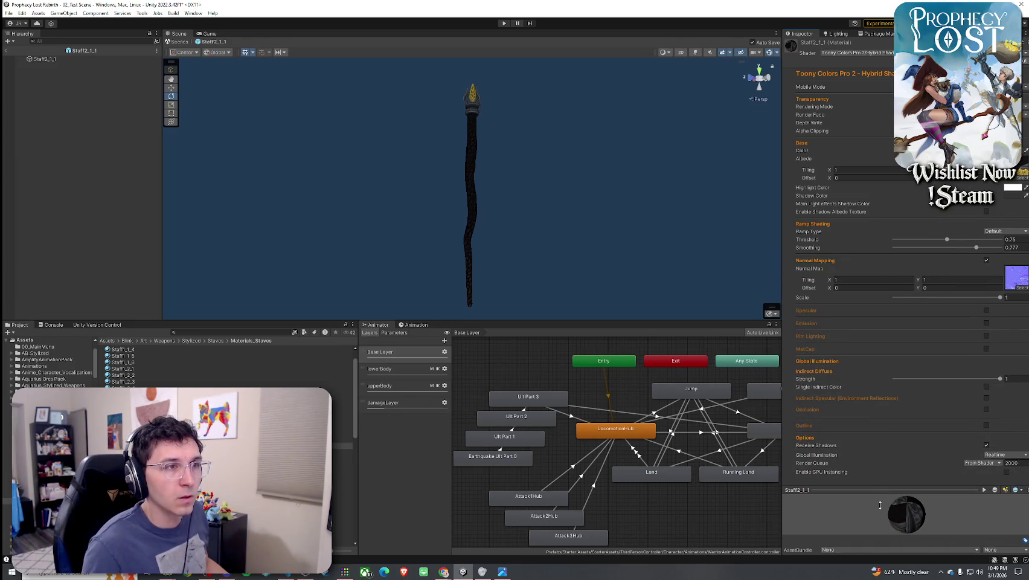
{"action": "mouse_move", "coordinate": [880, 505]}
{"action": "left_mouse_down"}
{"action": "mouse_move", "coordinate": [885, 391]}
{"action": "mouse_move", "coordinate": [903, 490]}
{"action": "left_mouse_up"}
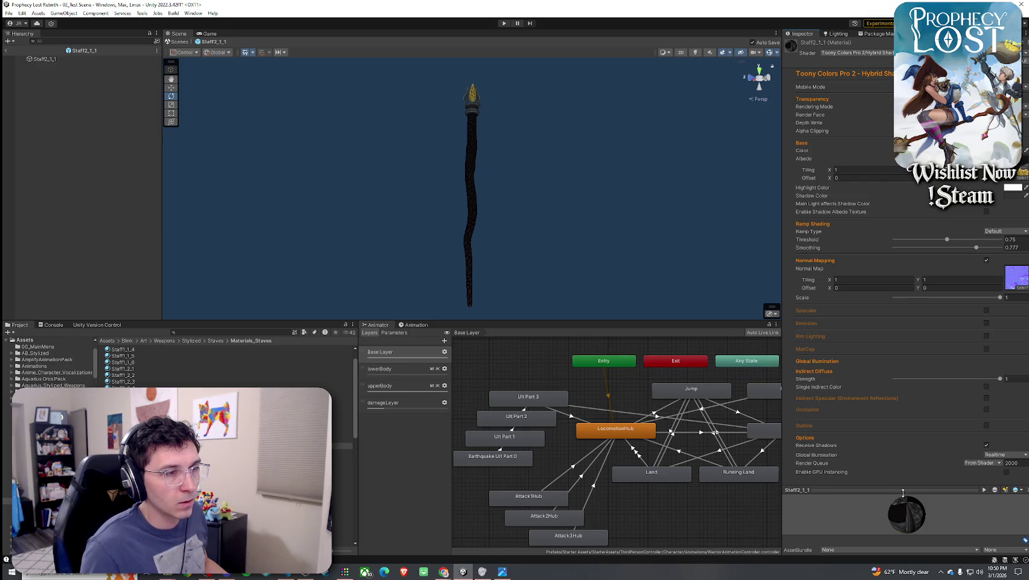
{"action": "left_click_drag", "start_coordinate": [903, 492], "coordinate": [887, 327]}
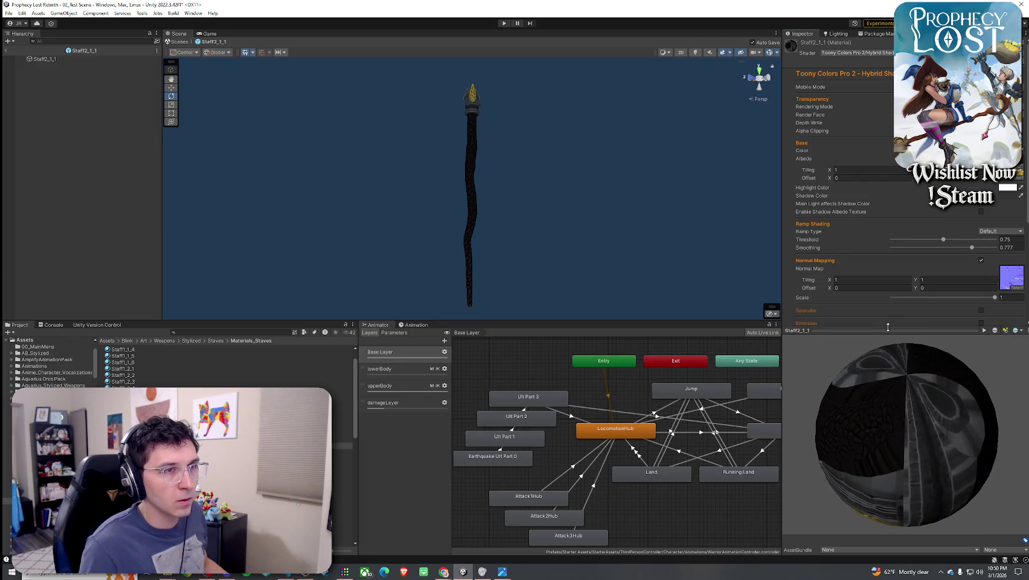
Exit Prefab Mode back to the level and select the staff there
{"action": "left_click", "coordinate": [7, 51]}
{"action": "left_click", "coordinate": [469, 201]}
{"action": "mouse_move", "coordinate": [470, 200]}
{"action": "left_mouse_down"}
{"action": "mouse_move", "coordinate": [339, 272]}
{"action": "mouse_move", "coordinate": [470, 316]}
{"action": "mouse_move", "coordinate": [465, 248]}
{"action": "mouse_move", "coordinate": [570, 194]}
{"action": "left_mouse_up"}
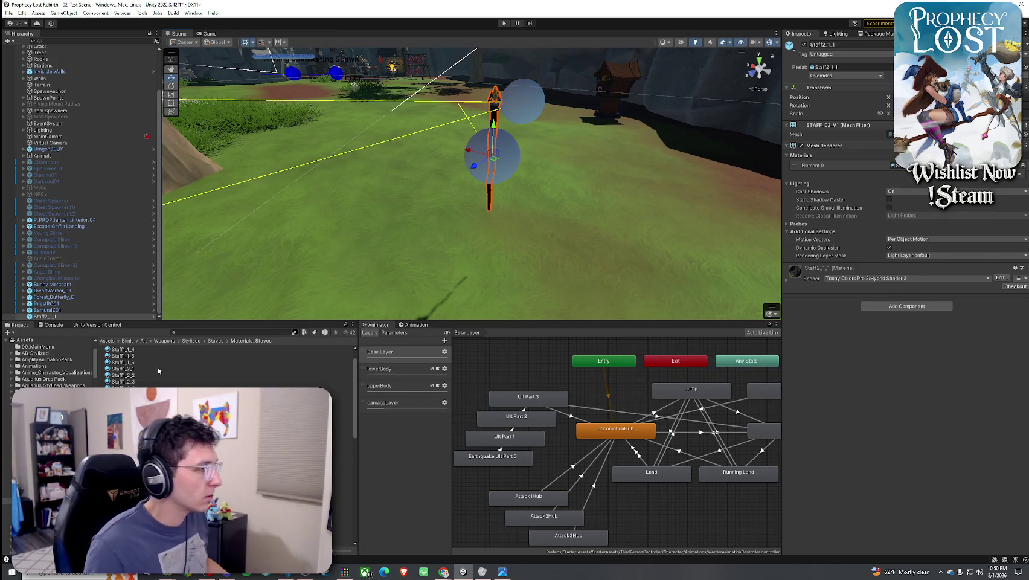
Frame the selected staff and expand its Toony Colors Pro 2 material properties
{"action": "key", "text": "f"}
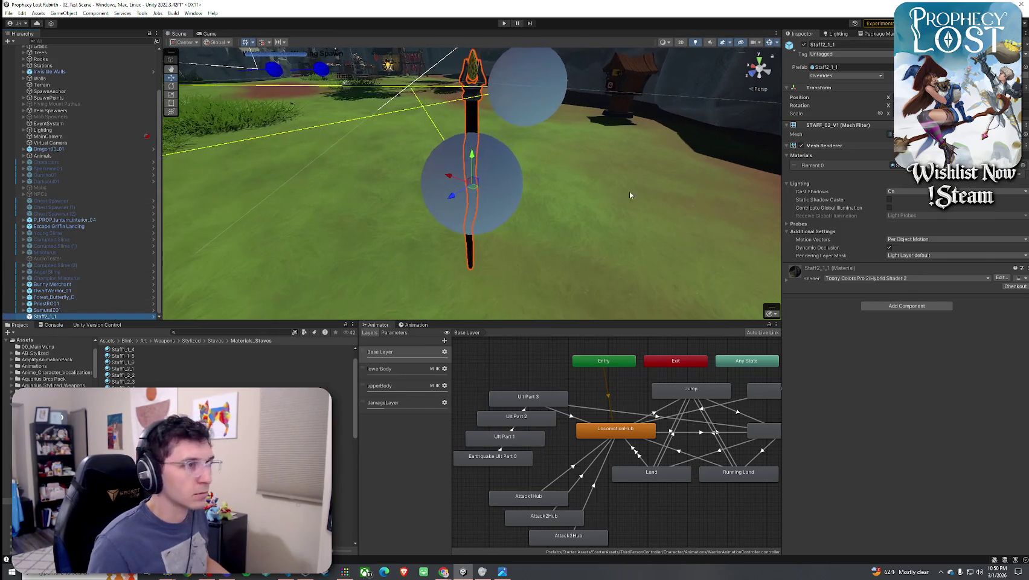
{"action": "left_click", "coordinate": [849, 276]}
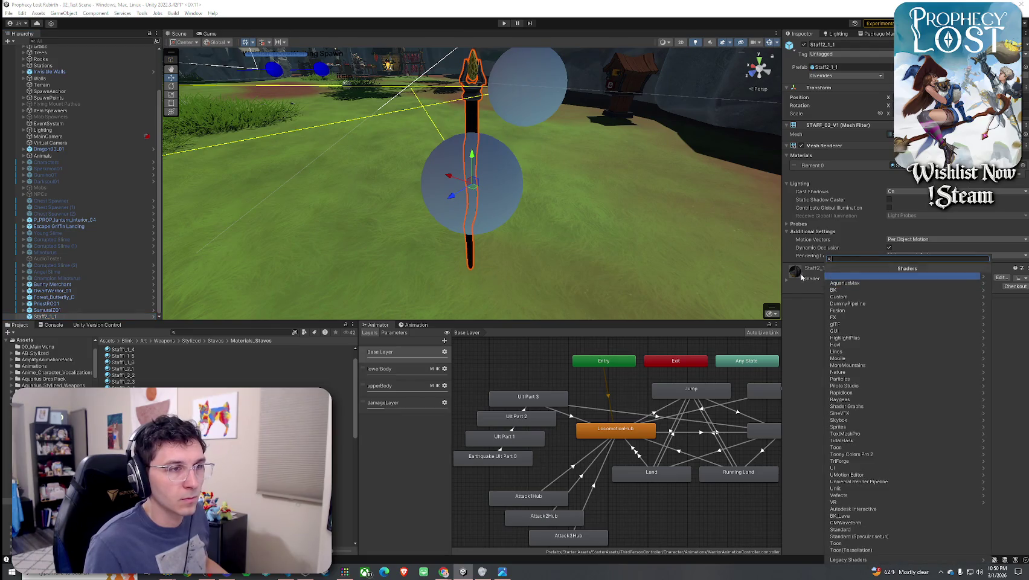
{"action": "left_click", "coordinate": [790, 279]}
{"action": "scroll", "coordinate": [951, 368], "scroll_direction": "down", "scroll_amount": 3}
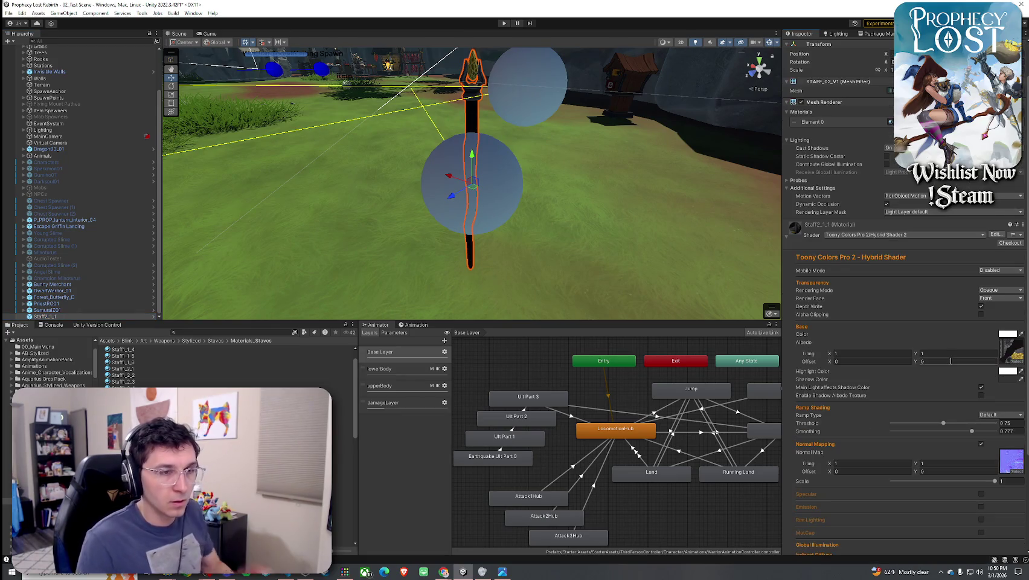
{"action": "scroll", "coordinate": [911, 394], "scroll_direction": "down", "scroll_amount": 4}
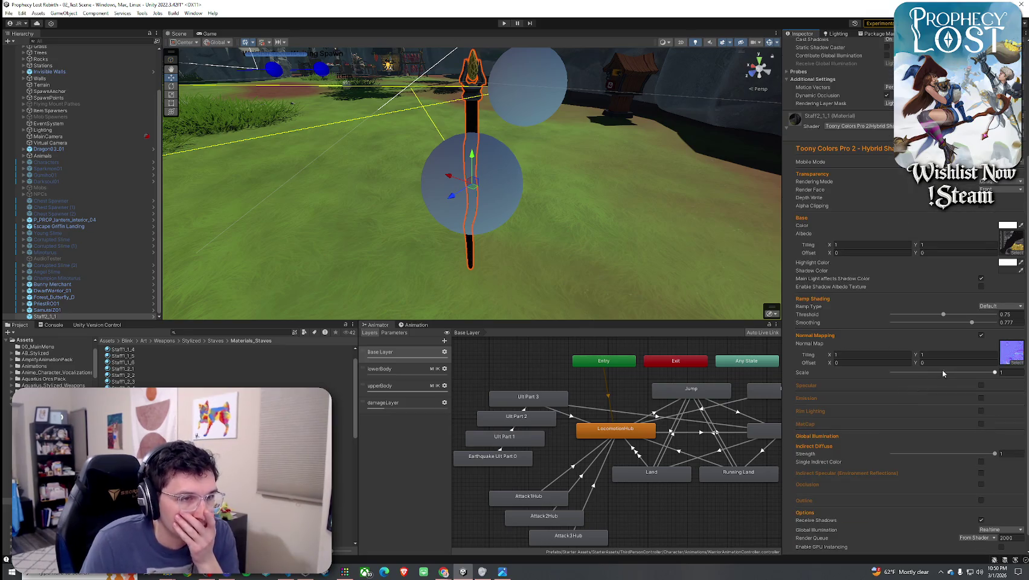
{"action": "scroll", "coordinate": [915, 414], "scroll_direction": "down", "scroll_amount": 1}
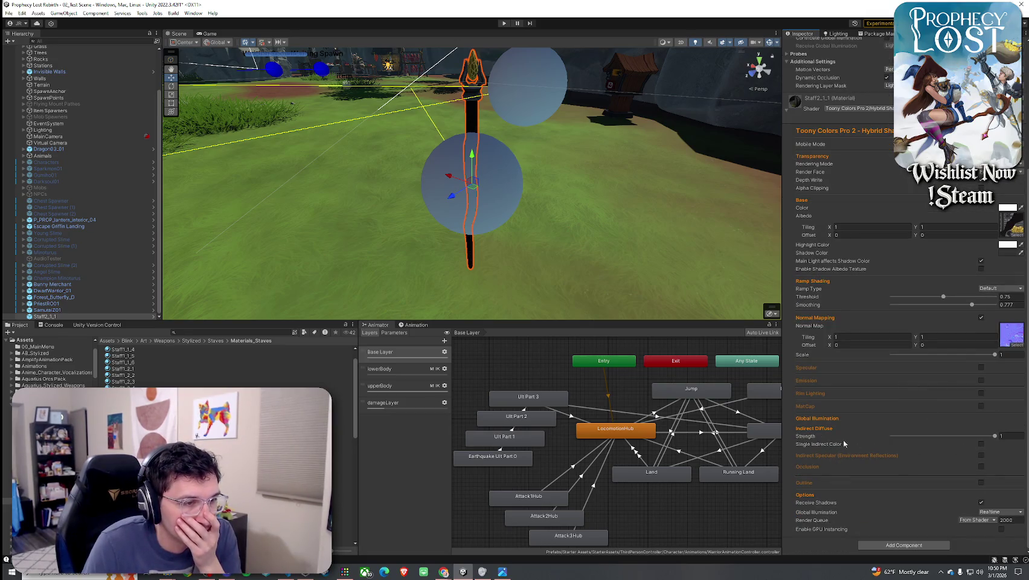
Enable Emission, leaving Specular, Rim Lighting and MatCap off after trying each
{"action": "left_click", "coordinate": [981, 367]}
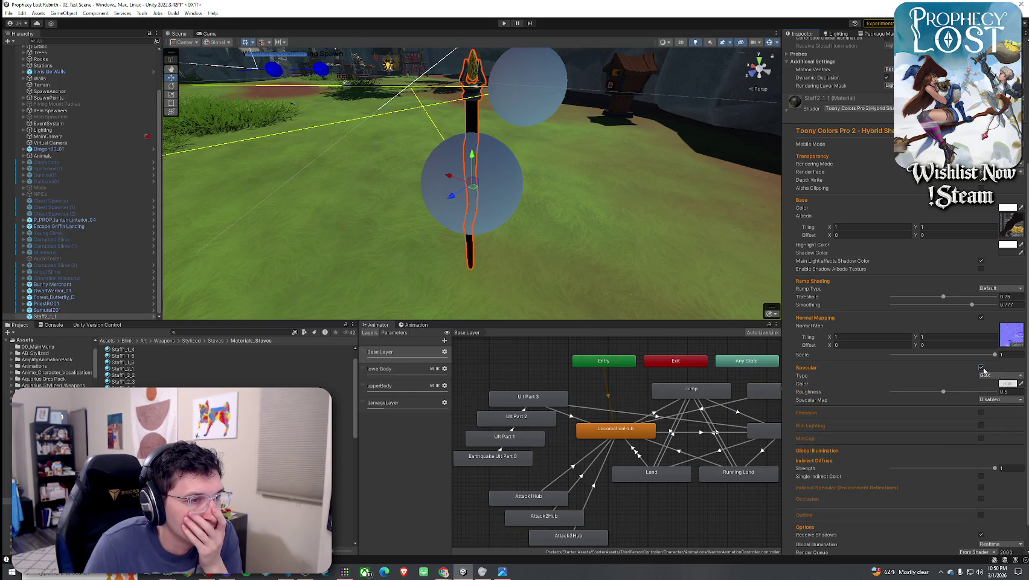
{"action": "left_click", "coordinate": [981, 368]}
{"action": "left_click", "coordinate": [981, 380]}
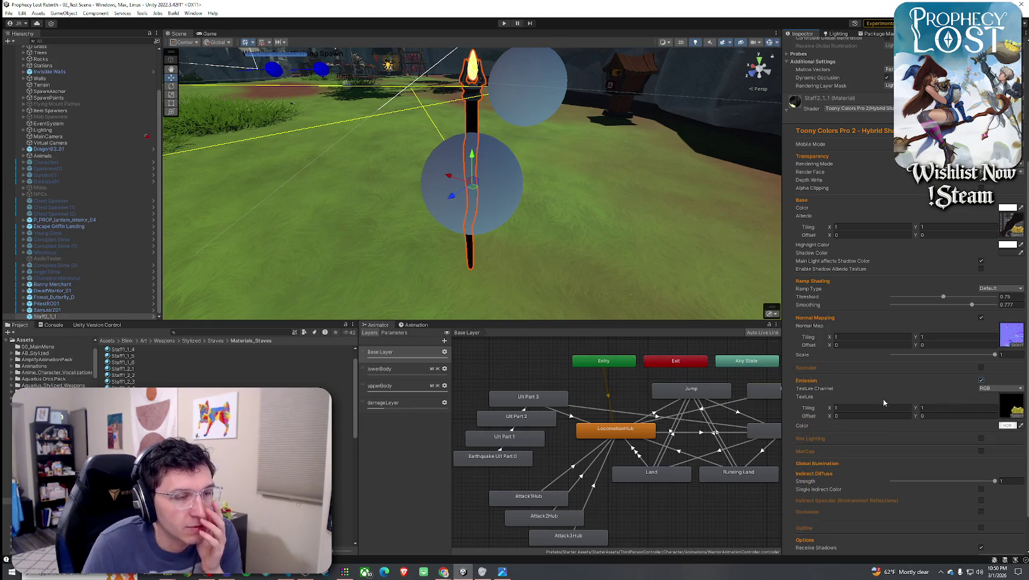
{"action": "left_click", "coordinate": [982, 438]}
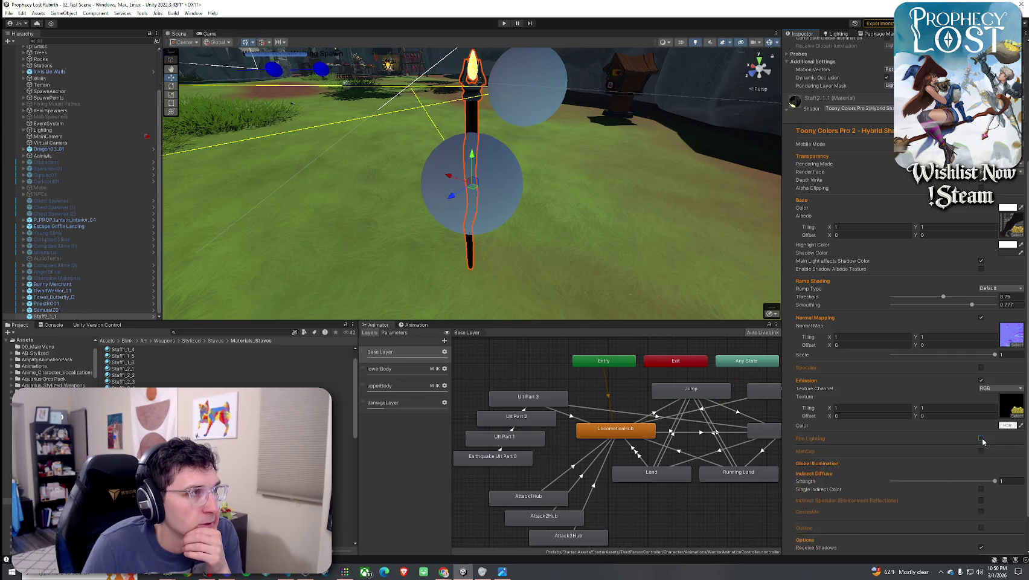
{"action": "left_click", "coordinate": [982, 438]}
{"action": "left_click", "coordinate": [982, 452]}
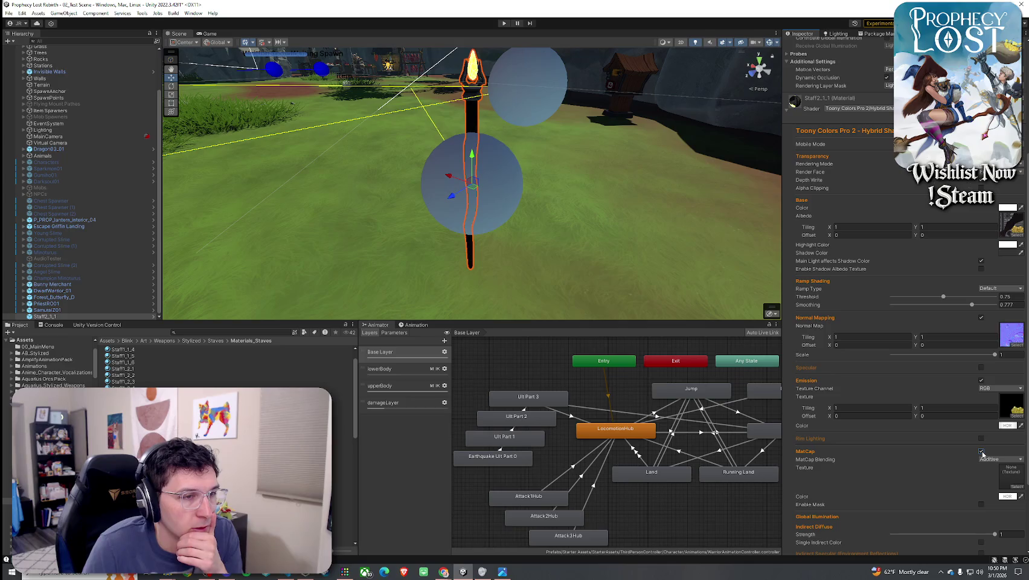
{"action": "left_click", "coordinate": [981, 451]}
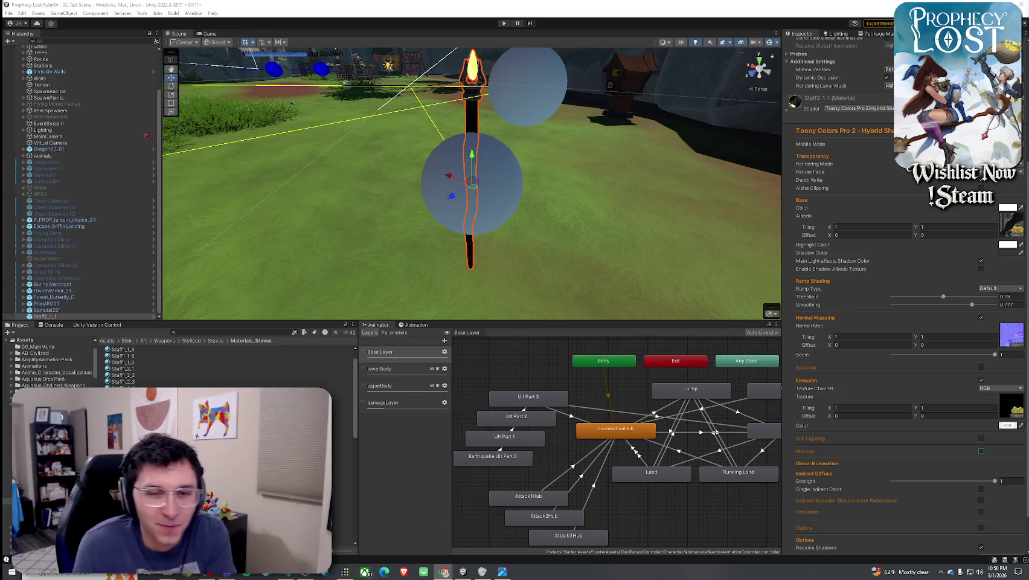
Check the base colour picker without changes, then select the terrain
{"action": "scroll", "coordinate": [928, 282], "scroll_direction": "up", "scroll_amount": 3}
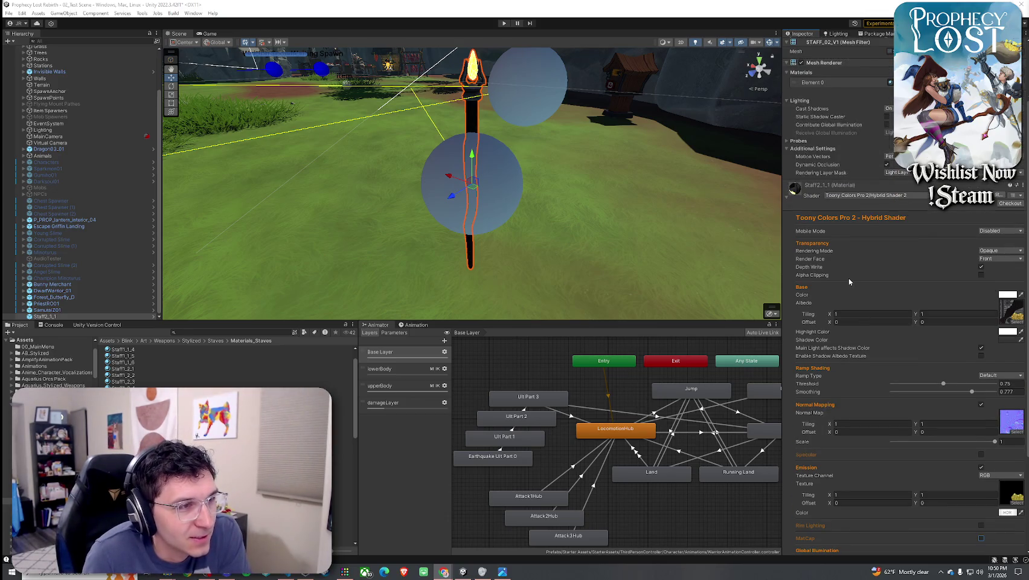
{"action": "scroll", "coordinate": [849, 282], "scroll_direction": "up", "scroll_amount": 2}
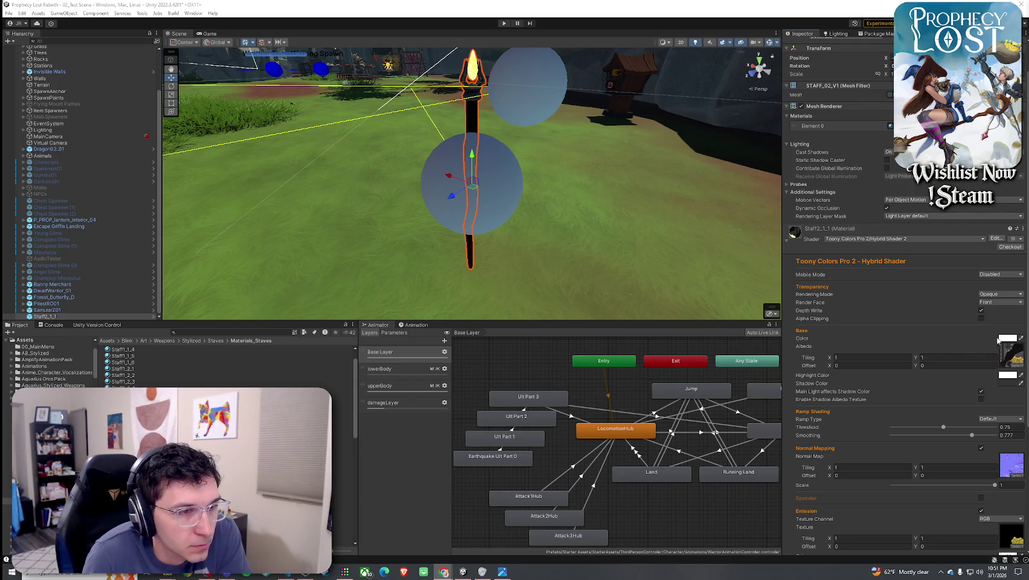
{"action": "left_click", "coordinate": [1006, 338]}
{"action": "left_click", "coordinate": [1023, 332]}
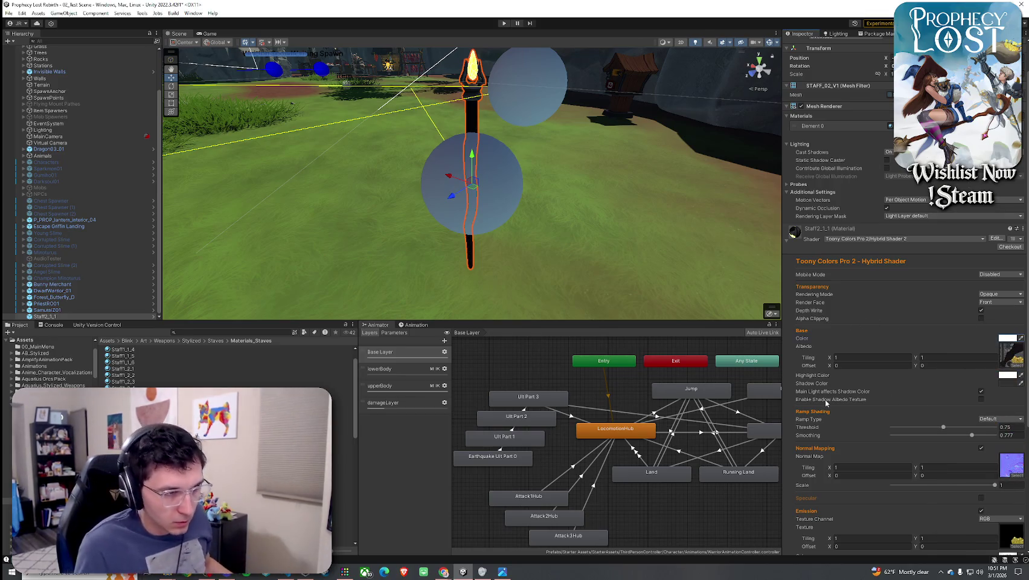
{"action": "left_click", "coordinate": [633, 269]}
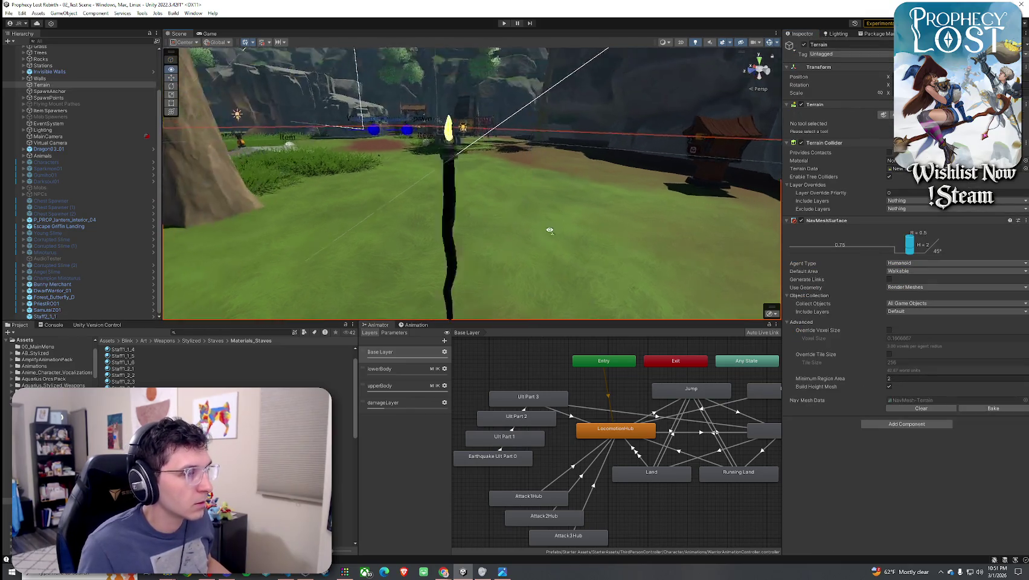
Select the Staff2_1_1 object and delete it from the scene
{"action": "mouse_move", "coordinate": [435, 231]}
{"action": "left_mouse_down"}
{"action": "mouse_move", "coordinate": [577, 233]}
{"action": "mouse_move", "coordinate": [309, 234]}
{"action": "left_mouse_up"}
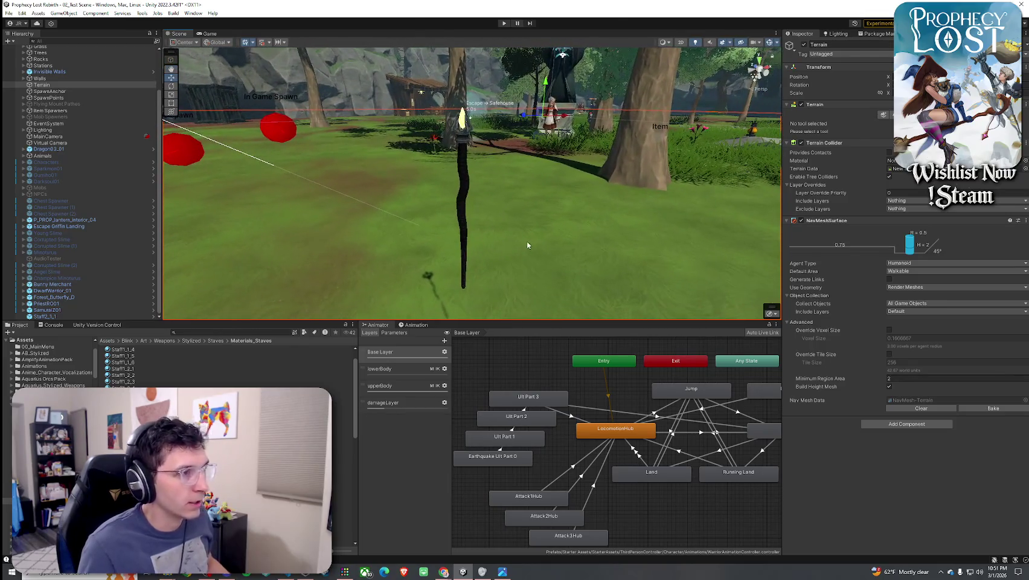
{"action": "left_click", "coordinate": [465, 183]}
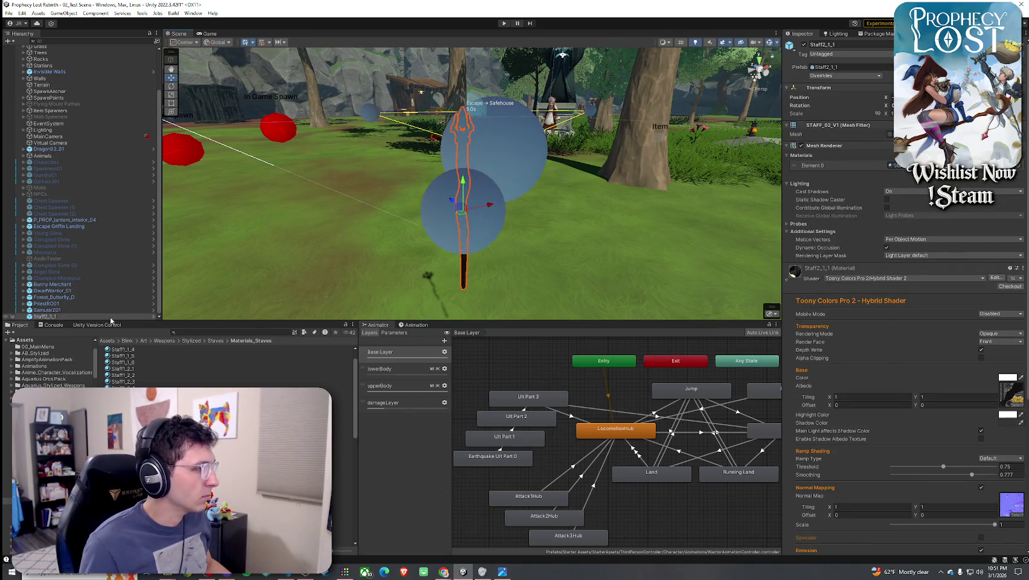
{"action": "left_click", "coordinate": [75, 317]}
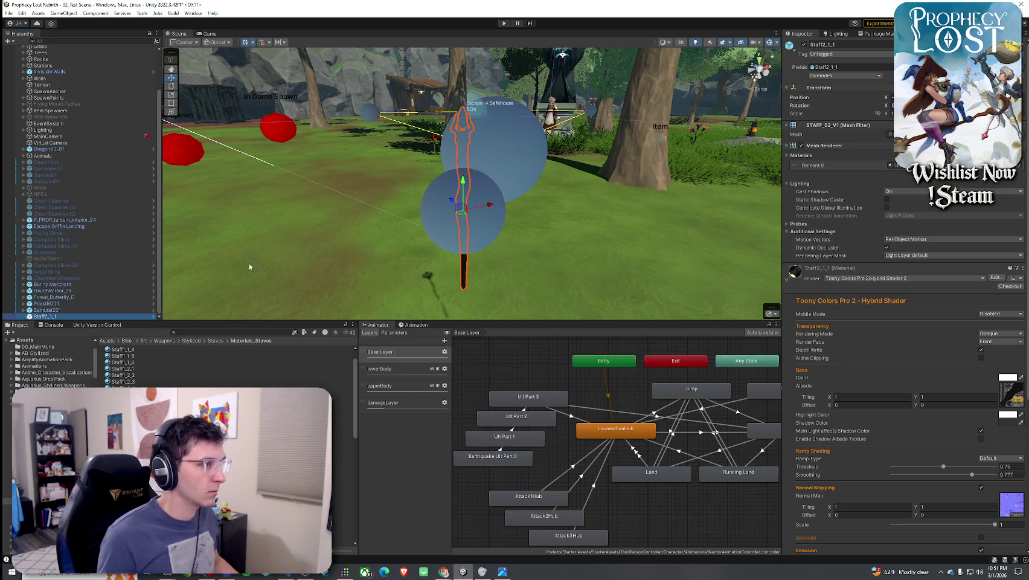
{"action": "double_click", "coordinate": [60, 314]}
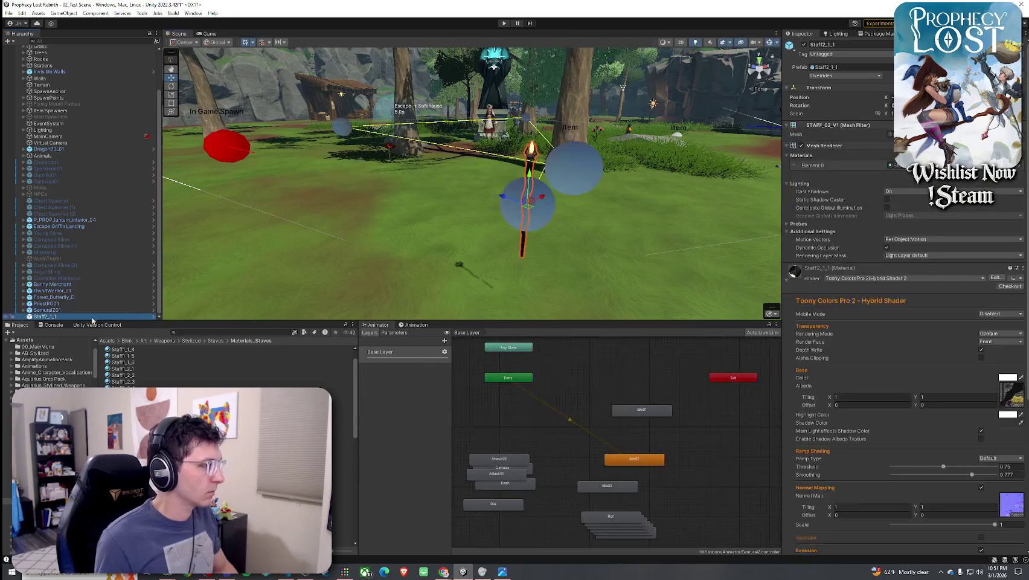
{"action": "key", "text": "Delete"}
Return to the Assets root and filter the Project to 'Staff' prefabs
{"action": "left_click", "coordinate": [121, 427]}
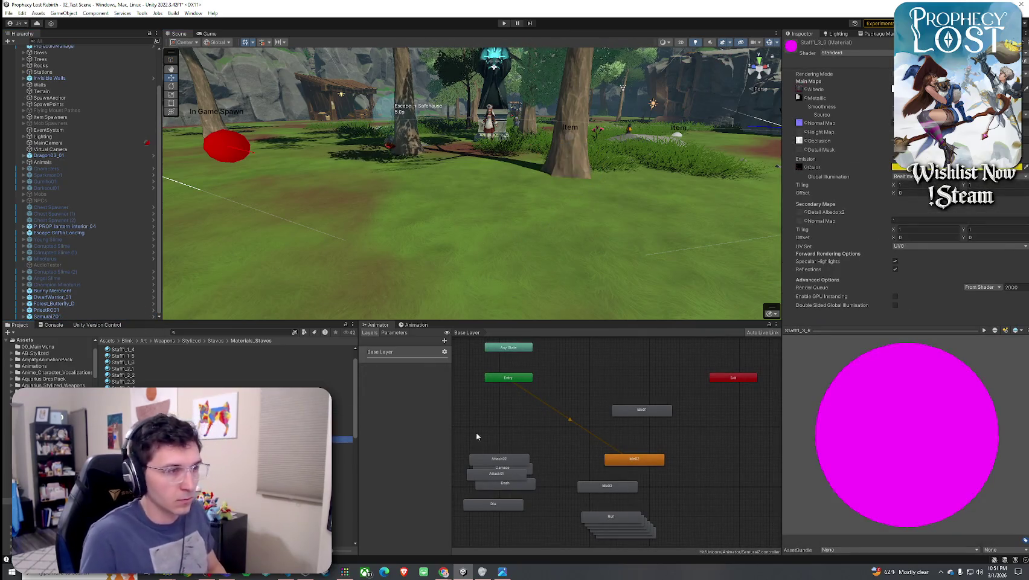
{"action": "left_click", "coordinate": [107, 340]}
{"action": "left_click", "coordinate": [202, 333]}
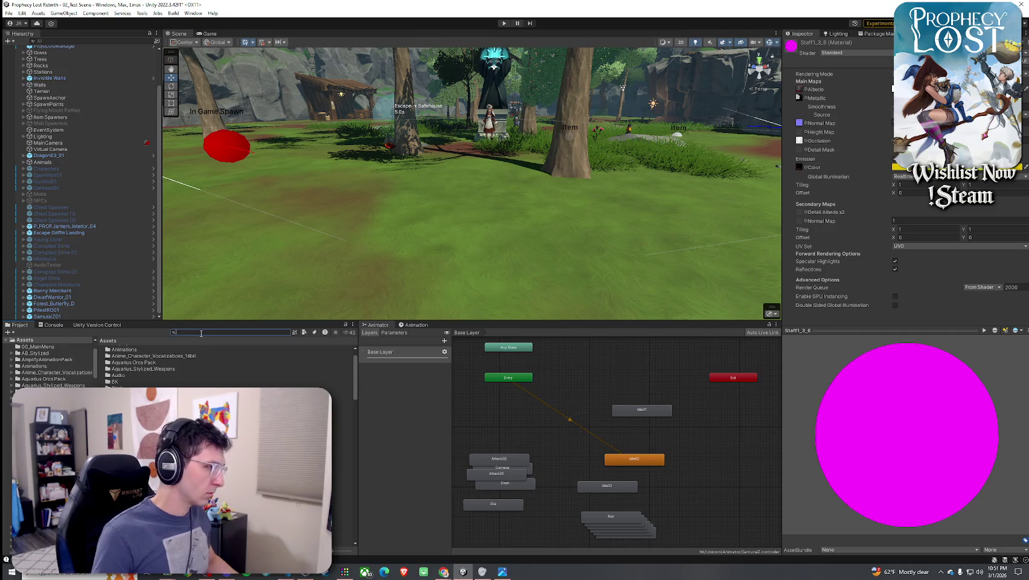
{"action": "type", "text": "Staff"}
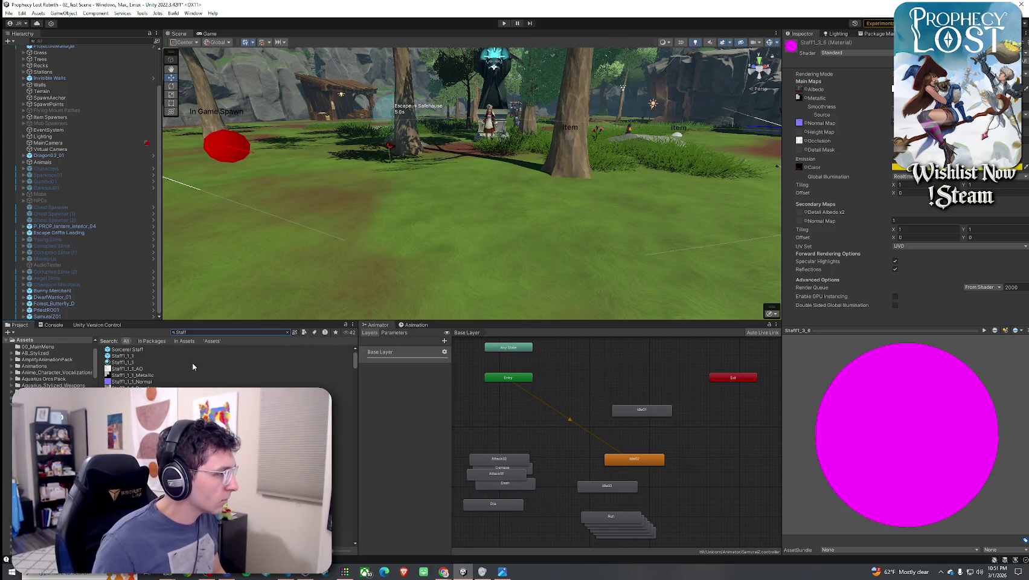
{"action": "left_click", "coordinate": [314, 335]}
{"action": "left_click", "coordinate": [339, 405]}
Browse the staff prefabs from Staff1_1_5 to Staff2_3_1 and drag Staff2_3_1 into the scene
{"action": "left_click", "coordinate": [146, 363]}
{"action": "key", "text": "Down"}
{"action": "key", "text": "Down"}
{"action": "key", "text": "Down"}
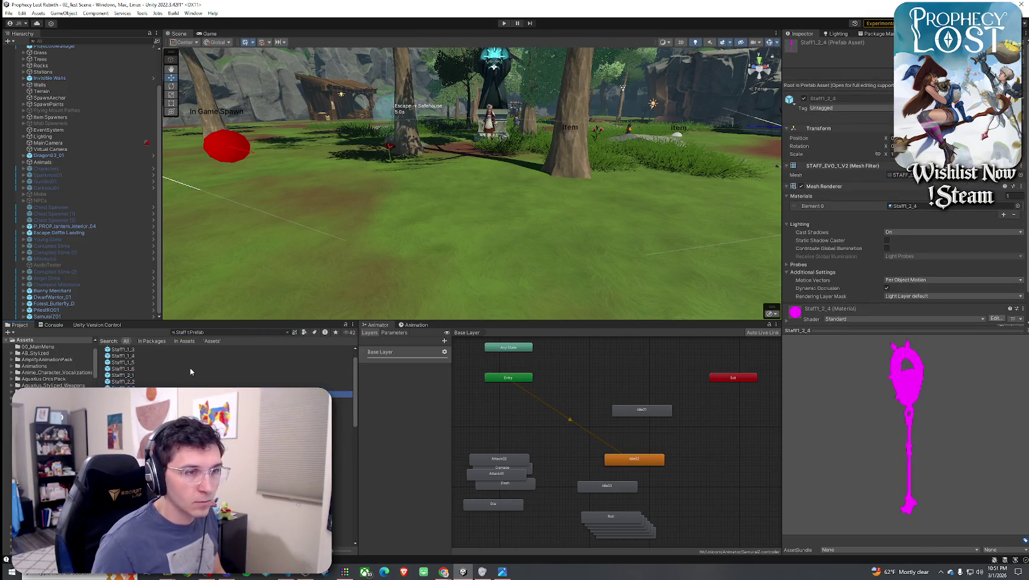
{"action": "key", "text": "Down"}
{"action": "key", "text": "Down"}
{"action": "key", "text": "Down"}
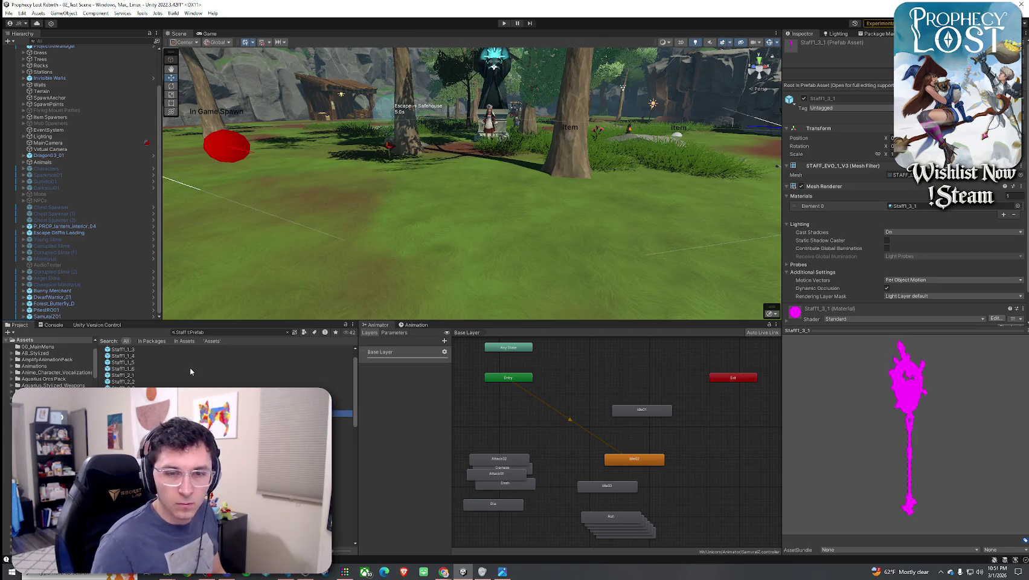
{"action": "key", "text": "Down"}
{"action": "key", "text": "Down"}
{"action": "key", "text": "Down"}
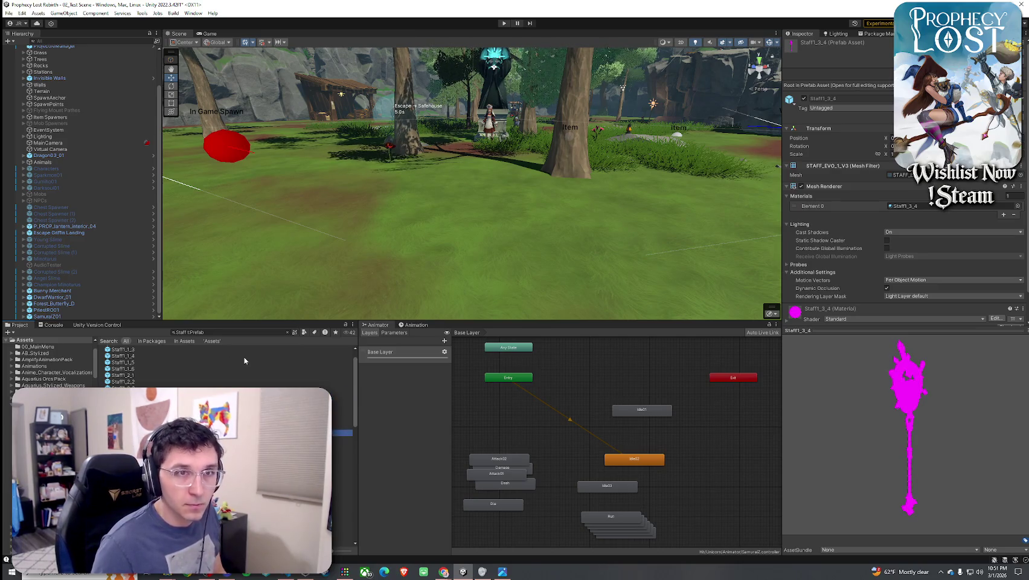
{"action": "key", "text": "Down"}
{"action": "key", "text": "Down"}
{"action": "key", "text": "Down"}
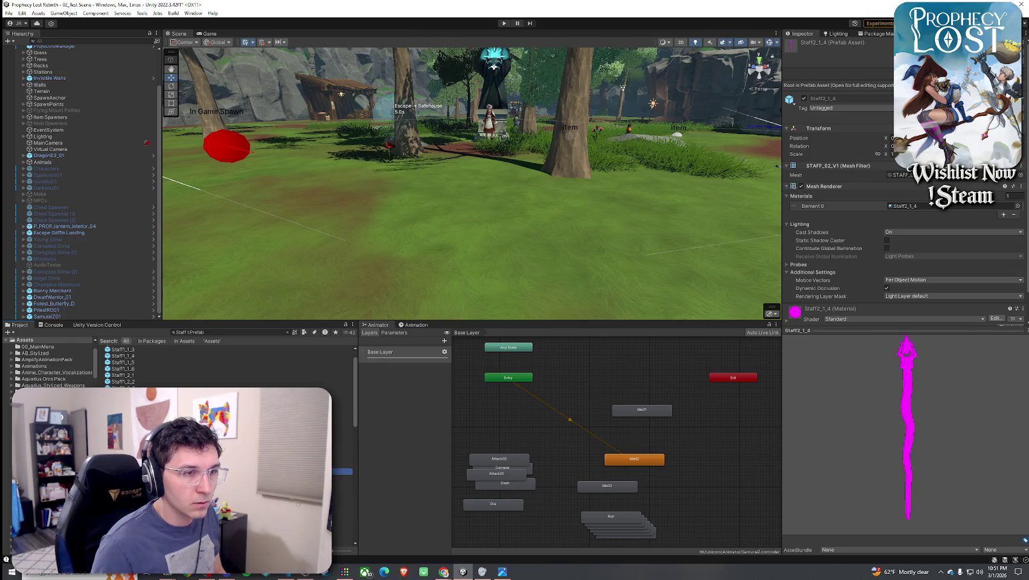
{"action": "key", "text": "Down"}
{"action": "key", "text": "Down"}
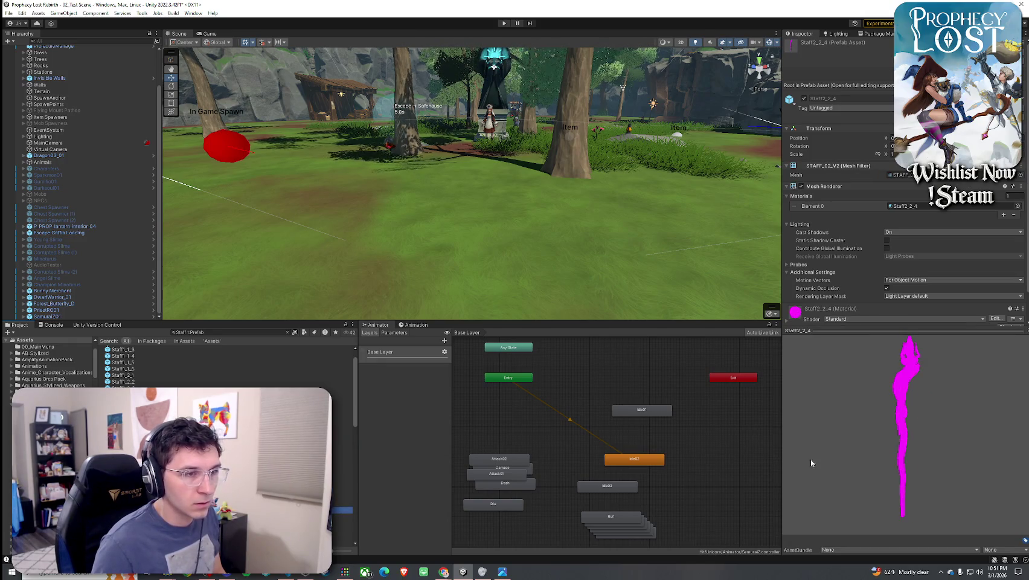
{"action": "scroll", "coordinate": [229, 423], "scroll_direction": "down", "scroll_amount": 1}
{"action": "scroll", "coordinate": [230, 392], "scroll_direction": "down", "scroll_amount": 1}
{"action": "left_click", "coordinate": [229, 402]}
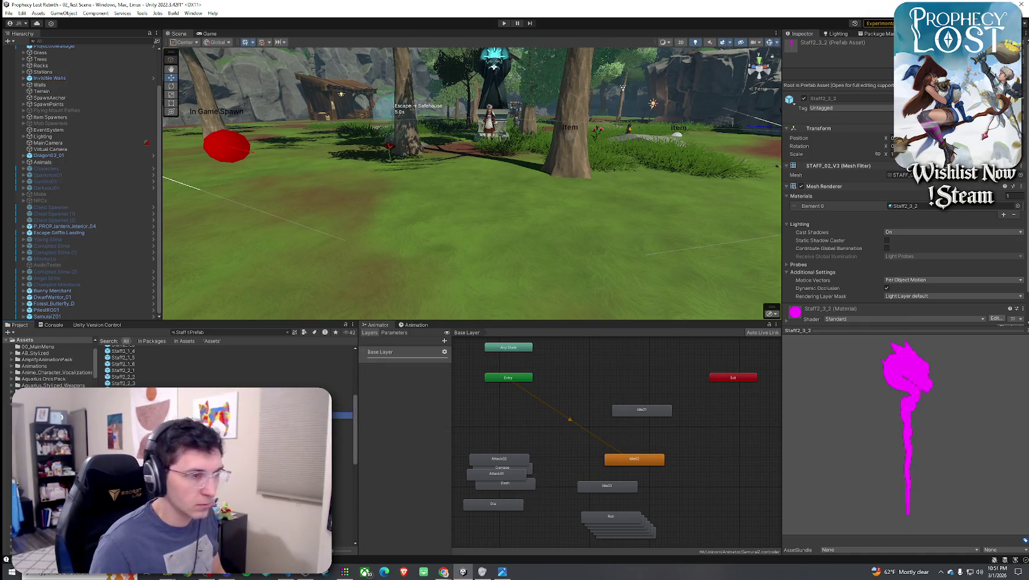
{"action": "key", "text": "Down"}
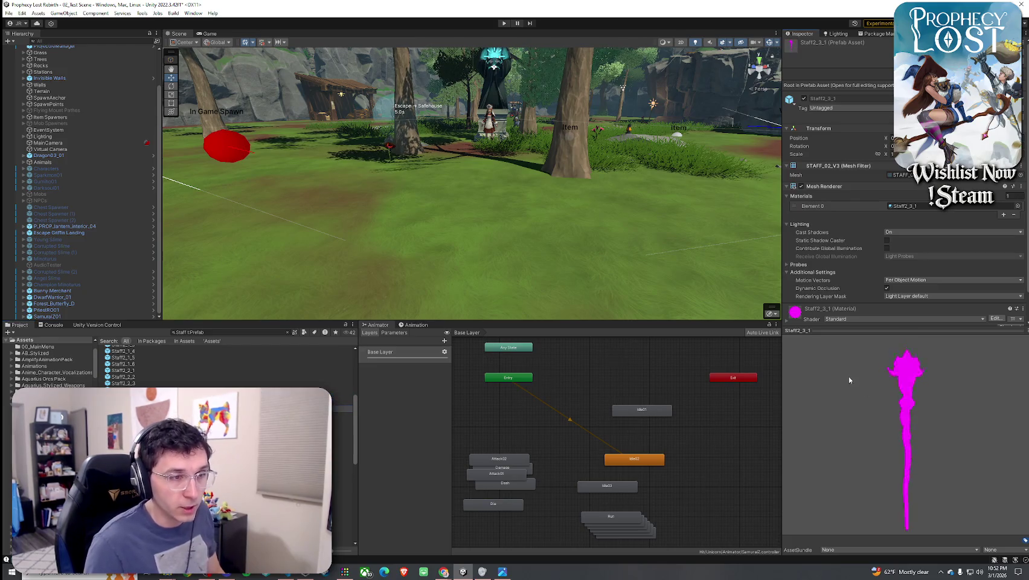
{"action": "left_click_drag", "start_coordinate": [344, 408], "coordinate": [466, 251]}
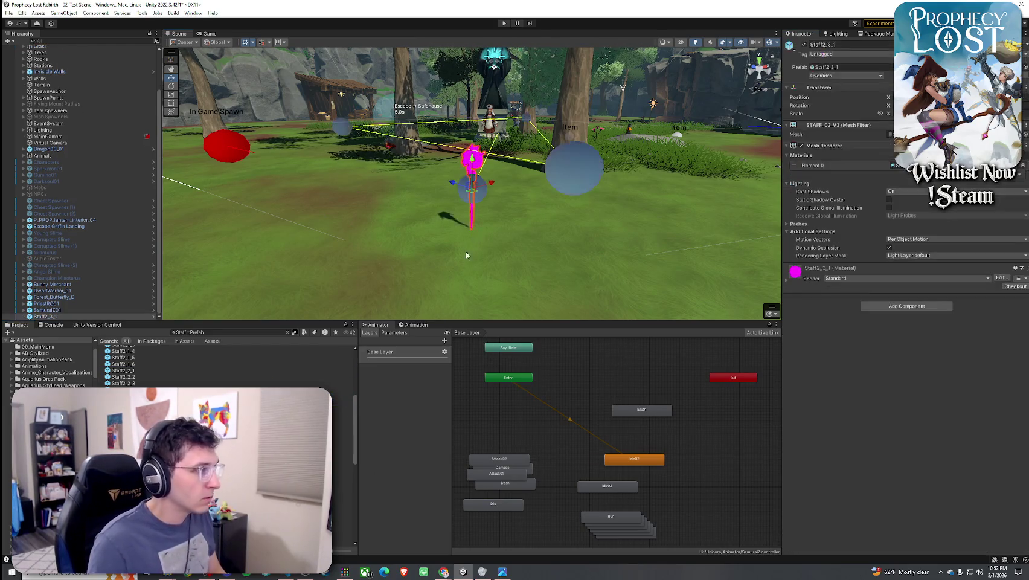
Set the Staff2_3_1 renderer's Light Probes to Off
{"action": "left_click_drag", "start_coordinate": [481, 187], "coordinate": [544, 183]}
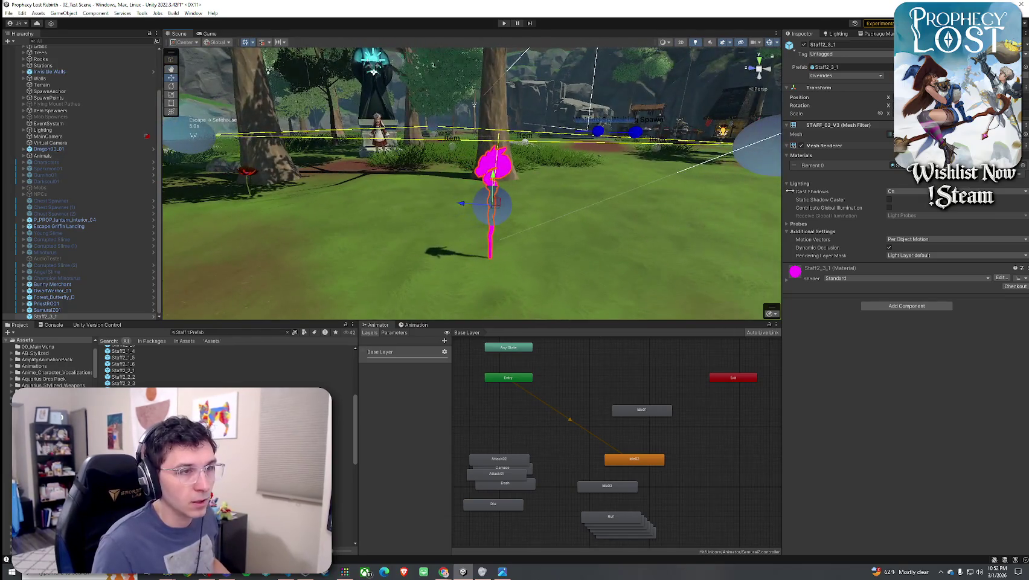
{"action": "left_click", "coordinate": [798, 224]}
{"action": "left_click", "coordinate": [902, 232]}
{"action": "left_click", "coordinate": [904, 240]}
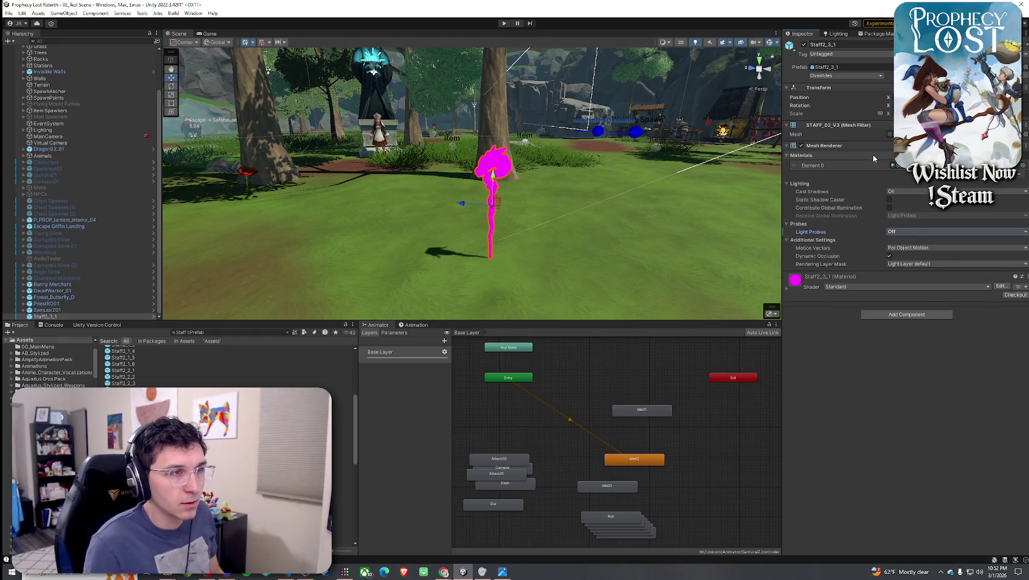
Switch the staff's material shader to Toony Colors Pro 2/Hybrid Shader 2
{"action": "left_click", "coordinate": [894, 164]}
{"action": "left_click", "coordinate": [787, 289]}
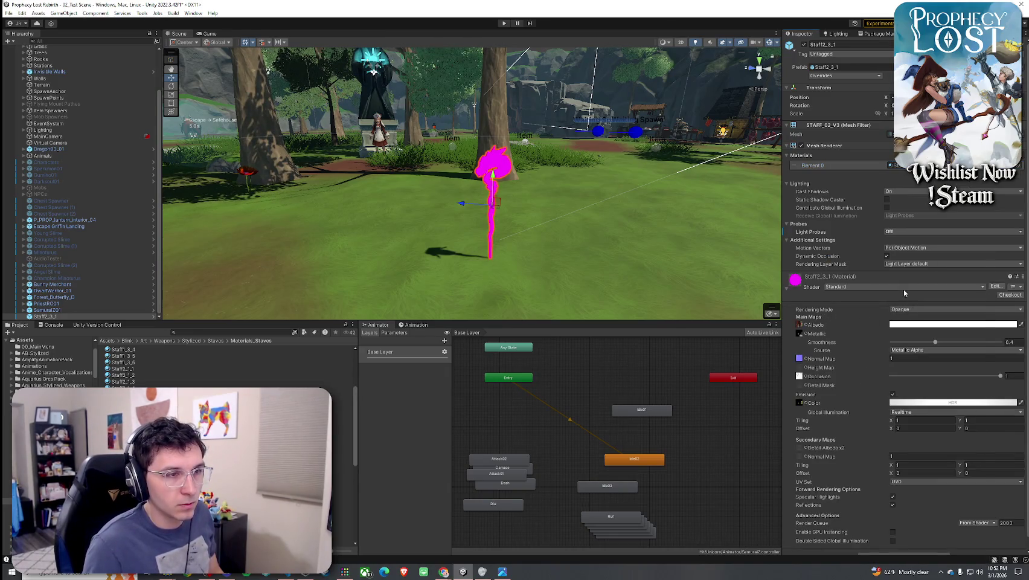
{"action": "left_click", "coordinate": [903, 289]}
{"action": "left_click", "coordinate": [882, 454]}
{"action": "left_click", "coordinate": [847, 280]}
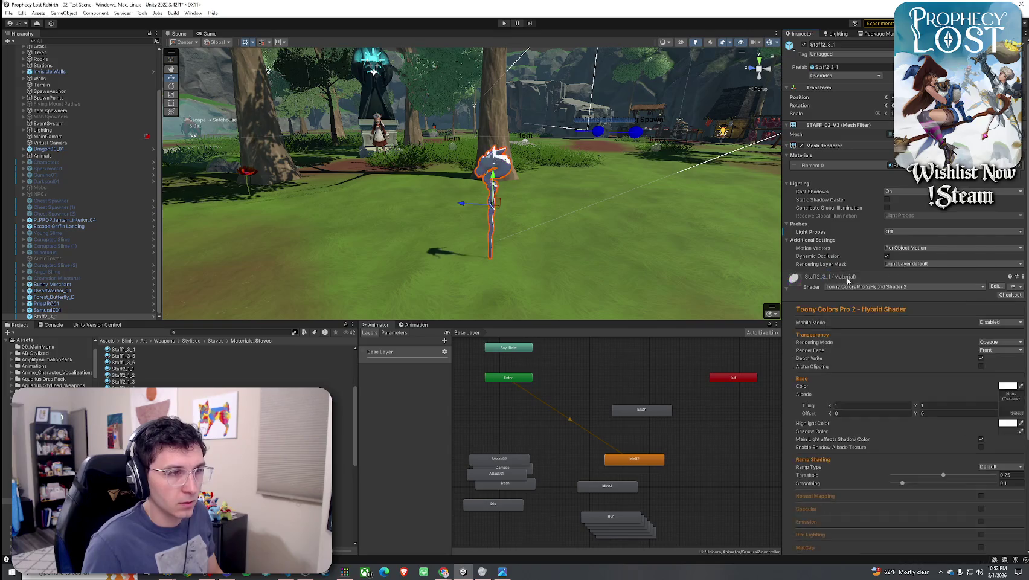
Assign the Staff2_3_1 base colour texture as the material's albedo
{"action": "left_click", "coordinate": [1017, 415]}
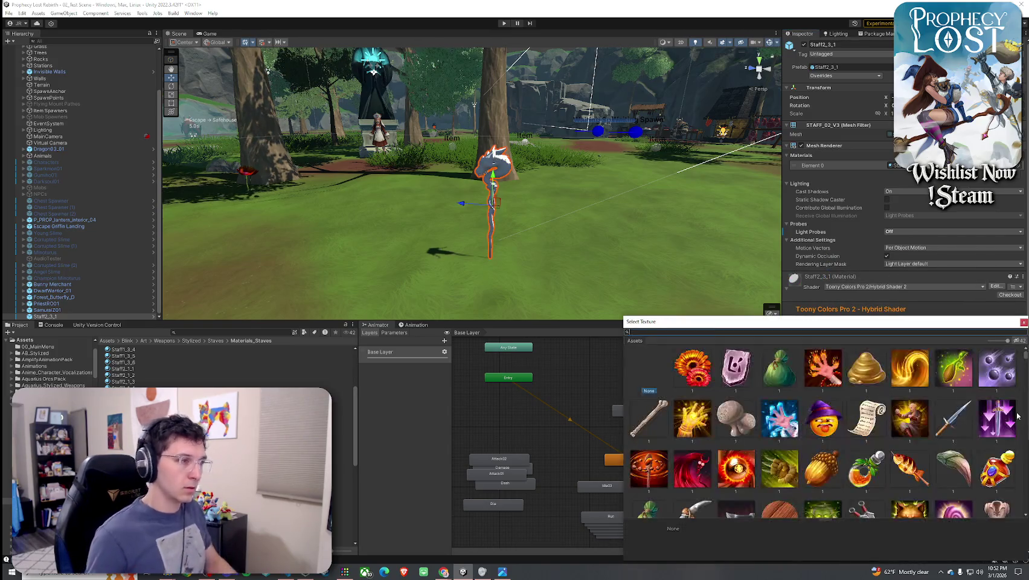
{"action": "type", "text": "2_3_1 base"}
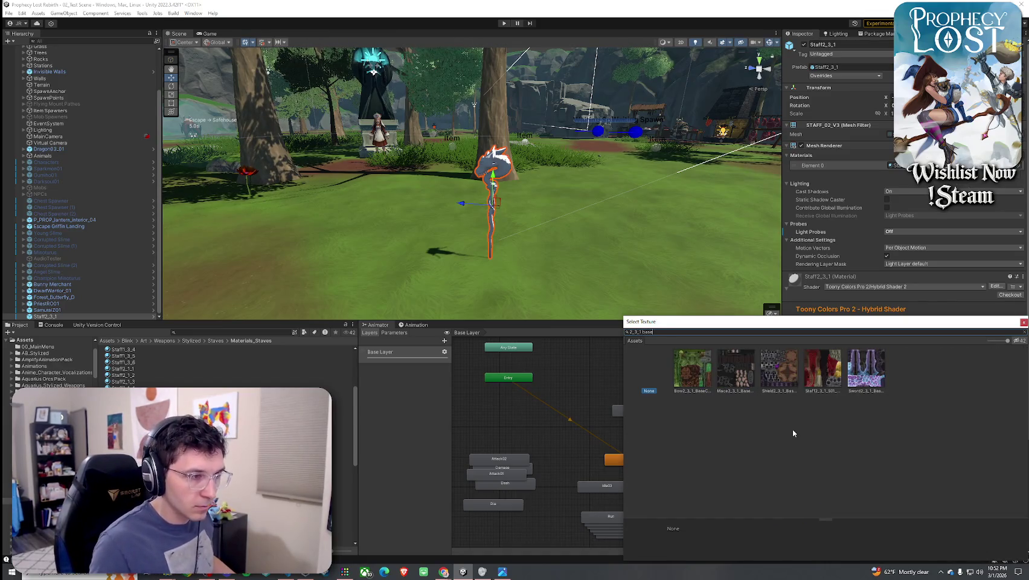
{"action": "left_click", "coordinate": [720, 375]}
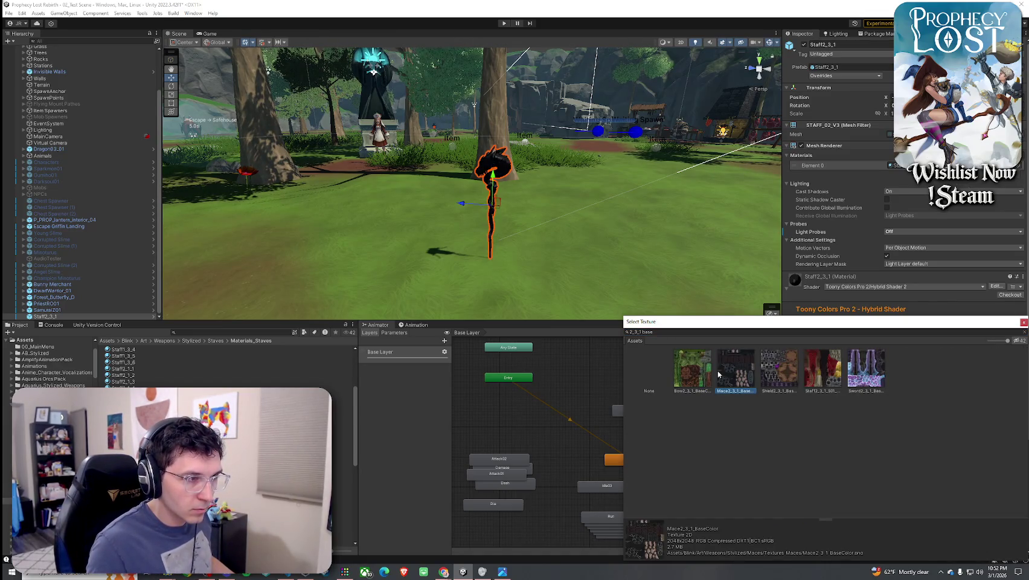
{"action": "double_click", "coordinate": [823, 371]}
Raise the shading smoothing to about 0.8 and orbit around the red staff
{"action": "mouse_move", "coordinate": [677, 260]}
{"action": "left_mouse_down"}
{"action": "mouse_move", "coordinate": [657, 241]}
{"action": "mouse_move", "coordinate": [753, 229]}
{"action": "mouse_move", "coordinate": [588, 218]}
{"action": "left_mouse_up"}
{"action": "scroll", "coordinate": [753, 226], "scroll_direction": "up", "scroll_amount": 5}
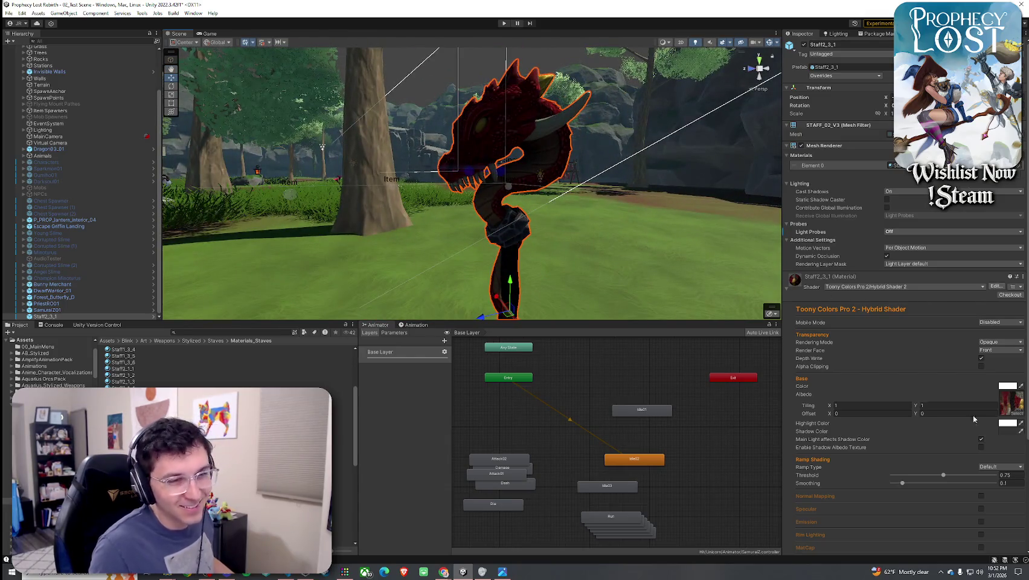
{"action": "left_click", "coordinate": [975, 483]}
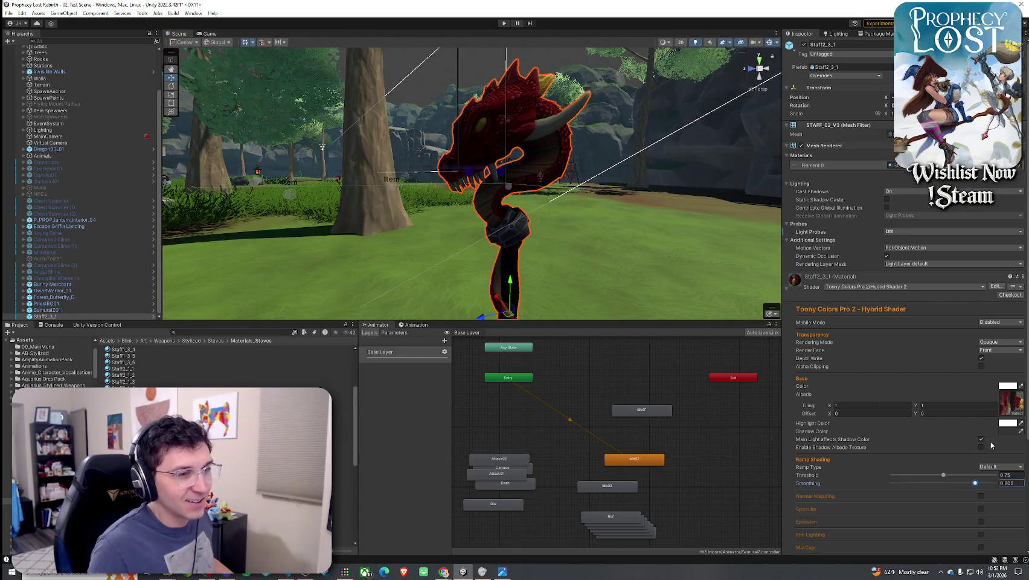
{"action": "left_click", "coordinate": [671, 284]}
{"action": "mouse_move", "coordinate": [671, 284]}
{"action": "left_mouse_down"}
{"action": "mouse_move", "coordinate": [543, 262]}
{"action": "mouse_move", "coordinate": [580, 247]}
{"action": "left_mouse_up"}
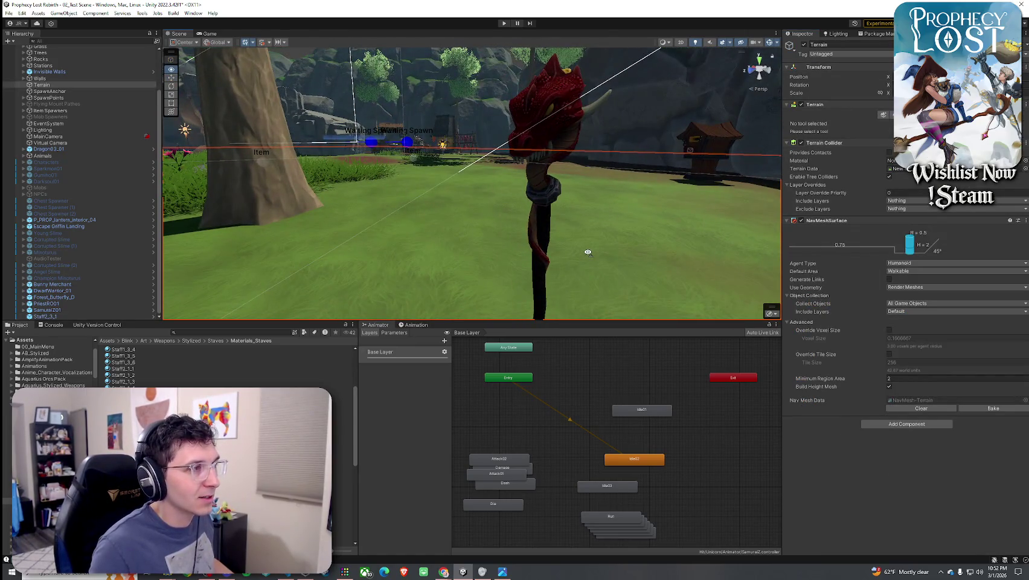
View the Staff2_3_1 staff up close, shrink the Scene panel, and select its material
{"action": "scroll", "coordinate": [587, 252], "scroll_direction": "down", "scroll_amount": 5}
{"action": "left_click", "coordinate": [513, 195]}
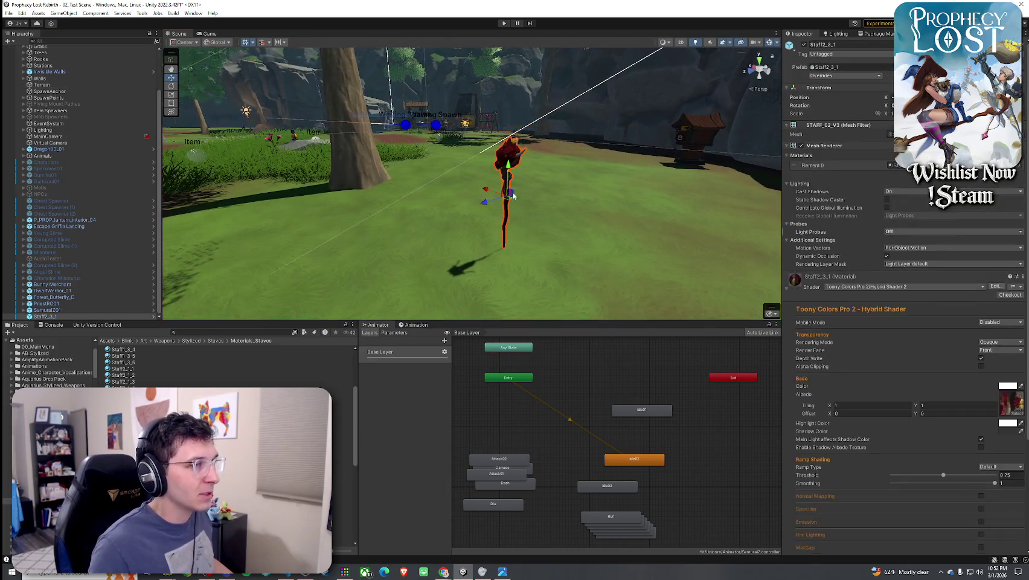
{"action": "mouse_move", "coordinate": [429, 128]}
{"action": "left_mouse_down"}
{"action": "mouse_move", "coordinate": [196, 87]}
{"action": "mouse_move", "coordinate": [304, 51]}
{"action": "mouse_move", "coordinate": [512, 117]}
{"action": "mouse_move", "coordinate": [572, 182]}
{"action": "mouse_move", "coordinate": [448, 190]}
{"action": "mouse_move", "coordinate": [374, 331]}
{"action": "mouse_move", "coordinate": [175, 342]}
{"action": "left_mouse_up"}
{"action": "left_click", "coordinate": [572, 182]}
{"action": "left_click", "coordinate": [572, 182]}
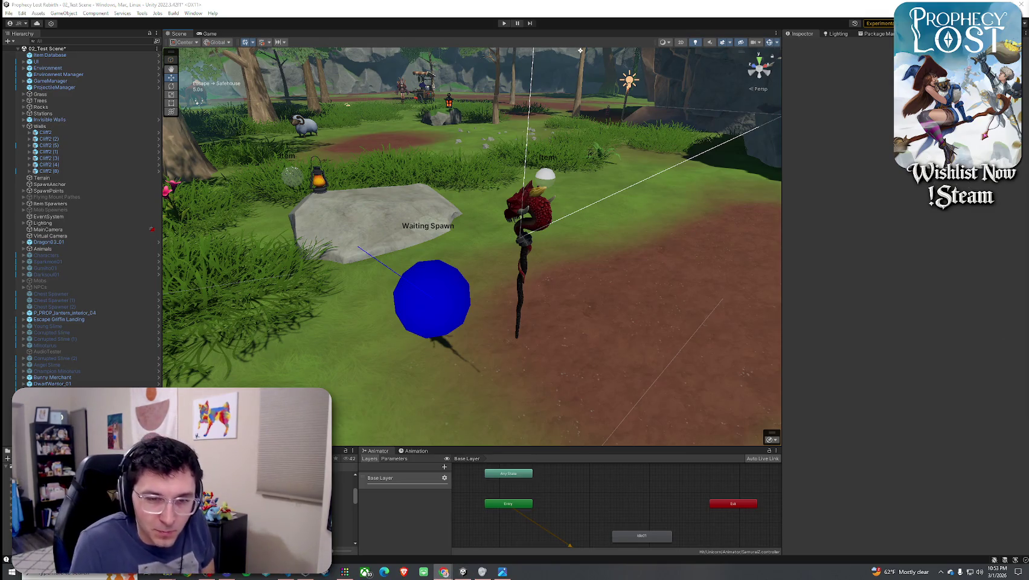
{"action": "left_click_drag", "start_coordinate": [544, 447], "coordinate": [544, 412]}
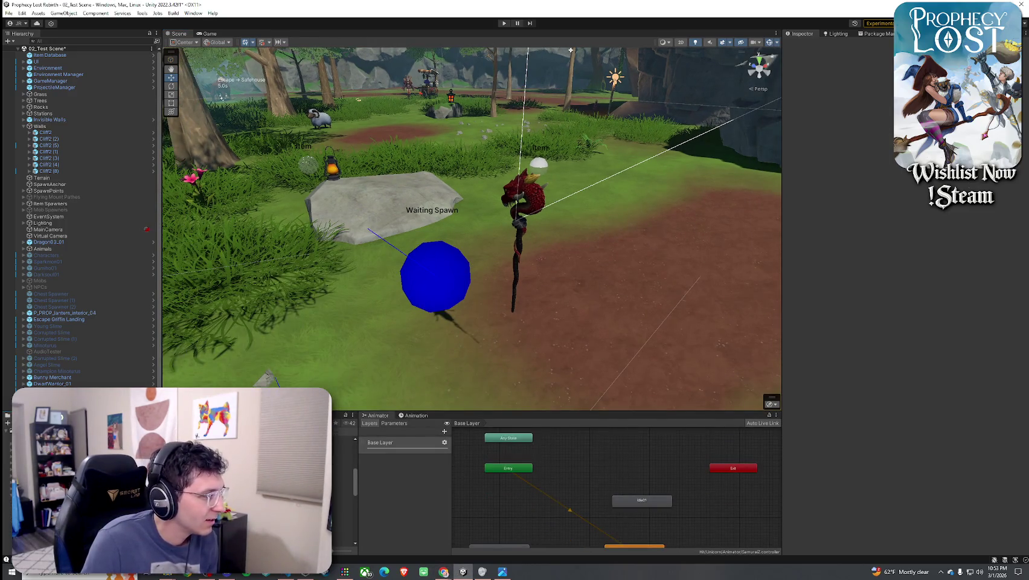
{"action": "left_click", "coordinate": [343, 488]}
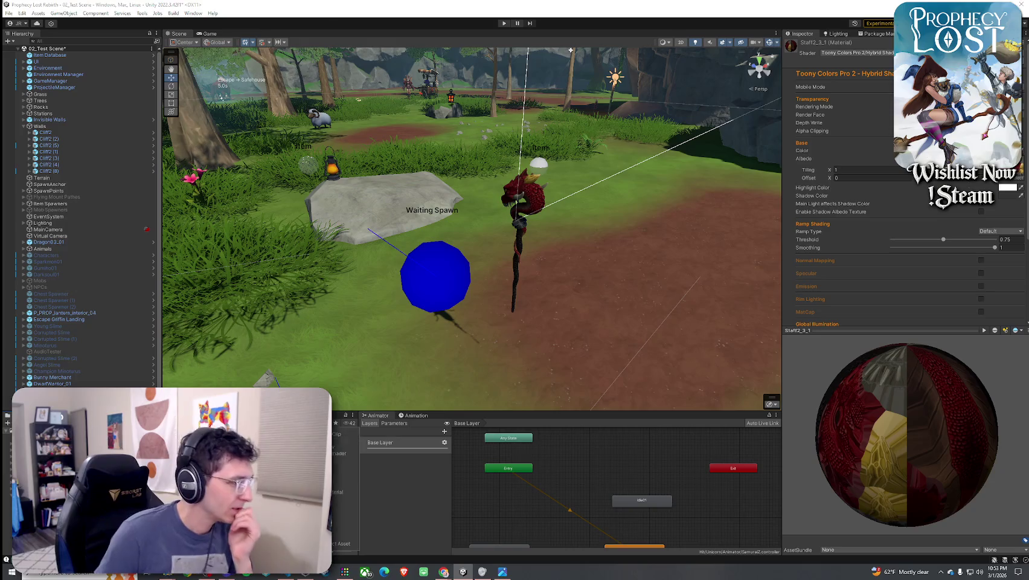
Place the Staff3_1_1 prefab right of the dragon staff with light probes turned off
{"action": "left_click", "coordinate": [343, 486]}
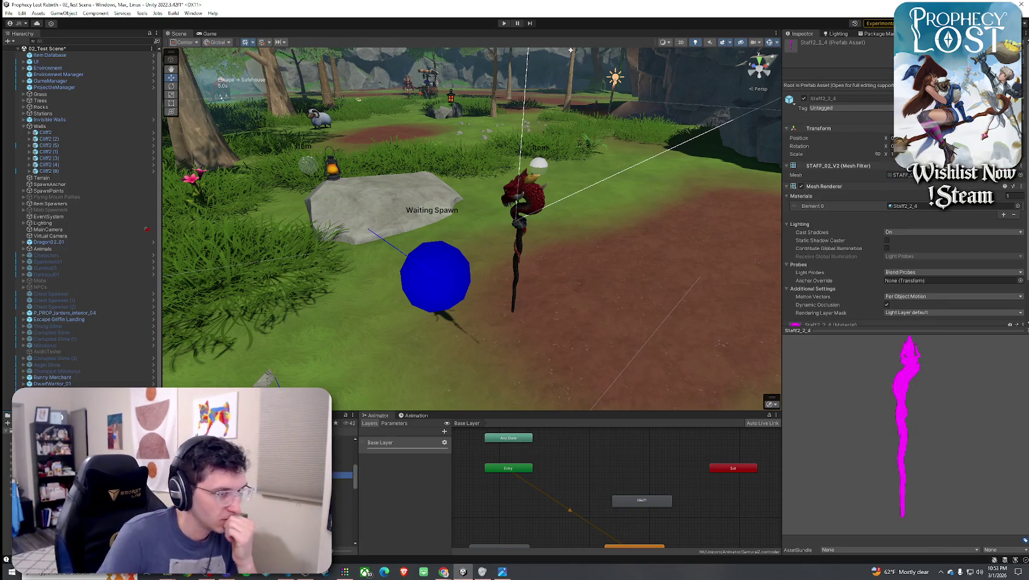
{"action": "left_click", "coordinate": [343, 507]}
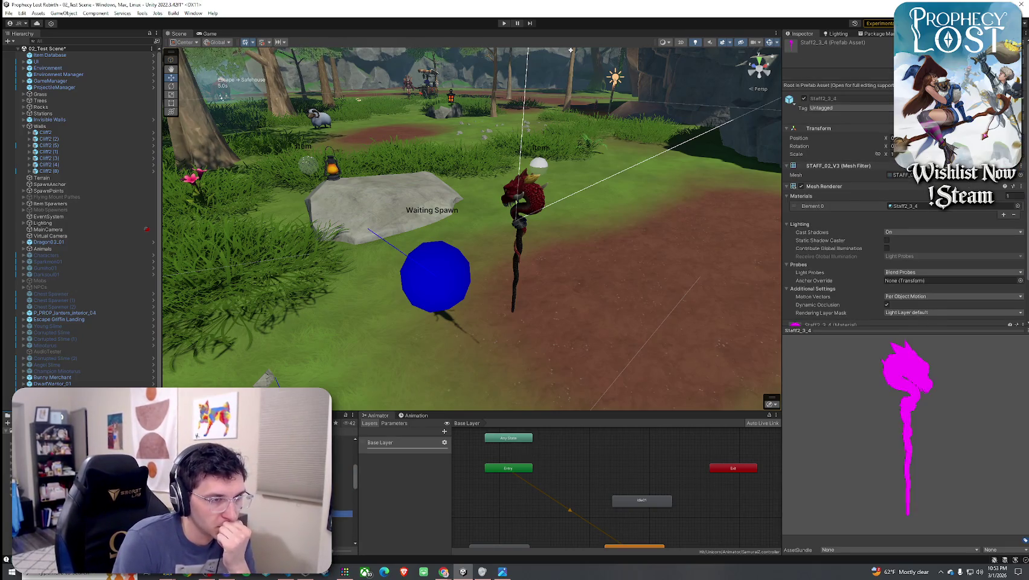
{"action": "left_click", "coordinate": [343, 532]}
{"action": "left_click", "coordinate": [343, 531]}
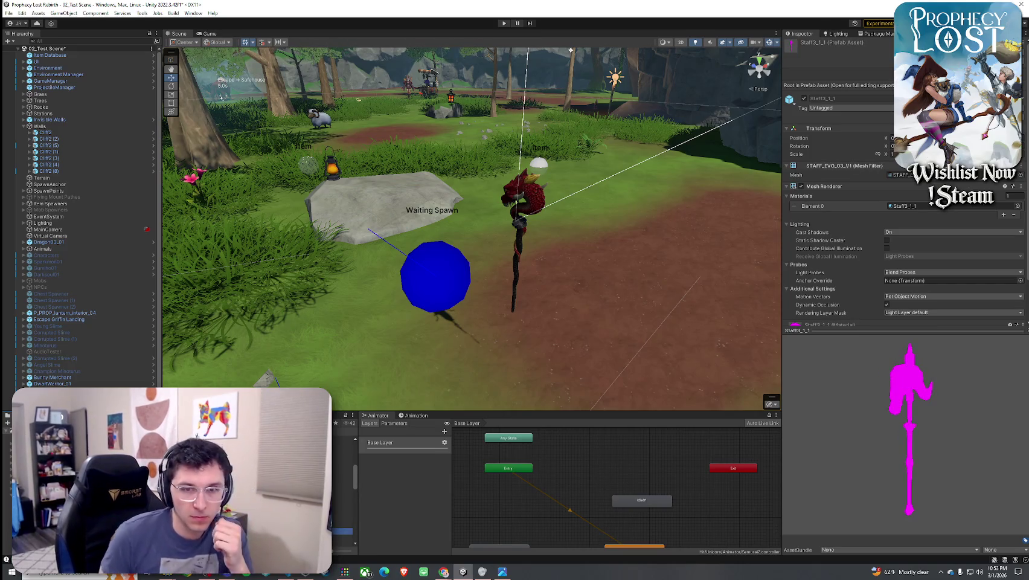
{"action": "mouse_move", "coordinate": [342, 531]}
{"action": "left_mouse_down"}
{"action": "mouse_move", "coordinate": [338, 519]}
{"action": "mouse_move", "coordinate": [598, 331]}
{"action": "left_mouse_up"}
{"action": "left_click_drag", "start_coordinate": [616, 254], "coordinate": [629, 255]}
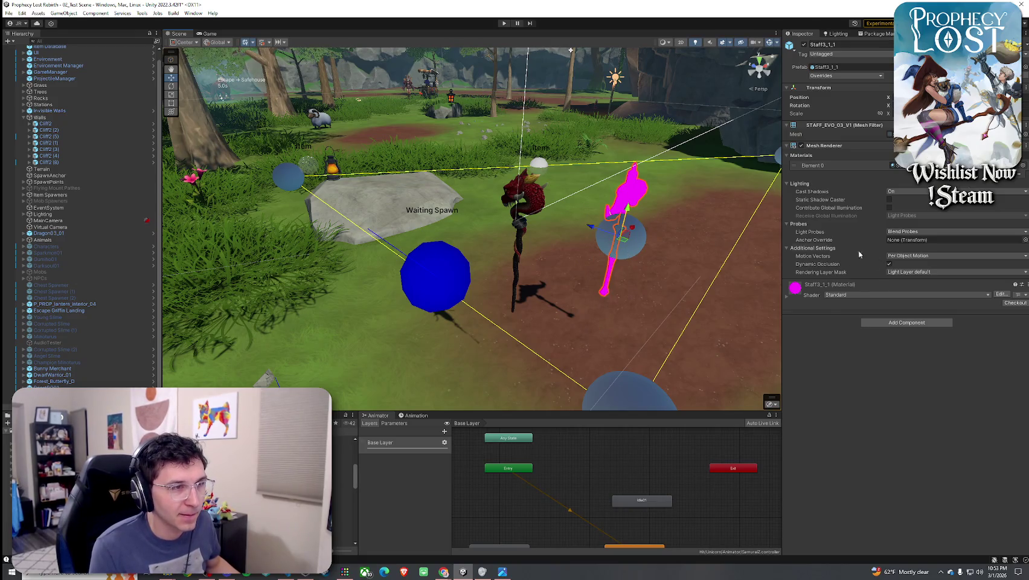
{"action": "left_click", "coordinate": [916, 234]}
{"action": "left_click", "coordinate": [903, 236]}
{"action": "mouse_move", "coordinate": [629, 259]}
{"action": "left_mouse_down"}
{"action": "mouse_move", "coordinate": [646, 258]}
{"action": "mouse_move", "coordinate": [475, 239]}
{"action": "mouse_move", "coordinate": [574, 242]}
{"action": "left_mouse_up"}
Switch the Staff3_1_1 material to the Toony Colors Pro 2 Hybrid Shader 2
{"action": "left_click", "coordinate": [906, 286]}
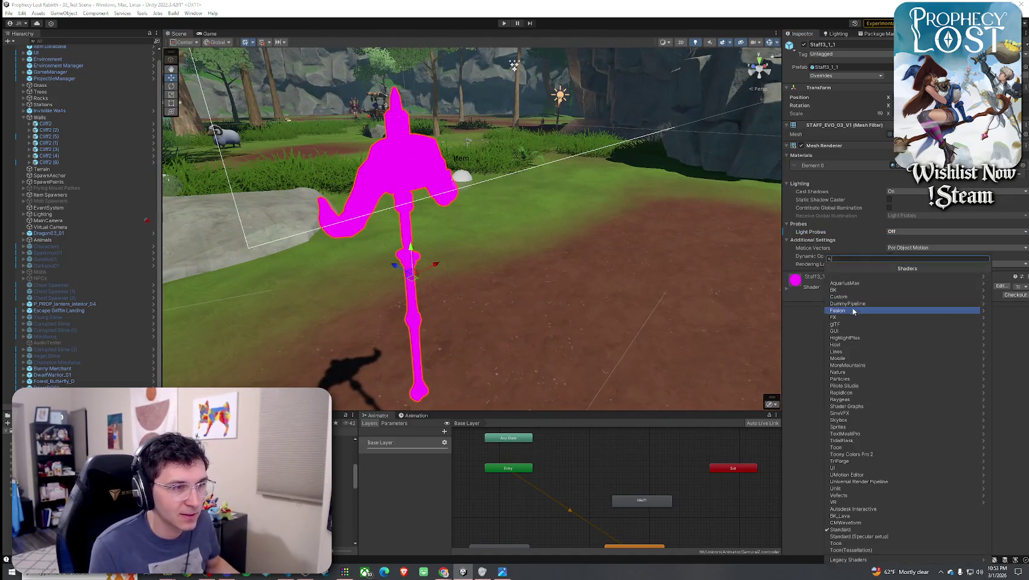
{"action": "left_click", "coordinate": [792, 291]}
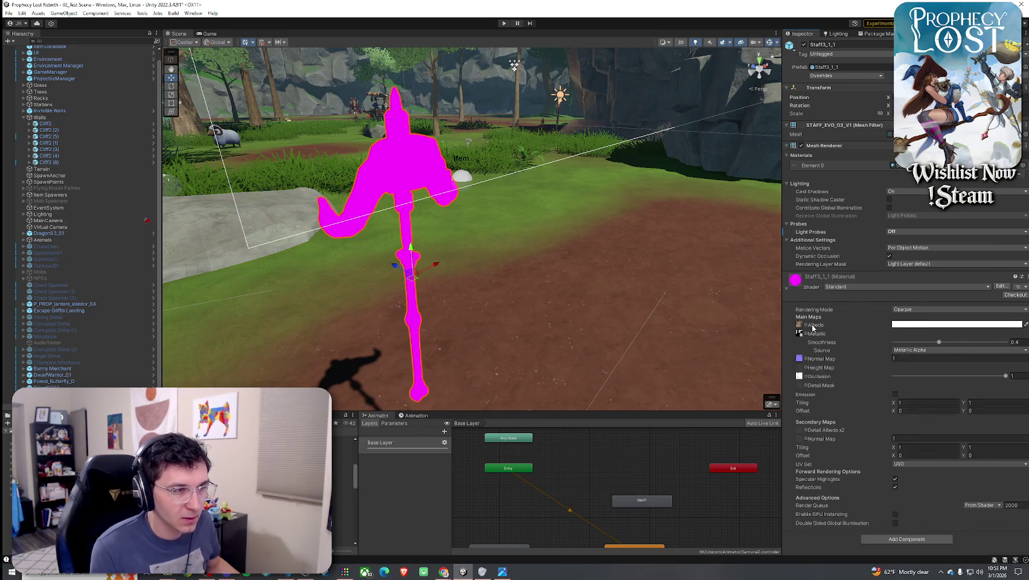
{"action": "left_click", "coordinate": [809, 326]}
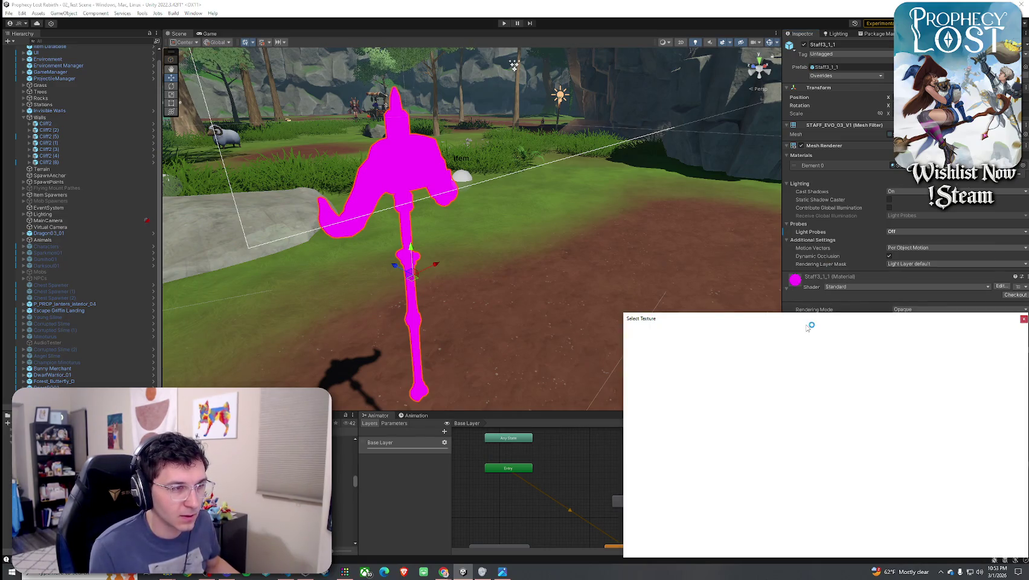
{"action": "left_click", "coordinate": [971, 292]}
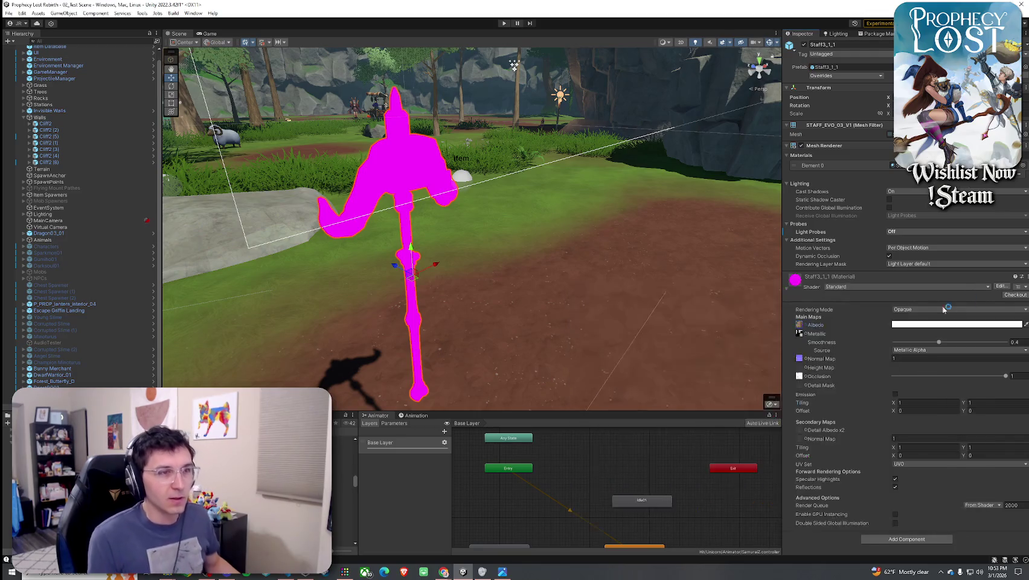
{"action": "left_click", "coordinate": [846, 288]}
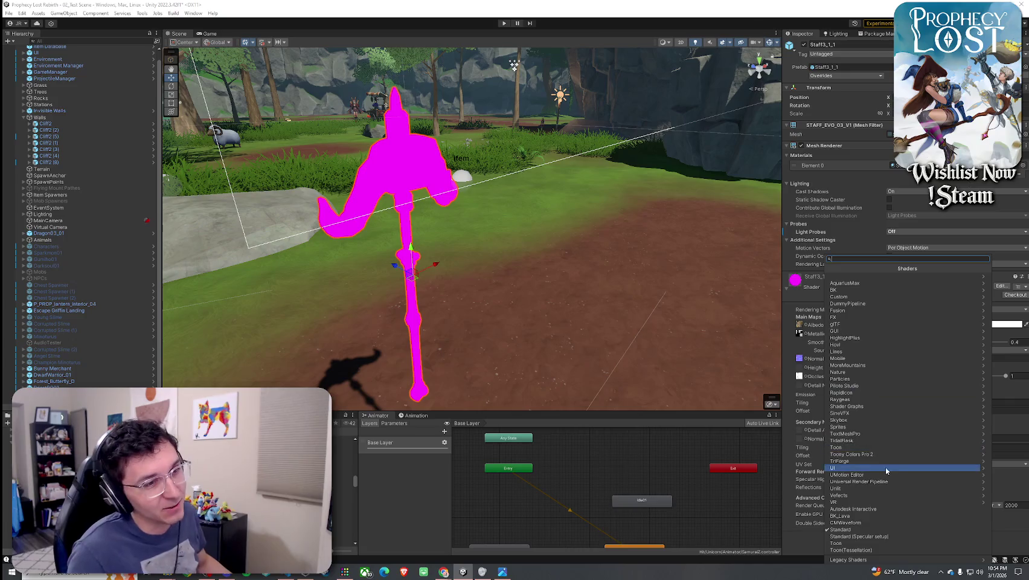
{"action": "left_click", "coordinate": [873, 454]}
{"action": "left_click", "coordinate": [848, 277]}
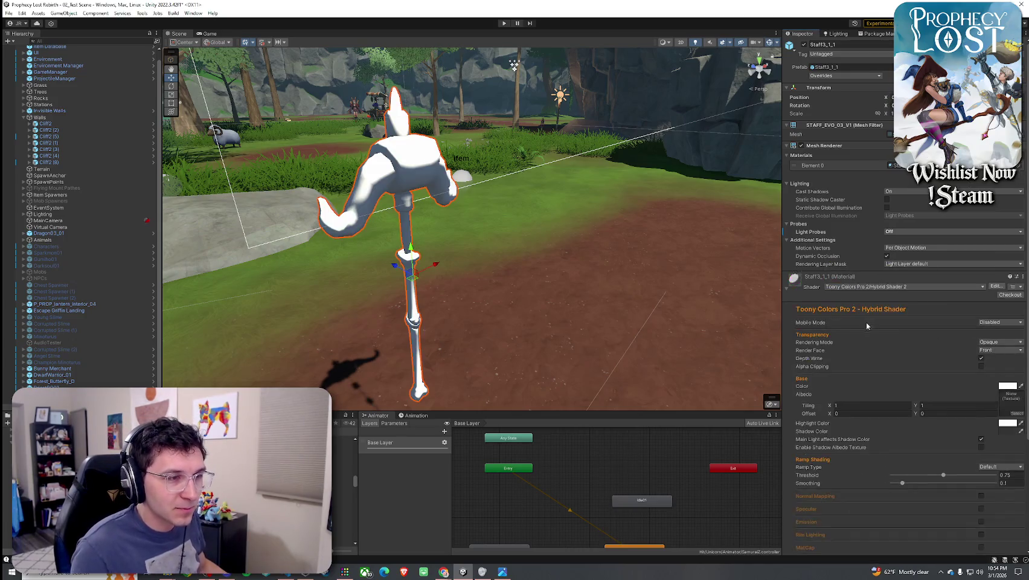
Assign Staff3_1_1_S01_BaseColor as the material's base colour texture
{"action": "left_click", "coordinate": [1017, 414]}
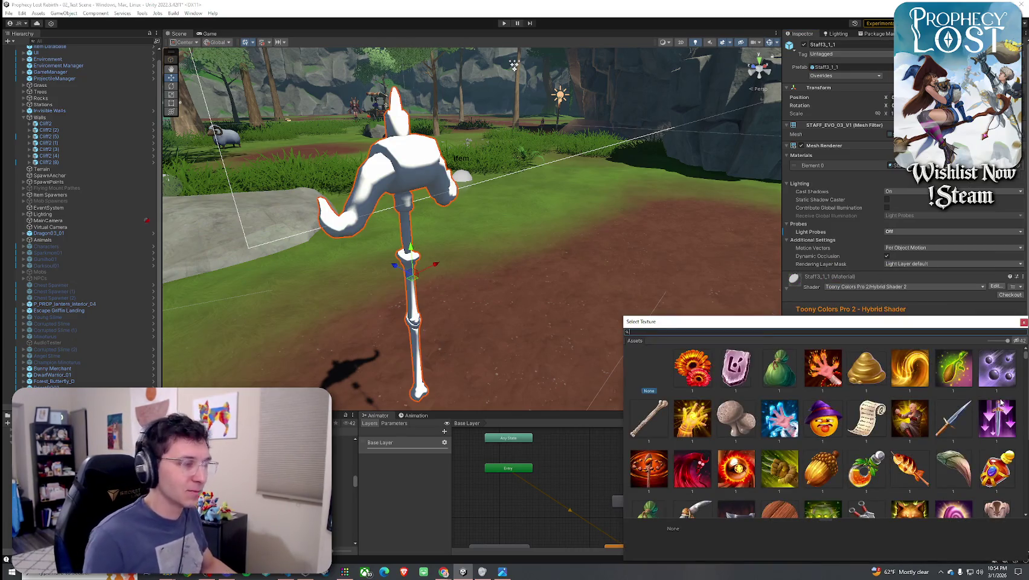
{"action": "type", "text": "3_1_1 "}
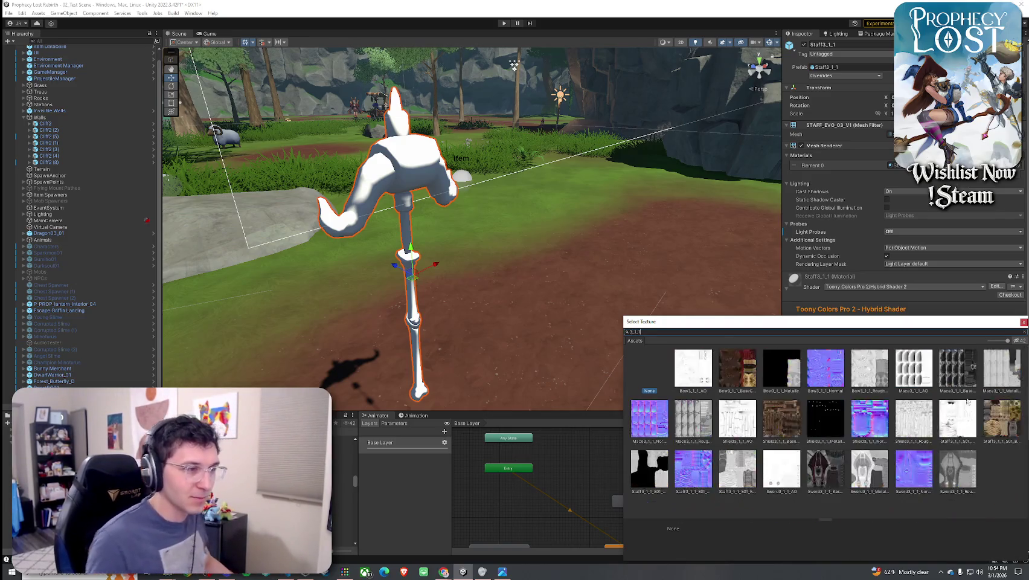
{"action": "type", "text": "base"}
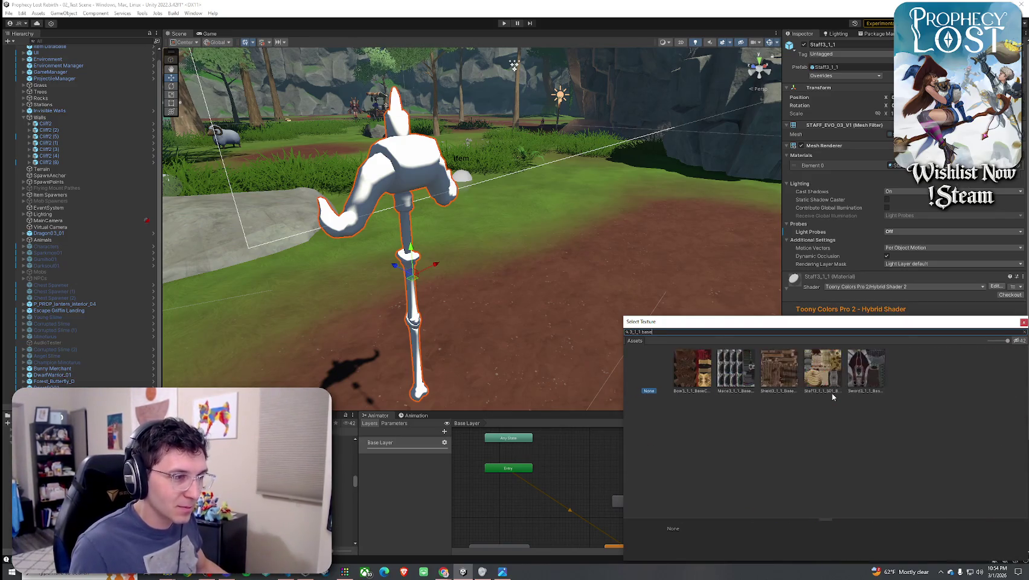
{"action": "left_click", "coordinate": [824, 381]}
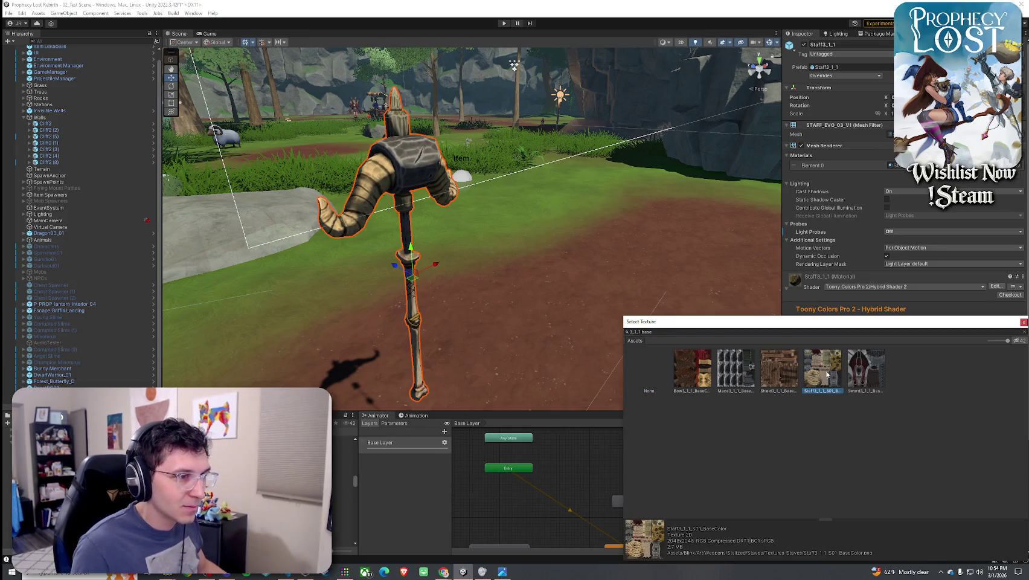
{"action": "double_click", "coordinate": [823, 376]}
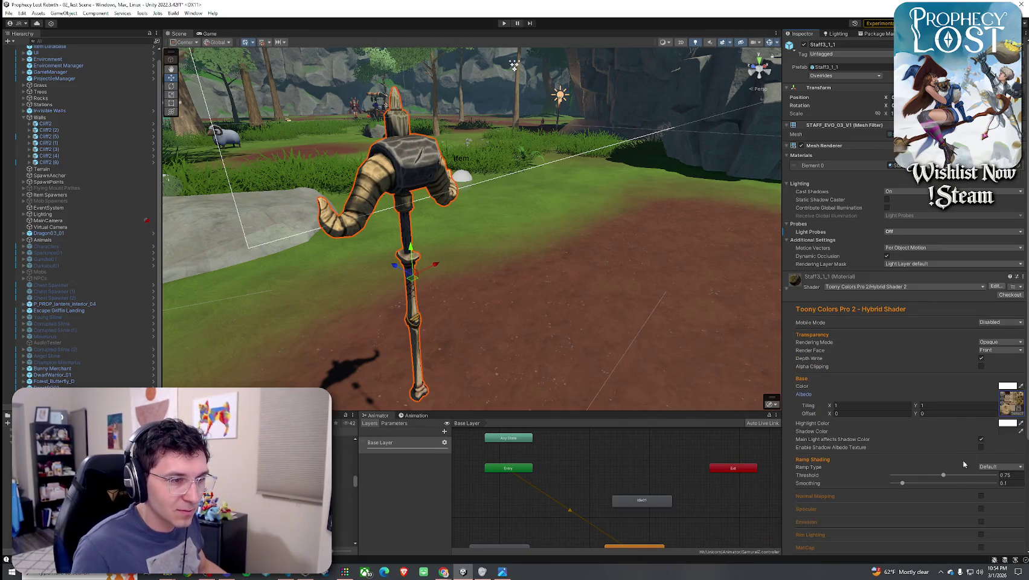
Set smoothing to 0.805 and enable normal mapping and specular on the horned staff
{"action": "left_click", "coordinate": [975, 483]}
{"action": "scroll", "coordinate": [933, 441], "scroll_direction": "down", "scroll_amount": 3}
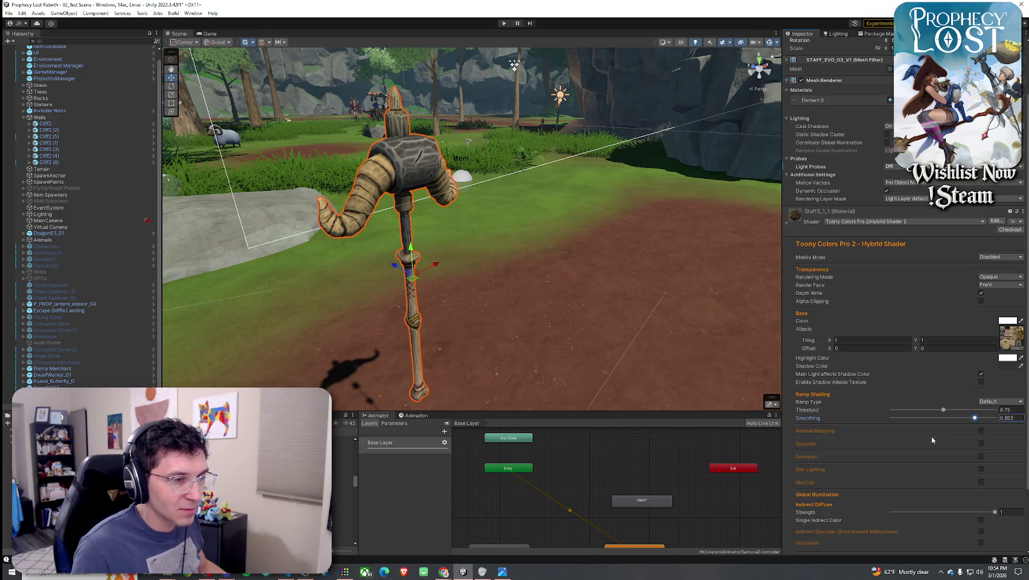
{"action": "left_click", "coordinate": [981, 430]}
{"action": "scroll", "coordinate": [958, 434], "scroll_direction": "down", "scroll_amount": 3}
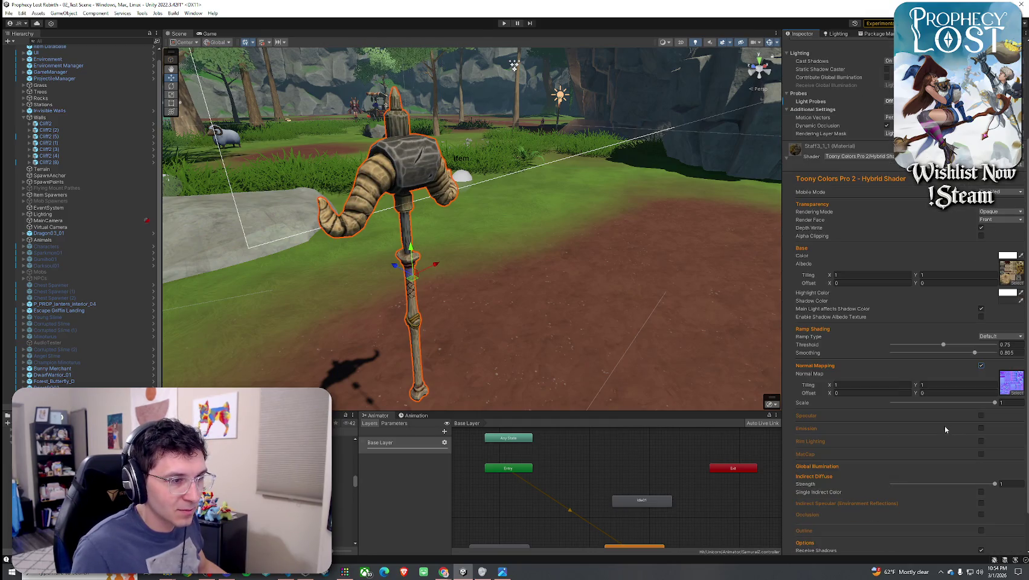
{"action": "left_click", "coordinate": [982, 416]}
{"action": "mouse_move", "coordinate": [459, 284]}
{"action": "left_mouse_down"}
{"action": "mouse_move", "coordinate": [425, 303]}
{"action": "mouse_move", "coordinate": [362, 277]}
{"action": "left_mouse_up"}
{"action": "left_click", "coordinate": [471, 80]}
{"action": "mouse_move", "coordinate": [471, 81]}
{"action": "left_mouse_down"}
{"action": "mouse_move", "coordinate": [254, 261]}
{"action": "mouse_move", "coordinate": [635, 193]}
{"action": "left_mouse_up"}
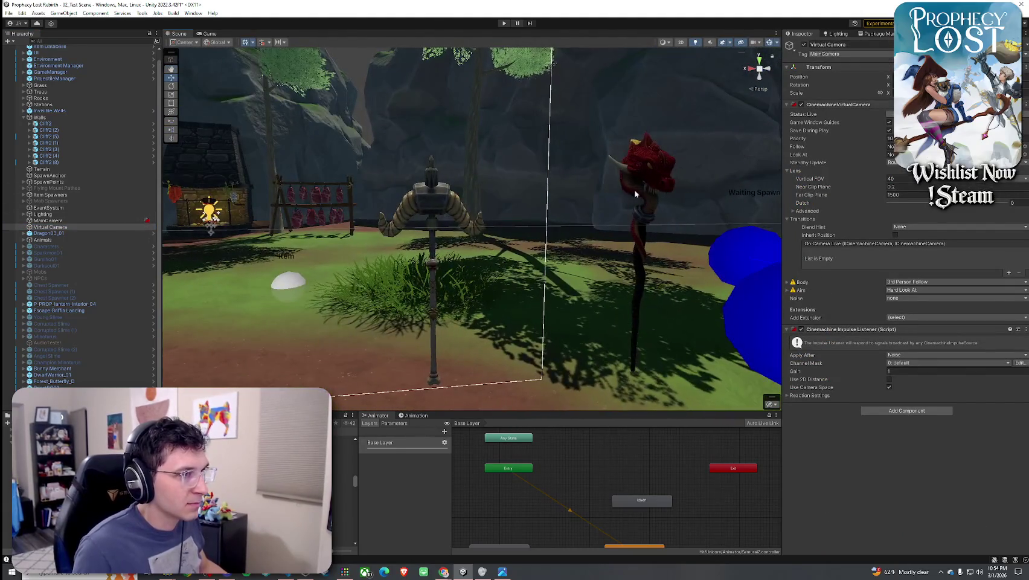
Select the dragon-head staff Staff2_3_1 and enable normal mapping, specular and emission
{"action": "left_click", "coordinate": [635, 194]}
{"action": "scroll", "coordinate": [838, 448], "scroll_direction": "down", "scroll_amount": 3}
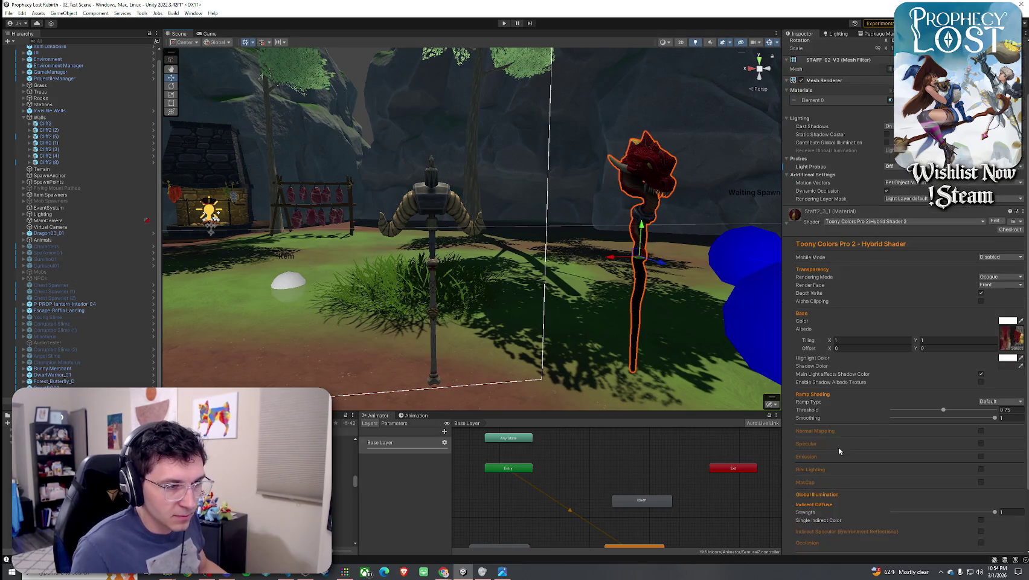
{"action": "left_click", "coordinate": [981, 430]}
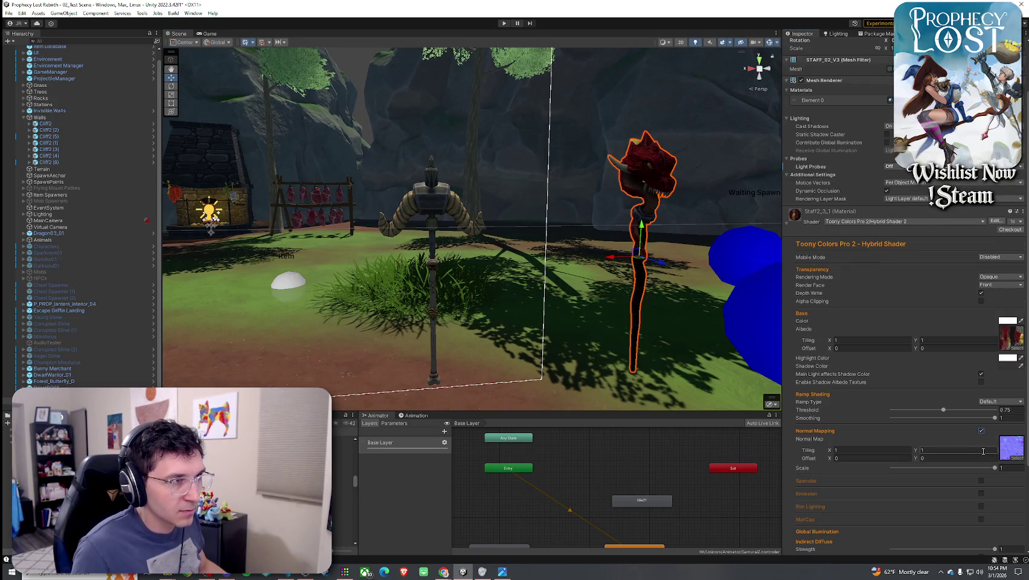
{"action": "left_click", "coordinate": [981, 481]}
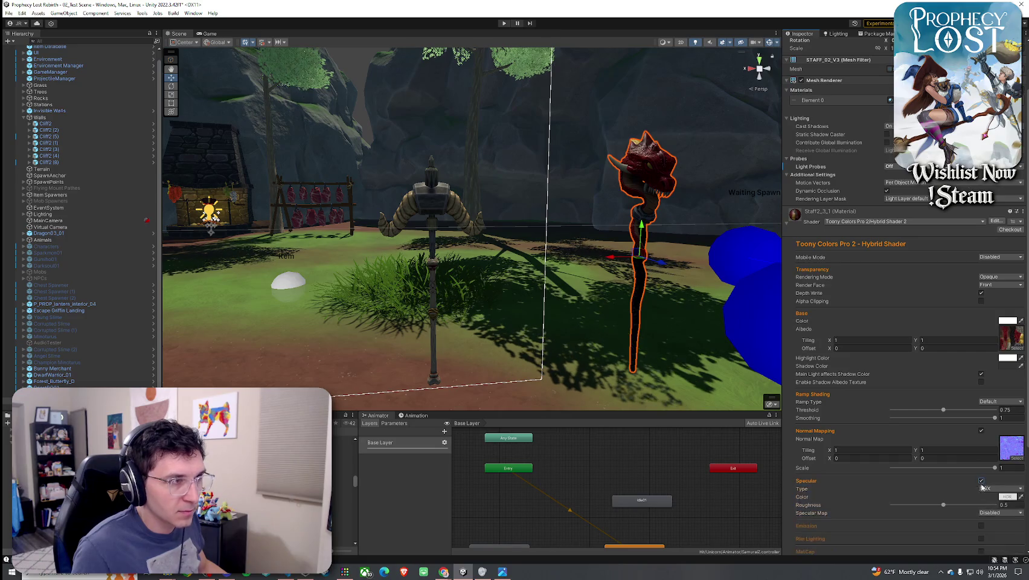
{"action": "left_click_drag", "start_coordinate": [650, 305], "coordinate": [580, 284]}
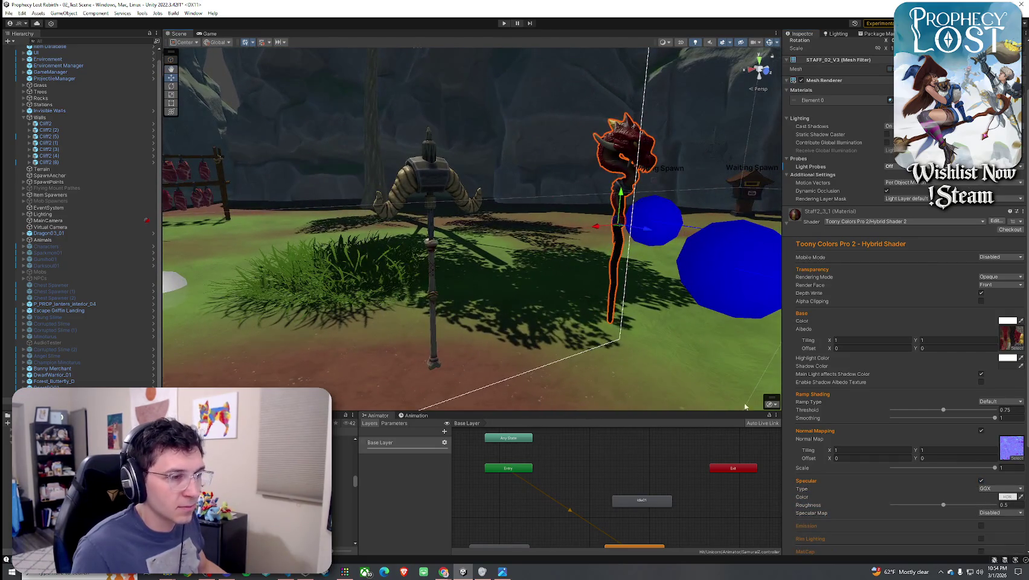
{"action": "scroll", "coordinate": [806, 445], "scroll_direction": "down", "scroll_amount": 3}
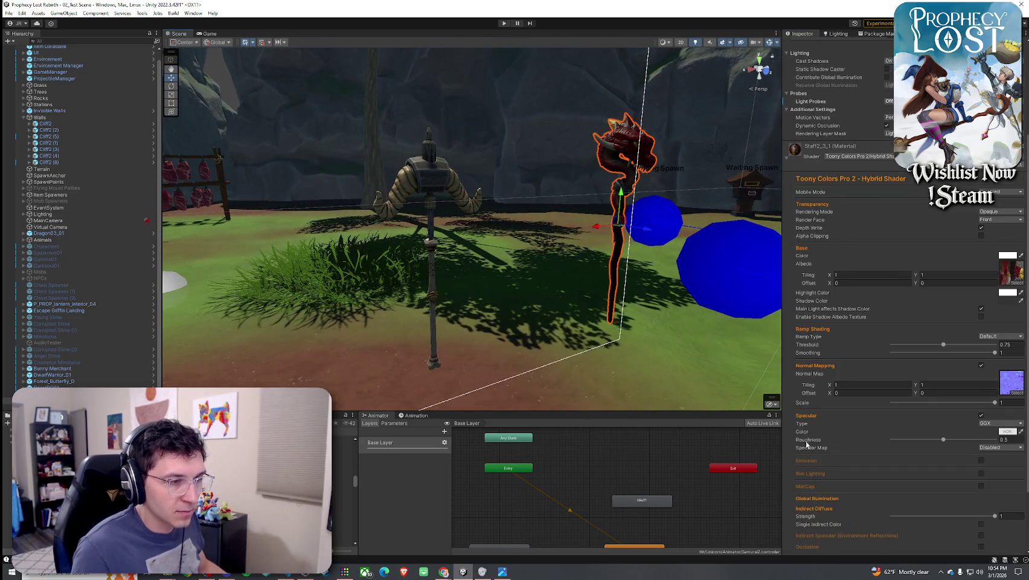
{"action": "left_click", "coordinate": [981, 460]}
Enable rim lighting on the dragon staff's material, viewing the dragon head up close
{"action": "mouse_move", "coordinate": [539, 252]}
{"action": "left_mouse_down"}
{"action": "mouse_move", "coordinate": [382, 237]}
{"action": "mouse_move", "coordinate": [405, 267]}
{"action": "mouse_move", "coordinate": [658, 281]}
{"action": "left_mouse_up"}
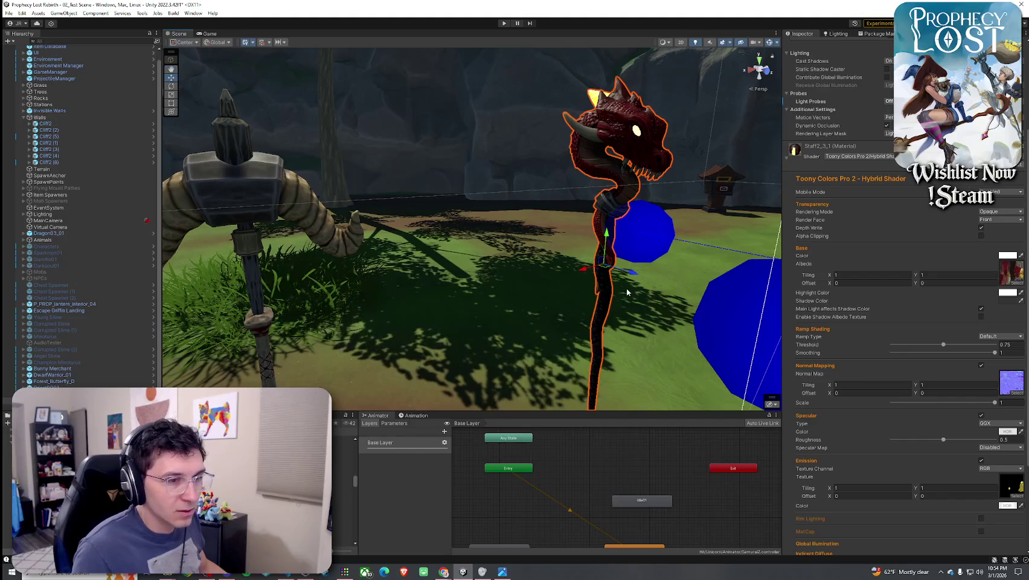
{"action": "scroll", "coordinate": [866, 376], "scroll_direction": "down", "scroll_amount": 3}
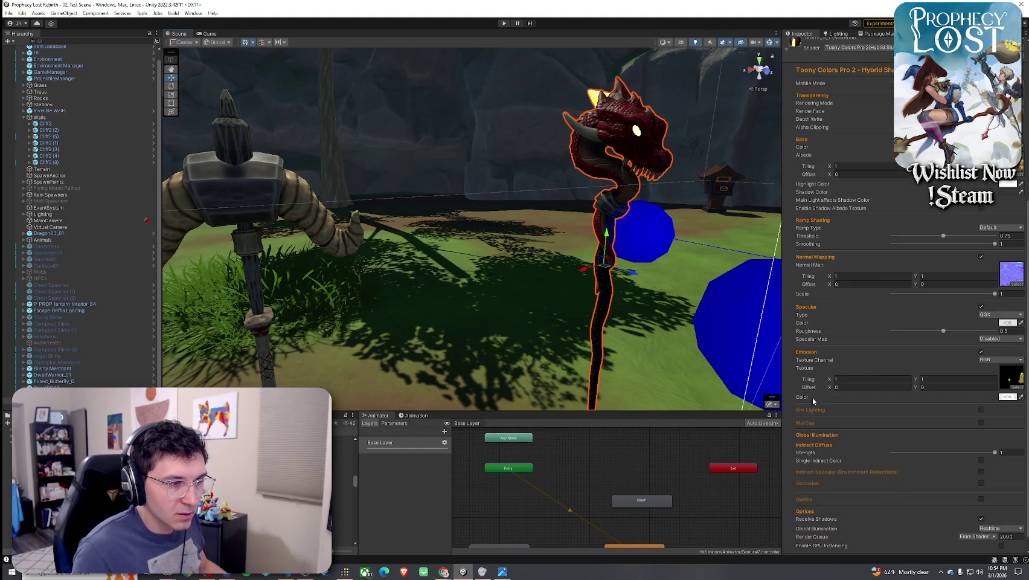
{"action": "scroll", "coordinate": [828, 353], "scroll_direction": "down", "scroll_amount": 1}
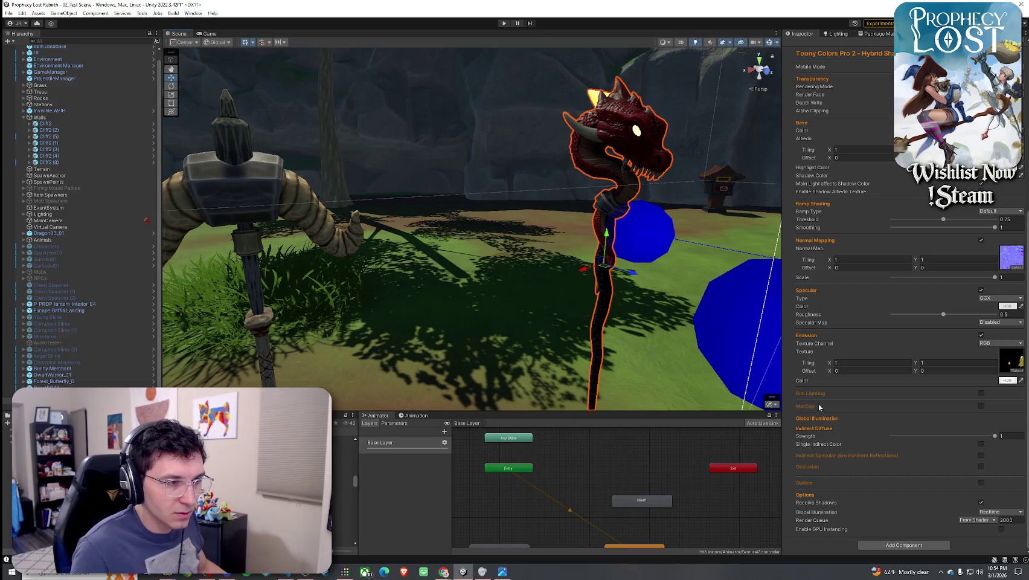
{"action": "left_click", "coordinate": [981, 394]}
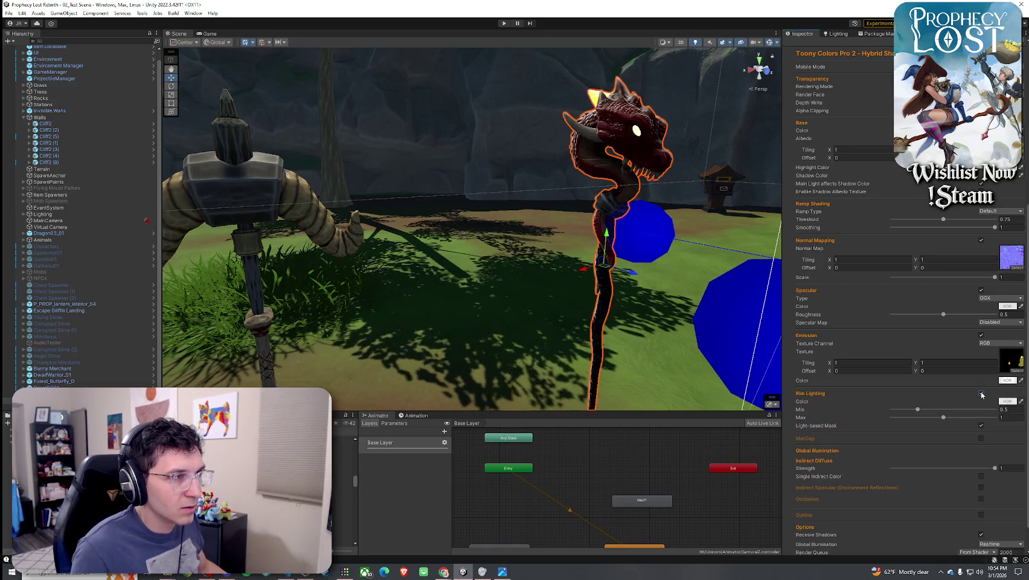
{"action": "scroll", "coordinate": [608, 244], "scroll_direction": "down", "scroll_amount": 3}
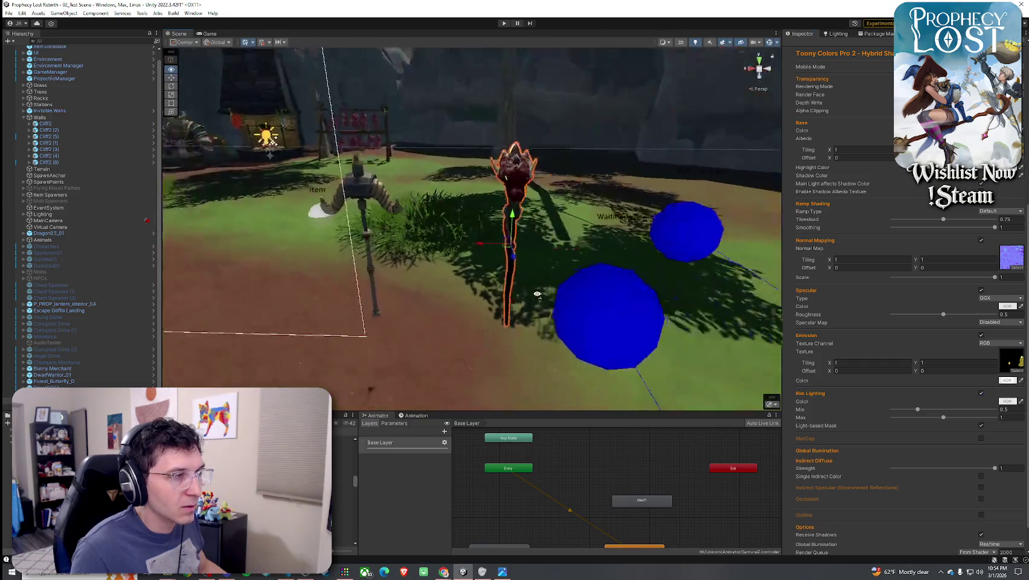
{"action": "left_click", "coordinate": [608, 243]}
{"action": "mouse_move", "coordinate": [607, 243]}
{"action": "left_mouse_down"}
{"action": "mouse_move", "coordinate": [531, 245]}
{"action": "mouse_move", "coordinate": [580, 246]}
{"action": "left_mouse_up"}
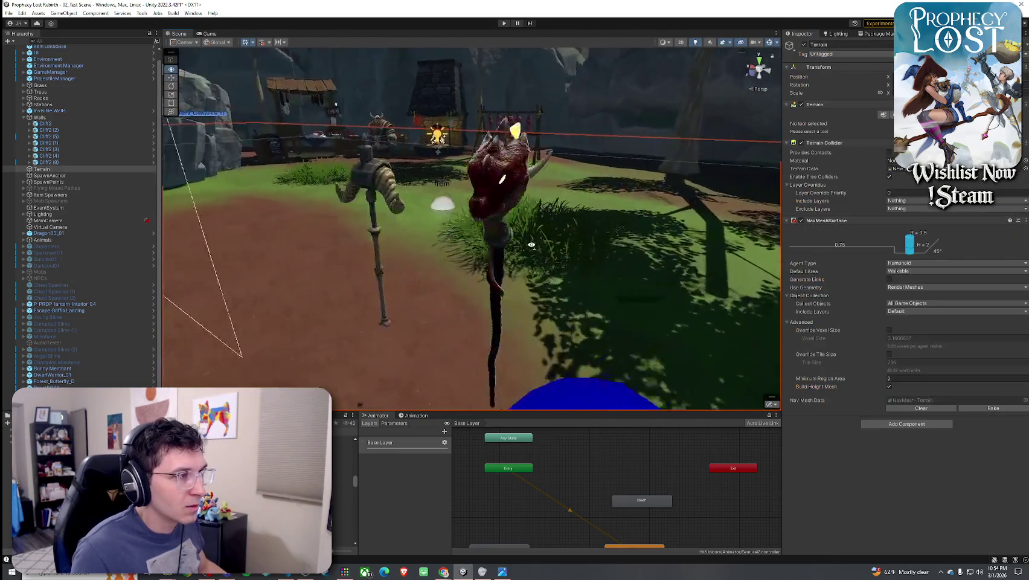
{"action": "left_click", "coordinate": [629, 250]}
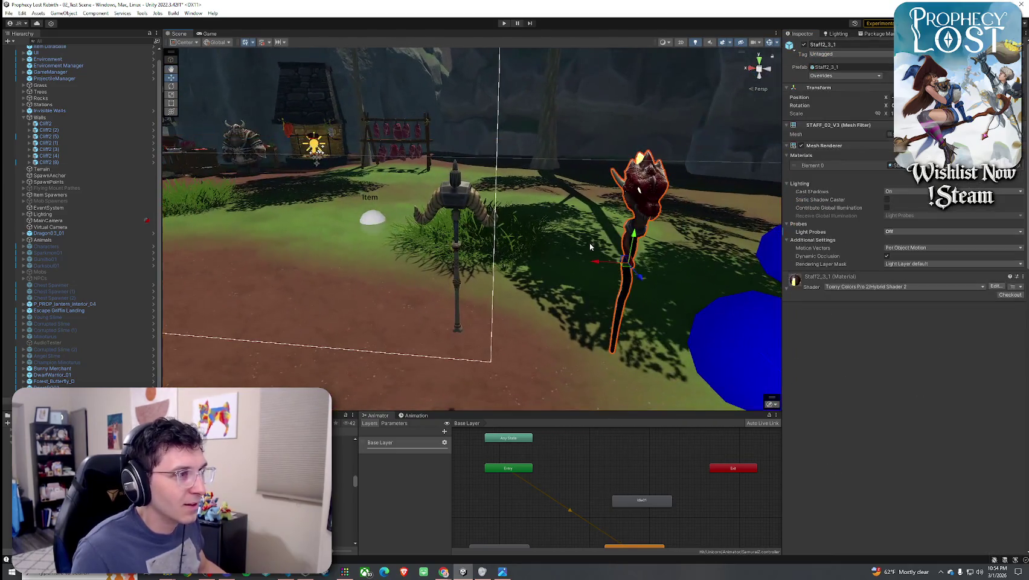
Select and frame the horned staff, then toggle its emission on and back off
{"action": "left_click", "coordinate": [559, 241]}
{"action": "left_click", "coordinate": [509, 241]}
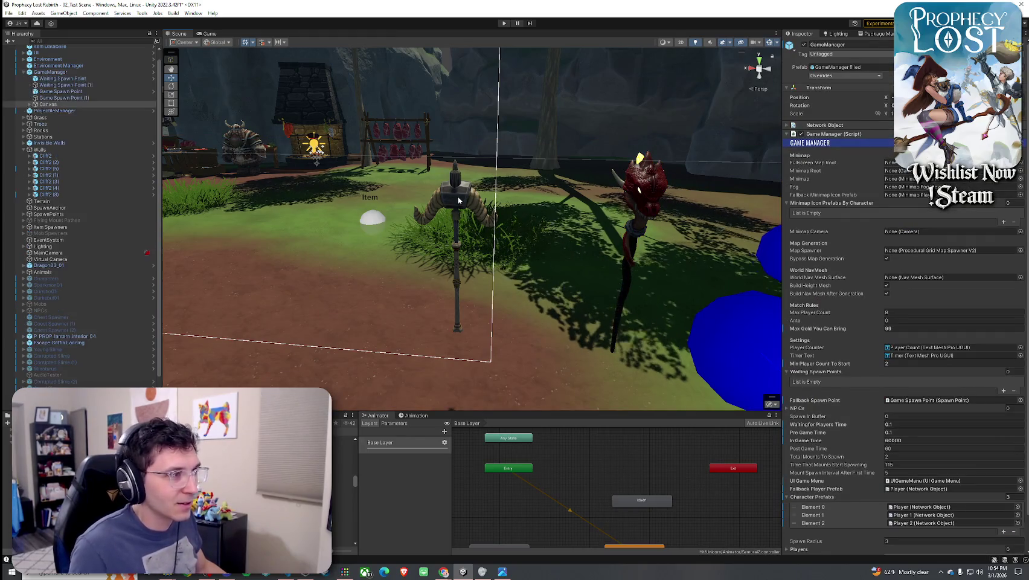
{"action": "key", "text": "f"}
{"action": "left_click", "coordinate": [562, 226]}
{"action": "scroll", "coordinate": [864, 369], "scroll_direction": "down", "scroll_amount": 3}
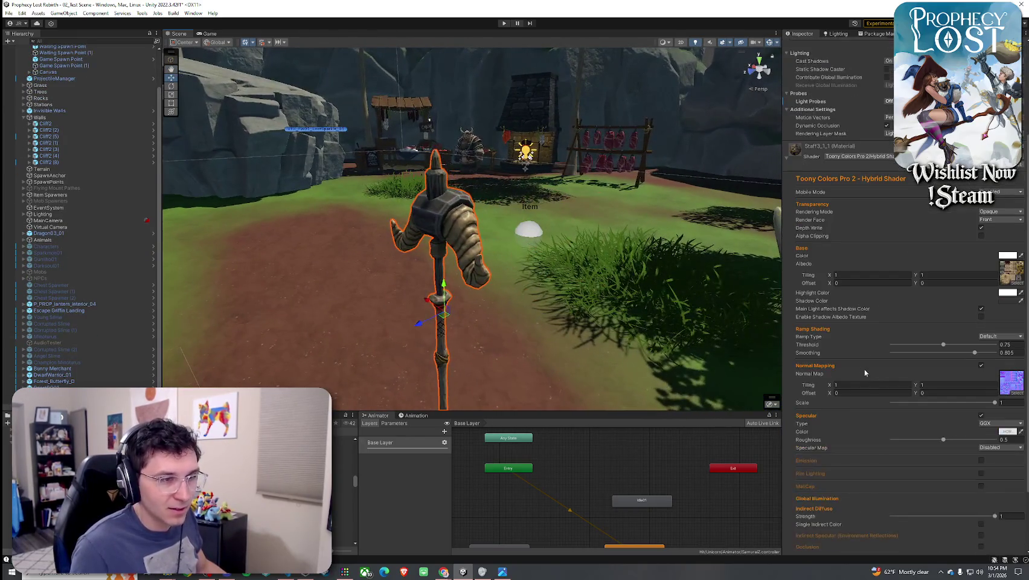
{"action": "left_click", "coordinate": [981, 395]}
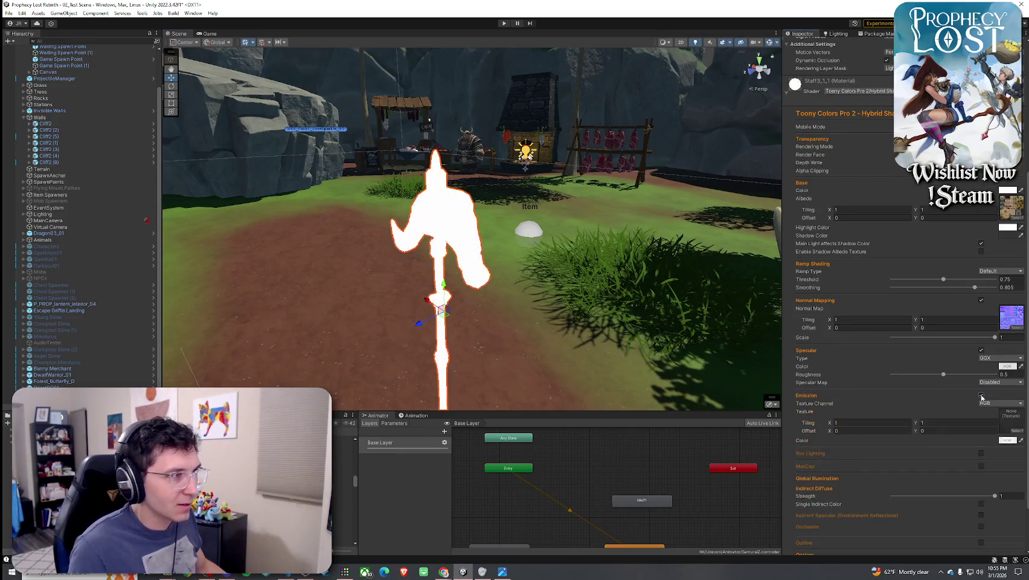
{"action": "left_click", "coordinate": [981, 396]}
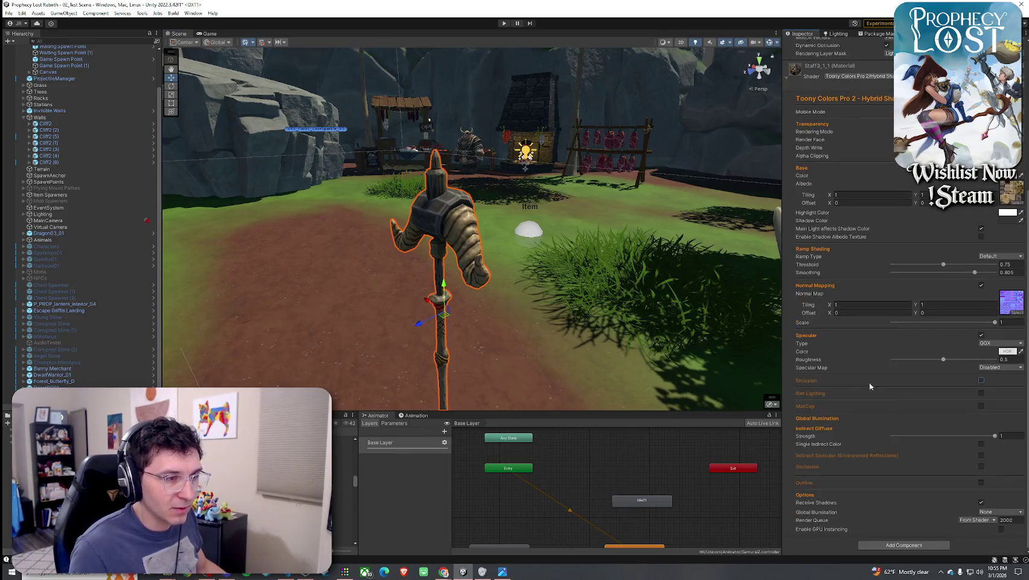
Try rim lighting and MatCap on the horned staff, reframe it, then preview Staff_1A1
{"action": "left_click", "coordinate": [981, 394]}
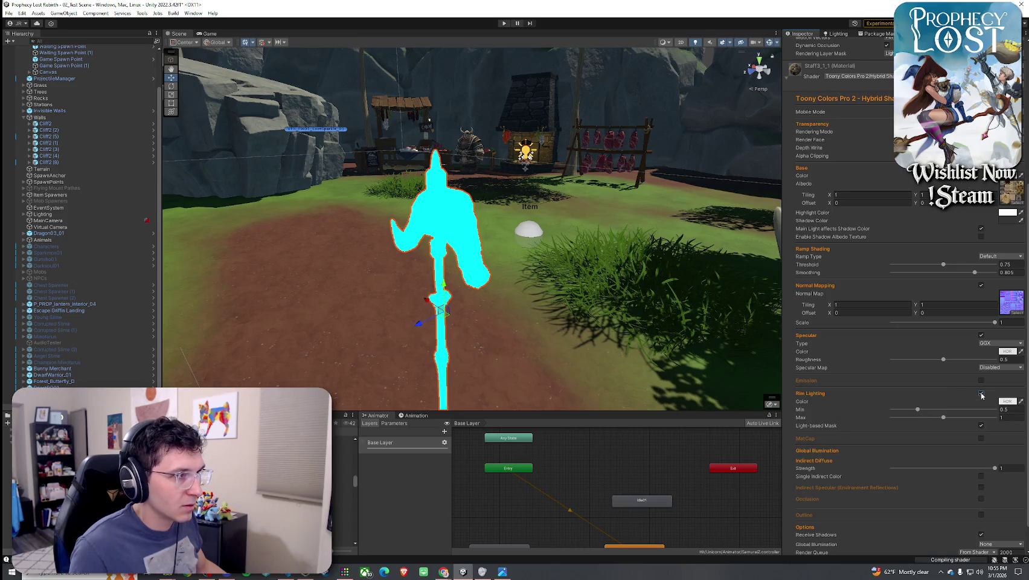
{"action": "left_click", "coordinate": [981, 394]}
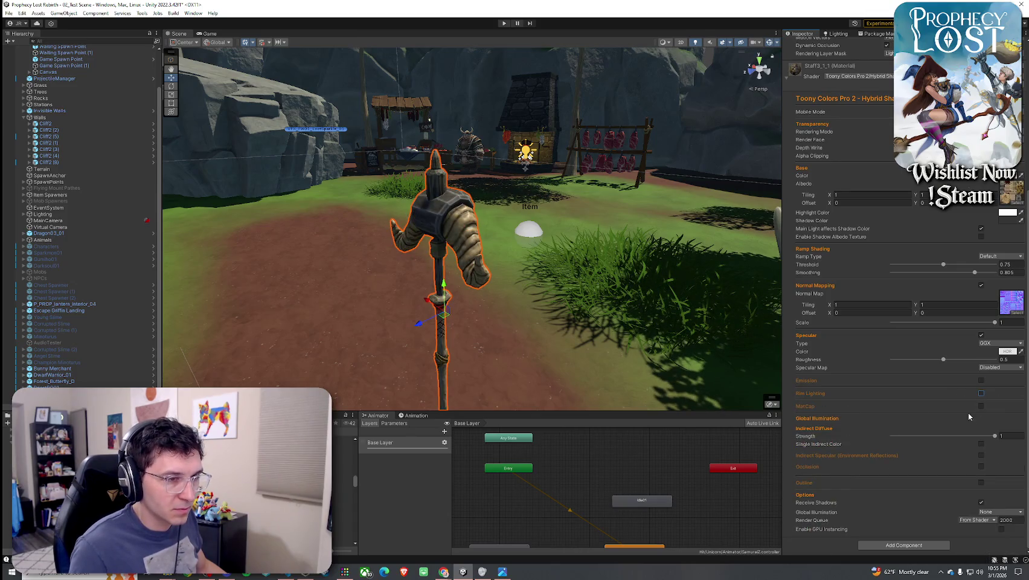
{"action": "left_click", "coordinate": [981, 393]}
{"action": "left_click", "coordinate": [981, 393]}
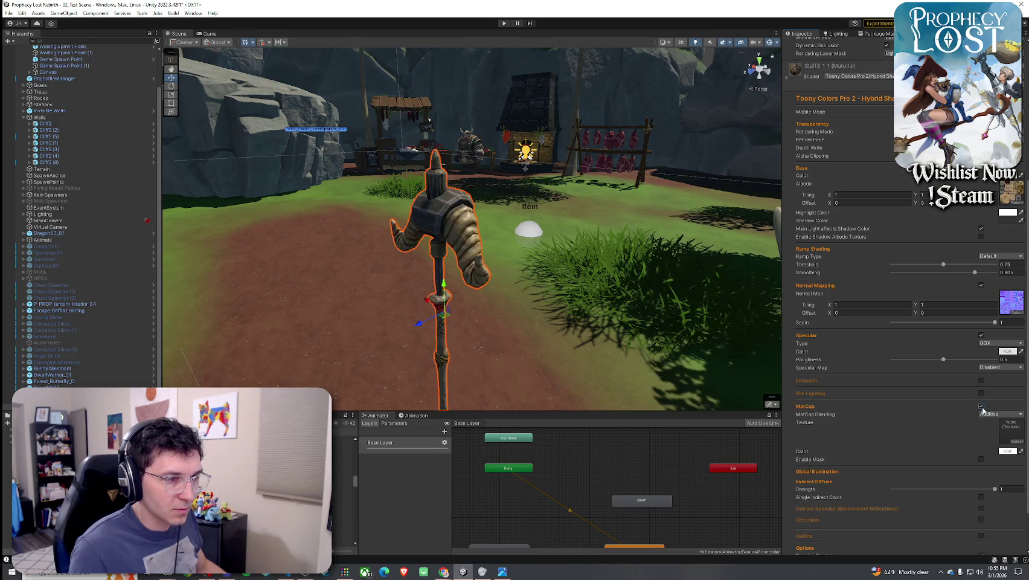
{"action": "mouse_move", "coordinate": [575, 359]}
{"action": "left_mouse_down"}
{"action": "mouse_move", "coordinate": [717, 370]}
{"action": "mouse_move", "coordinate": [456, 364]}
{"action": "left_mouse_up"}
{"action": "key", "text": "f"}
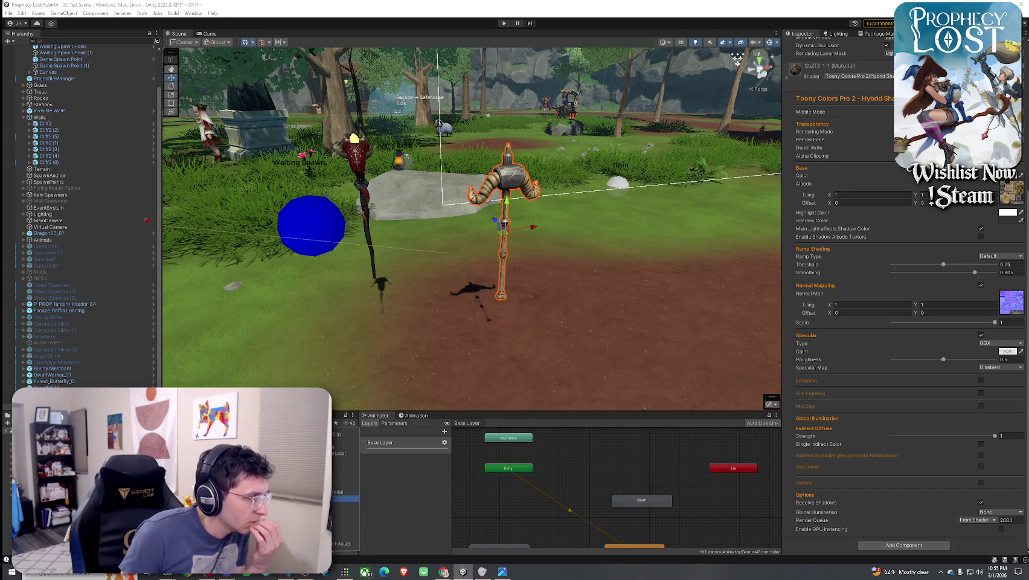
{"action": "left_click", "coordinate": [343, 465]}
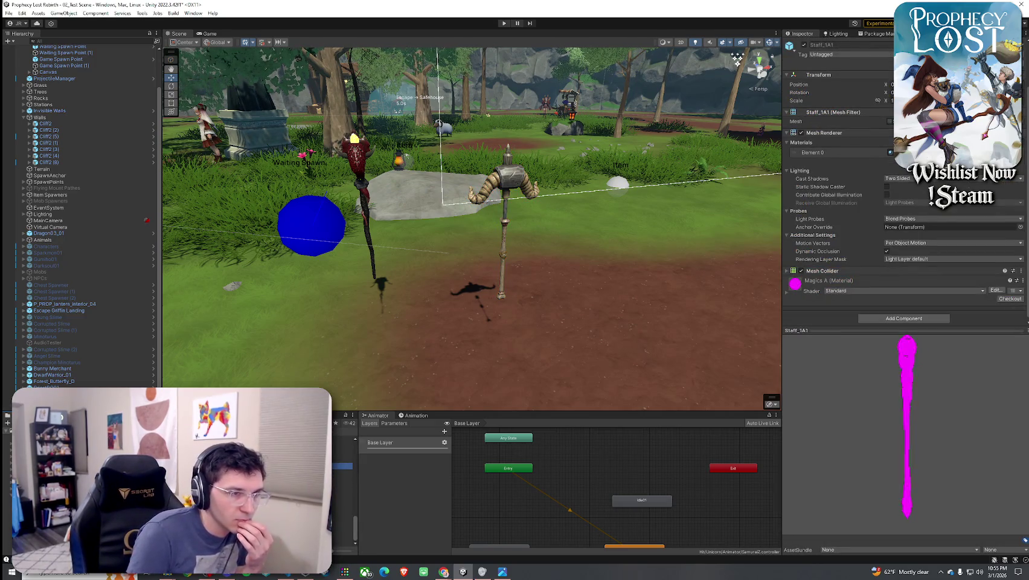
Preview the Staff5_3_5, Staff5_3_2, Staff5_1_3 and Staff5_2_2 prefabs, then place Staff5_2_1 in the scene
{"action": "left_click", "coordinate": [343, 459]}
{"action": "mouse_move", "coordinate": [806, 393]}
{"action": "left_mouse_down"}
{"action": "mouse_move", "coordinate": [664, 391]}
{"action": "mouse_move", "coordinate": [781, 448]}
{"action": "mouse_move", "coordinate": [776, 384]}
{"action": "mouse_move", "coordinate": [555, 392]}
{"action": "mouse_move", "coordinate": [771, 372]}
{"action": "mouse_move", "coordinate": [578, 377]}
{"action": "mouse_move", "coordinate": [664, 380]}
{"action": "left_mouse_up"}
{"action": "left_click", "coordinate": [342, 463]}
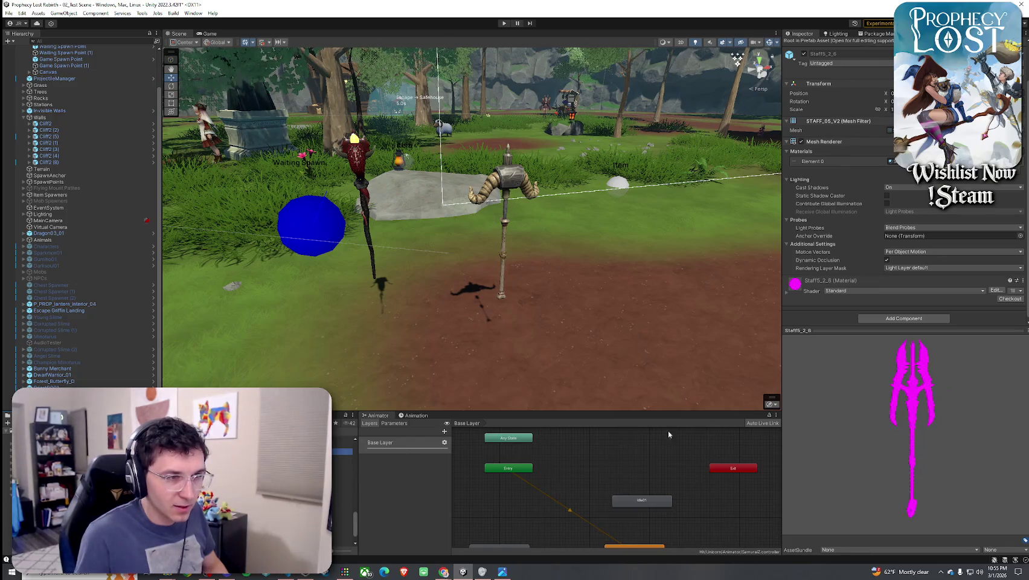
{"action": "key", "text": "Up"}
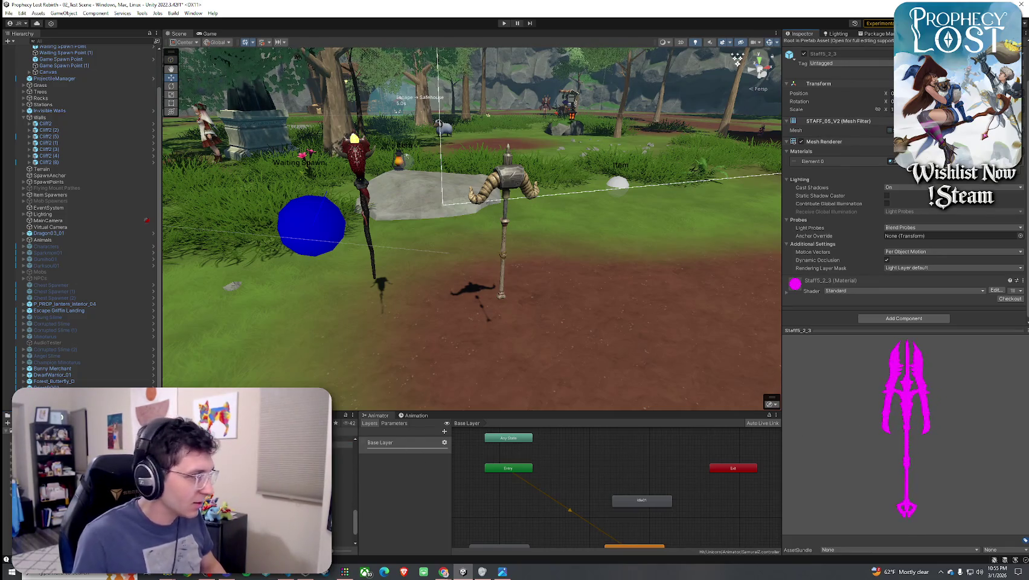
{"action": "left_click", "coordinate": [342, 454]}
{"action": "key", "text": "Down"}
{"action": "key", "text": "Down"}
{"action": "key", "text": "Down"}
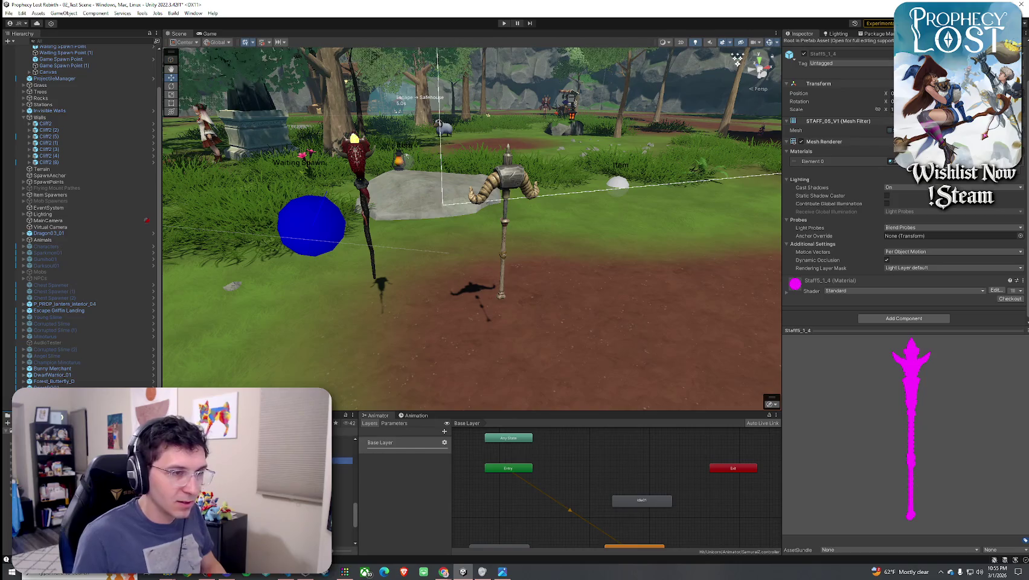
{"action": "key", "text": "Up"}
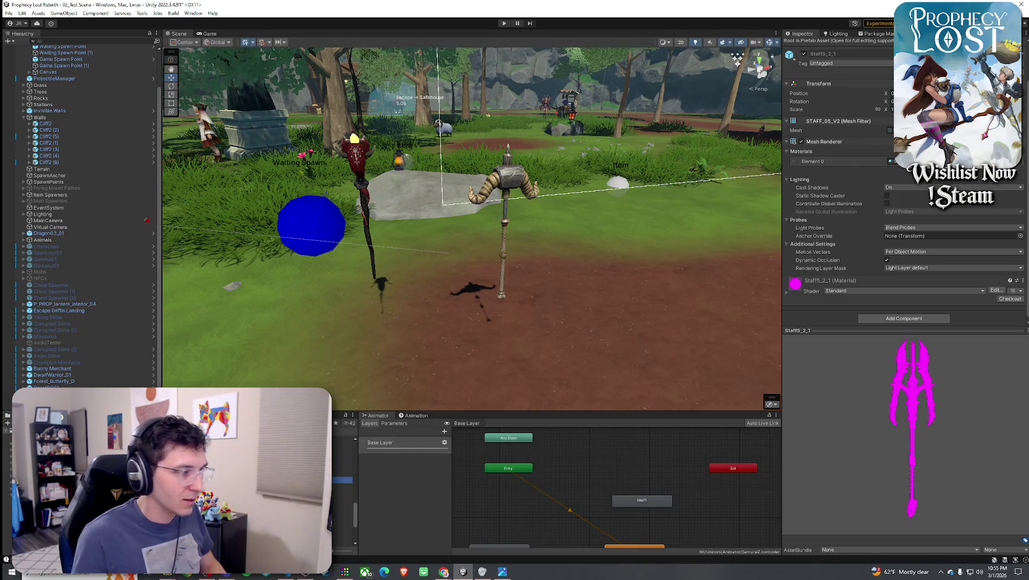
{"action": "mouse_move", "coordinate": [345, 479]}
{"action": "left_mouse_down"}
{"action": "mouse_move", "coordinate": [598, 259]}
{"action": "mouse_move", "coordinate": [628, 247]}
{"action": "left_mouse_up"}
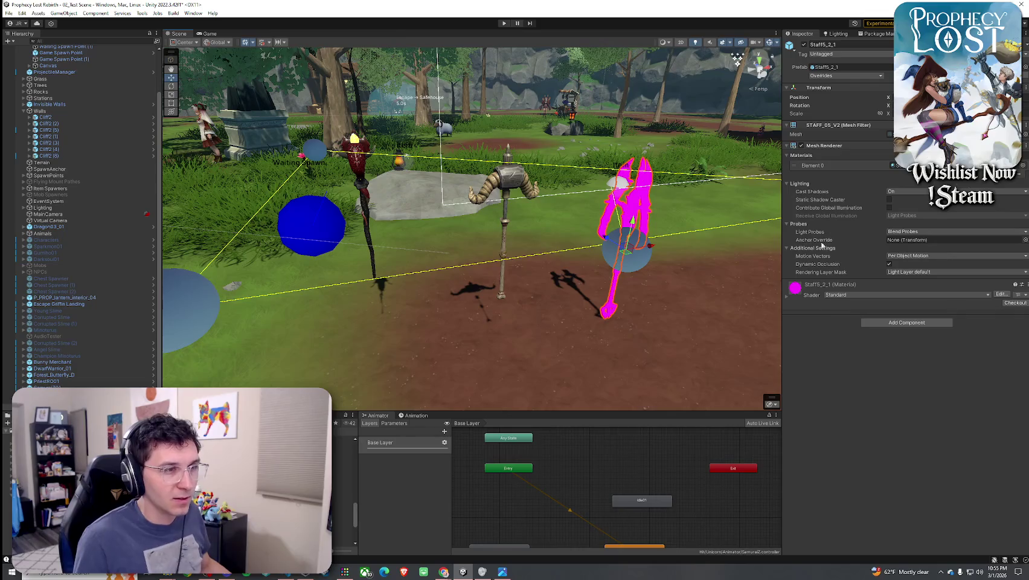
Turn off light probes for Staff5_2_1 and switch its material to Hybrid Shader 2
{"action": "left_click", "coordinate": [906, 231]}
{"action": "left_click", "coordinate": [900, 236]}
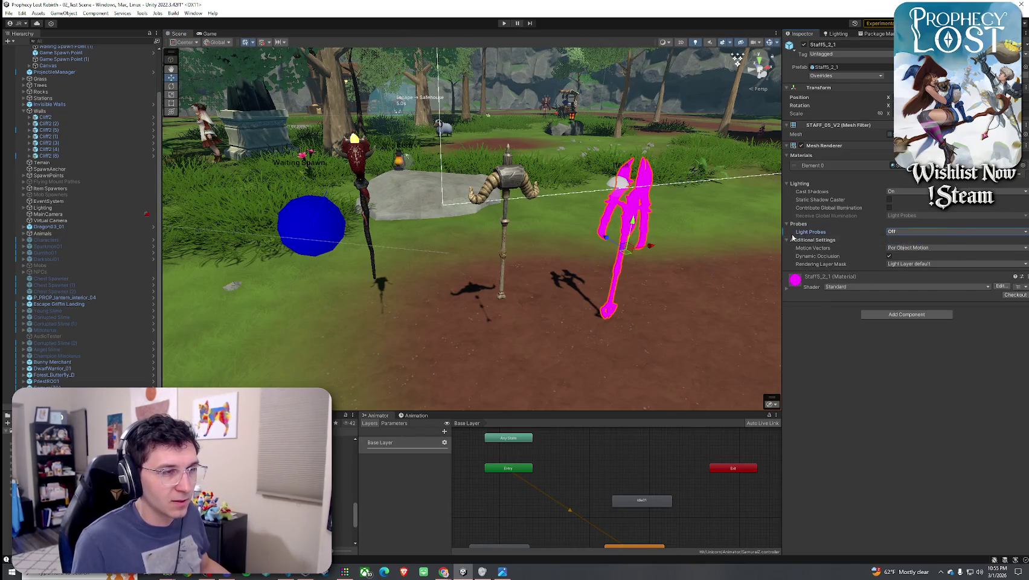
{"action": "left_click", "coordinate": [791, 289]}
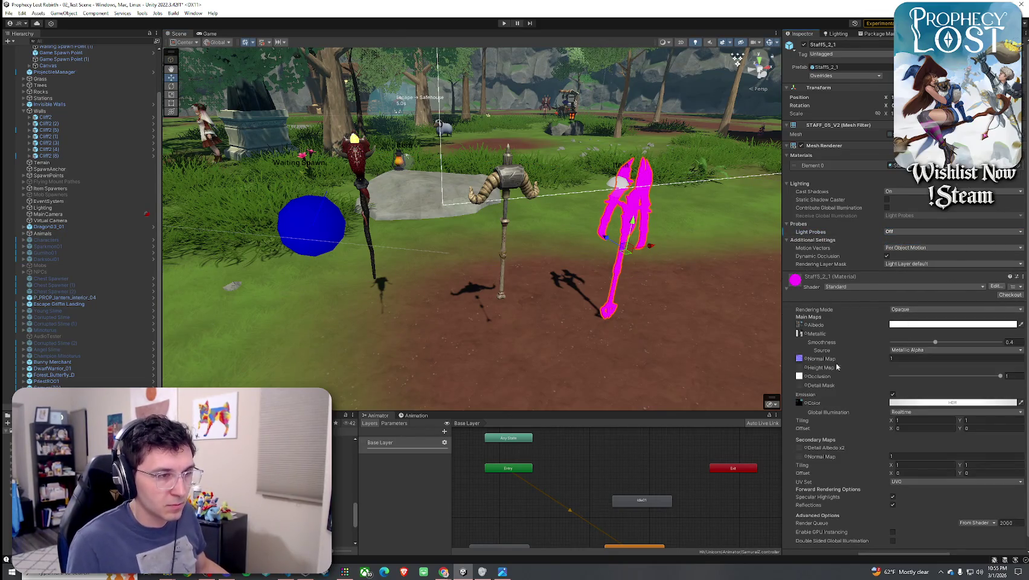
{"action": "left_click", "coordinate": [891, 286]}
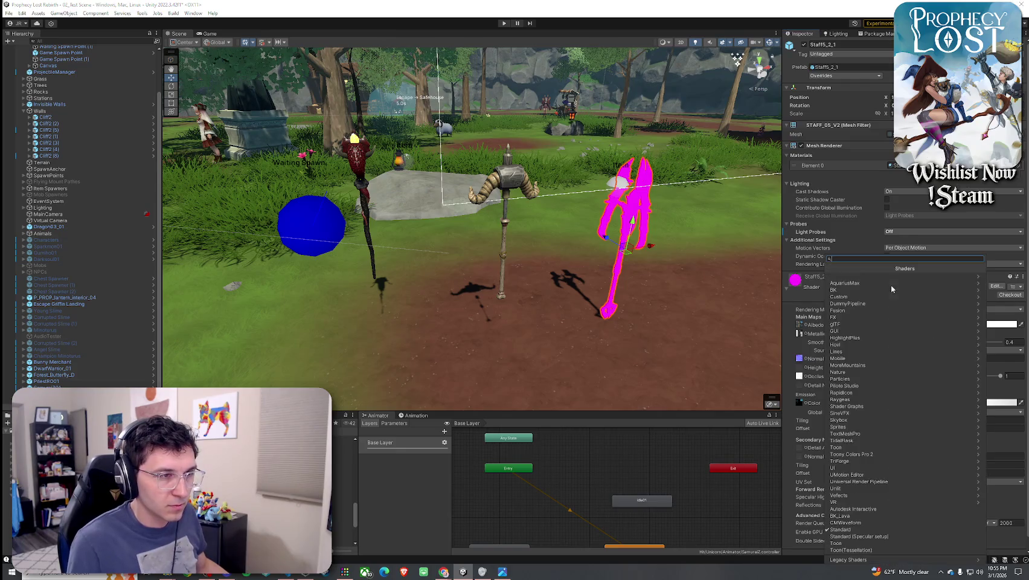
{"action": "left_click", "coordinate": [882, 454]}
{"action": "left_click", "coordinate": [846, 283]}
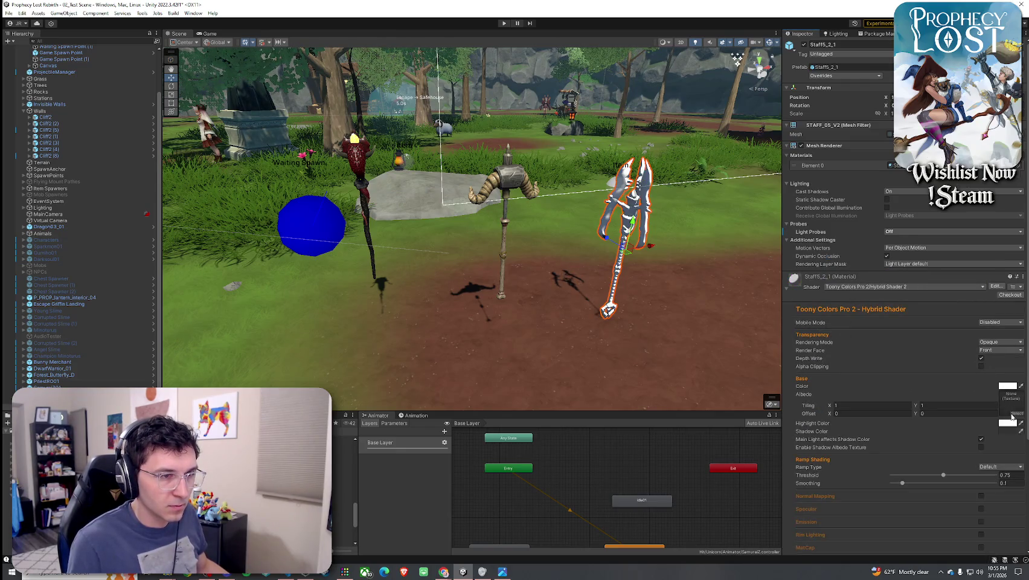
Assign the Staff5_2_1 base colour texture to the material and frame the staff
{"action": "left_click", "coordinate": [1014, 414]}
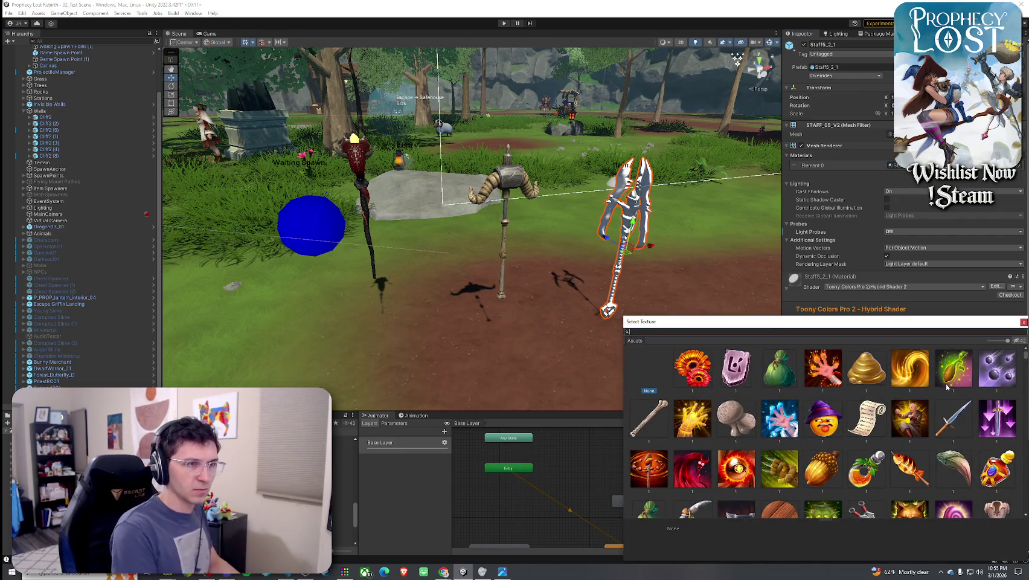
{"action": "type", "text": "5_2_"}
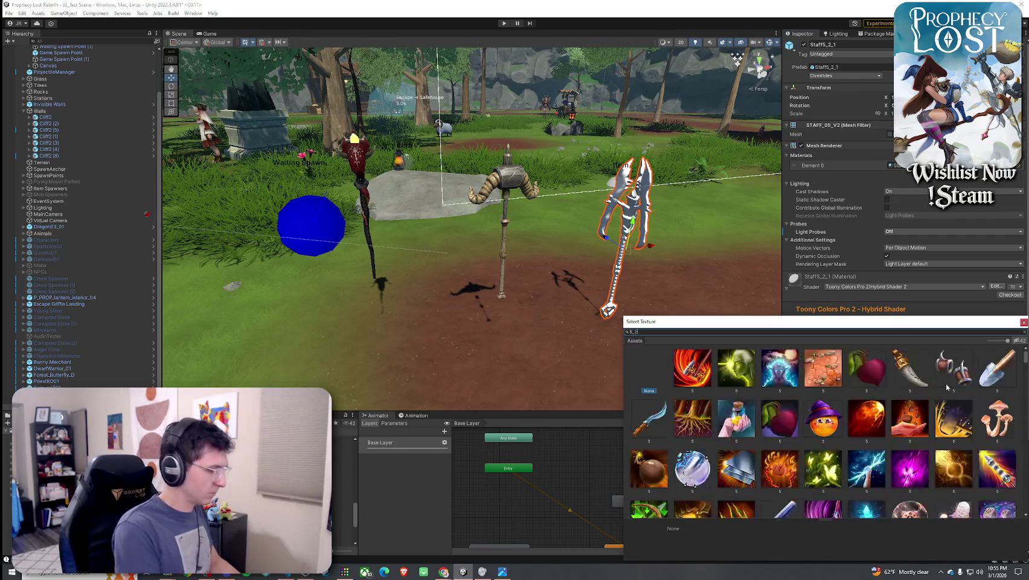
{"action": "type", "text": "1 base"}
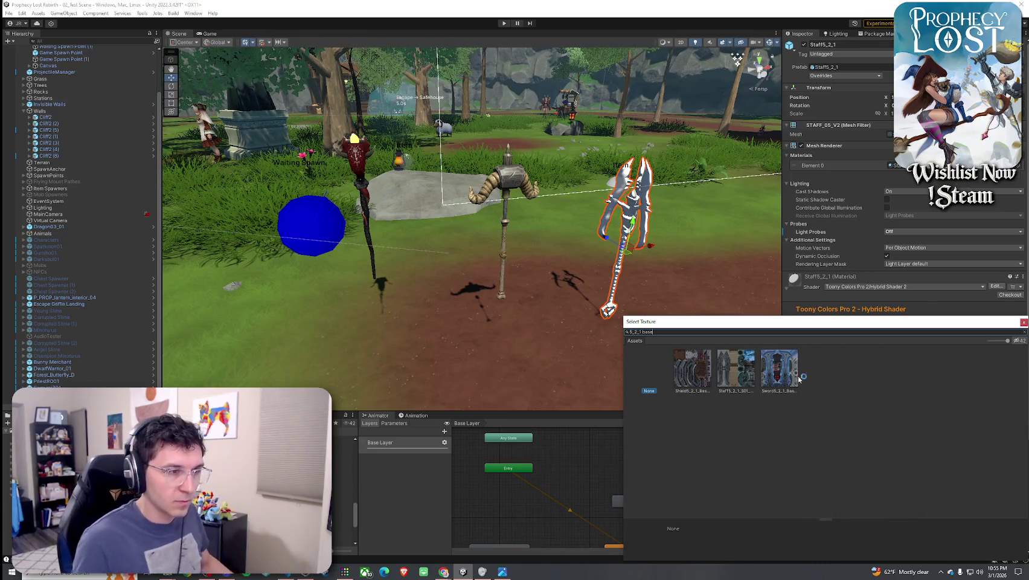
{"action": "left_click", "coordinate": [780, 377]}
{"action": "double_click", "coordinate": [781, 377]}
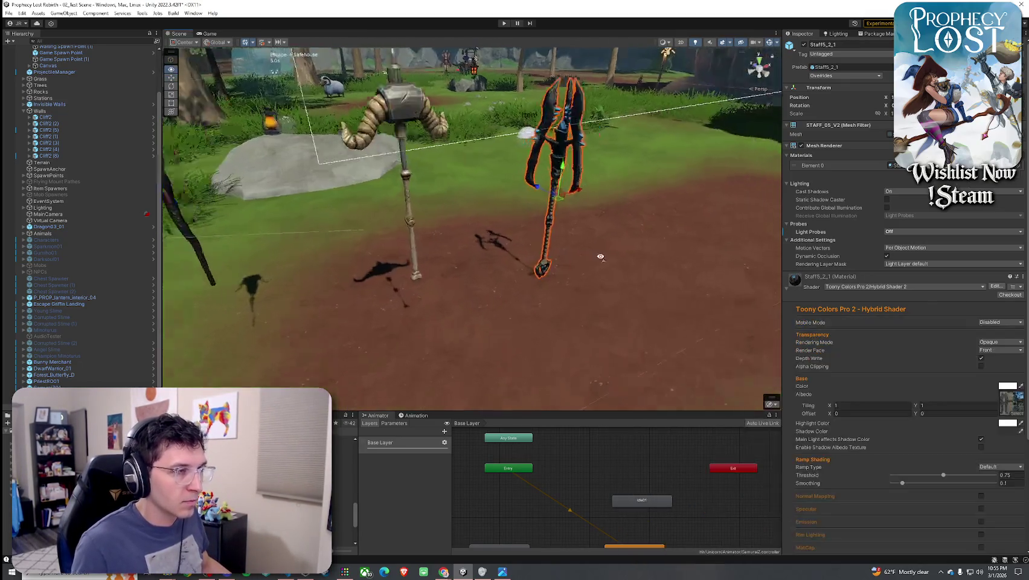
{"action": "key", "text": "f"}
{"action": "mouse_move", "coordinate": [709, 206]}
{"action": "left_mouse_down"}
{"action": "mouse_move", "coordinate": [915, 235]}
{"action": "mouse_move", "coordinate": [787, 224]}
{"action": "left_mouse_up"}
Set smoothing to 0.848 and enable normal mapping, specular, blue emission and rim lighting
{"action": "left_click", "coordinate": [982, 483]}
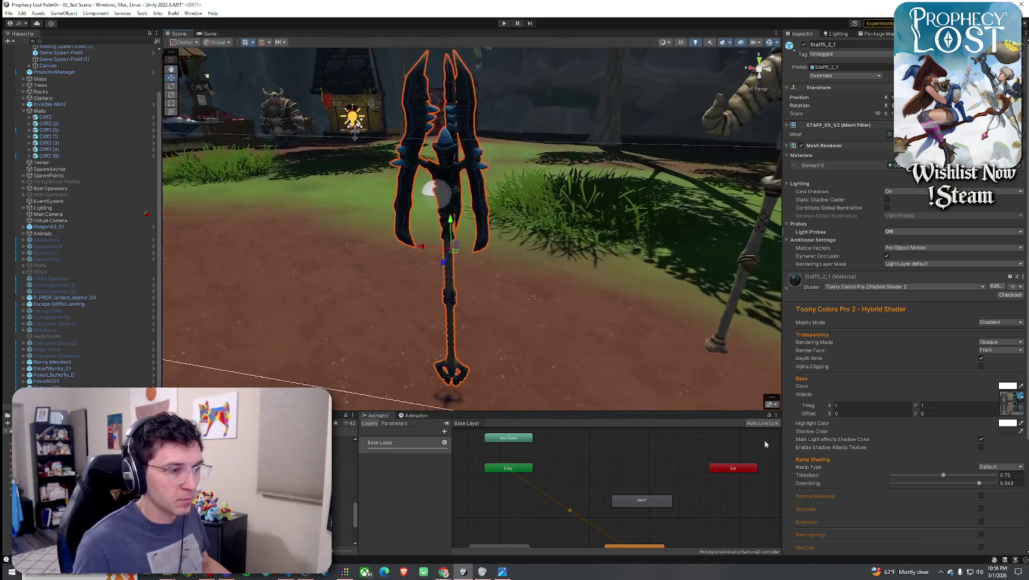
{"action": "scroll", "coordinate": [940, 439], "scroll_direction": "down", "scroll_amount": 3}
{"action": "left_click", "coordinate": [981, 431]}
{"action": "left_click", "coordinate": [981, 482]}
{"action": "scroll", "coordinate": [963, 488], "scroll_direction": "down", "scroll_amount": 4}
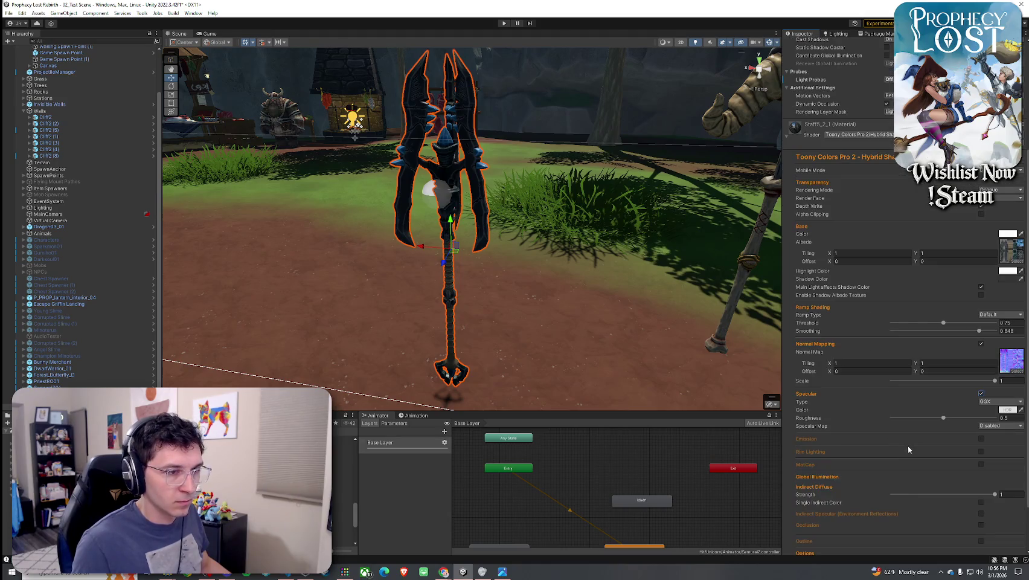
{"action": "left_click", "coordinate": [980, 439]}
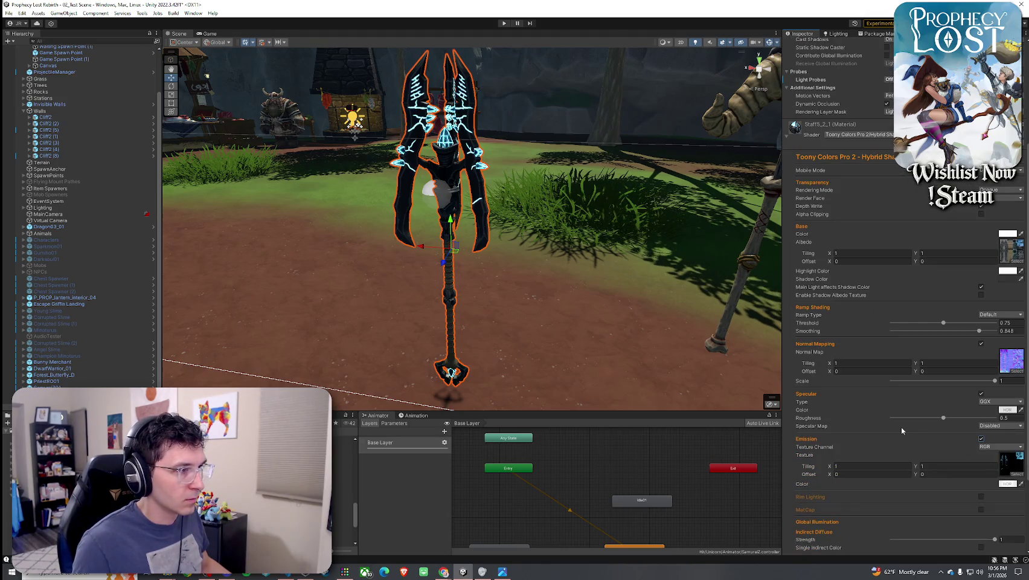
{"action": "scroll", "coordinate": [901, 430], "scroll_direction": "down", "scroll_amount": 3}
{"action": "left_click", "coordinate": [981, 431]}
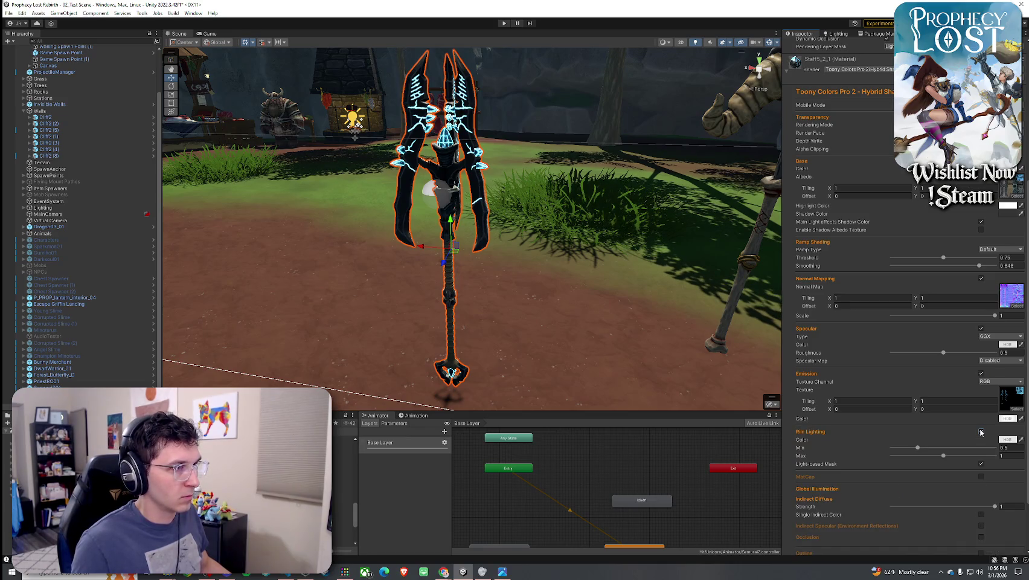
Fly over to the other staffs and select the horn-topped and dragon-head staffs together
{"action": "mouse_move", "coordinate": [514, 299]}
{"action": "left_mouse_down"}
{"action": "mouse_move", "coordinate": [514, 264]}
{"action": "mouse_move", "coordinate": [554, 198]}
{"action": "mouse_move", "coordinate": [779, 236]}
{"action": "left_mouse_up"}
{"action": "left_click", "coordinate": [554, 198]}
{"action": "left_click_drag", "start_coordinate": [543, 242], "coordinate": [501, 206]}
{"action": "left_click", "coordinate": [464, 206]}
{"action": "left_click", "coordinate": [577, 208], "text": "ctrl"}
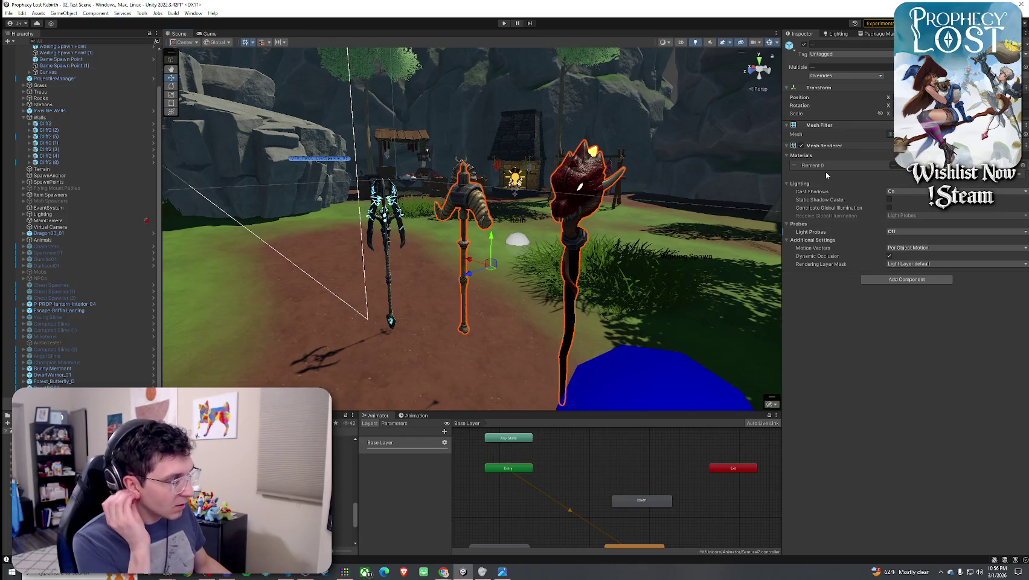
Set Light Probes to Blend Probes on the horn and dragon staffs, then on Staff5_2_1
{"action": "left_click", "coordinate": [809, 240]}
{"action": "left_click", "coordinate": [907, 234]}
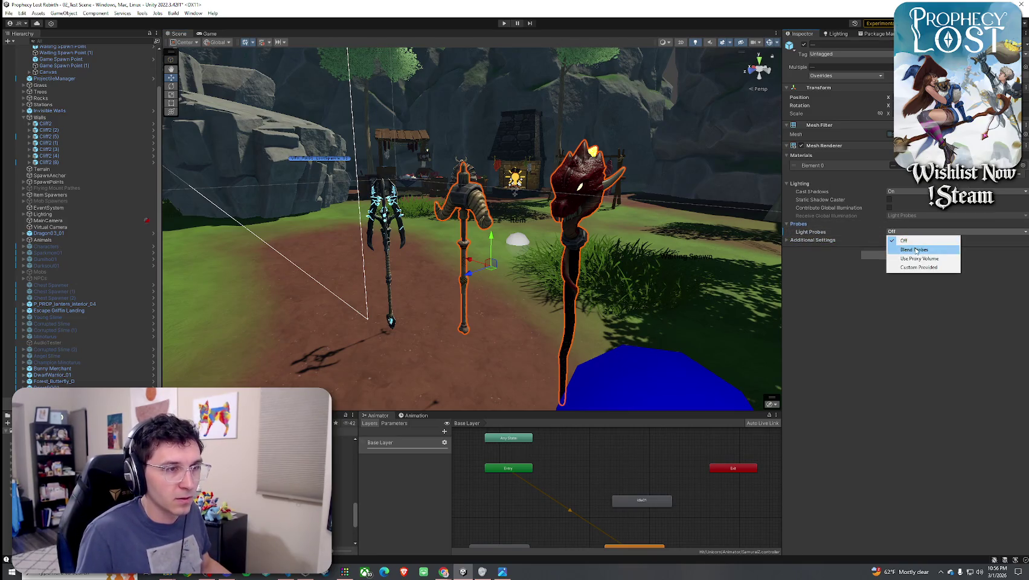
{"action": "left_click", "coordinate": [906, 245]}
{"action": "left_click", "coordinate": [386, 241]}
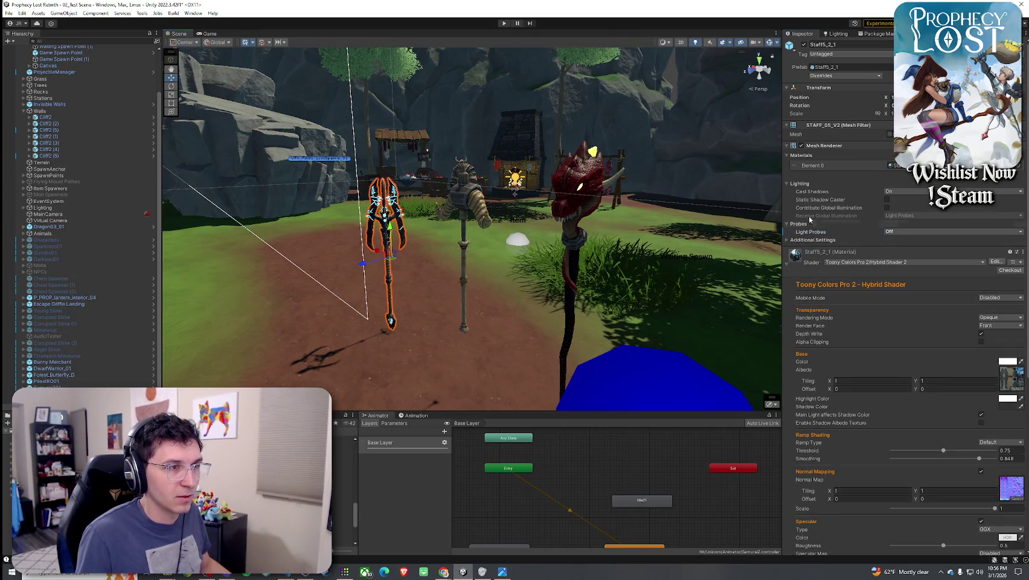
{"action": "left_click", "coordinate": [924, 231]}
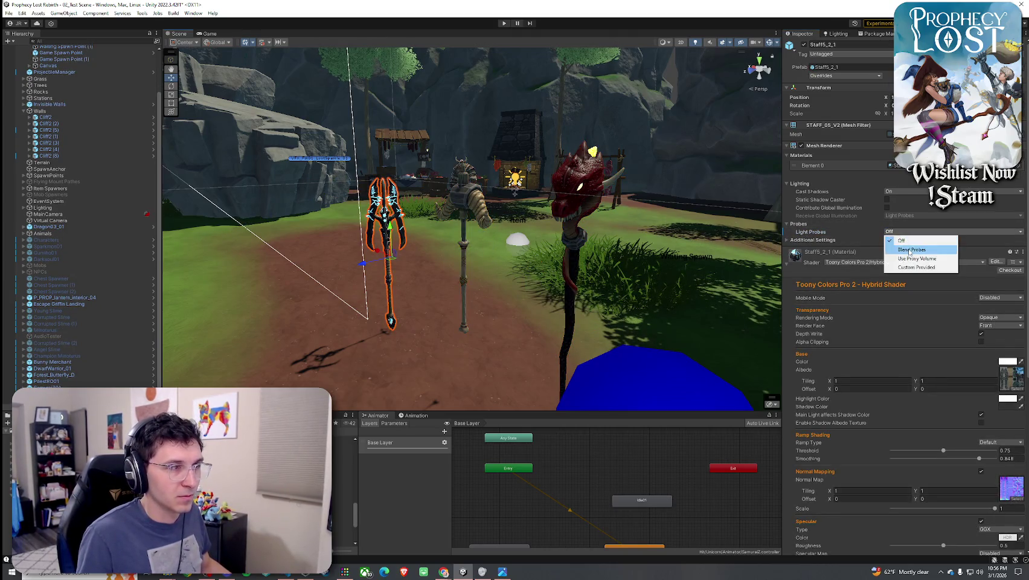
{"action": "left_click", "coordinate": [912, 244]}
Frame the dragon-head and horn staffs to check all three side-on, then preview Staff5_3_4
{"action": "left_click", "coordinate": [503, 272]}
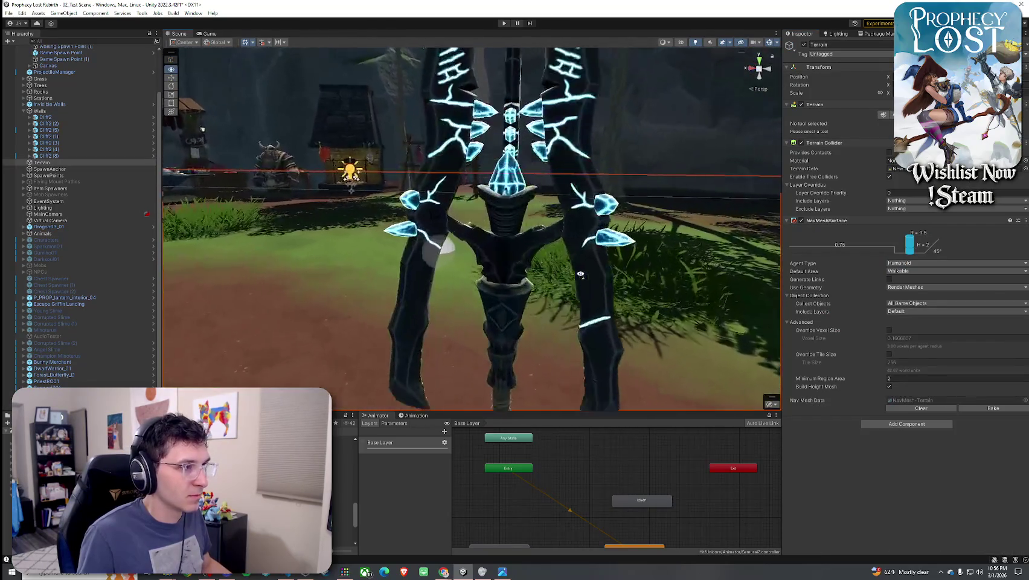
{"action": "scroll", "coordinate": [583, 276], "scroll_direction": "down", "scroll_amount": 6}
{"action": "mouse_move", "coordinate": [583, 276]}
{"action": "left_mouse_down"}
{"action": "mouse_move", "coordinate": [493, 146]}
{"action": "mouse_move", "coordinate": [402, 103]}
{"action": "mouse_move", "coordinate": [311, 101]}
{"action": "mouse_move", "coordinate": [338, 206]}
{"action": "mouse_move", "coordinate": [328, 139]}
{"action": "mouse_move", "coordinate": [313, 283]}
{"action": "mouse_move", "coordinate": [519, 296]}
{"action": "left_mouse_up"}
{"action": "left_click", "coordinate": [561, 229]}
{"action": "left_click", "coordinate": [417, 174], "text": "shift"}
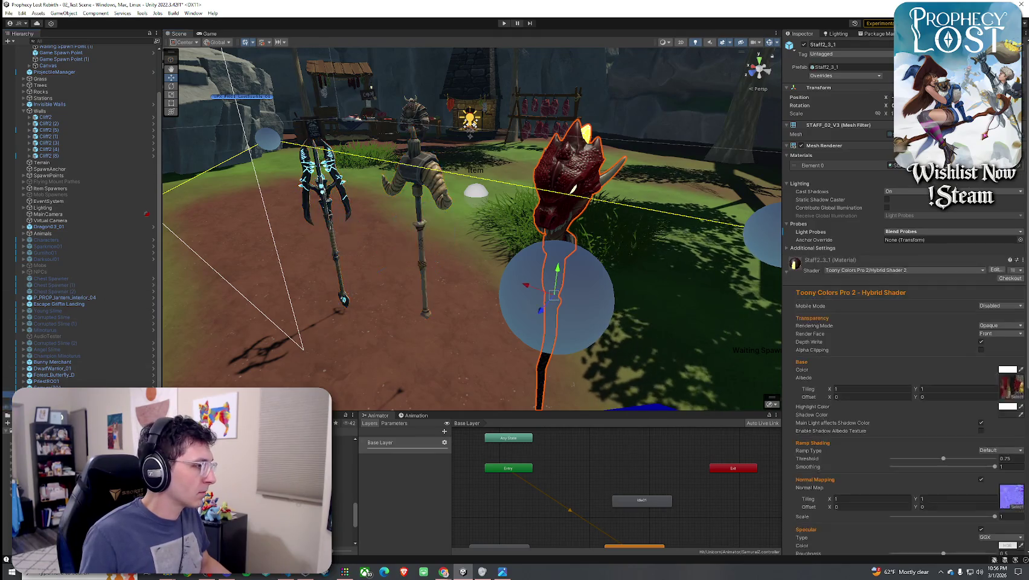
{"action": "key", "text": "f"}
{"action": "mouse_move", "coordinate": [402, 213]}
{"action": "left_mouse_down"}
{"action": "mouse_move", "coordinate": [635, 201]}
{"action": "mouse_move", "coordinate": [628, 209]}
{"action": "left_mouse_up"}
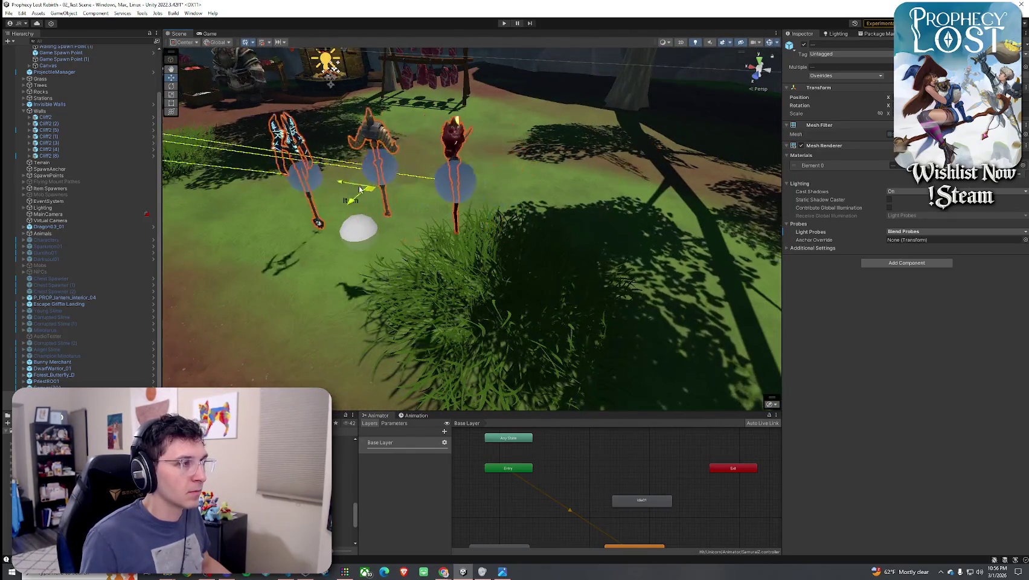
{"action": "left_click_drag", "start_coordinate": [360, 189], "coordinate": [306, 152]}
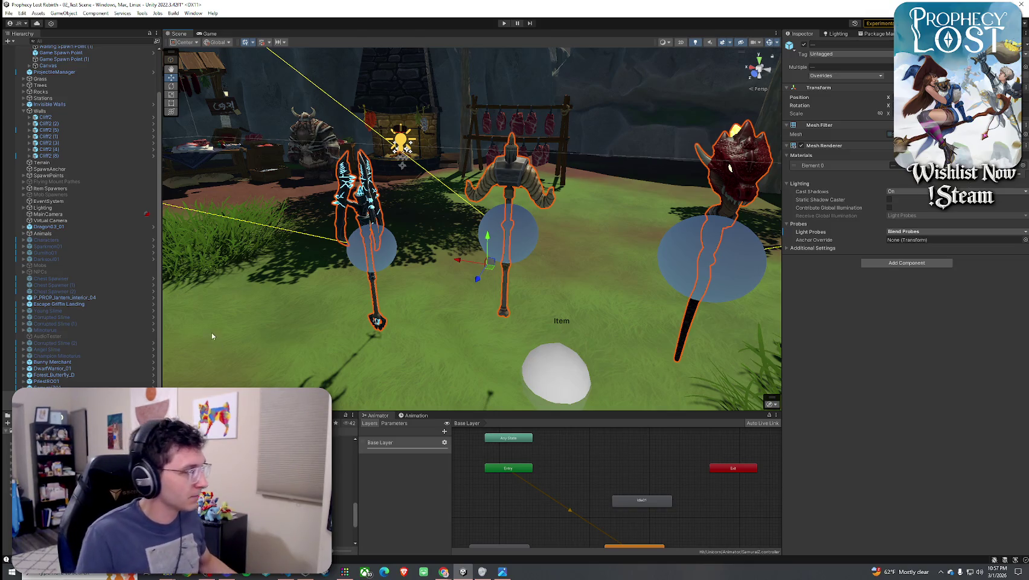
{"action": "left_click", "coordinate": [341, 537]}
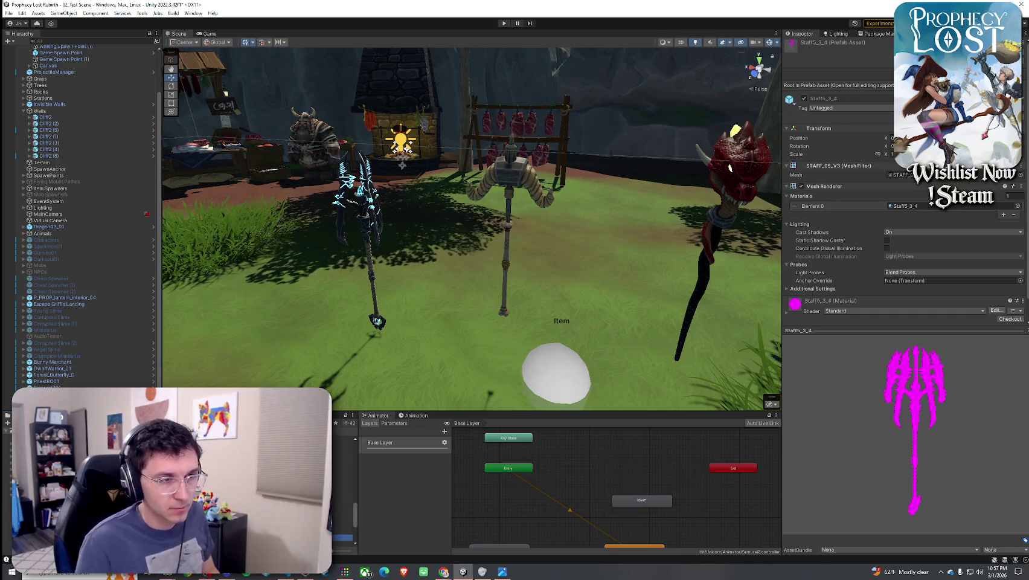
Place the Staff_1A1 prefab in the scene and switch its material to Toony Colors Pro 2 Hybrid Shader 2
{"action": "key", "text": "Down"}
{"action": "key", "text": "Up"}
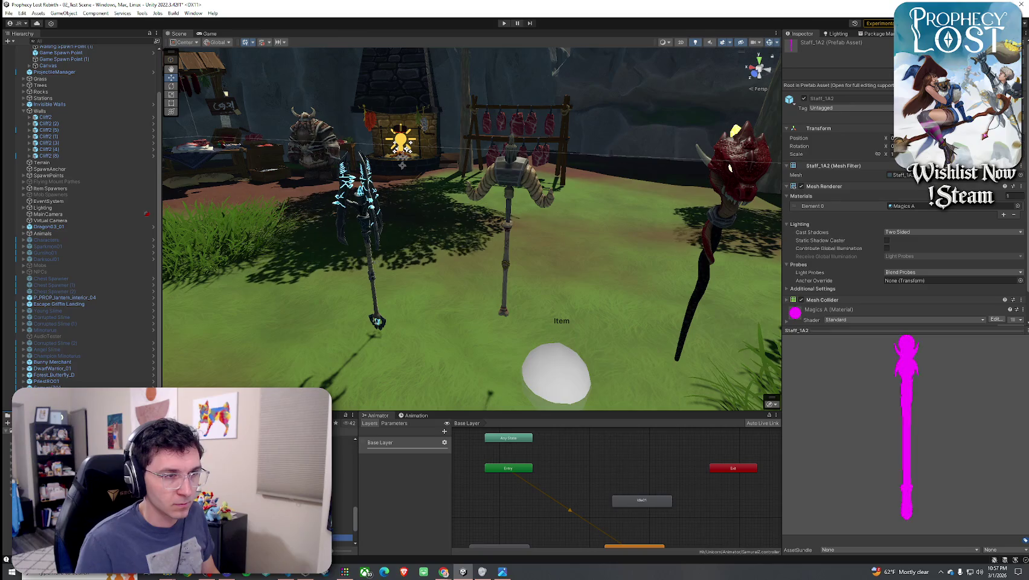
{"action": "mouse_move", "coordinate": [341, 531]}
{"action": "left_mouse_down"}
{"action": "mouse_move", "coordinate": [266, 261]}
{"action": "mouse_move", "coordinate": [257, 261]}
{"action": "left_mouse_up"}
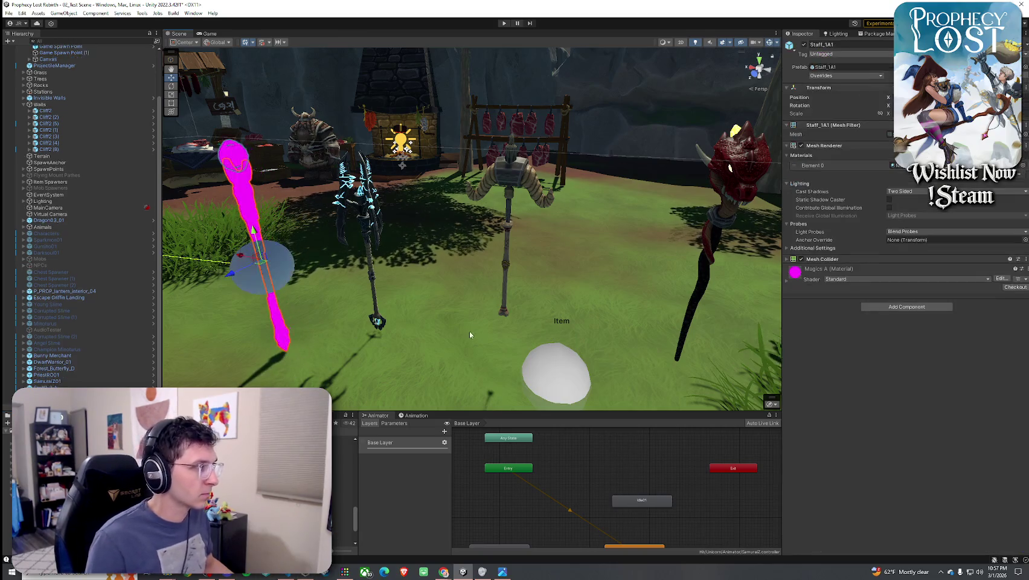
{"action": "left_click", "coordinate": [852, 279]}
{"action": "key", "text": "Escape"}
{"action": "left_click", "coordinate": [863, 276]}
{"action": "left_click", "coordinate": [868, 455]}
{"action": "left_click", "coordinate": [873, 297]}
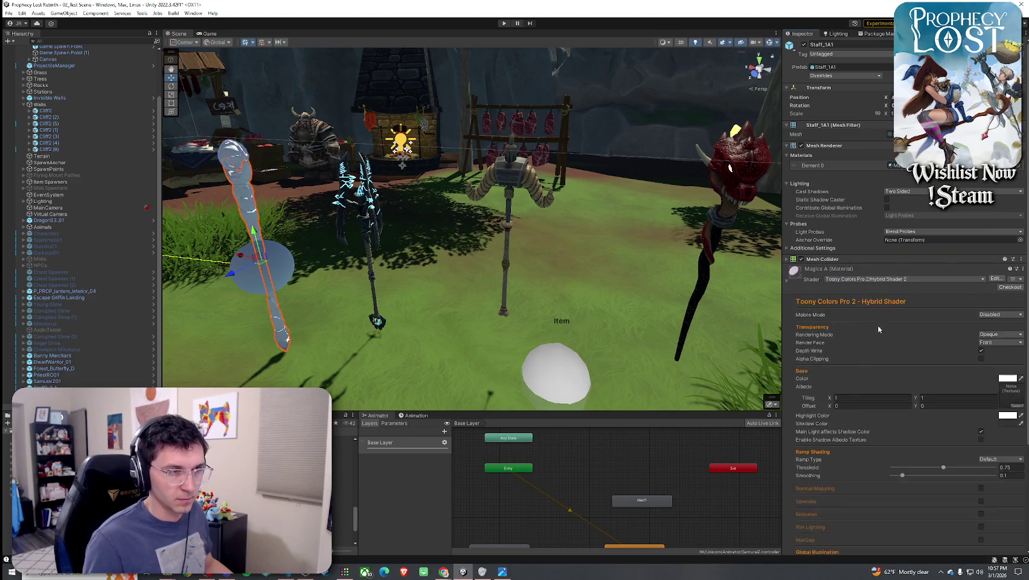
Enable normal mapping on the staff material and assign the Magics_1A1 normal map
{"action": "left_click", "coordinate": [1021, 408]}
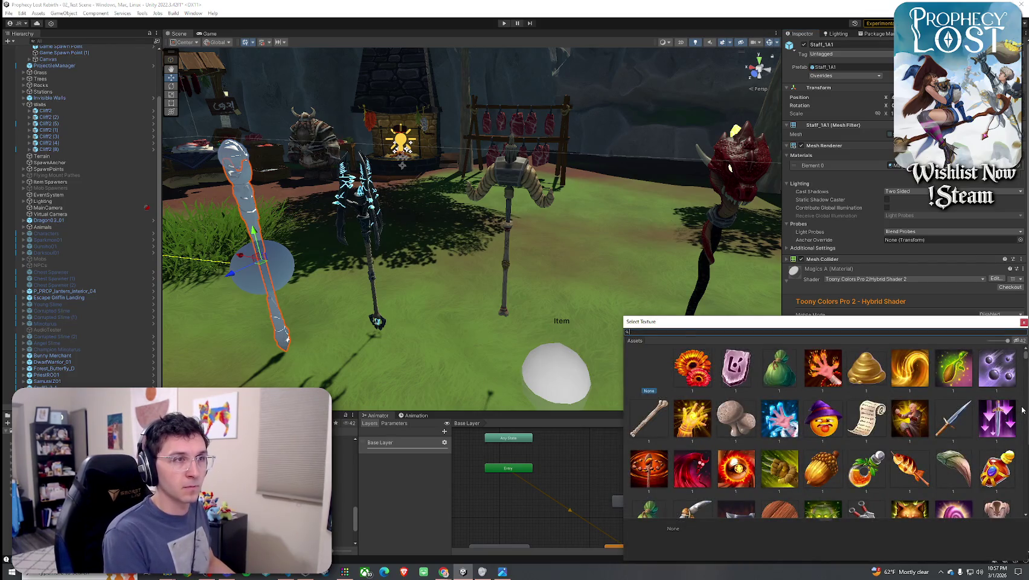
{"action": "type", "text": "1a1"}
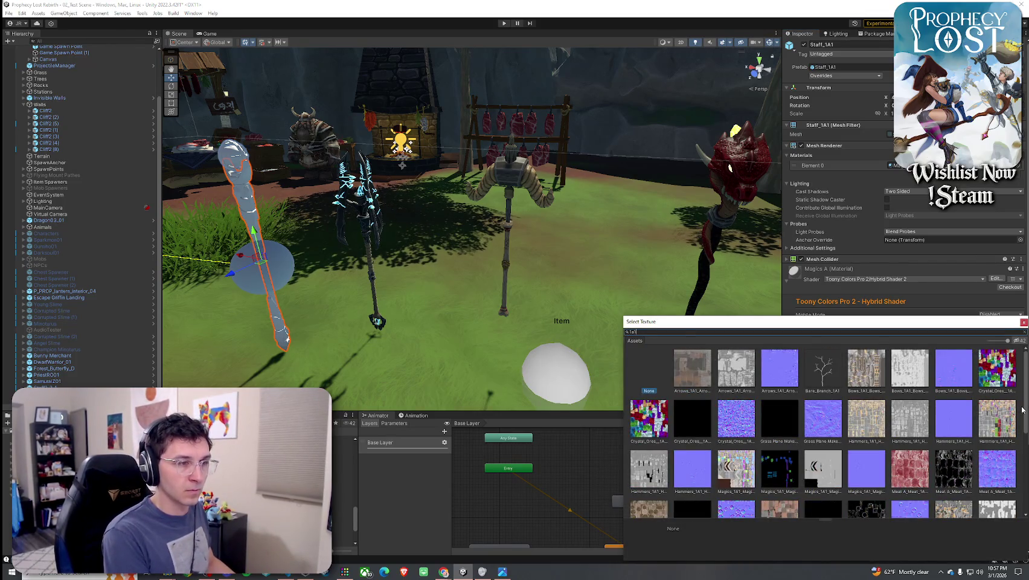
{"action": "type", "text": " staff"}
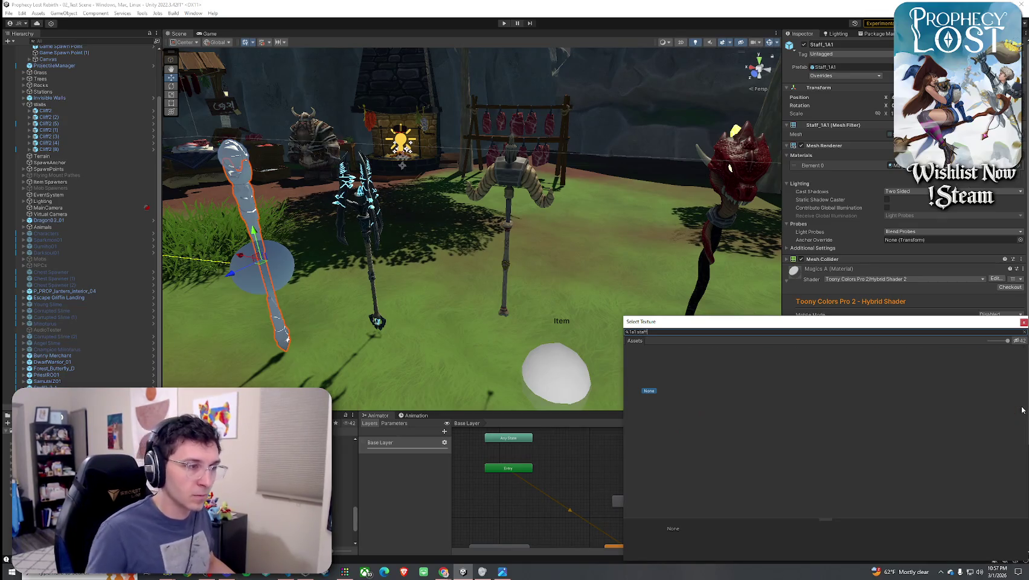
{"action": "key", "text": "Escape"}
{"action": "scroll", "coordinate": [965, 375], "scroll_direction": "down", "scroll_amount": 3}
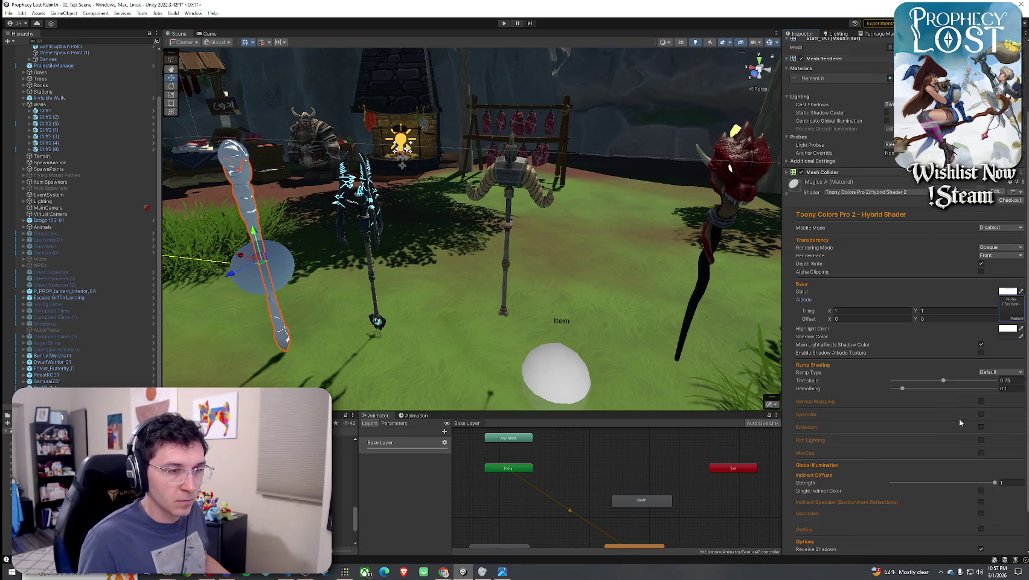
{"action": "left_click", "coordinate": [981, 401]}
{"action": "left_click", "coordinate": [1014, 429]}
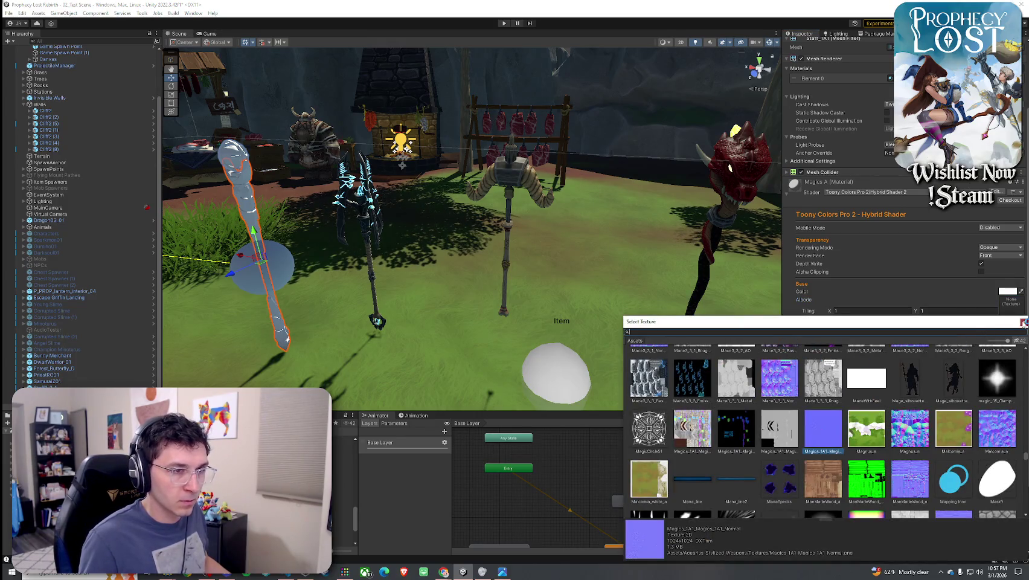
{"action": "left_click", "coordinate": [1023, 322]}
Set the material's albedo to the first Magics_1A1 texture
{"action": "left_click", "coordinate": [1017, 320]}
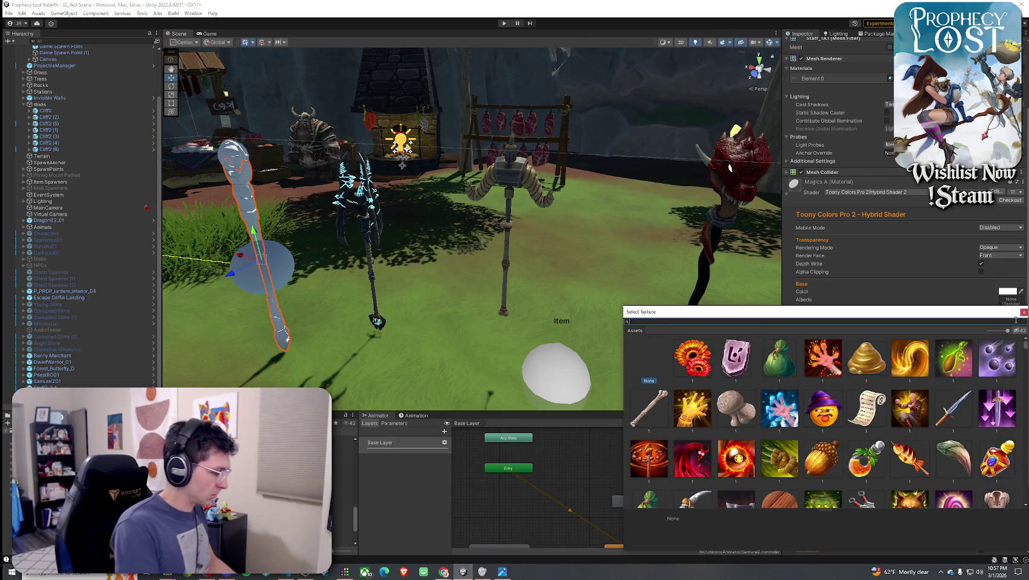
{"action": "type", "text": "Magics_"}
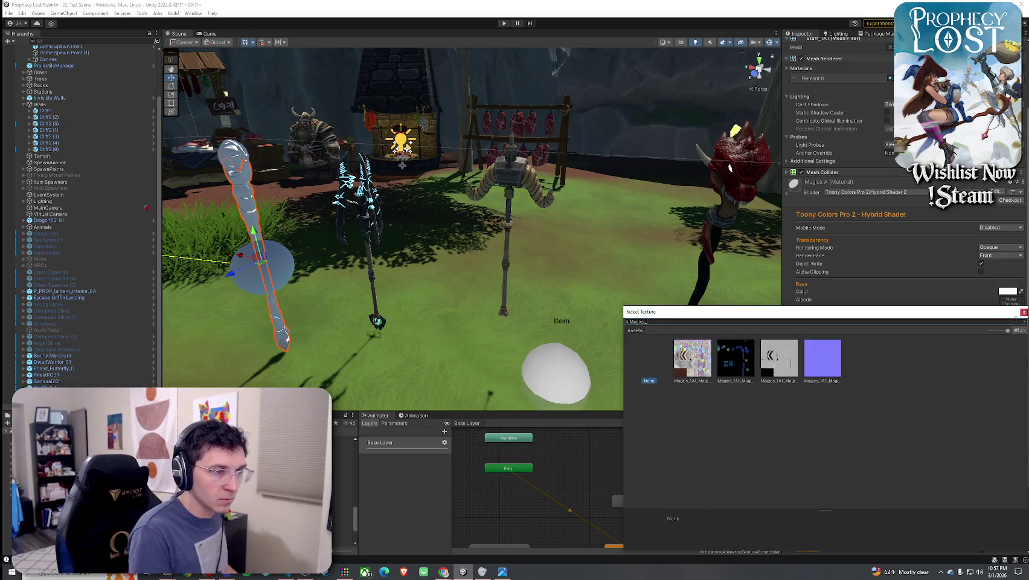
{"action": "left_click", "coordinate": [699, 373]}
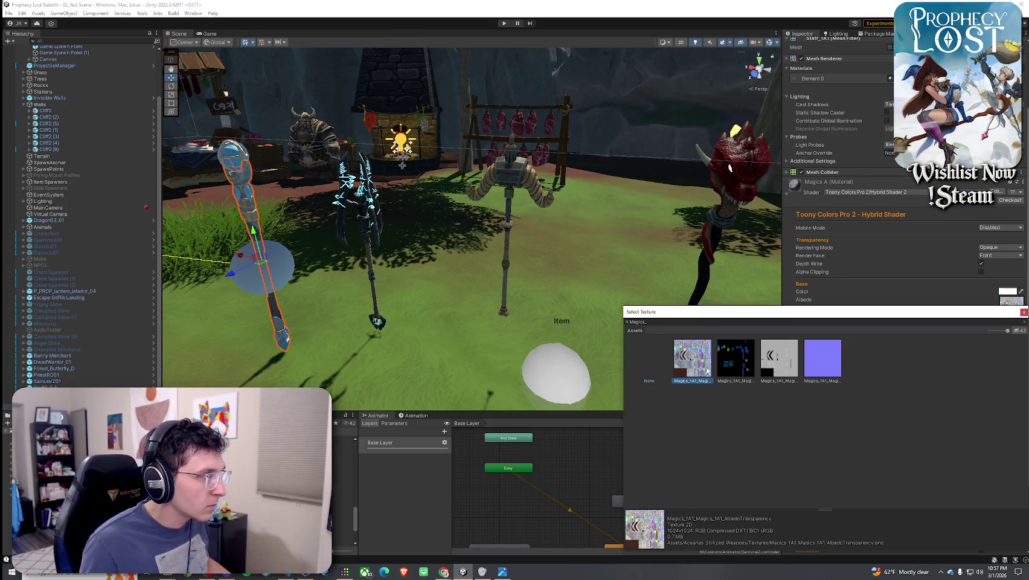
{"action": "key", "text": "Right"}
{"action": "key", "text": "Right"}
{"action": "key", "text": "Right"}
{"action": "key", "text": "Left"}
{"action": "key", "text": "Left"}
{"action": "left_click", "coordinate": [706, 369]}
{"action": "key", "text": "Return"}
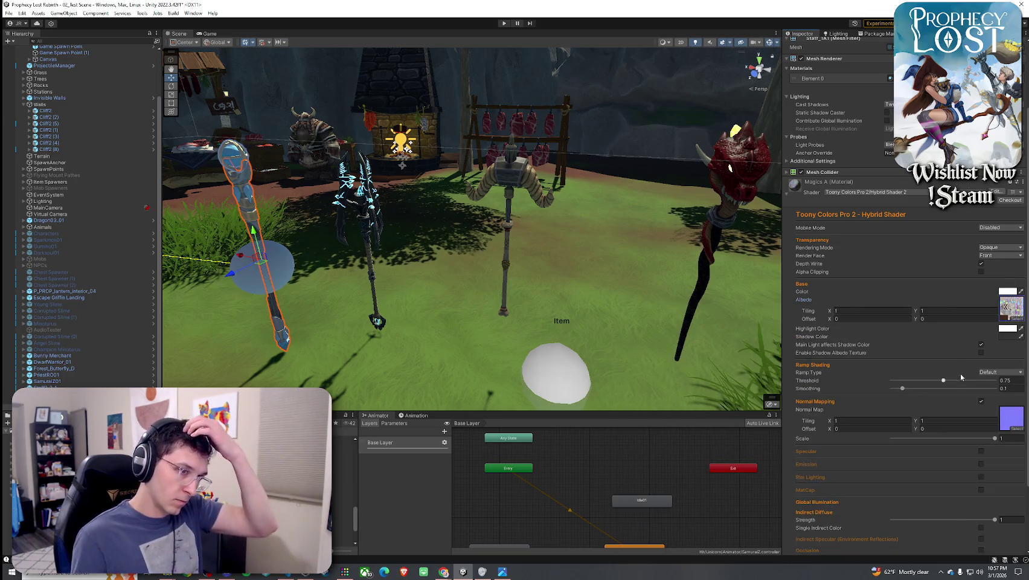
Raise smoothing to 0.758 and turn on specular highlights and emission
{"action": "left_click", "coordinate": [971, 388]}
{"action": "mouse_move", "coordinate": [660, 332]}
{"action": "left_mouse_down"}
{"action": "mouse_move", "coordinate": [509, 270]}
{"action": "mouse_move", "coordinate": [595, 267]}
{"action": "left_mouse_up"}
{"action": "scroll", "coordinate": [849, 402], "scroll_direction": "down", "scroll_amount": 3}
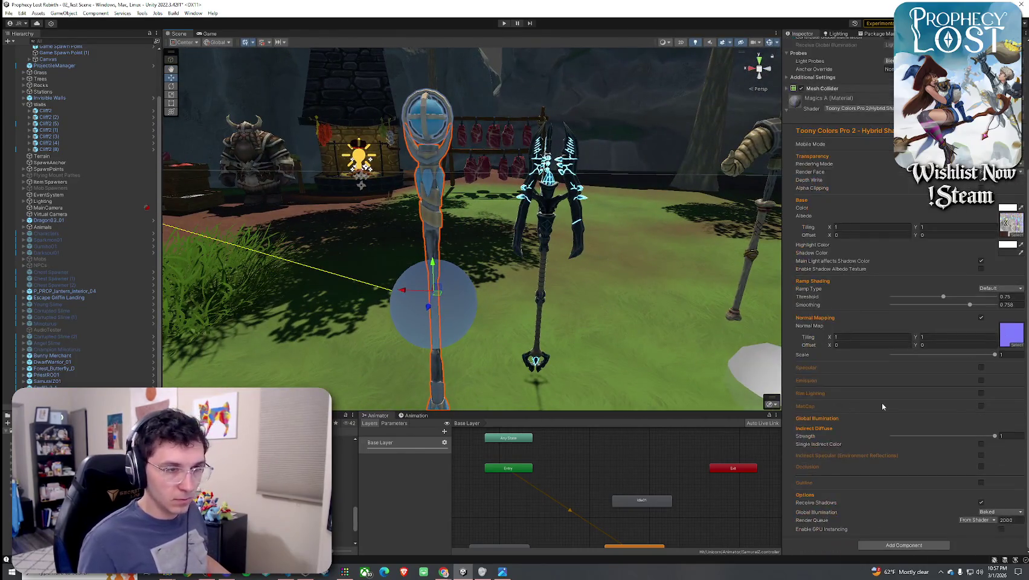
{"action": "left_click", "coordinate": [981, 367]}
{"action": "left_click", "coordinate": [980, 413]}
Compare rim lighting and MatCap on the staff, leaving MatCap off, then return to the staff prefabs
{"action": "mouse_move", "coordinate": [694, 338]}
{"action": "left_mouse_down"}
{"action": "mouse_move", "coordinate": [818, 318]}
{"action": "mouse_move", "coordinate": [924, 331]}
{"action": "left_mouse_up"}
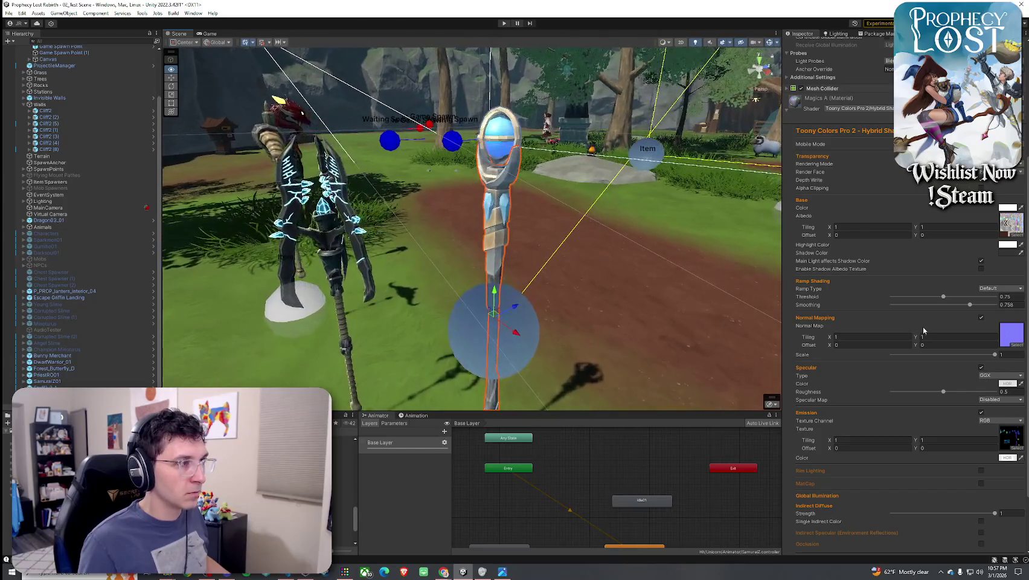
{"action": "left_click_drag", "start_coordinate": [684, 313], "coordinate": [686, 314]}
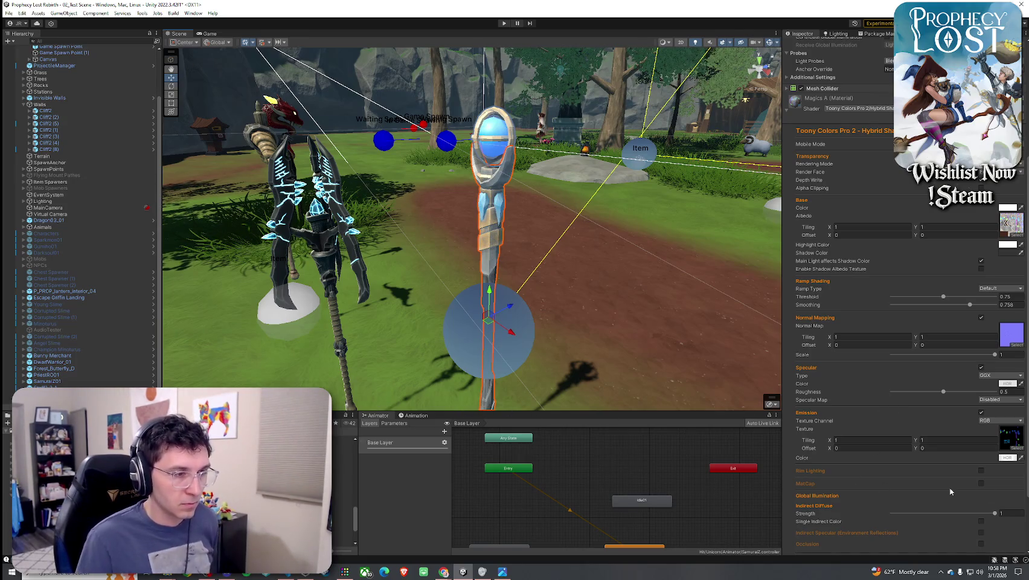
{"action": "left_click", "coordinate": [982, 470]}
{"action": "left_click", "coordinate": [981, 471]}
{"action": "left_click", "coordinate": [982, 471]}
{"action": "left_click", "coordinate": [982, 471]}
{"action": "left_click", "coordinate": [981, 471]}
{"action": "left_click", "coordinate": [981, 470]}
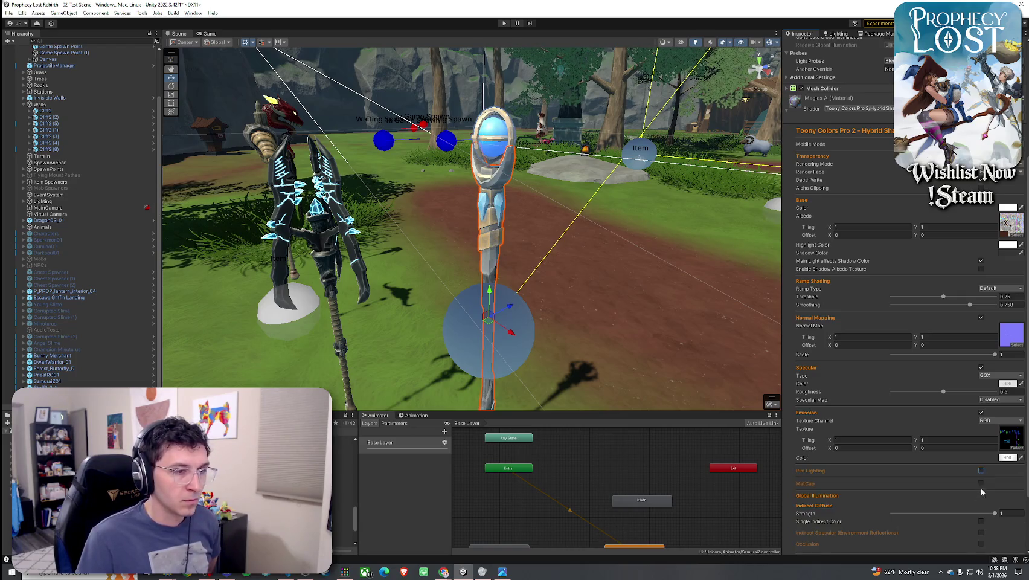
{"action": "left_click", "coordinate": [982, 483]}
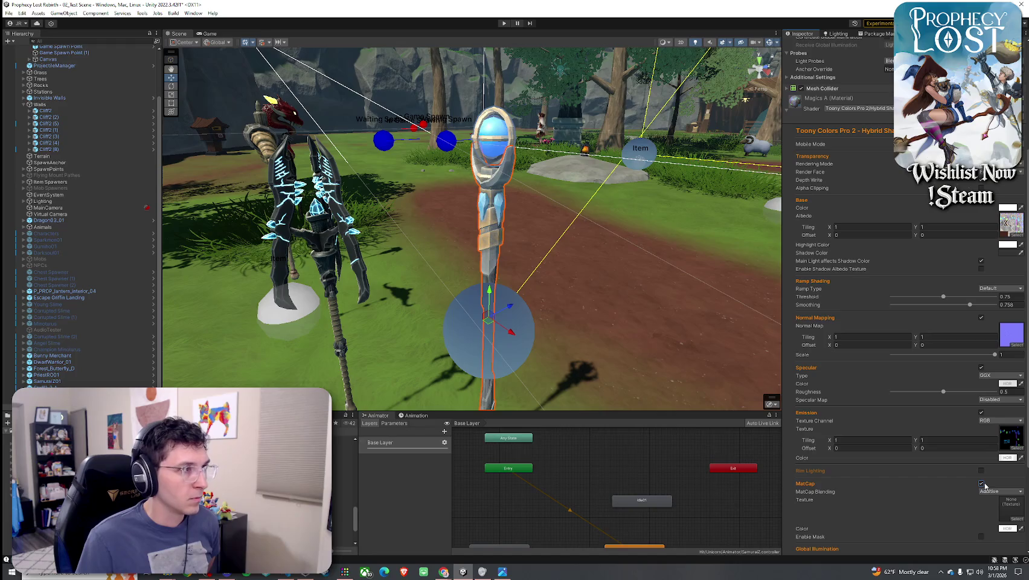
{"action": "left_click", "coordinate": [982, 483]}
{"action": "left_click", "coordinate": [654, 358]}
{"action": "left_click_drag", "start_coordinate": [677, 338], "coordinate": [422, 328]}
{"action": "left_click", "coordinate": [344, 517]}
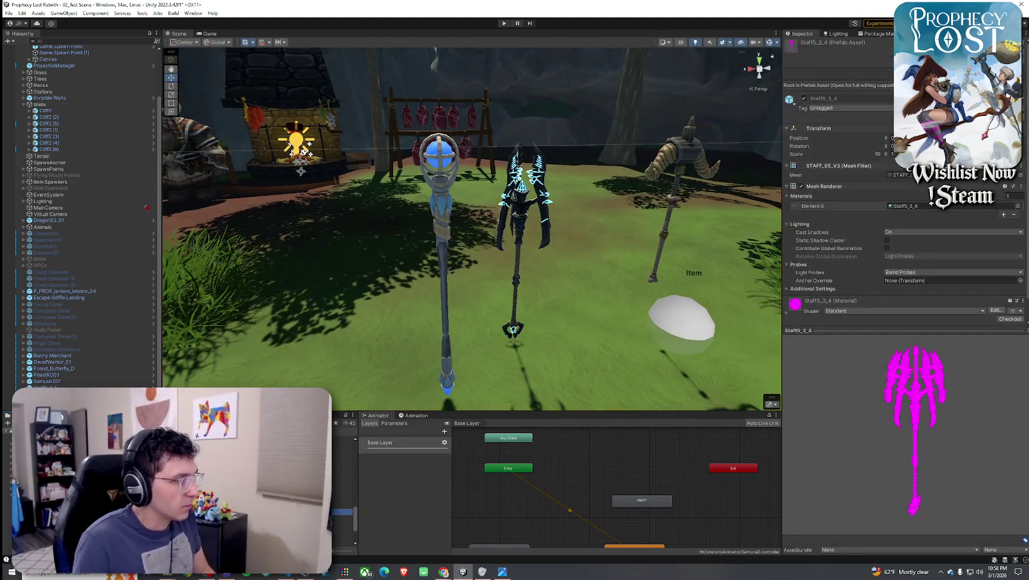
Browse through the other staff and weapon prefabs in the Project window
{"action": "key", "text": "Down"}
{"action": "key", "text": "Down"}
{"action": "key", "text": "Down"}
{"action": "key", "text": "Down"}
{"action": "key", "text": "Down"}
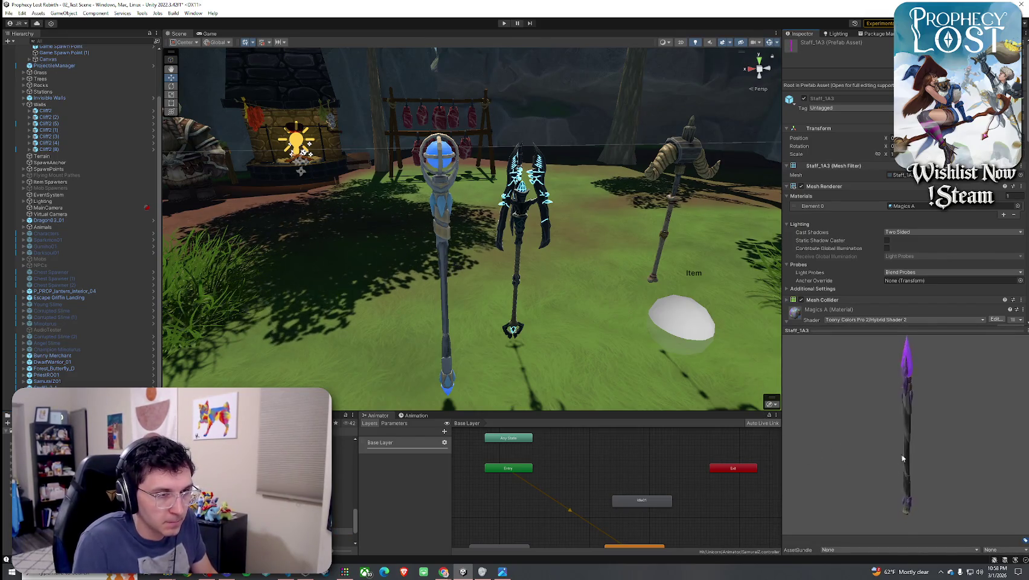
{"action": "key", "text": "Up"}
{"action": "key", "text": "Up"}
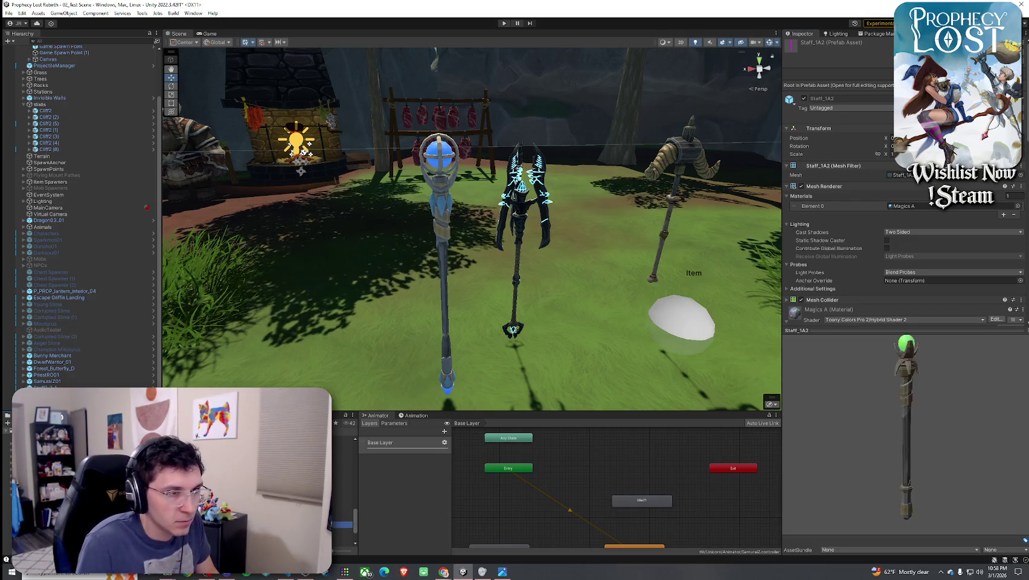
{"action": "key", "text": "Up"}
{"action": "key", "text": "Up"}
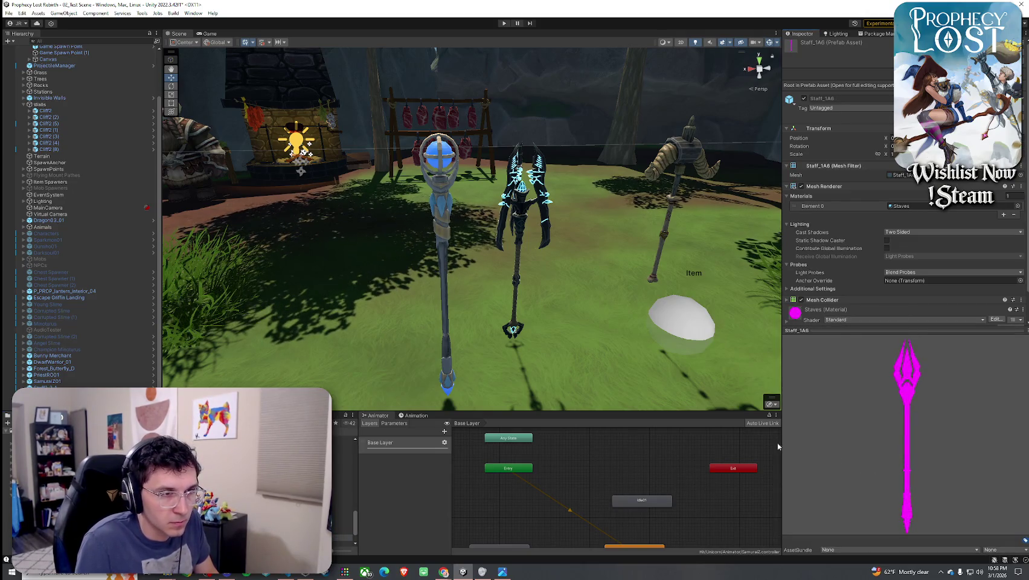
{"action": "key", "text": "Up"}
{"action": "key", "text": "Up"}
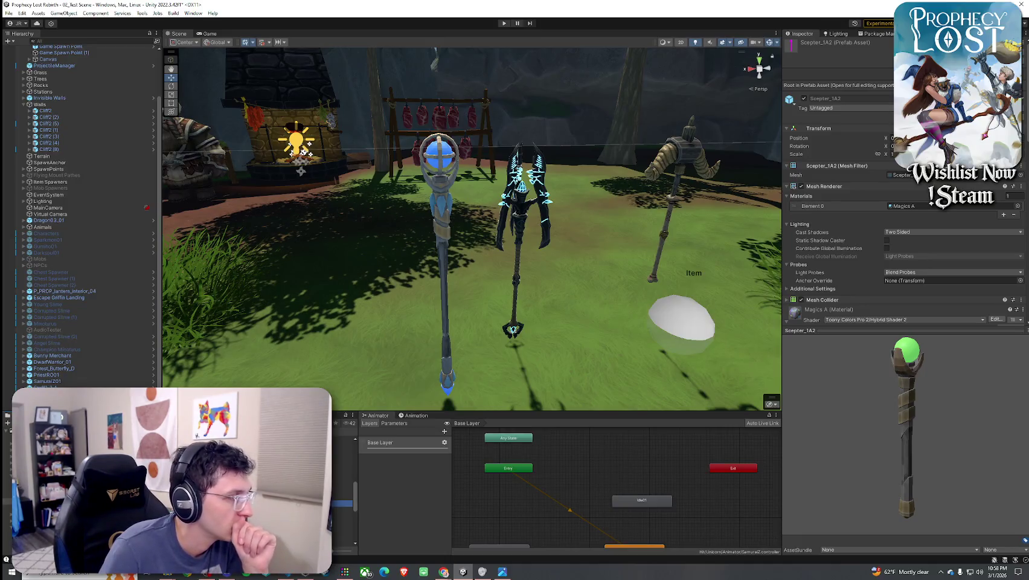
{"action": "key", "text": "Up"}
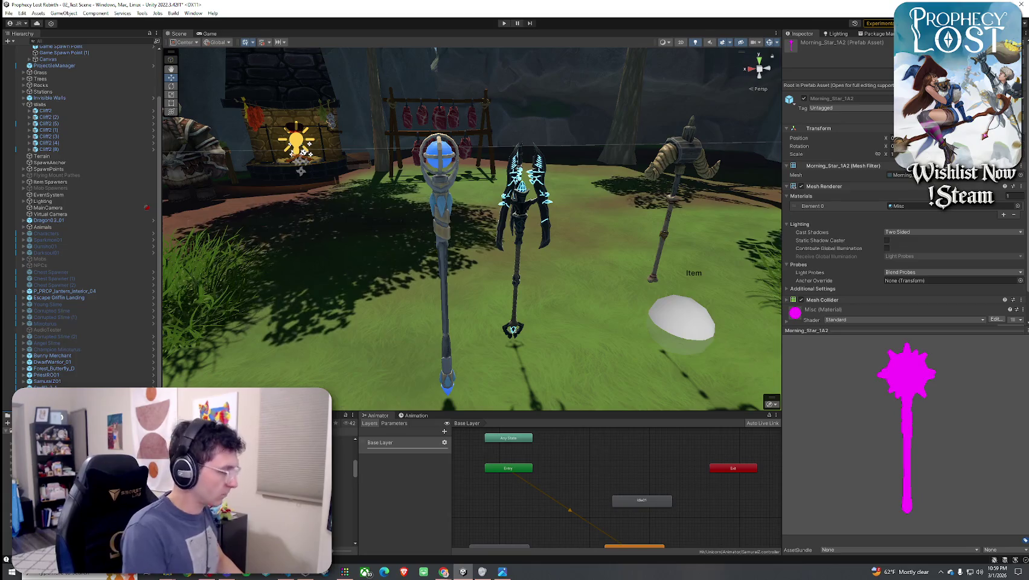
Select the blue staff, glowing middle weapon and mace in the scene and delete them
{"action": "left_click", "coordinate": [457, 221]}
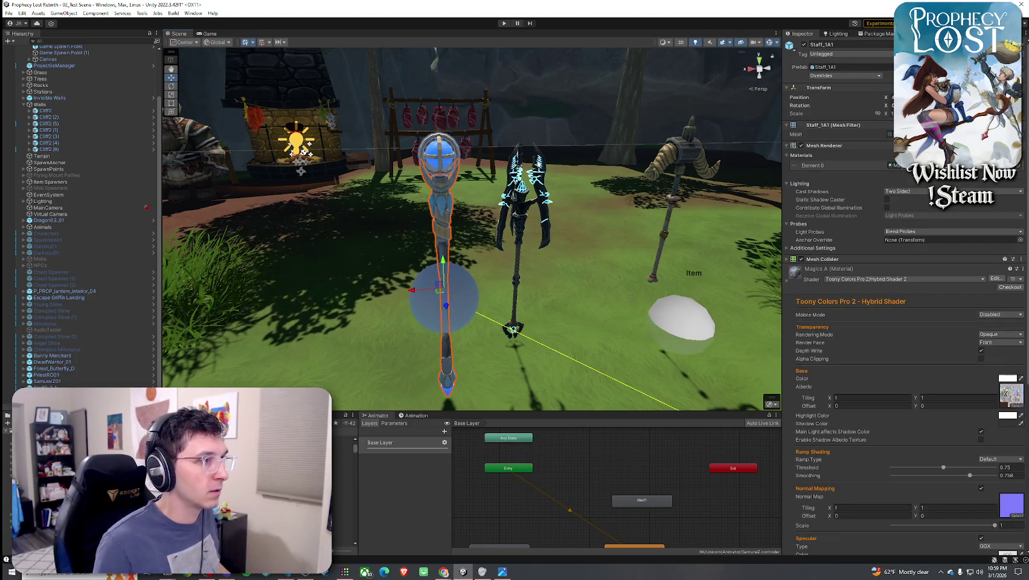
{"action": "left_click", "coordinate": [519, 200], "text": "shift"}
{"action": "left_click", "coordinate": [653, 167], "text": "shift"}
{"action": "left_click", "coordinate": [502, 241], "text": "shift"}
{"action": "left_click", "coordinate": [501, 242], "text": "shift"}
{"action": "key", "text": "Delete"}
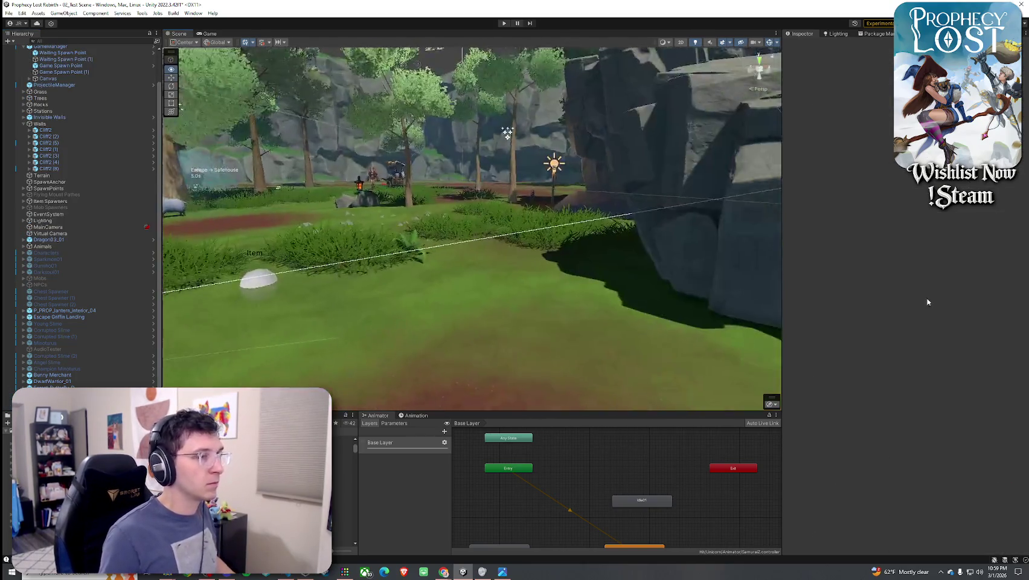
Delete the dragon-headed staff Staff2_3_1 from the scene
{"action": "mouse_move", "coordinate": [543, 289]}
{"action": "left_mouse_down"}
{"action": "mouse_move", "coordinate": [572, 299]}
{"action": "mouse_move", "coordinate": [541, 356]}
{"action": "mouse_move", "coordinate": [526, 260]}
{"action": "mouse_move", "coordinate": [457, 295]}
{"action": "mouse_move", "coordinate": [335, 303]}
{"action": "left_mouse_up"}
{"action": "left_click", "coordinate": [409, 326]}
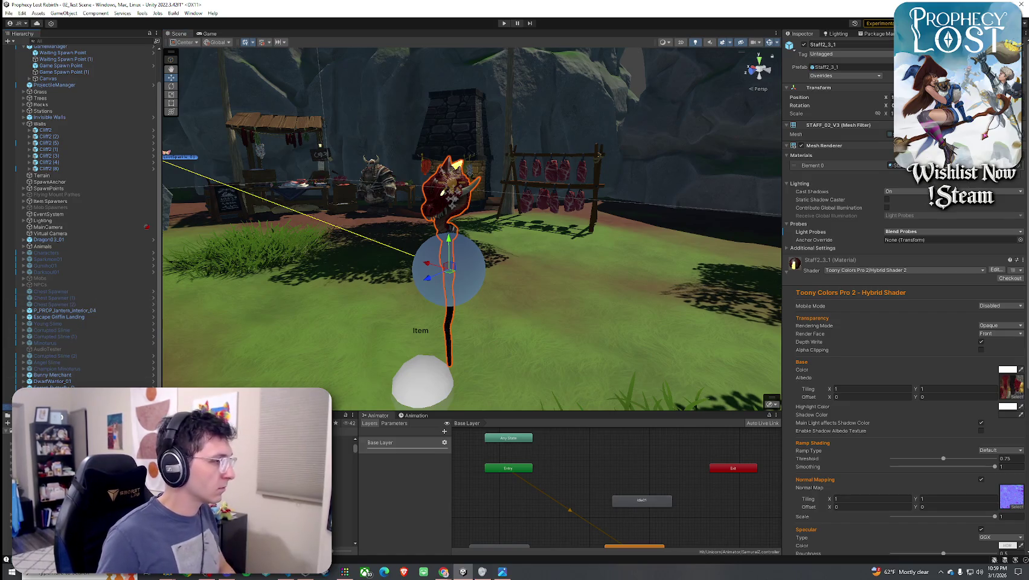
{"action": "key", "text": "Delete"}
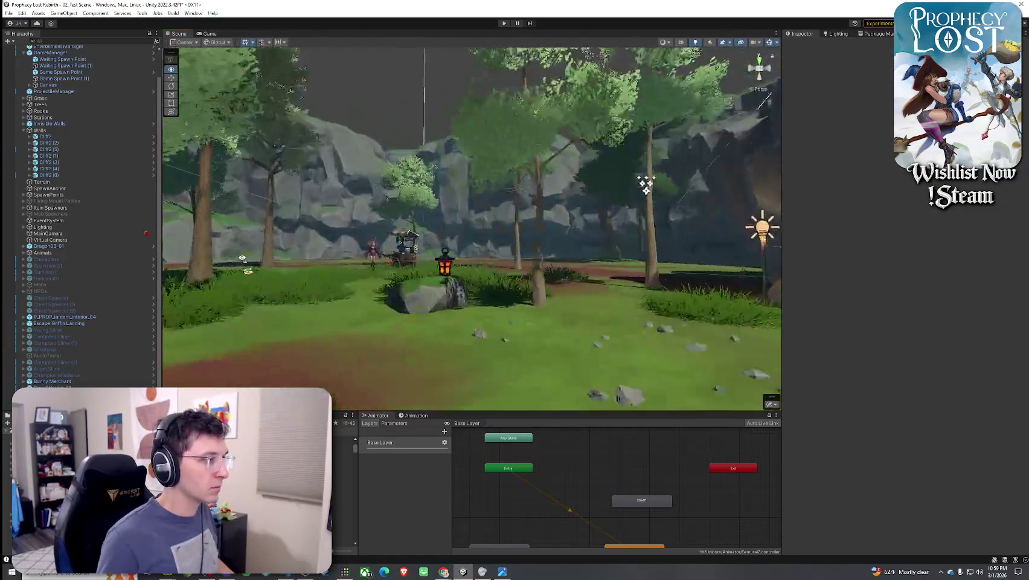
Fly the view over to the merchant and her cart
{"action": "key", "text": "w"}
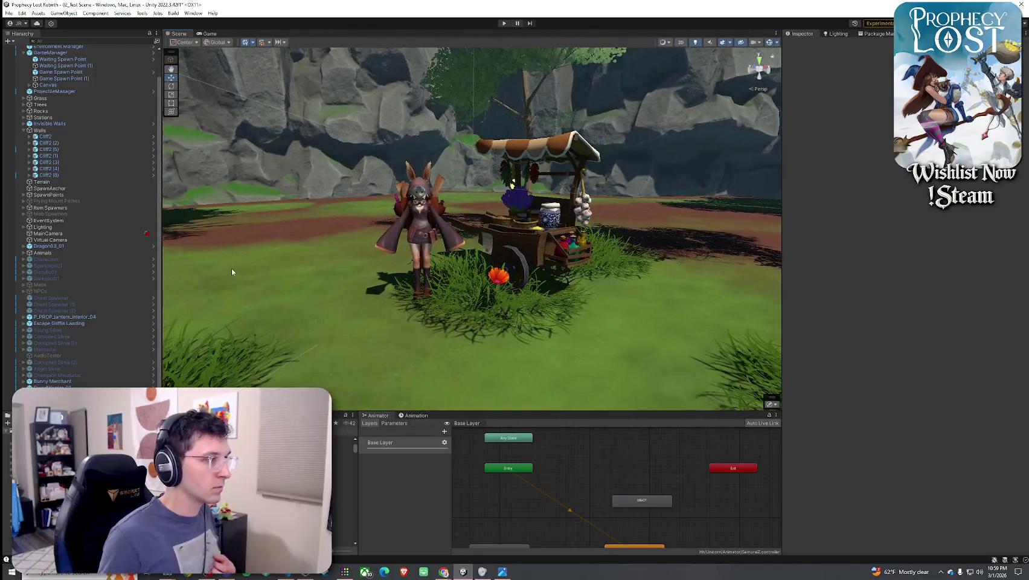
{"action": "left_click", "coordinate": [9, 13]}
{"action": "key", "text": "Escape"}
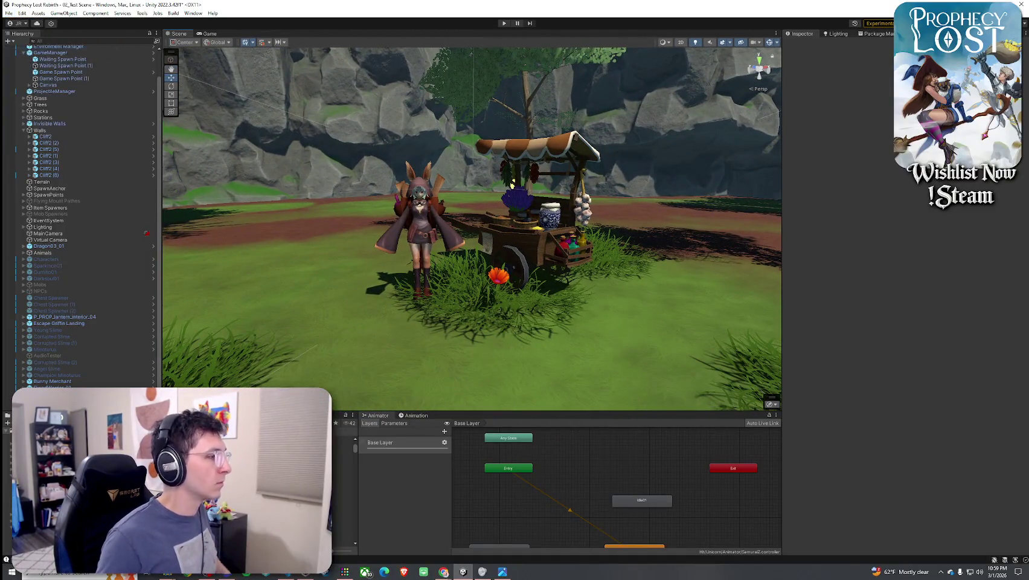
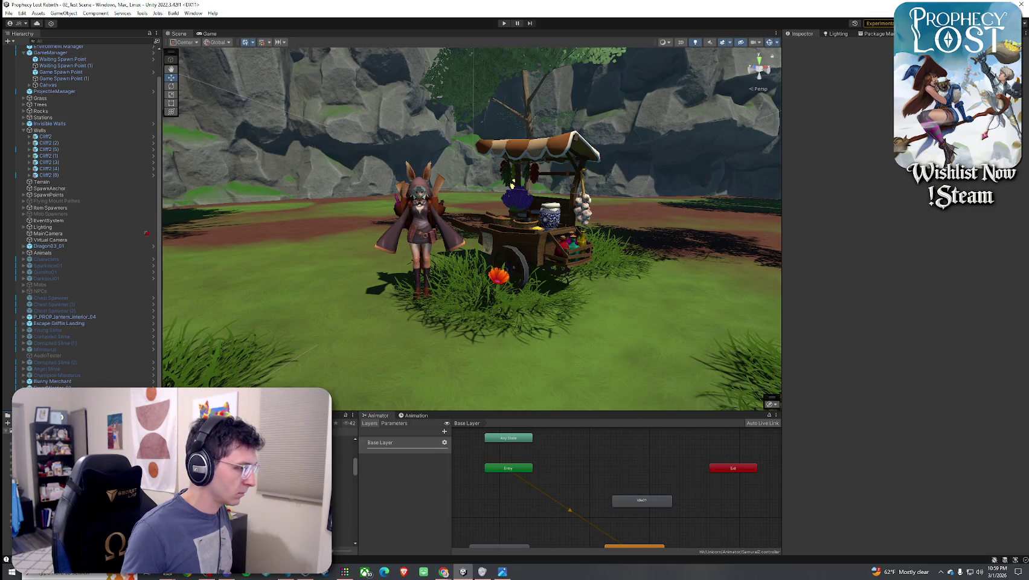
Browse the Hit folder's character prefabs from ArcherA03 through FallenAngel03_01 to the Gumiho prefabs
{"action": "left_click", "coordinate": [181, 497]}
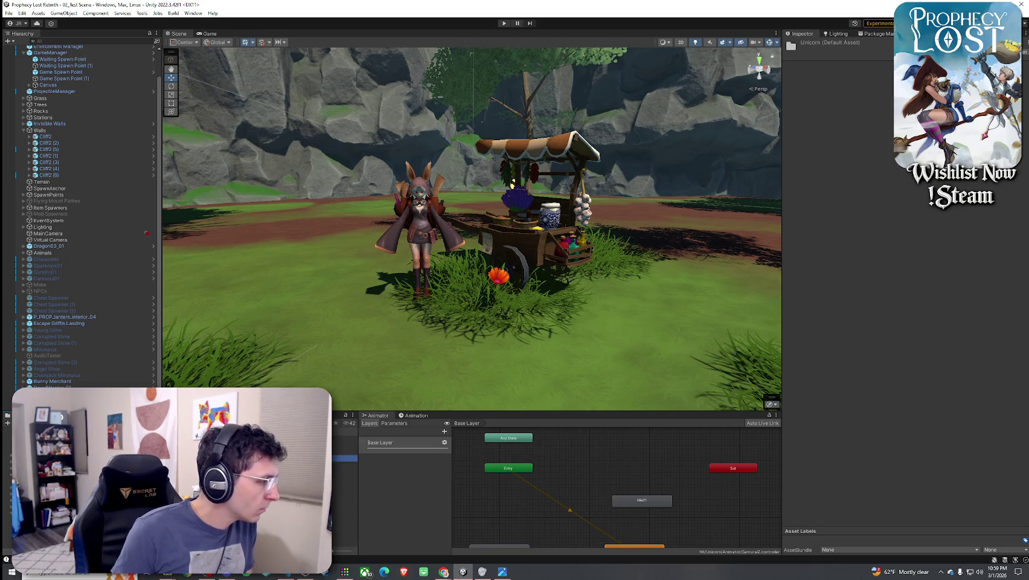
{"action": "left_click", "coordinate": [181, 484]}
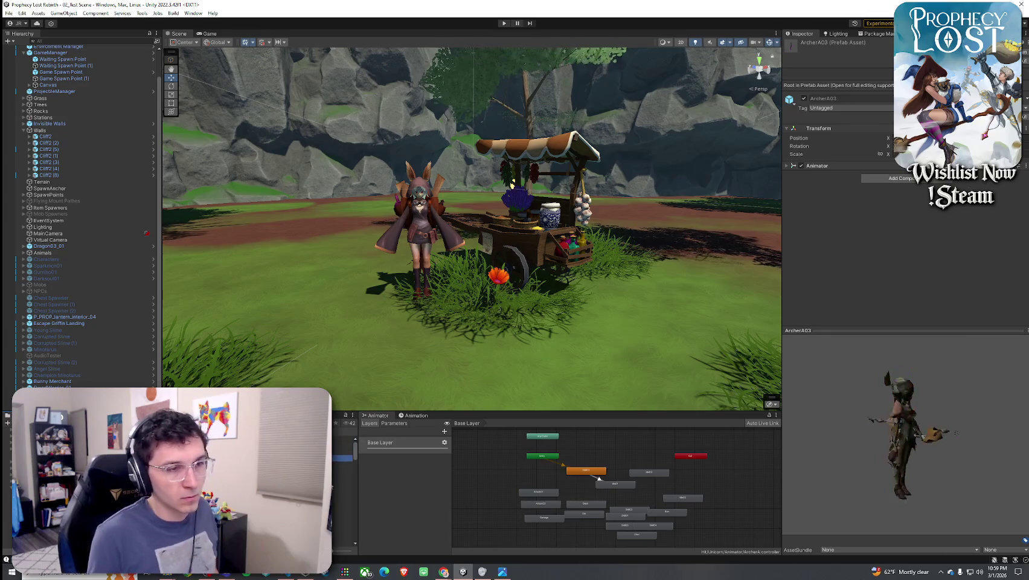
{"action": "key", "text": "Down"}
{"action": "key", "text": "Down"}
{"action": "key", "text": "Down"}
{"action": "key", "text": "Down"}
{"action": "key", "text": "Down"}
{"action": "key", "text": "Down"}
{"action": "key", "text": "Down"}
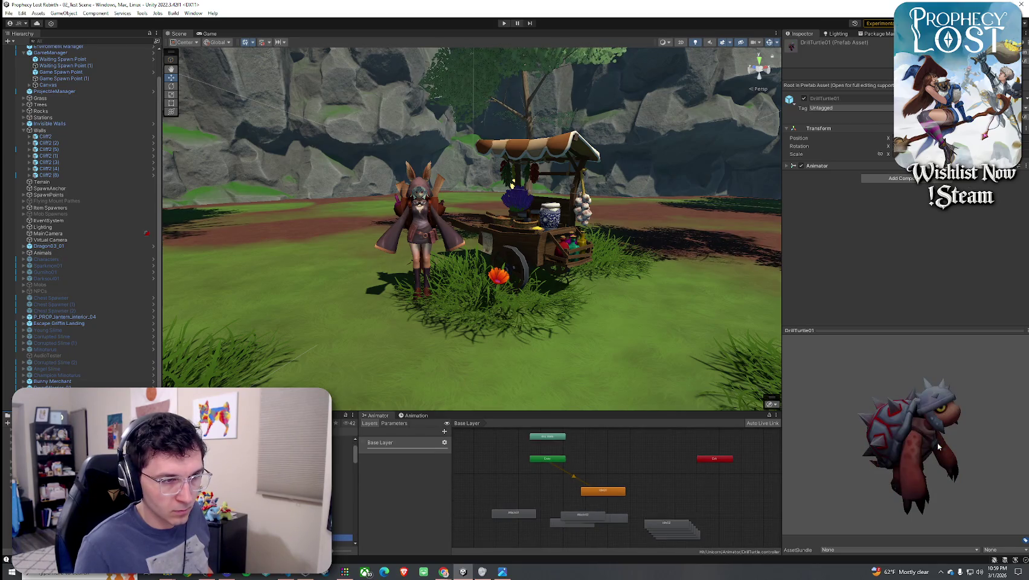
{"action": "key", "text": "Down"}
{"action": "key", "text": "Down"}
{"action": "key", "text": "Down"}
{"action": "key", "text": "Down"}
{"action": "key", "text": "Down"}
{"action": "key", "text": "Down"}
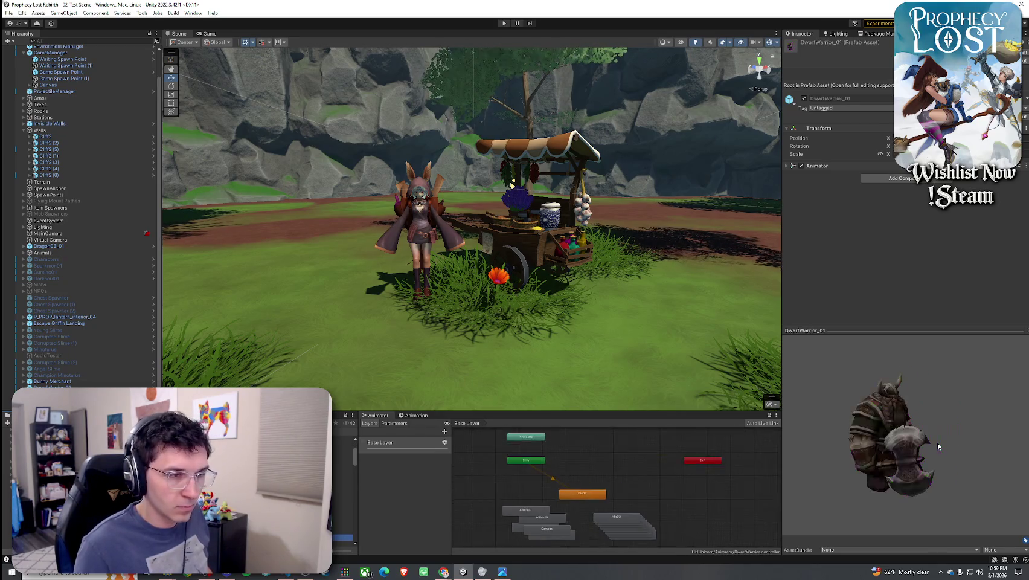
{"action": "key", "text": "Down"}
{"action": "key", "text": "Down"}
{"action": "key", "text": "Down"}
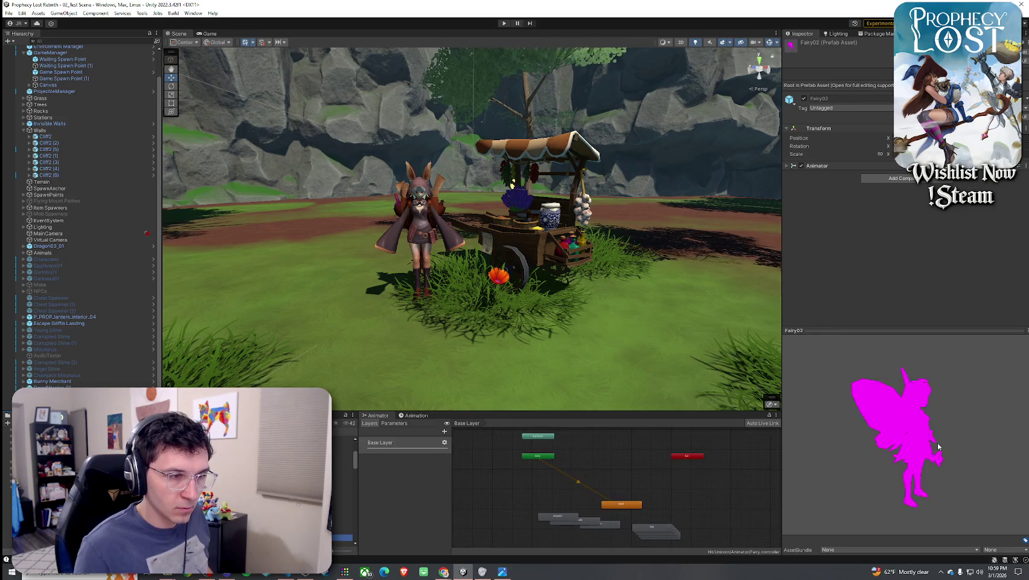
{"action": "left_click_drag", "start_coordinate": [938, 445], "coordinate": [777, 434]}
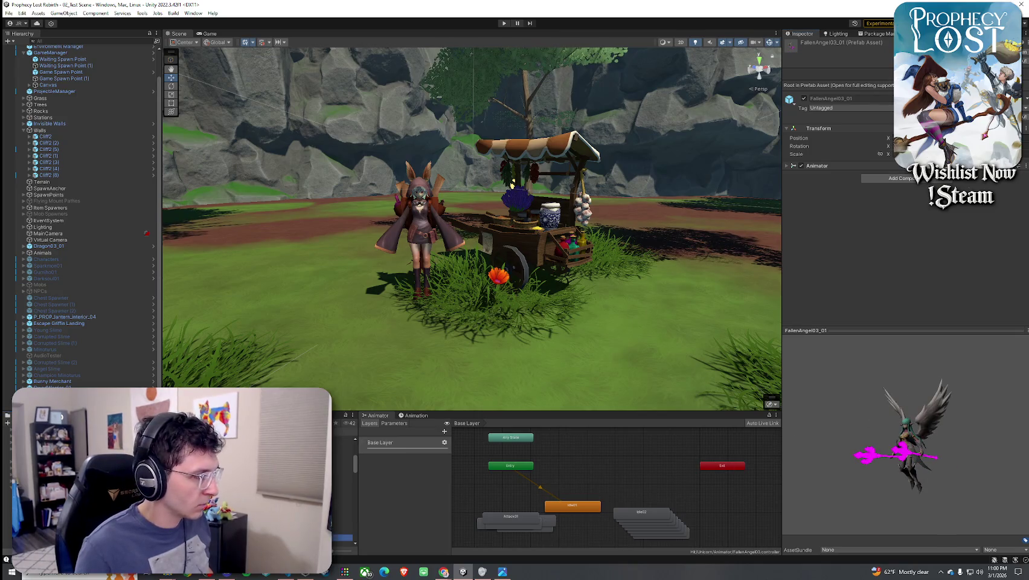
{"action": "key", "text": "Down"}
{"action": "key", "text": "Down"}
{"action": "key", "text": "Down"}
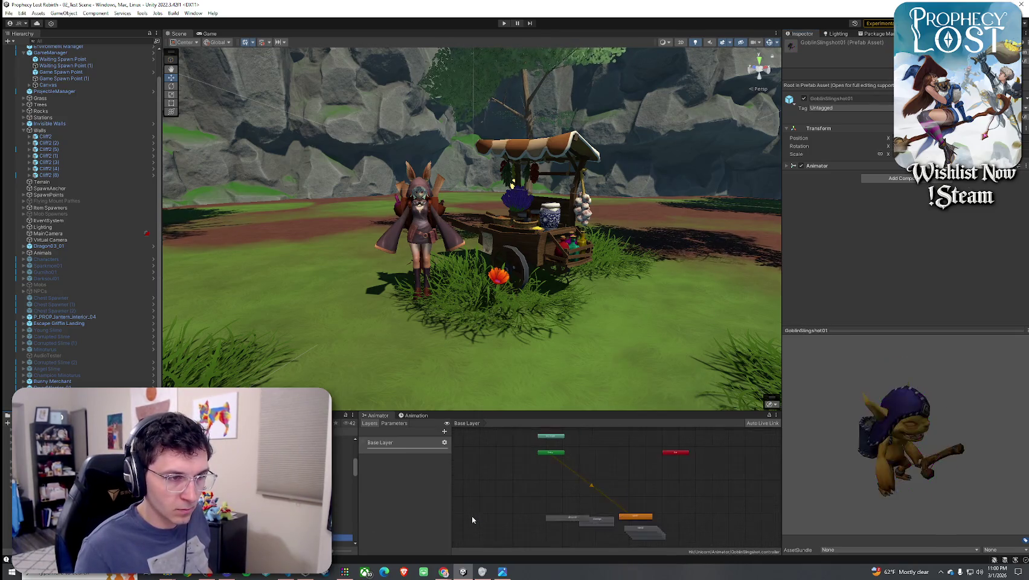
{"action": "key", "text": "Down"}
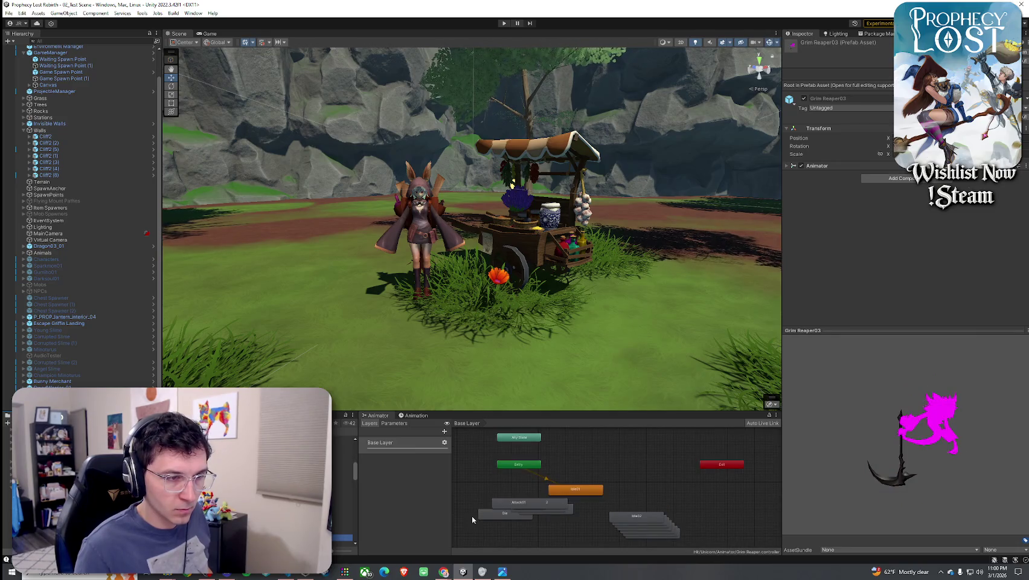
{"action": "key", "text": "Down"}
Continue past Harpy01 and Ipris04 to Kelpie02 and open it in Prefab Mode
{"action": "key", "text": "Up"}
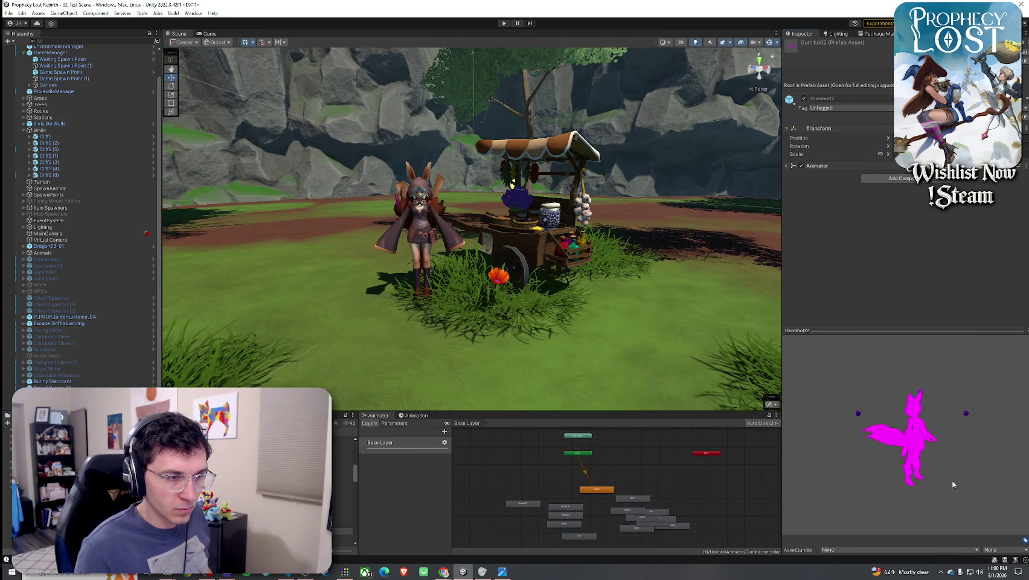
{"action": "key", "text": "Down"}
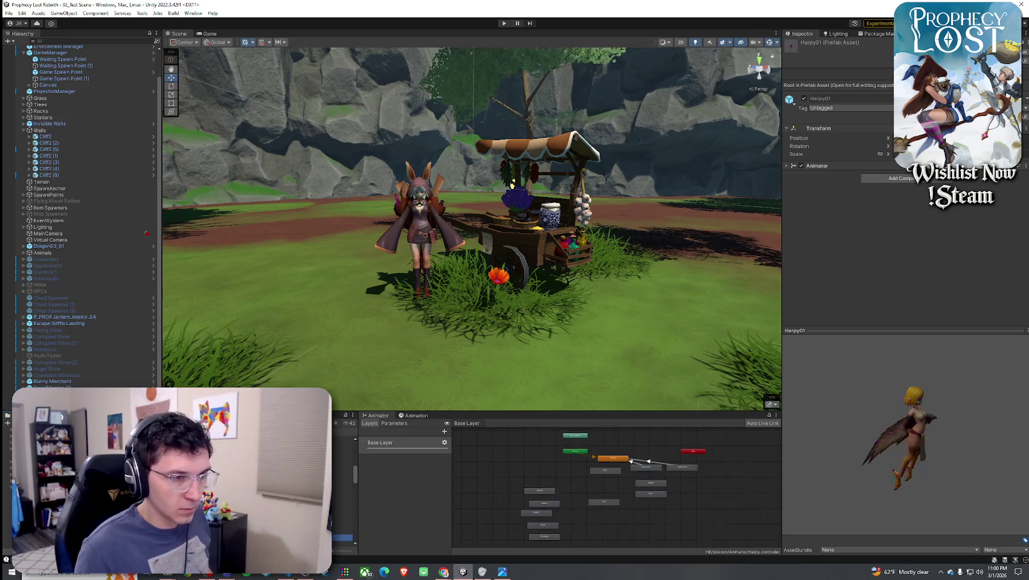
{"action": "key", "text": "Down"}
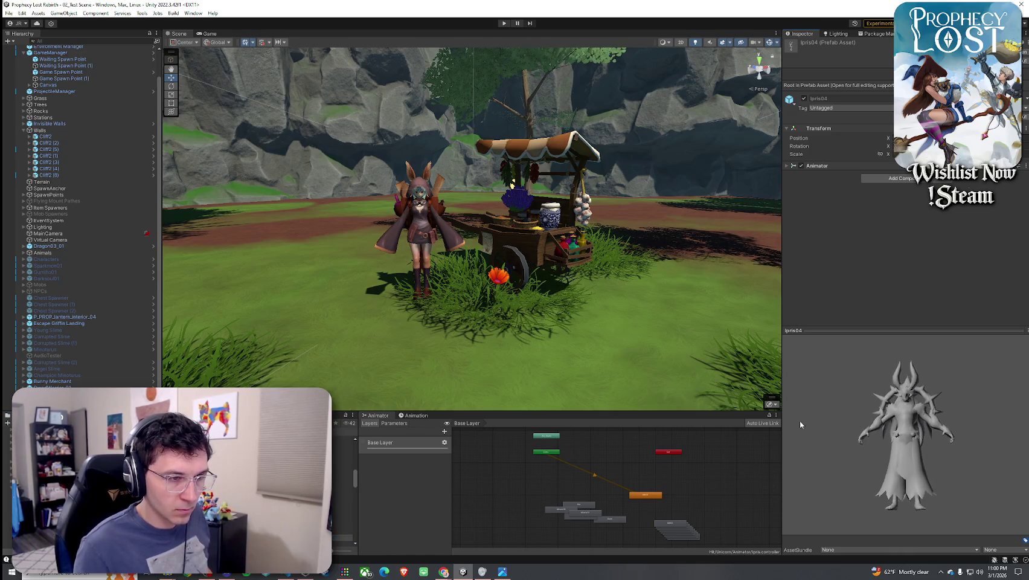
{"action": "key", "text": "Down"}
{"action": "key", "text": "Down"}
{"action": "key", "text": "Up"}
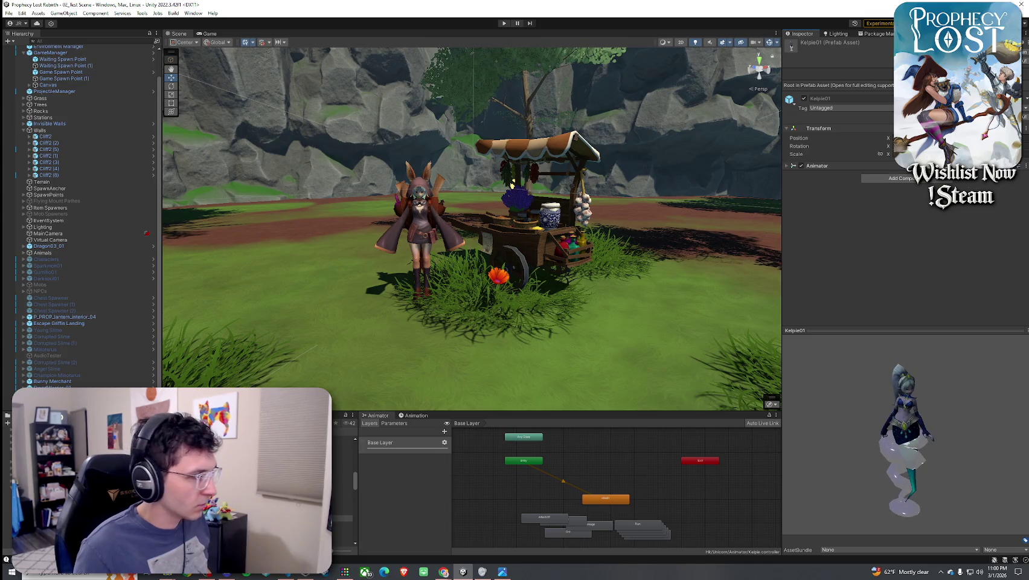
{"action": "key", "text": "Down"}
{"action": "key", "text": "Down"}
{"action": "key", "text": "Down"}
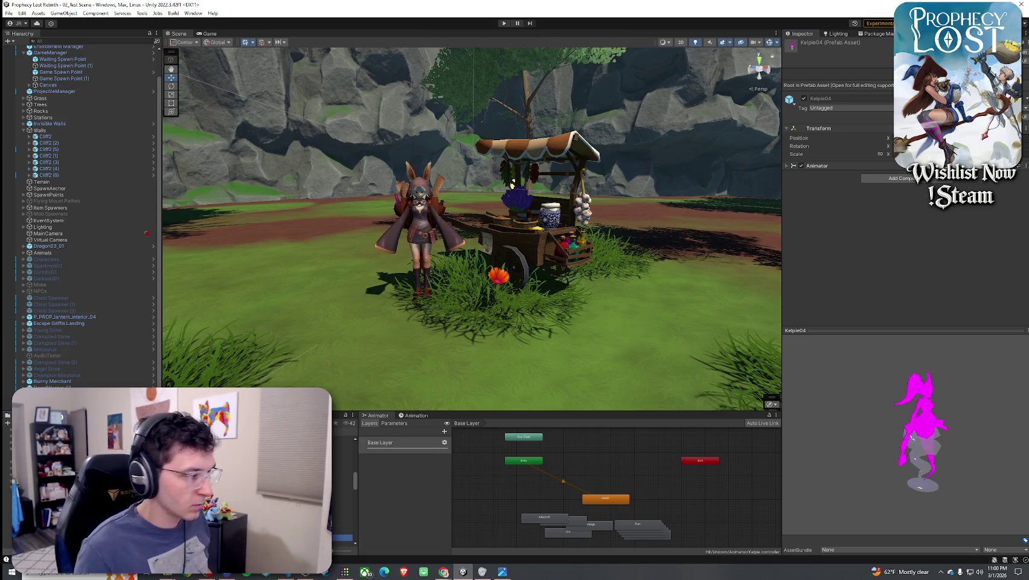
{"action": "key", "text": "Up"}
{"action": "key", "text": "Up"}
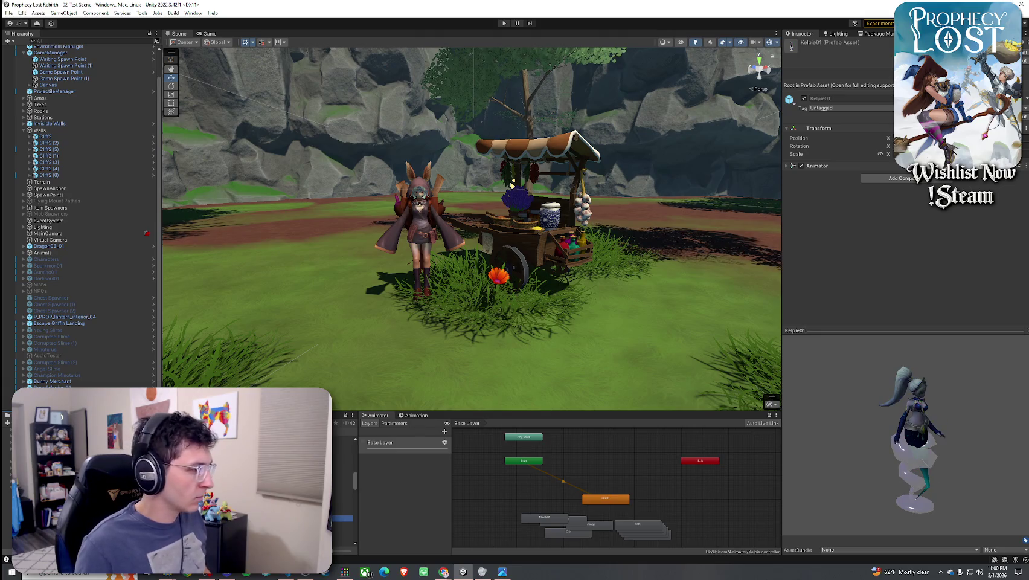
{"action": "key", "text": "Down"}
{"action": "key", "text": "Return"}
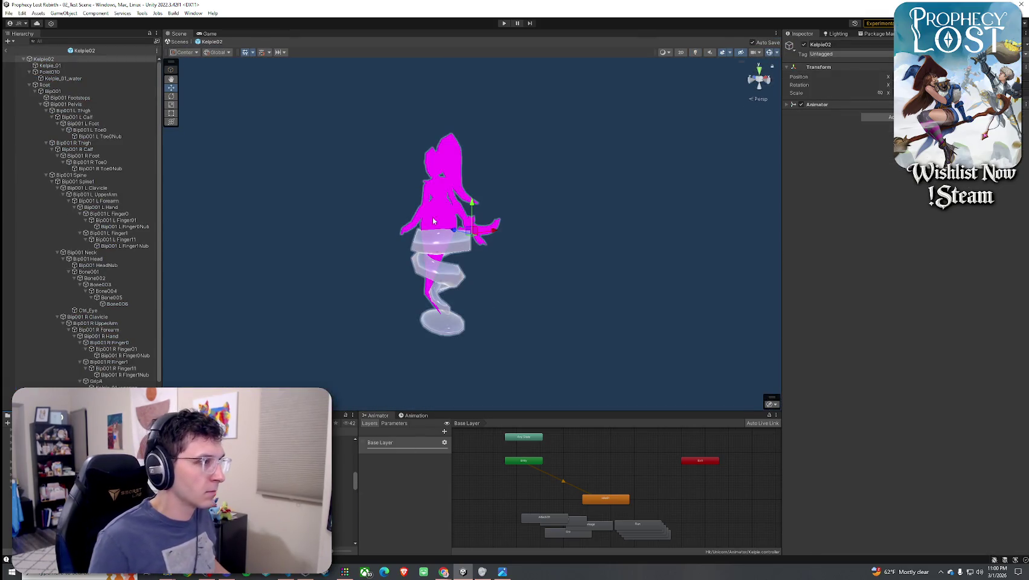
Switch the Kelpie weapon's W02 material to the Toony Colors Pro 2/Hybrid Shader 2
{"action": "left_click", "coordinate": [494, 230]}
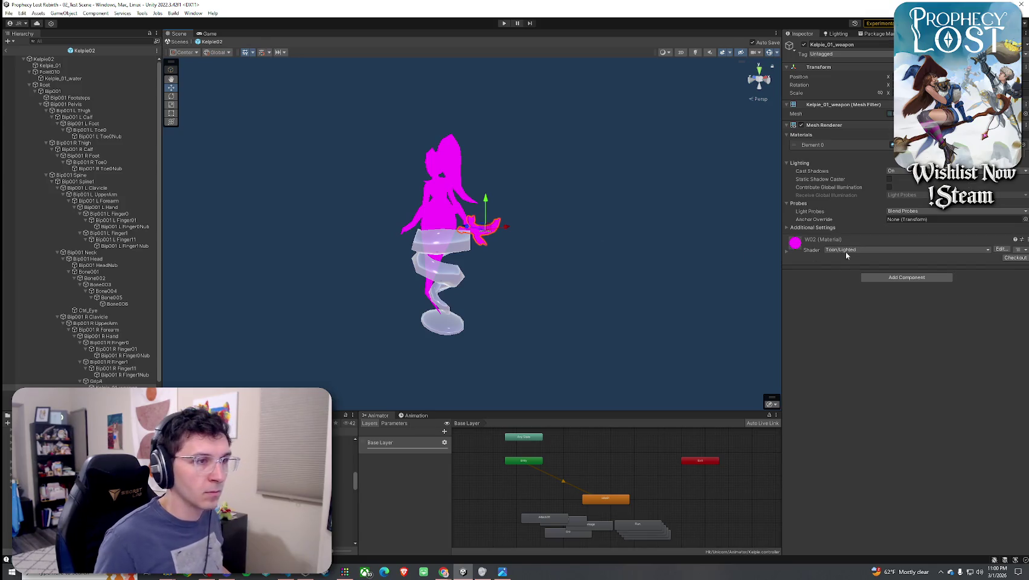
{"action": "left_click", "coordinate": [788, 251]}
{"action": "left_click", "coordinate": [846, 250]}
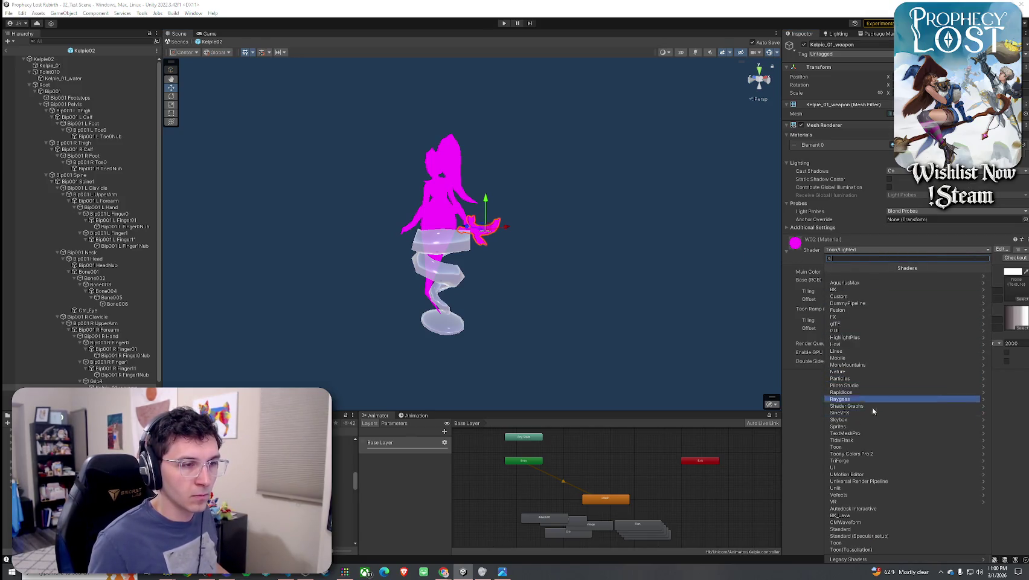
{"action": "left_click", "coordinate": [873, 454]}
{"action": "left_click", "coordinate": [839, 278]}
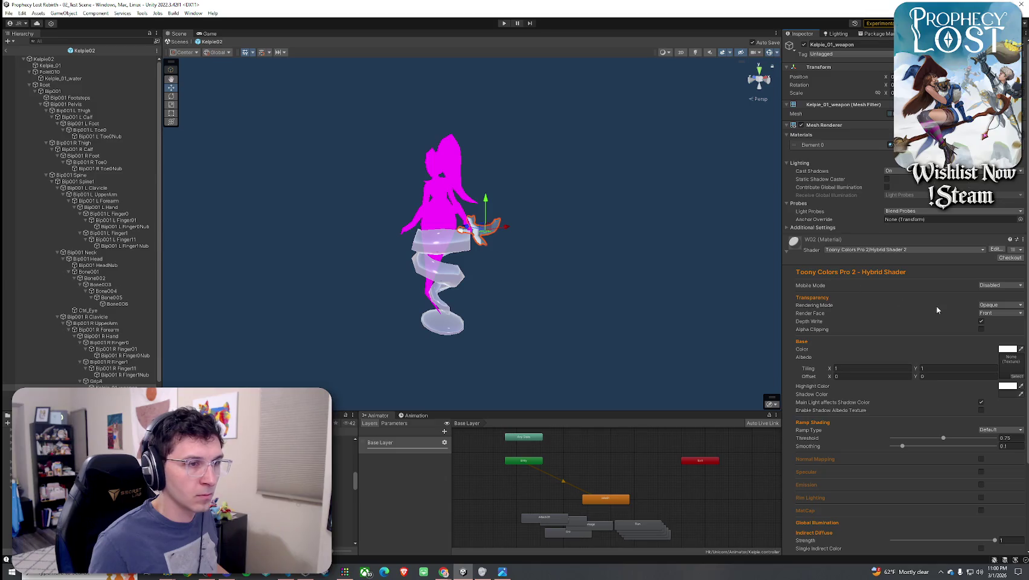
Search the Albedo picker for W02 textures, close it unassigned, and frame the weapon
{"action": "left_click", "coordinate": [1017, 377]}
{"action": "type", "text": "W02"}
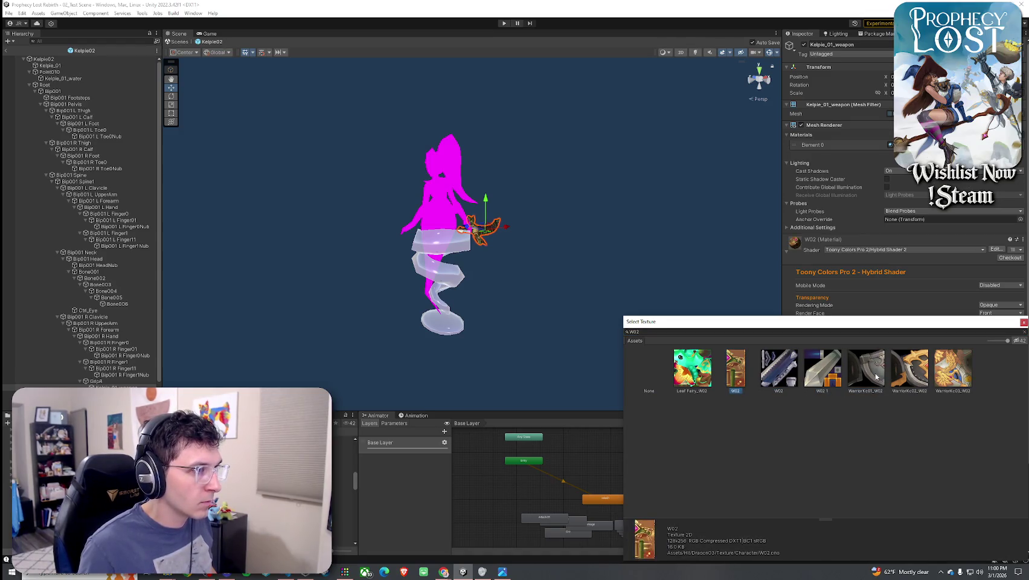
{"action": "left_click", "coordinate": [778, 369]}
{"action": "left_click", "coordinate": [953, 370]}
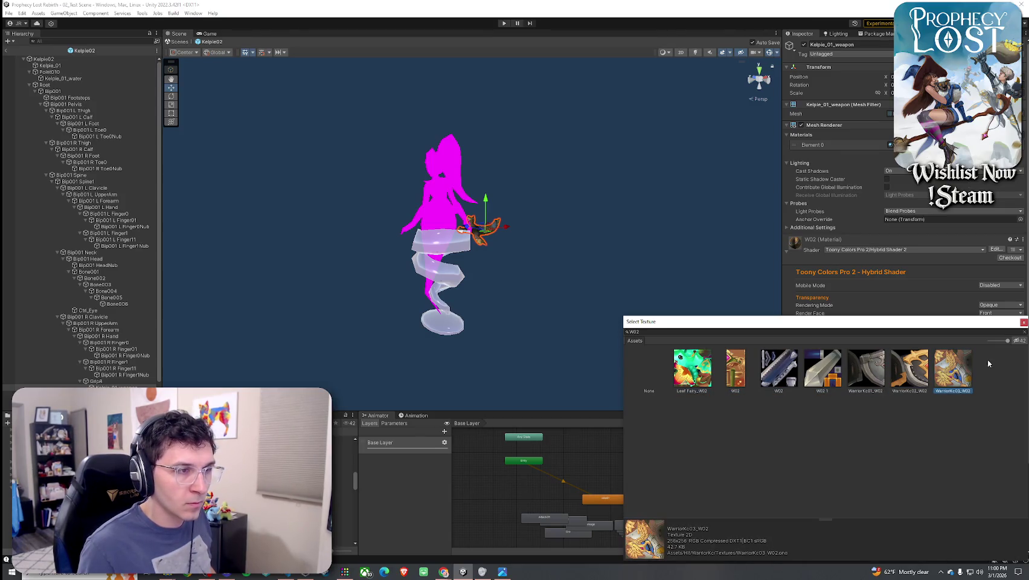
{"action": "key", "text": "Left"}
{"action": "key", "text": "Left"}
{"action": "key", "text": "Left"}
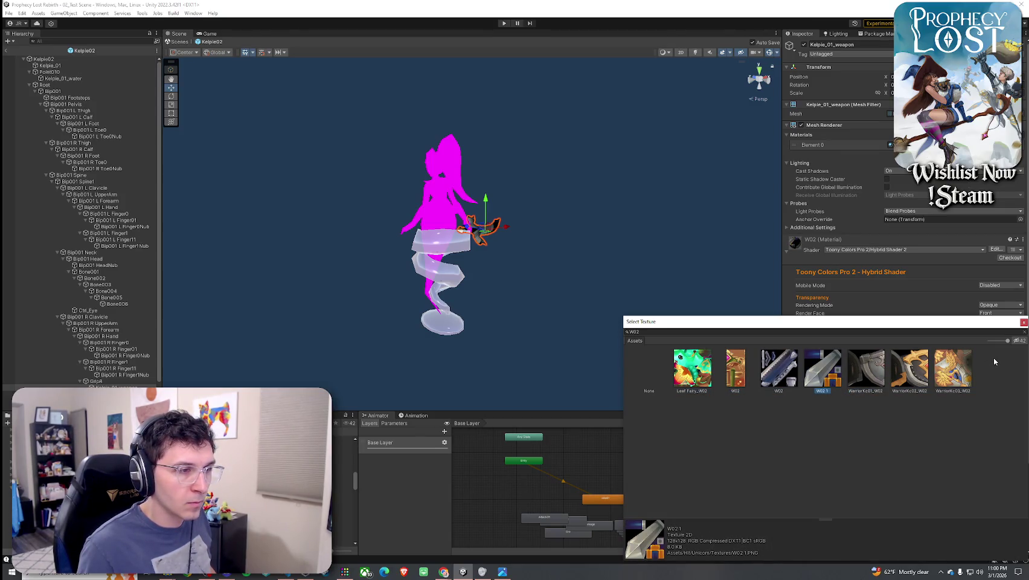
{"action": "left_click", "coordinate": [1024, 322]}
{"action": "key", "text": "f"}
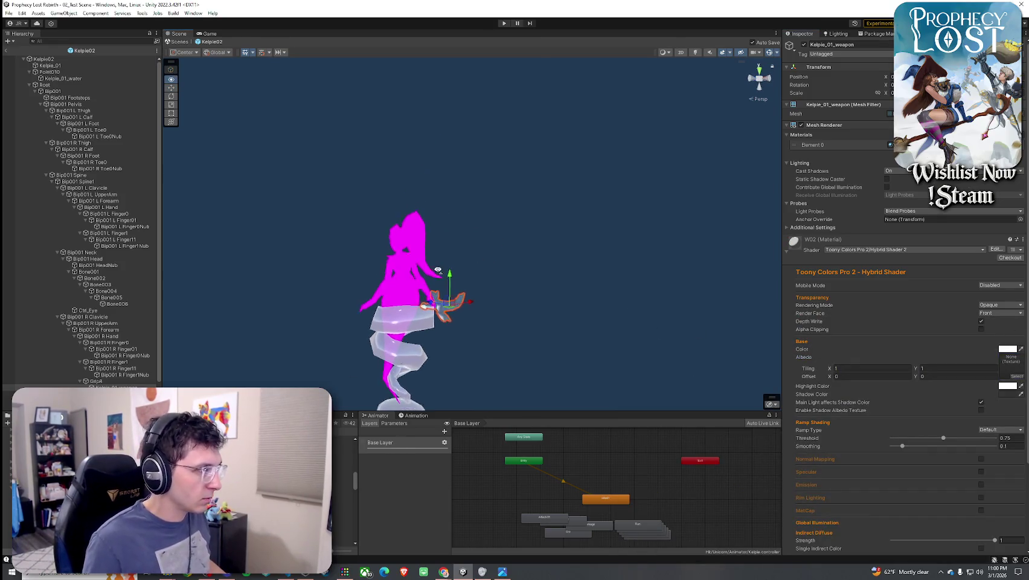
{"action": "mouse_move", "coordinate": [384, 295]}
{"action": "left_mouse_down"}
{"action": "mouse_move", "coordinate": [287, 301]}
{"action": "mouse_move", "coordinate": [320, 300]}
{"action": "left_mouse_up"}
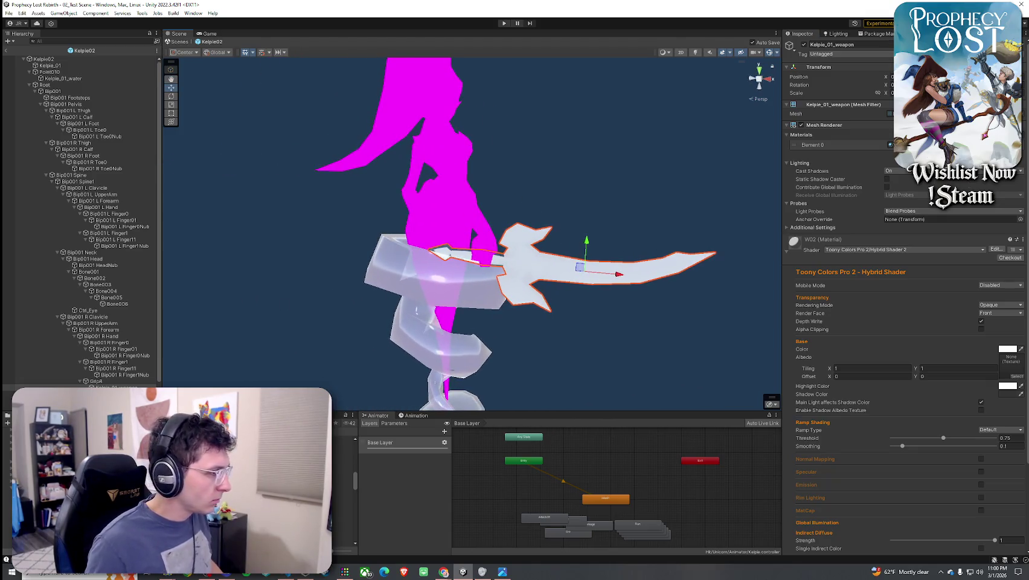
{"action": "left_click", "coordinate": [342, 503]}
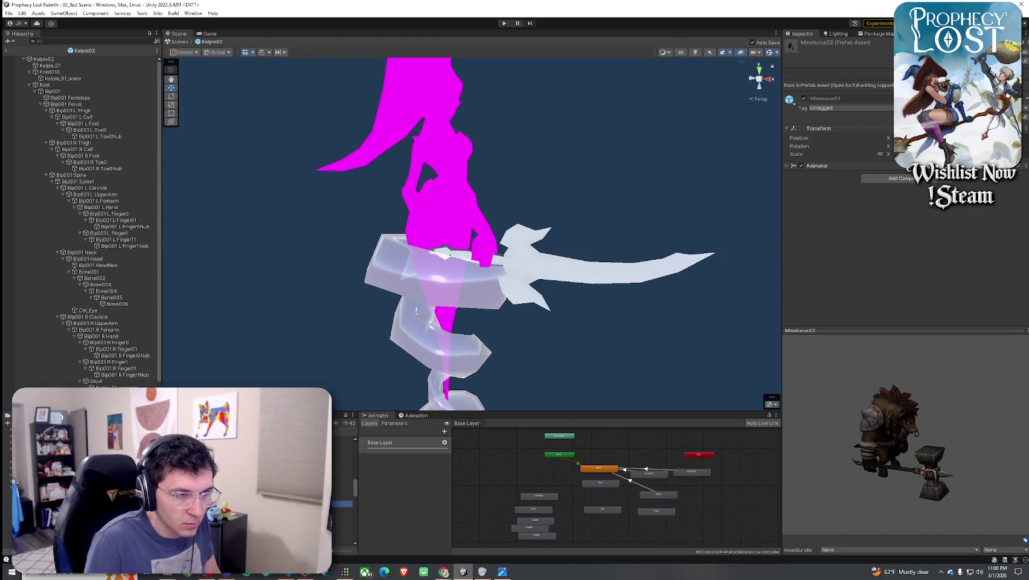
Step past MusicianRU03, NinjaSU01 and OrcWarrior02 to Satyr04 and open it in Prefab Mode
{"action": "left_click", "coordinate": [342, 529]}
{"action": "key", "text": "Down"}
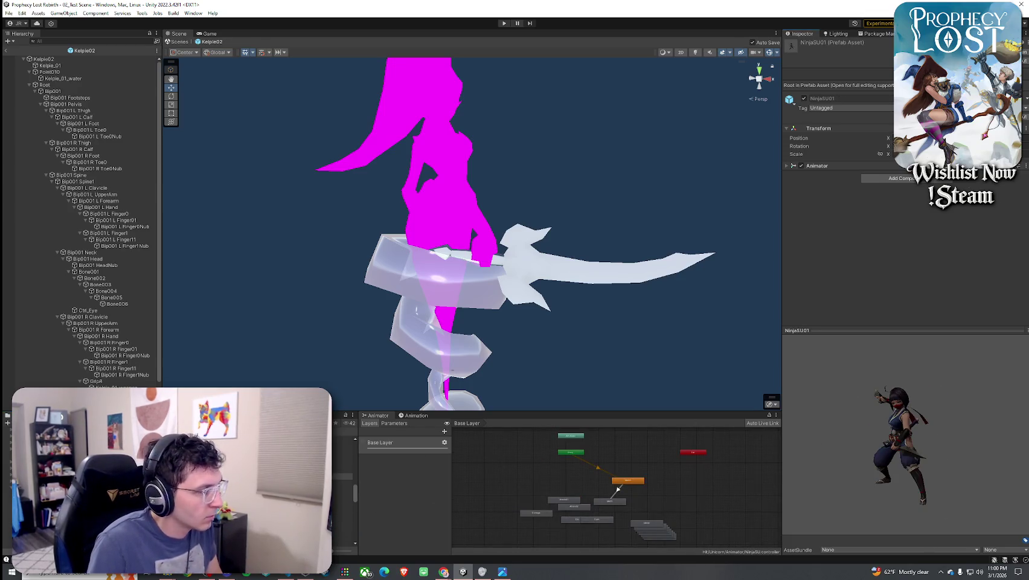
{"action": "key", "text": "Down"}
{"action": "key", "text": "Down"}
{"action": "key", "text": "Down"}
{"action": "key", "text": "Down"}
{"action": "key", "text": "Down"}
{"action": "key", "text": "Down"}
{"action": "key", "text": "Down"}
{"action": "key", "text": "Down"}
{"action": "key", "text": "Down"}
{"action": "key", "text": "Down"}
{"action": "key", "text": "Down"}
{"action": "key", "text": "Down"}
{"action": "key", "text": "Up"}
{"action": "mouse_move", "coordinate": [907, 462]}
{"action": "left_mouse_down"}
{"action": "mouse_move", "coordinate": [807, 409]}
{"action": "mouse_move", "coordinate": [832, 422]}
{"action": "left_mouse_up"}
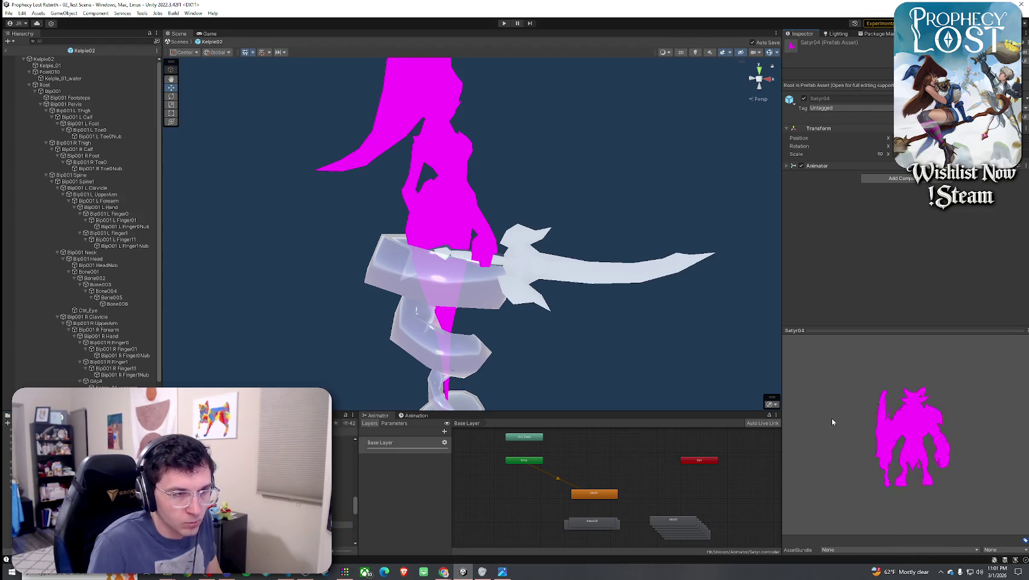
{"action": "key", "text": "Return"}
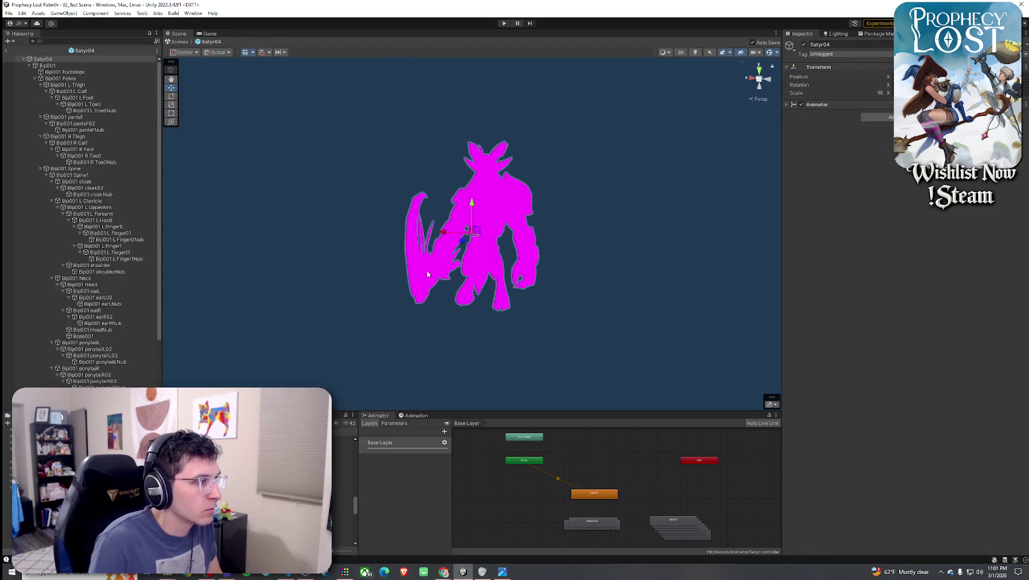
Apply Toony Colors Pro 2/Hybrid Shader 2 to the Satyr04_W weapon material
{"action": "left_click", "coordinate": [427, 273]}
{"action": "left_click", "coordinate": [837, 252]}
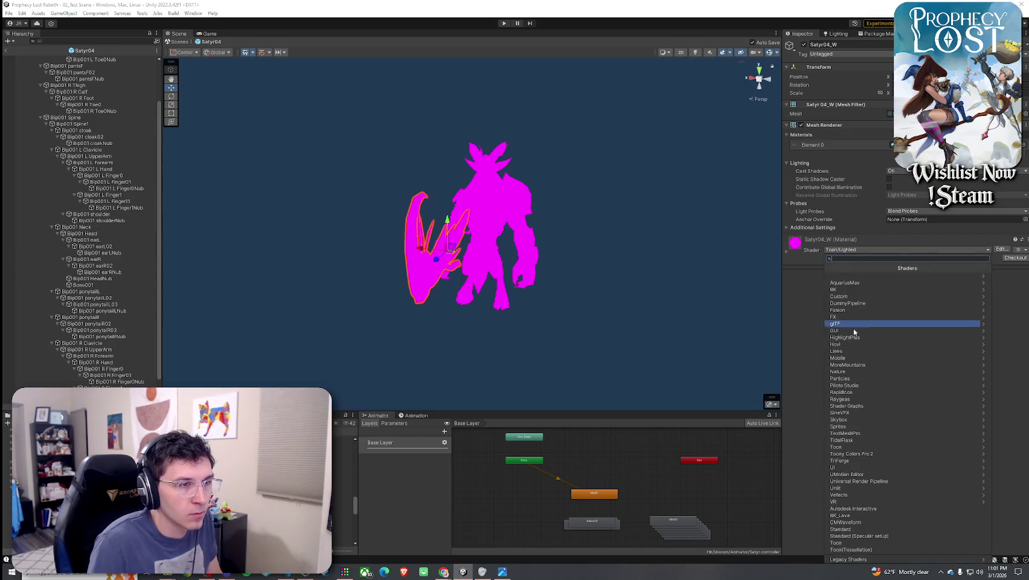
{"action": "left_click", "coordinate": [870, 458]}
{"action": "left_click", "coordinate": [840, 279]}
{"action": "left_click", "coordinate": [818, 259]}
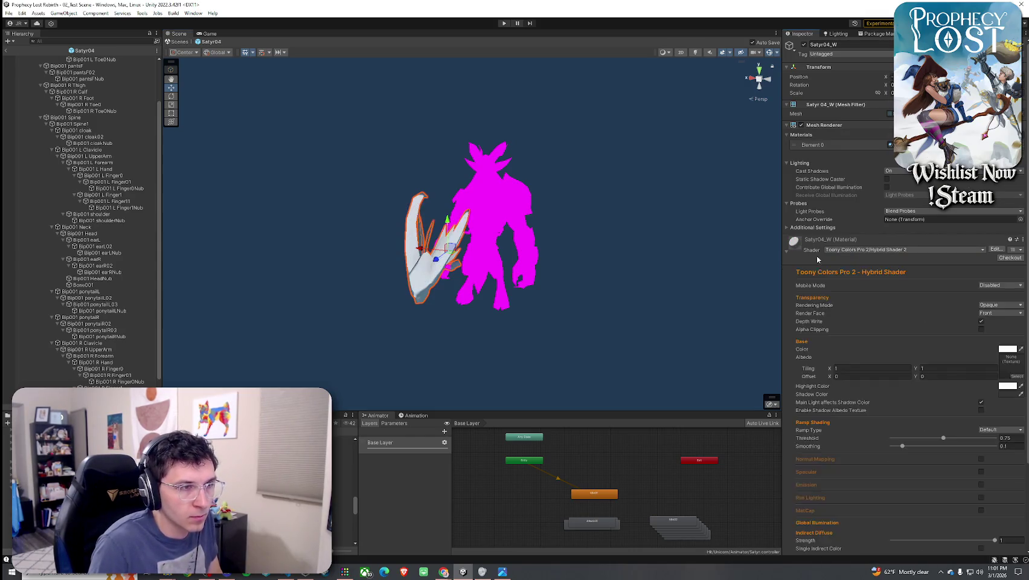
Assign the Satyr04_W texture to the material's Albedo slot
{"action": "left_click", "coordinate": [1017, 376]}
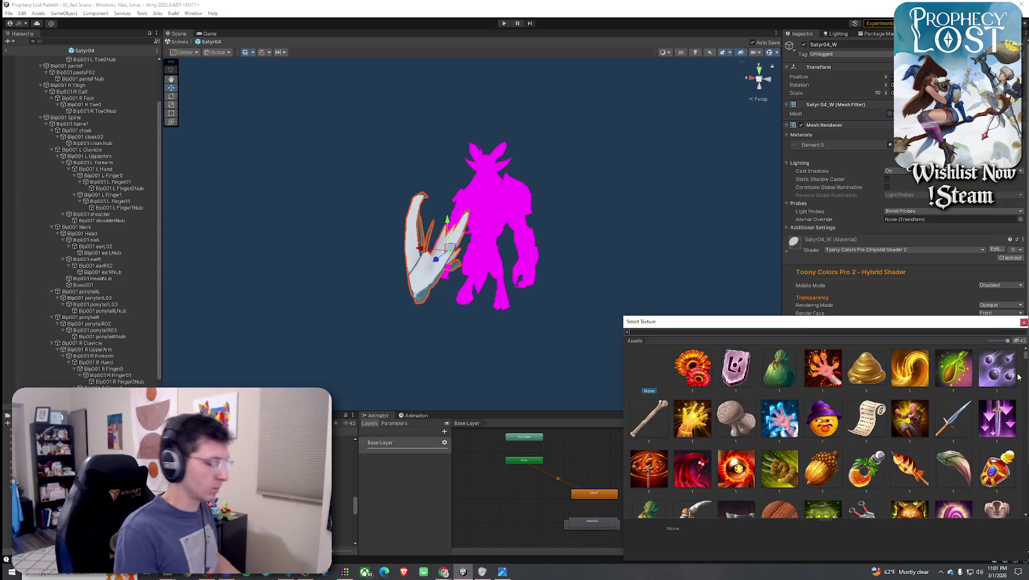
{"action": "type", "text": "Satyr"}
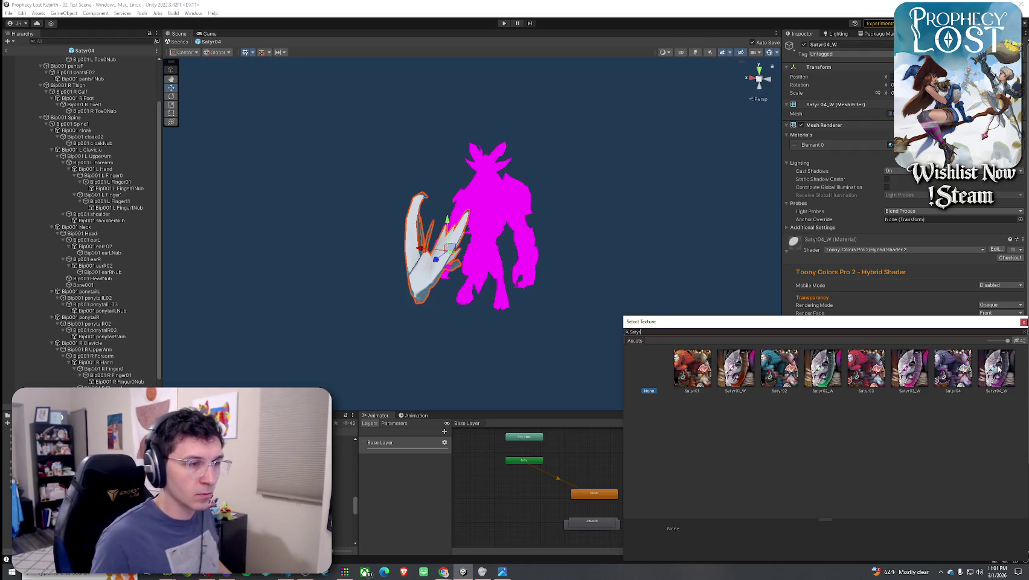
{"action": "left_click", "coordinate": [1001, 377]}
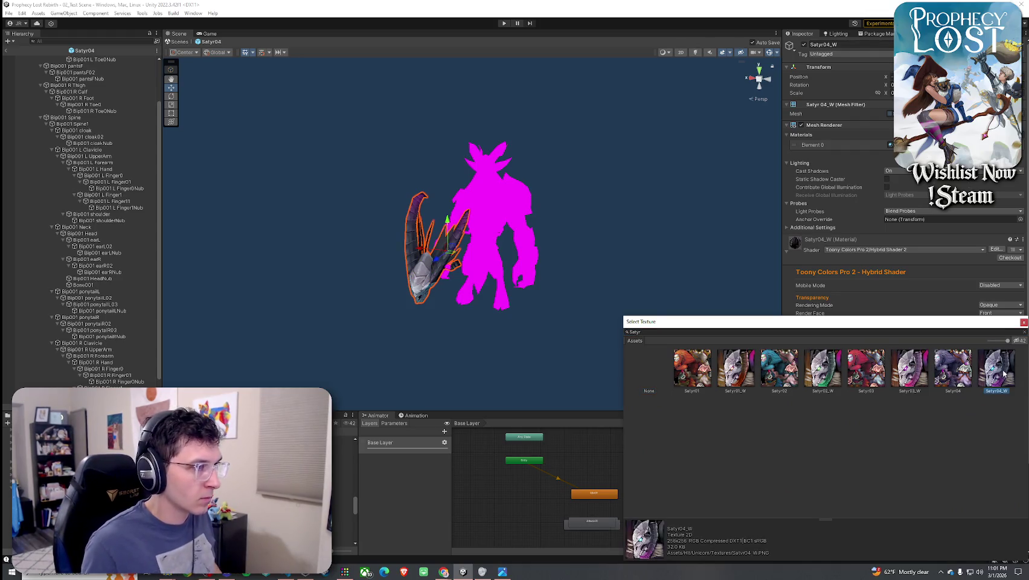
{"action": "double_click", "coordinate": [1003, 373]}
Set ramp smoothing to 0.793 and enable specular and rim lighting, checking the horned weapon
{"action": "left_click", "coordinate": [973, 445]}
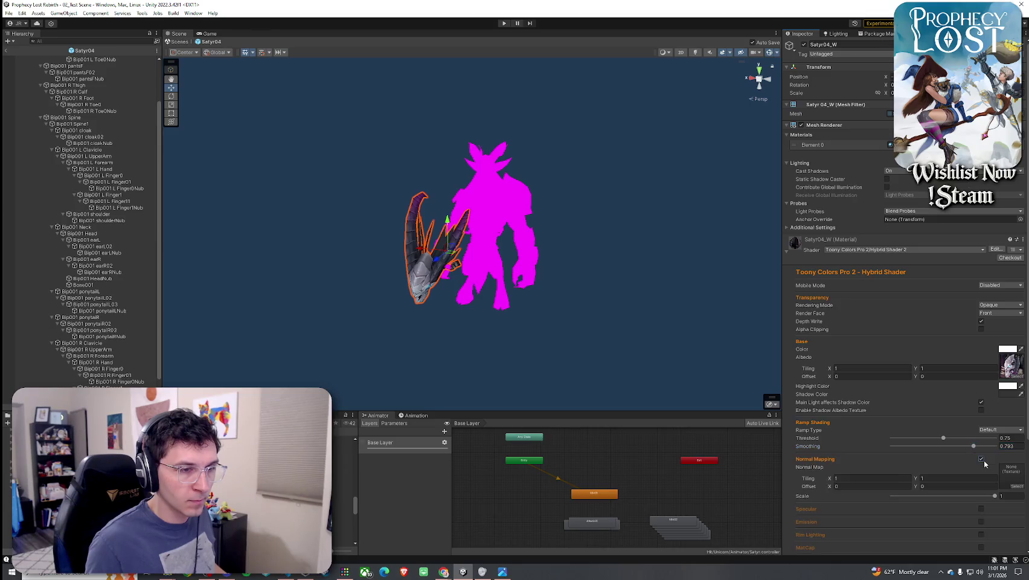
{"action": "scroll", "coordinate": [860, 393], "scroll_direction": "down", "scroll_amount": 3}
{"action": "left_click", "coordinate": [981, 367]}
{"action": "mouse_move", "coordinate": [507, 299]}
{"action": "left_mouse_down"}
{"action": "mouse_move", "coordinate": [607, 300]}
{"action": "mouse_move", "coordinate": [653, 294]}
{"action": "mouse_move", "coordinate": [655, 280]}
{"action": "mouse_move", "coordinate": [883, 418]}
{"action": "left_mouse_up"}
{"action": "left_click", "coordinate": [981, 426]}
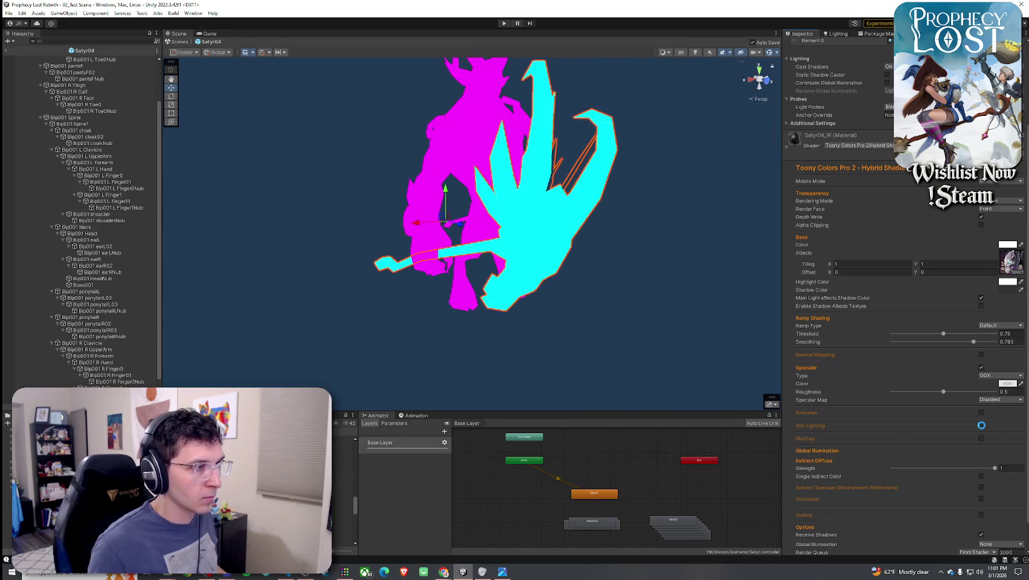
{"action": "scroll", "coordinate": [878, 401], "scroll_direction": "down", "scroll_amount": 3}
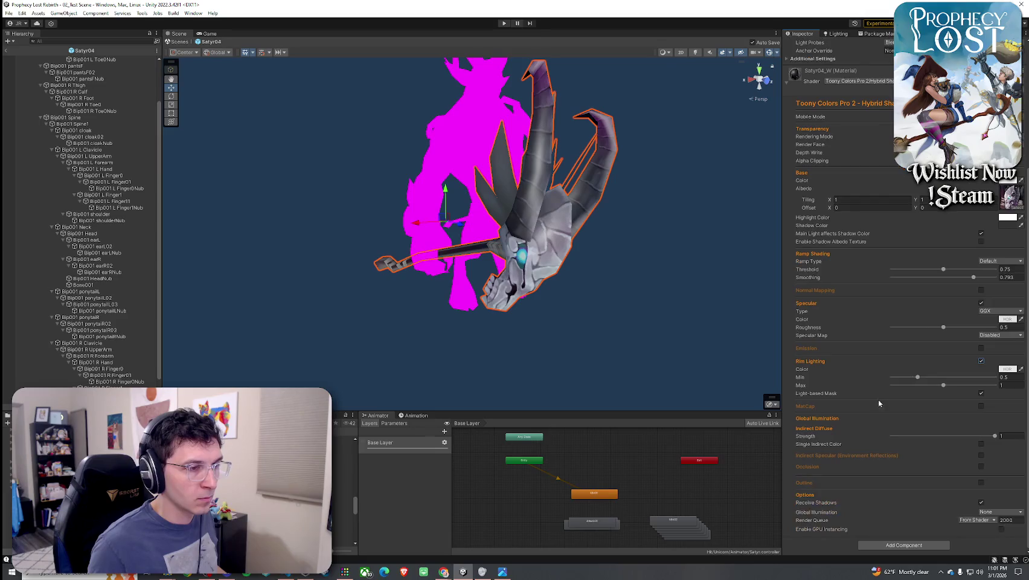
{"action": "mouse_move", "coordinate": [559, 336]}
{"action": "left_mouse_down"}
{"action": "mouse_move", "coordinate": [533, 306]}
{"action": "mouse_move", "coordinate": [703, 383]}
{"action": "mouse_move", "coordinate": [559, 248]}
{"action": "mouse_move", "coordinate": [544, 253]}
{"action": "mouse_move", "coordinate": [523, 218]}
{"action": "mouse_move", "coordinate": [506, 264]}
{"action": "mouse_move", "coordinate": [678, 287]}
{"action": "mouse_move", "coordinate": [636, 301]}
{"action": "left_mouse_up"}
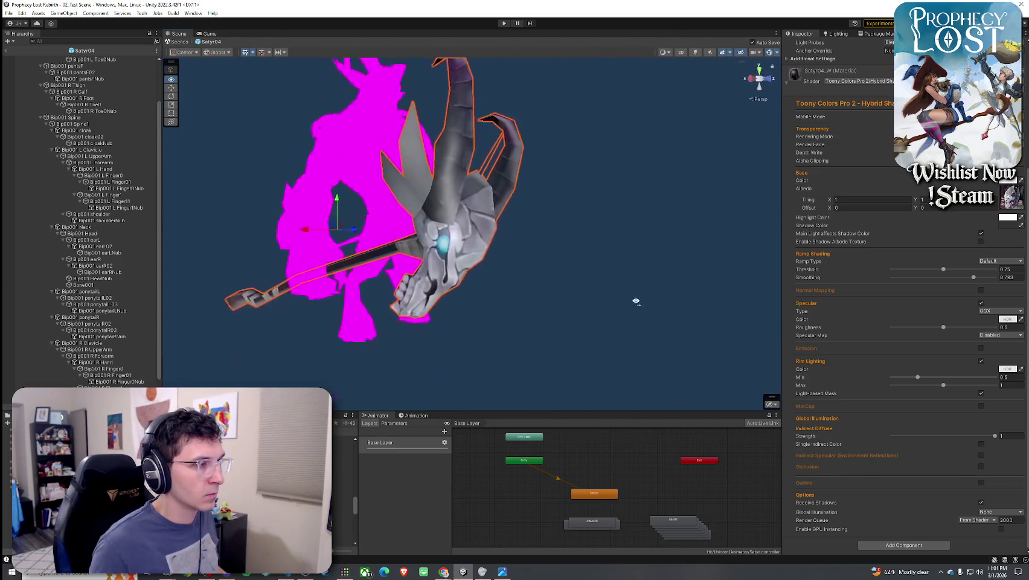
{"action": "scroll", "coordinate": [636, 300], "scroll_direction": "down", "scroll_amount": 3}
{"action": "scroll", "coordinate": [109, 363], "scroll_direction": "down", "scroll_amount": 2}
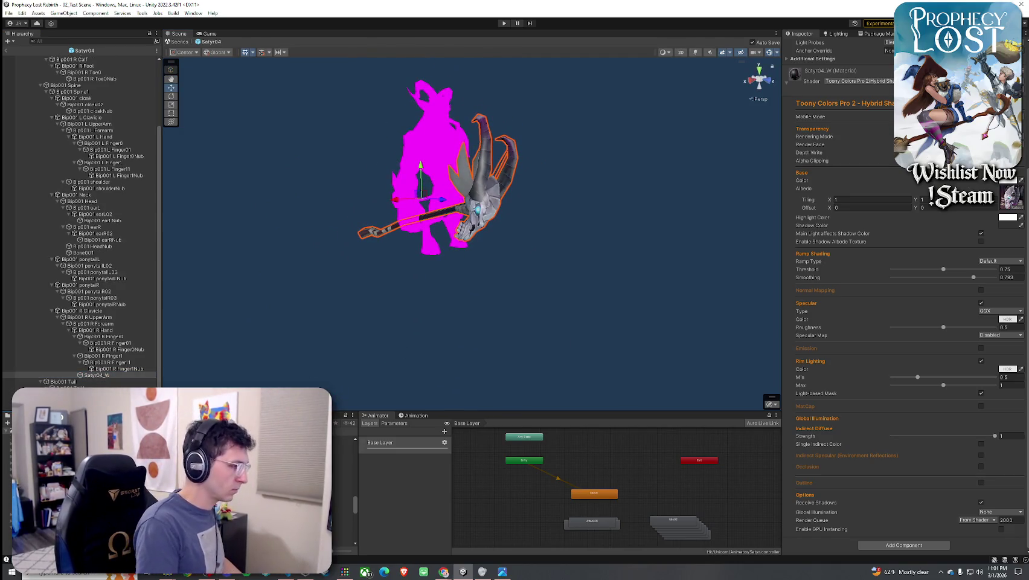
{"action": "left_click", "coordinate": [344, 438]}
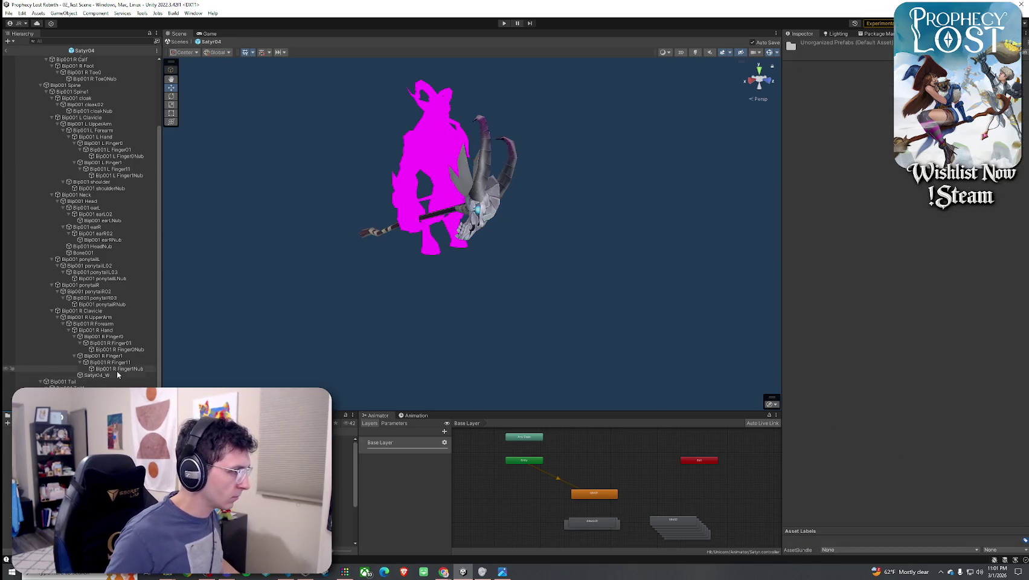
Rename the 'Satyr04_W 1' prefab to Greater Hexhorn
{"action": "mouse_move", "coordinate": [134, 412]}
{"action": "left_mouse_down"}
{"action": "mouse_move", "coordinate": [137, 377]}
{"action": "mouse_move", "coordinate": [172, 349]}
{"action": "mouse_move", "coordinate": [172, 324]}
{"action": "left_mouse_up"}
{"action": "scroll", "coordinate": [137, 356], "scroll_direction": "down", "scroll_amount": 2}
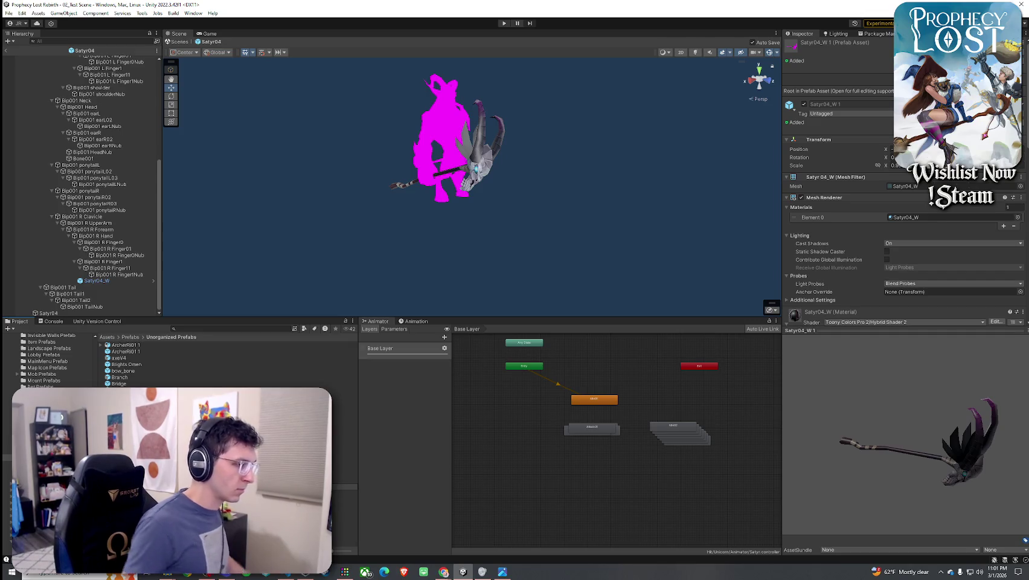
{"action": "key", "text": "Return"}
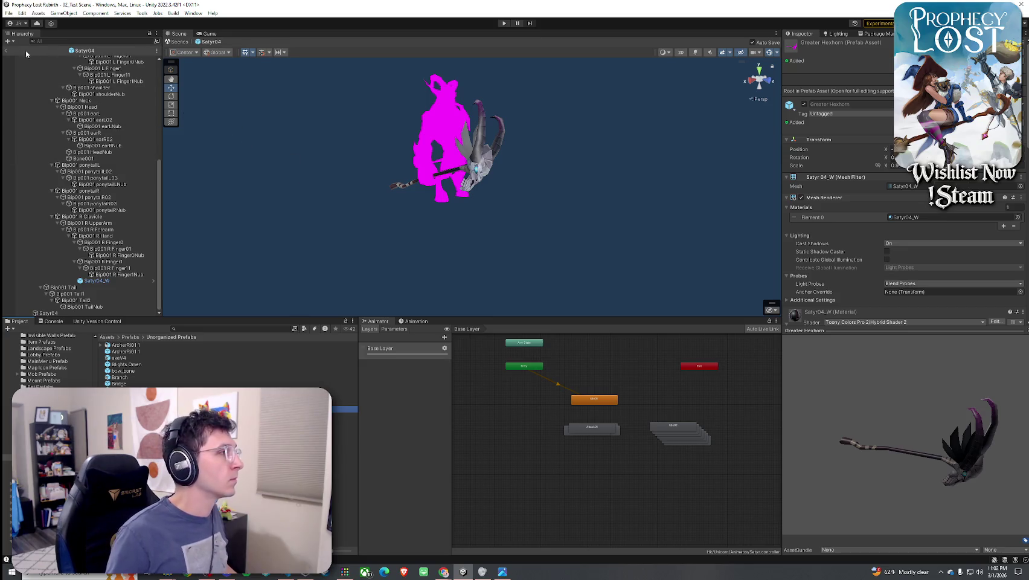
Return to the level and stand Greater Hexhorn upright in the forest clearing
{"action": "left_click", "coordinate": [6, 50]}
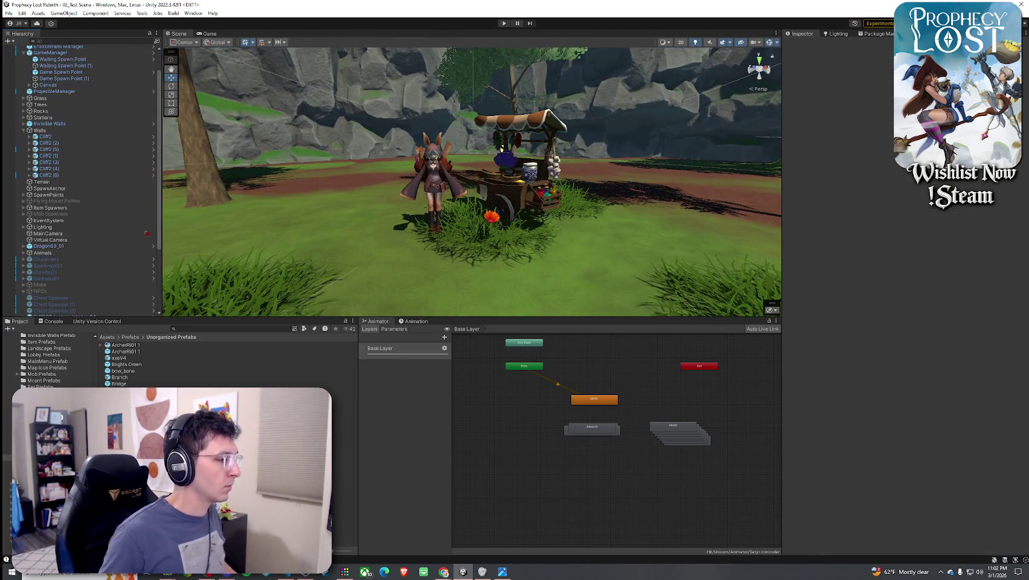
{"action": "mouse_move", "coordinate": [428, 224]}
{"action": "left_mouse_down"}
{"action": "mouse_move", "coordinate": [420, 264]}
{"action": "mouse_move", "coordinate": [437, 235]}
{"action": "mouse_move", "coordinate": [30, 237]}
{"action": "mouse_move", "coordinate": [382, 252]}
{"action": "mouse_move", "coordinate": [350, 252]}
{"action": "left_mouse_up"}
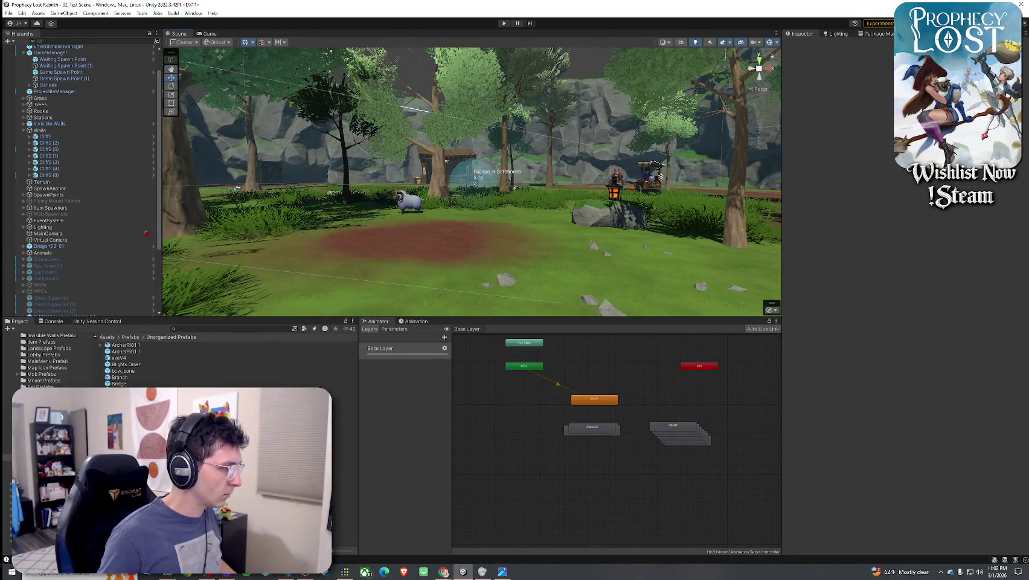
{"action": "mouse_move", "coordinate": [121, 422]}
{"action": "left_mouse_down"}
{"action": "mouse_move", "coordinate": [459, 264]}
{"action": "mouse_move", "coordinate": [450, 229]}
{"action": "mouse_move", "coordinate": [466, 175]}
{"action": "mouse_move", "coordinate": [399, 217]}
{"action": "mouse_move", "coordinate": [387, 242]}
{"action": "left_mouse_up"}
{"action": "key", "text": "e"}
{"action": "key", "text": "w"}
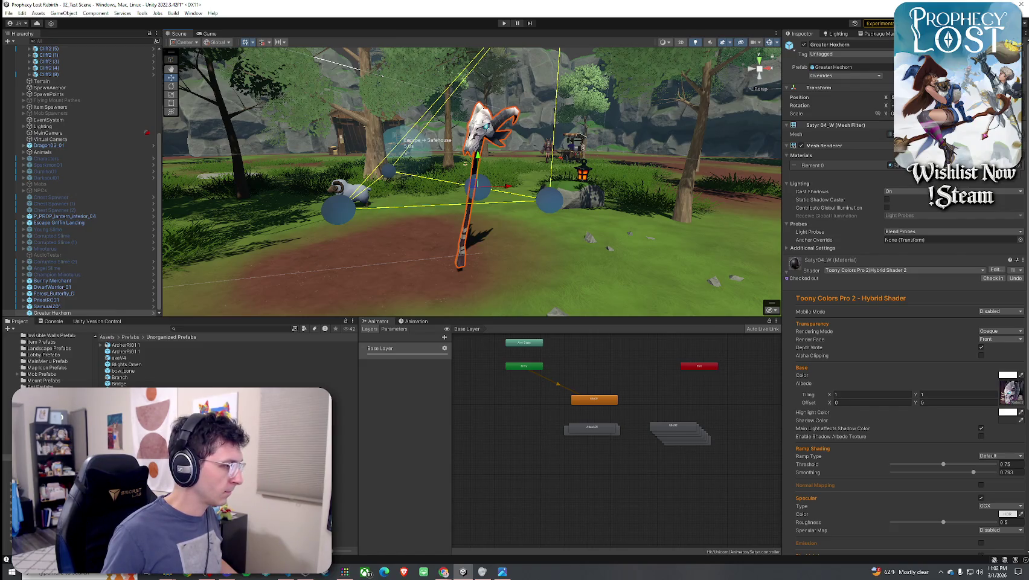
Clear the Hexhorn search and select the Satyr04_W prefab asset
{"action": "left_click", "coordinate": [197, 328]}
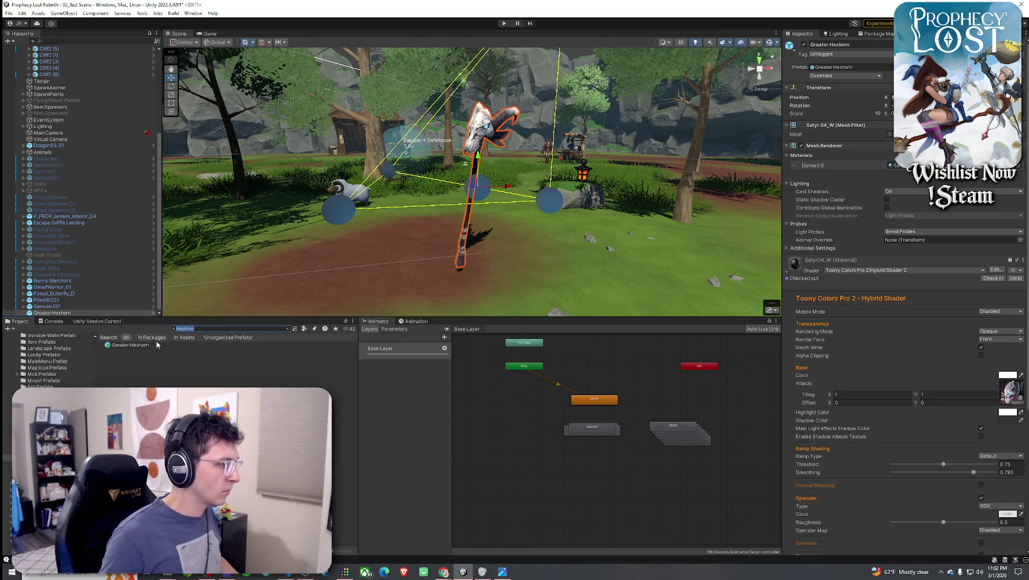
{"action": "key", "text": "BackSpace"}
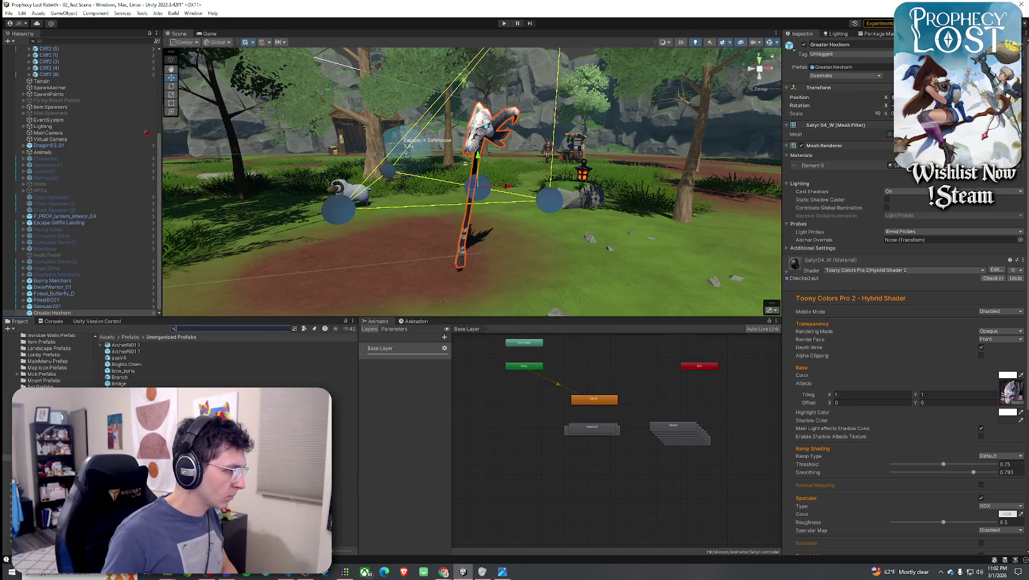
{"action": "left_click", "coordinate": [344, 486]}
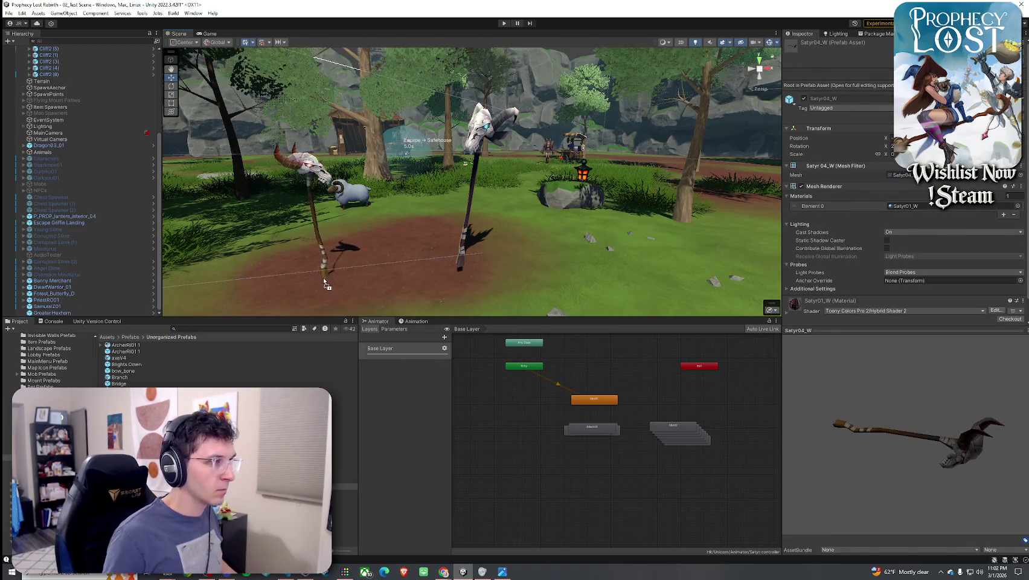
Place Satyr04_W beside Greater Hexhorn and inspect both staffs' shading from several angles
{"action": "left_click_drag", "start_coordinate": [324, 283], "coordinate": [324, 283]}
{"action": "mouse_move", "coordinate": [294, 232]}
{"action": "left_mouse_down"}
{"action": "mouse_move", "coordinate": [507, 237]}
{"action": "mouse_move", "coordinate": [296, 213]}
{"action": "mouse_move", "coordinate": [359, 218]}
{"action": "mouse_move", "coordinate": [13, 239]}
{"action": "mouse_move", "coordinate": [980, 218]}
{"action": "mouse_move", "coordinate": [79, 217]}
{"action": "mouse_move", "coordinate": [1008, 225]}
{"action": "mouse_move", "coordinate": [126, 225]}
{"action": "mouse_move", "coordinate": [607, 221]}
{"action": "mouse_move", "coordinate": [562, 273]}
{"action": "left_mouse_up"}
{"action": "key", "text": "d"}
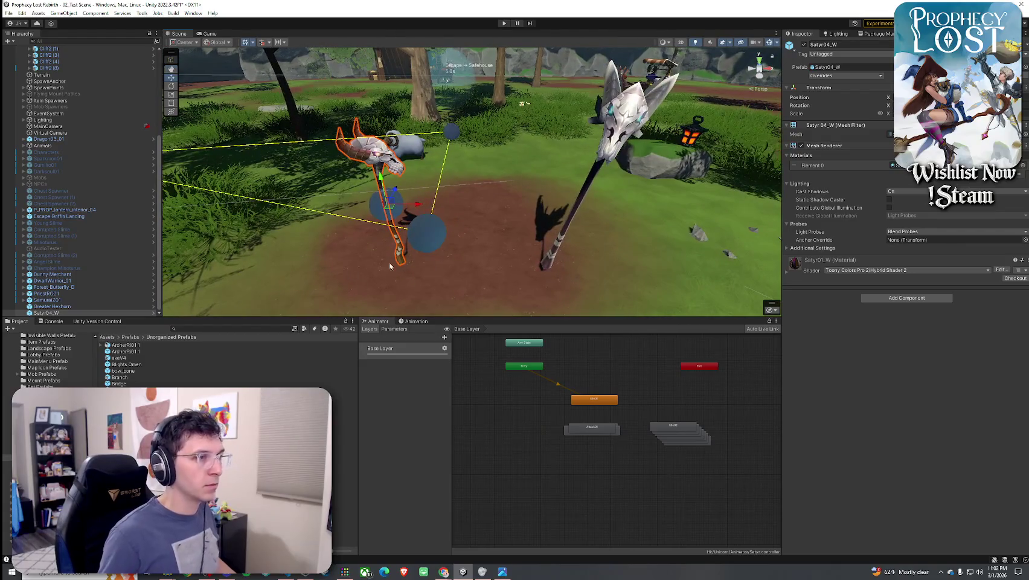
{"action": "mouse_move", "coordinate": [391, 308]}
{"action": "left_mouse_down"}
{"action": "mouse_move", "coordinate": [361, 269]}
{"action": "mouse_move", "coordinate": [409, 269]}
{"action": "mouse_move", "coordinate": [542, 228]}
{"action": "mouse_move", "coordinate": [361, 229]}
{"action": "mouse_move", "coordinate": [429, 249]}
{"action": "left_mouse_up"}
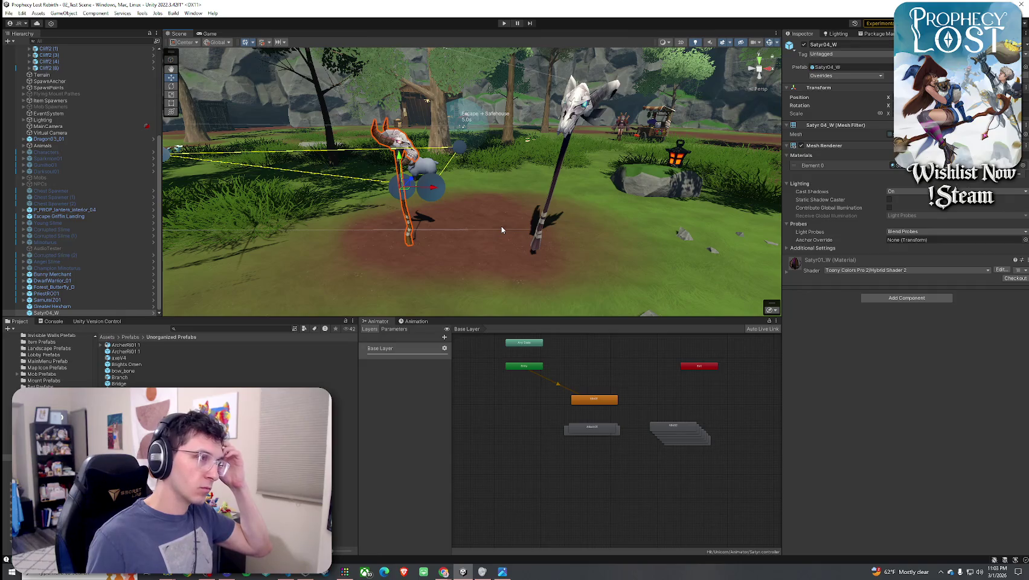
{"action": "left_click_drag", "start_coordinate": [509, 187], "coordinate": [501, 181]}
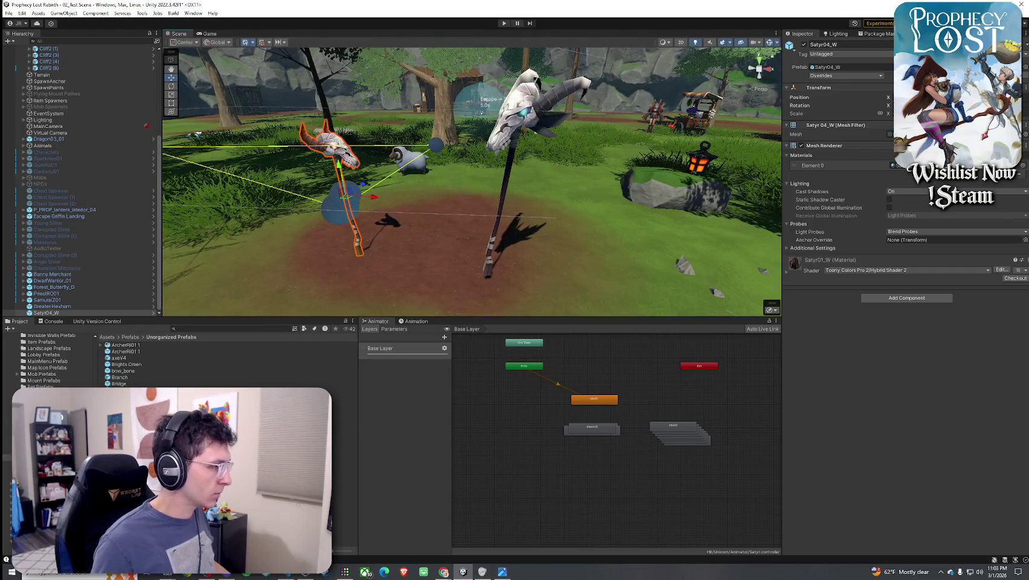
Select Greater Hexhorn and Satyr04_W in the Hierarchy and delete them
{"action": "left_click", "coordinate": [344, 486]}
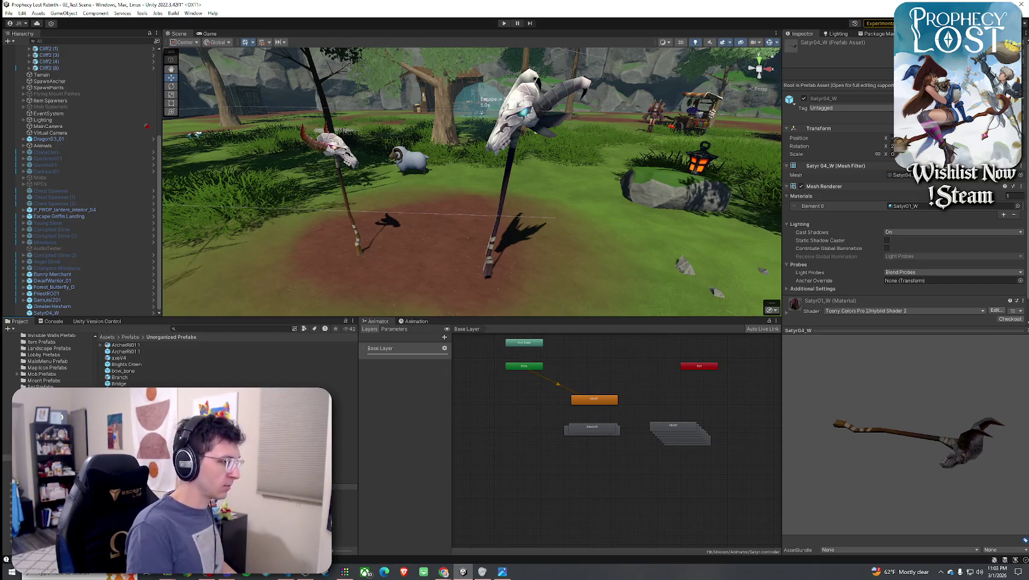
{"action": "left_click", "coordinate": [344, 449]}
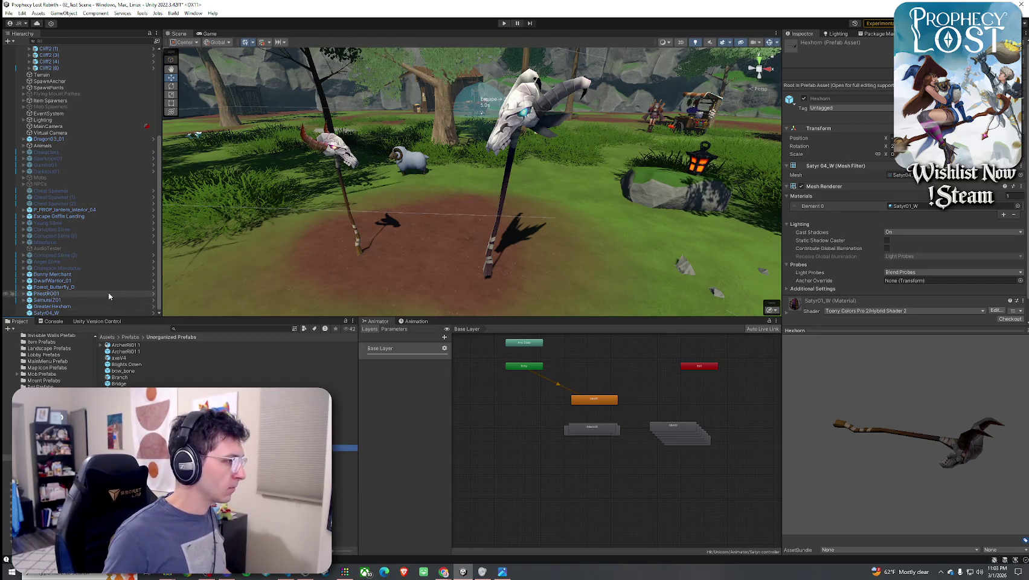
{"action": "left_click", "coordinate": [114, 307]}
{"action": "left_click", "coordinate": [139, 312], "text": "shift"}
{"action": "key", "text": "Delete"}
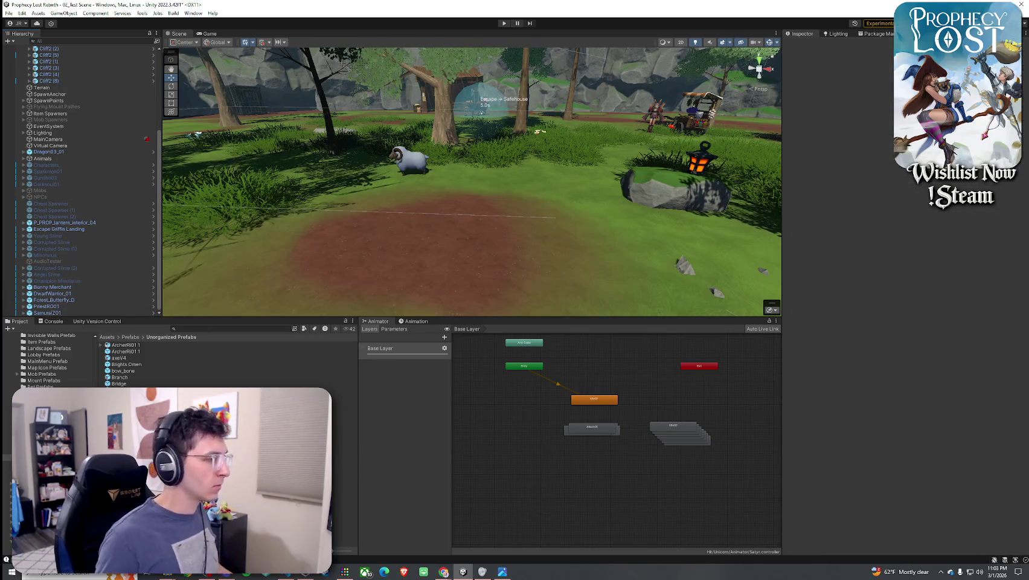
Save the scene and go to the Assets root folder
{"action": "left_click", "coordinate": [9, 13]}
{"action": "left_click", "coordinate": [22, 53]}
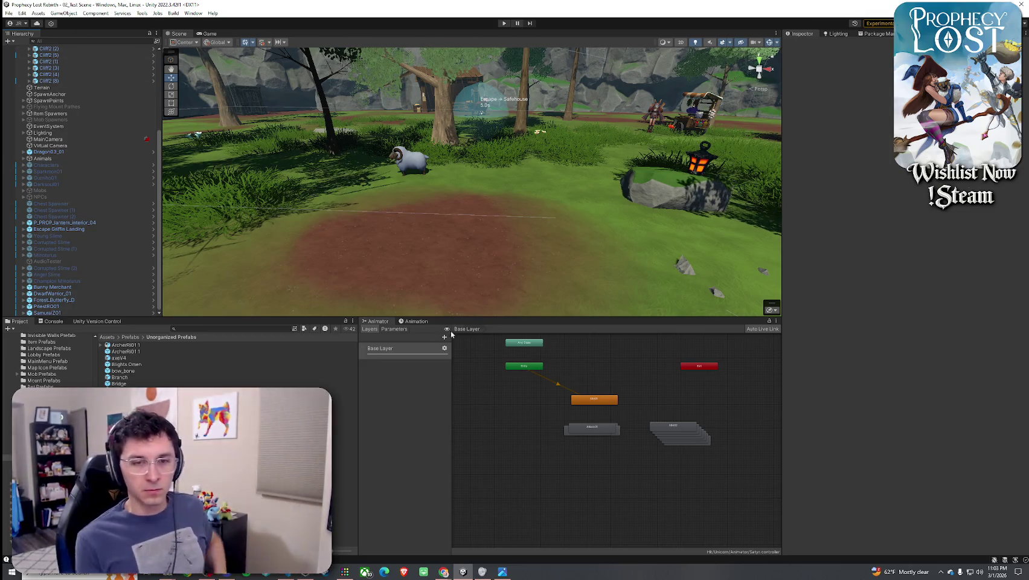
{"action": "left_click", "coordinate": [106, 337]}
{"action": "scroll", "coordinate": [230, 363], "scroll_direction": "down", "scroll_amount": 15}
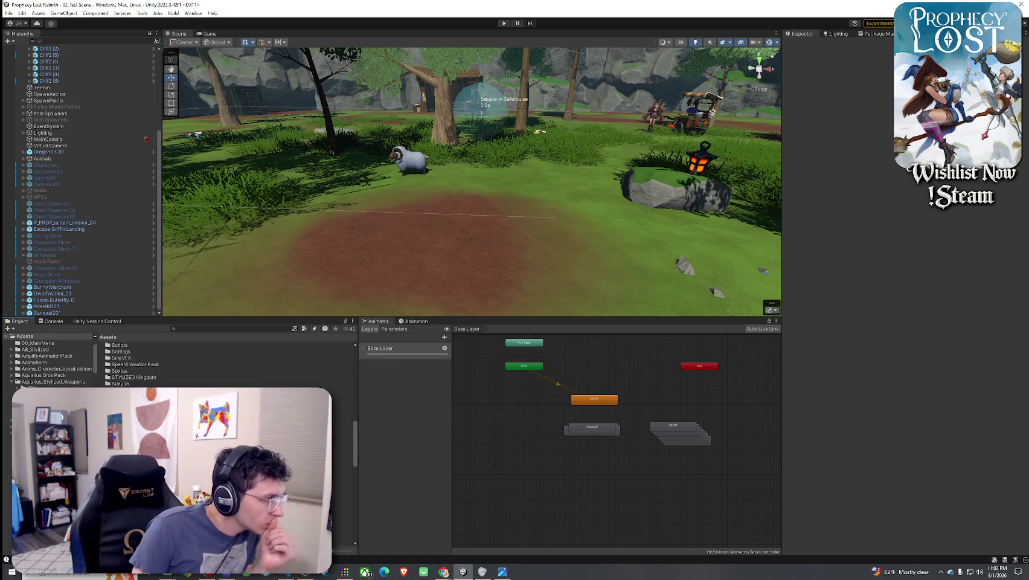
{"action": "scroll", "coordinate": [230, 362], "scroll_direction": "up", "scroll_amount": 10}
{"action": "scroll", "coordinate": [229, 362], "scroll_direction": "up", "scroll_amount": 8}
Search 'sword' limited to prefabs, inspect Sword5_3_2, Sword_HighIron, Sword_Stone and Sword3_3_3, then clear it
{"action": "type", "text": "sword"}
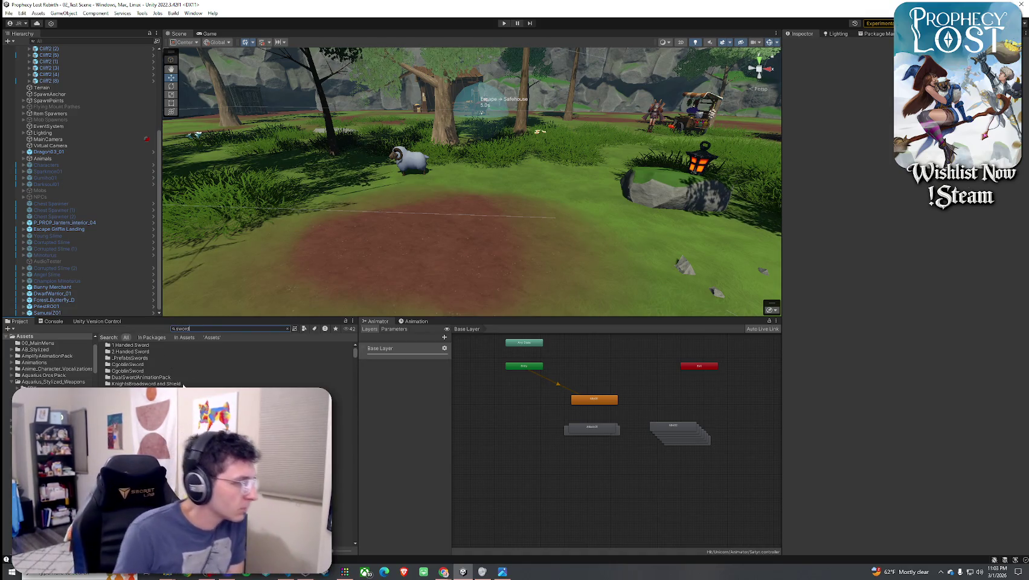
{"action": "left_click", "coordinate": [308, 328]}
{"action": "left_click", "coordinate": [341, 404]}
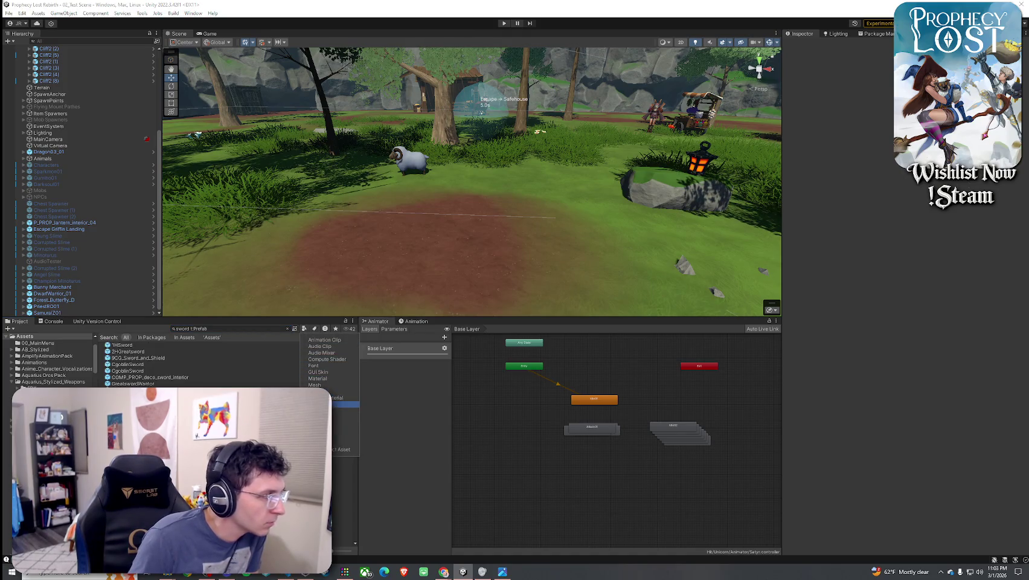
{"action": "scroll", "coordinate": [227, 363], "scroll_direction": "down", "scroll_amount": 5}
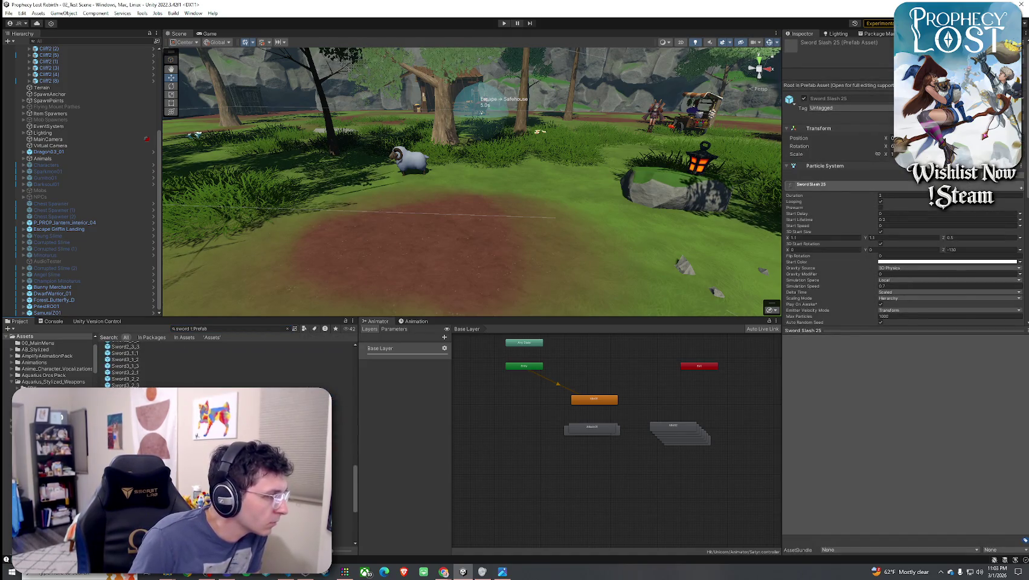
{"action": "left_click", "coordinate": [125, 369]}
{"action": "left_click", "coordinate": [121, 401]}
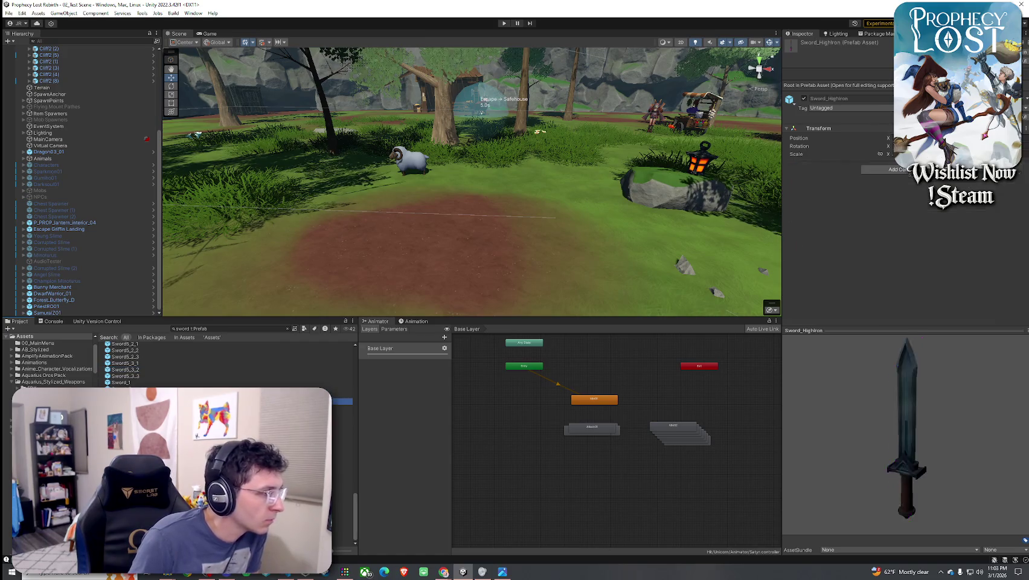
{"action": "left_click", "coordinate": [121, 411]}
{"action": "left_click", "coordinate": [121, 465]}
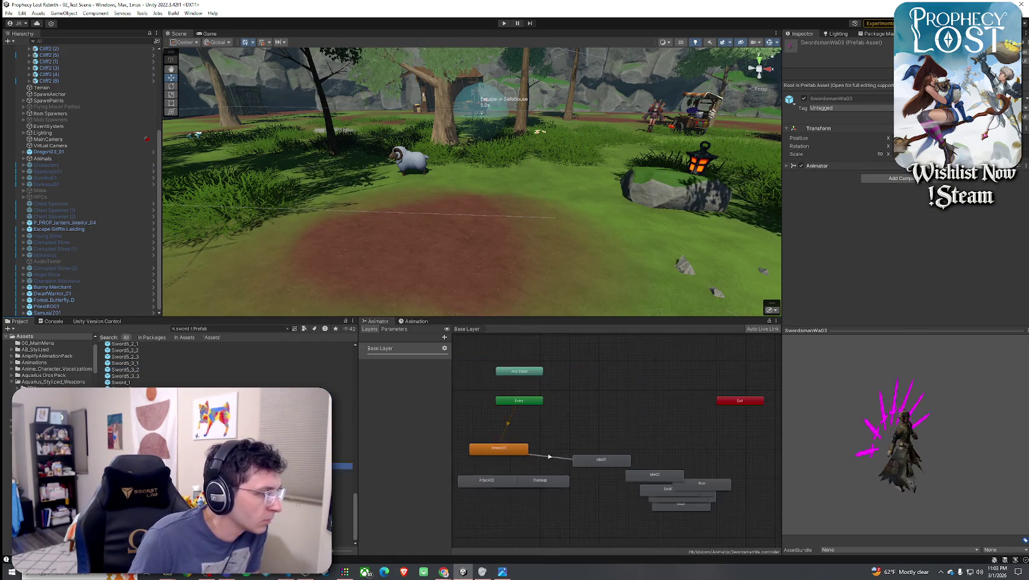
{"action": "scroll", "coordinate": [181, 362], "scroll_direction": "up", "scroll_amount": 3}
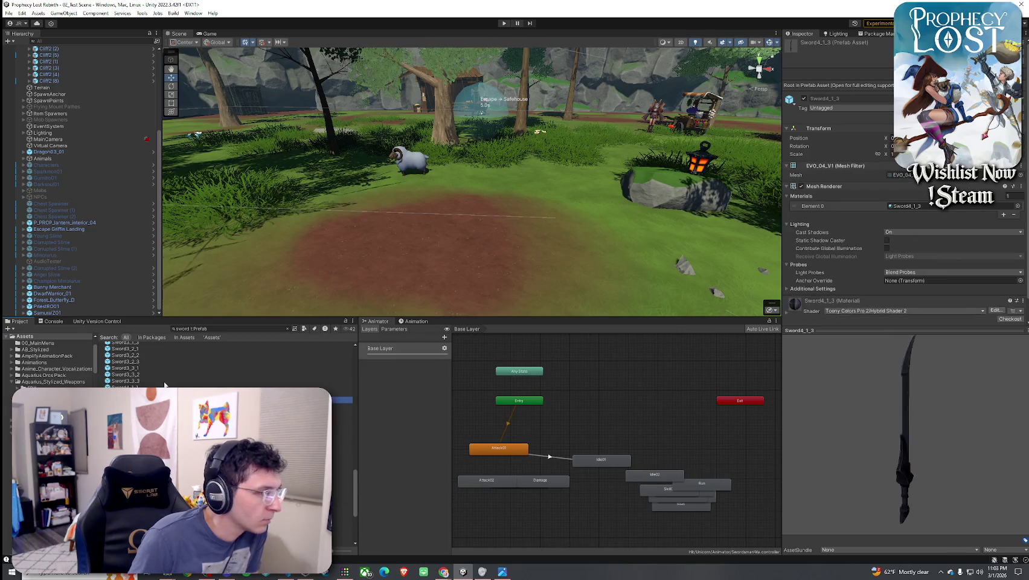
{"action": "left_click", "coordinate": [121, 380]}
{"action": "left_click", "coordinate": [756, 410]}
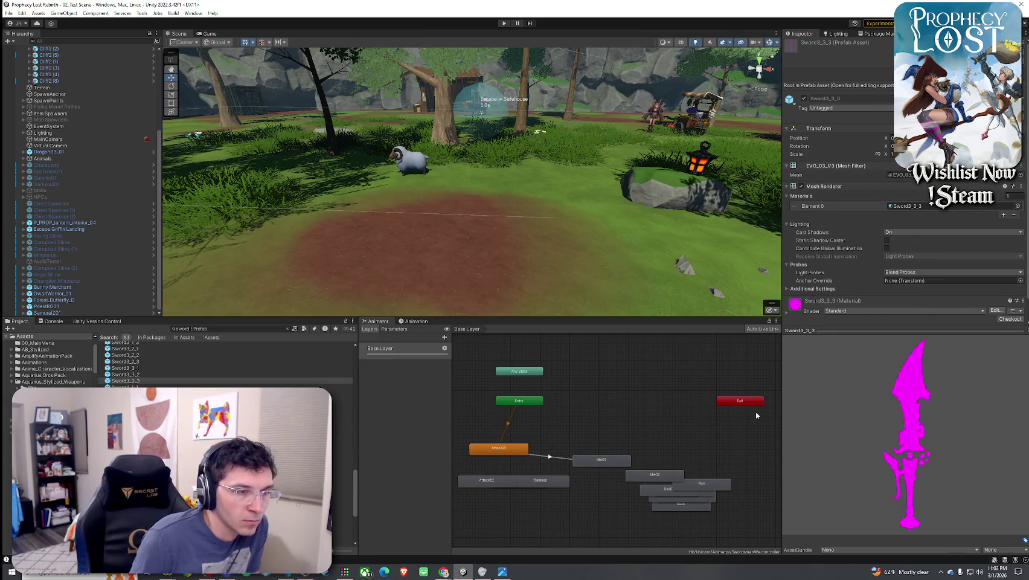
{"action": "left_click", "coordinate": [288, 329]}
Open Stylized weapons > Staves > _PrefabsStaves and preview Staff1, Staff4 and Staff5 prefabs
{"action": "left_click", "coordinate": [191, 337]}
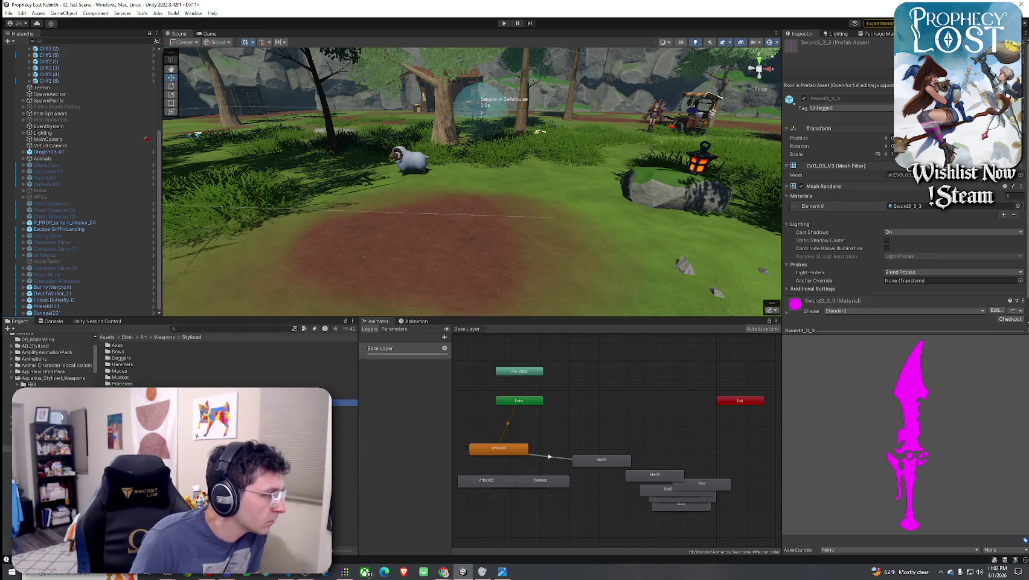
{"action": "double_click", "coordinate": [127, 396]}
{"action": "double_click", "coordinate": [138, 347]}
{"action": "left_click", "coordinate": [137, 346]}
{"action": "left_click", "coordinate": [138, 358]}
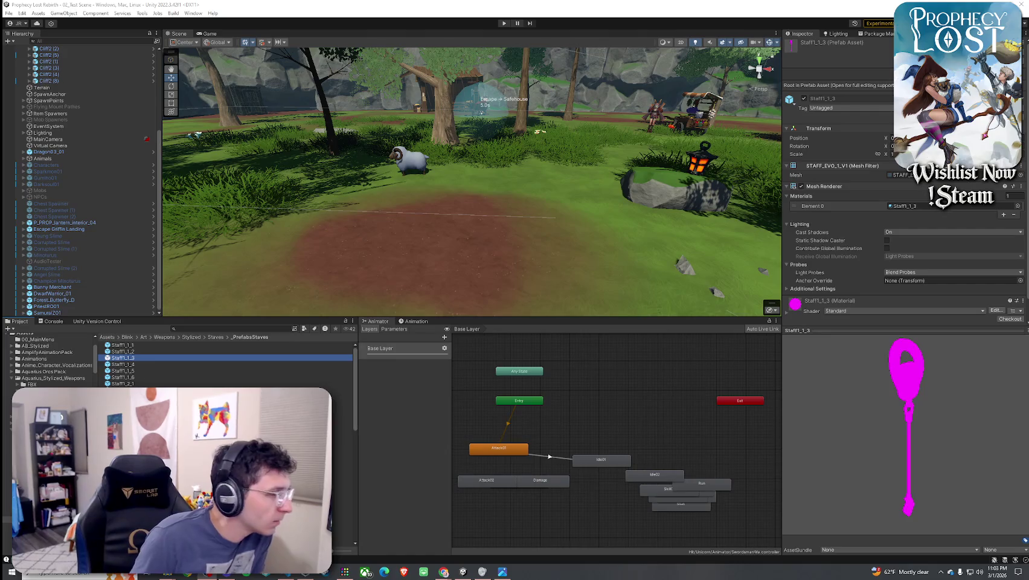
{"action": "left_click", "coordinate": [127, 403]}
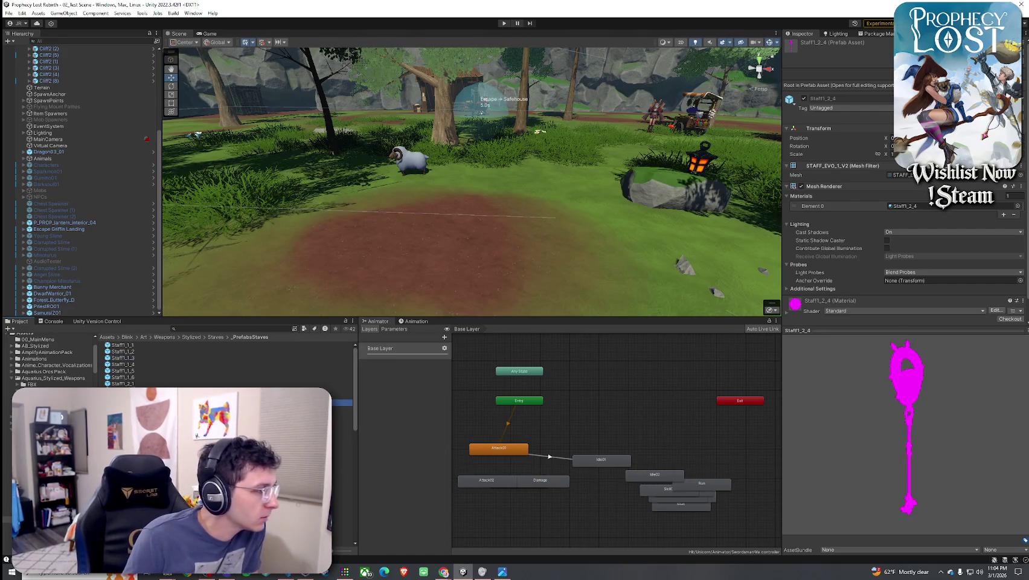
{"action": "scroll", "coordinate": [127, 402], "scroll_direction": "down", "scroll_amount": 5}
{"action": "left_click", "coordinate": [127, 415]}
{"action": "left_click", "coordinate": [127, 447]}
{"action": "scroll", "coordinate": [127, 447], "scroll_direction": "up", "scroll_amount": 2}
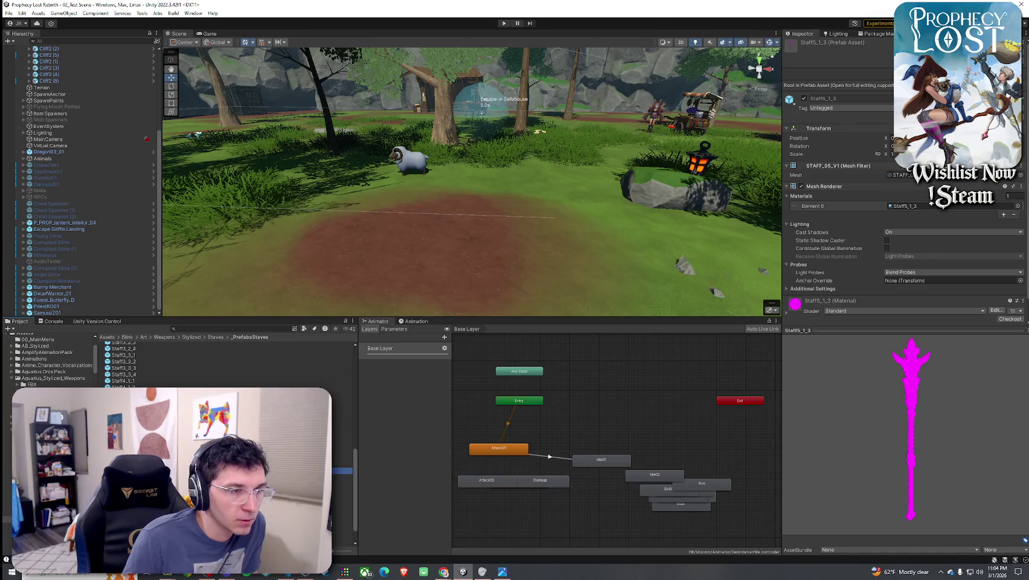
{"action": "left_click", "coordinate": [127, 450]}
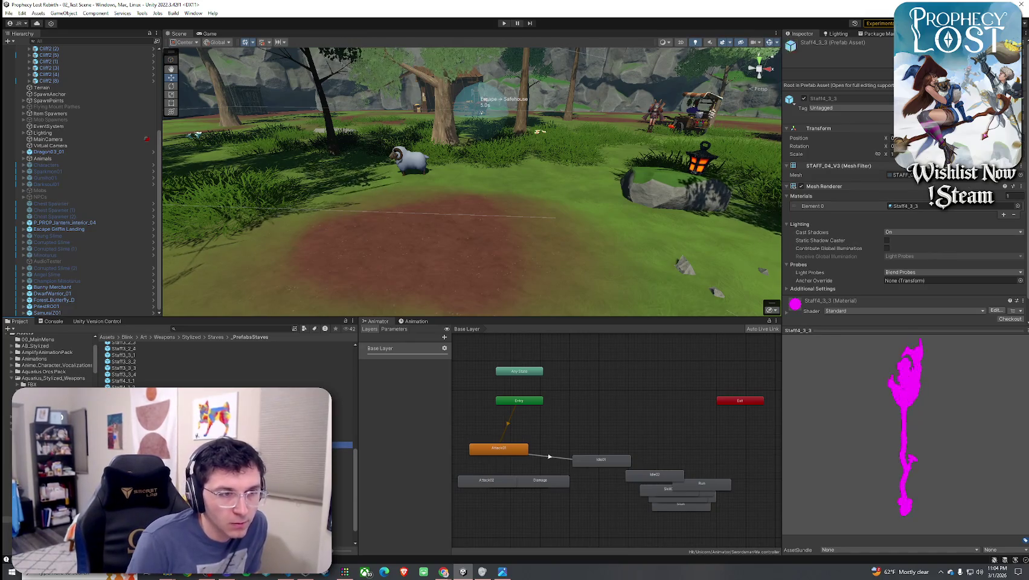
Compare the Staff4 variants and drag Staff4_1_1 onto the dirt clearing
{"action": "left_click_drag", "start_coordinate": [857, 401], "coordinate": [936, 398]}
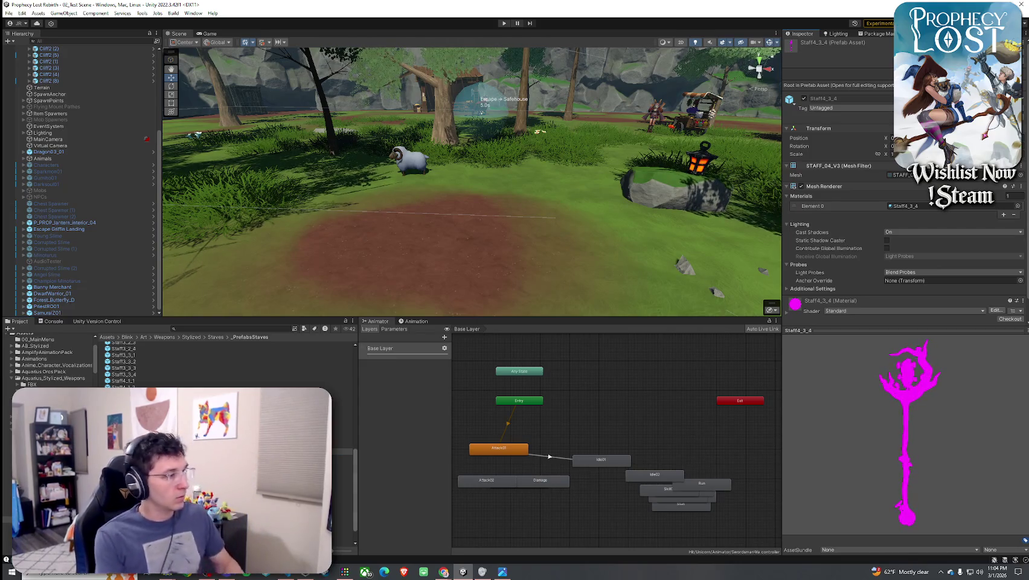
{"action": "left_click", "coordinate": [127, 432]}
{"action": "key", "text": "Up"}
{"action": "key", "text": "Up"}
{"action": "key", "text": "Up"}
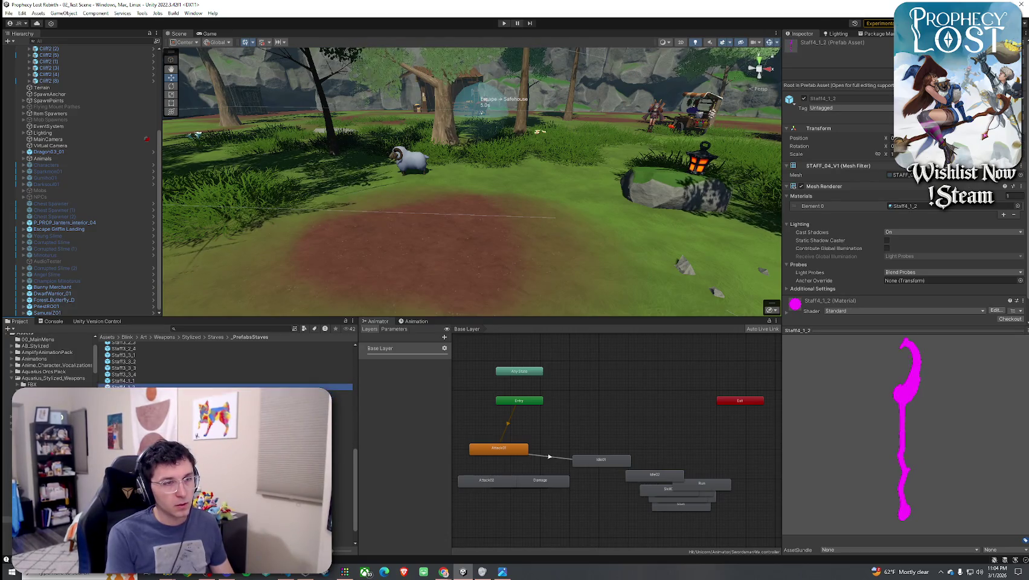
{"action": "key", "text": "Up"}
{"action": "key", "text": "Up"}
{"action": "key", "text": "Up"}
{"action": "key", "text": "Down"}
{"action": "mouse_move", "coordinate": [822, 424]}
{"action": "left_mouse_down"}
{"action": "mouse_move", "coordinate": [785, 372]}
{"action": "mouse_move", "coordinate": [834, 395]}
{"action": "mouse_move", "coordinate": [911, 355]}
{"action": "mouse_move", "coordinate": [741, 329]}
{"action": "left_mouse_up"}
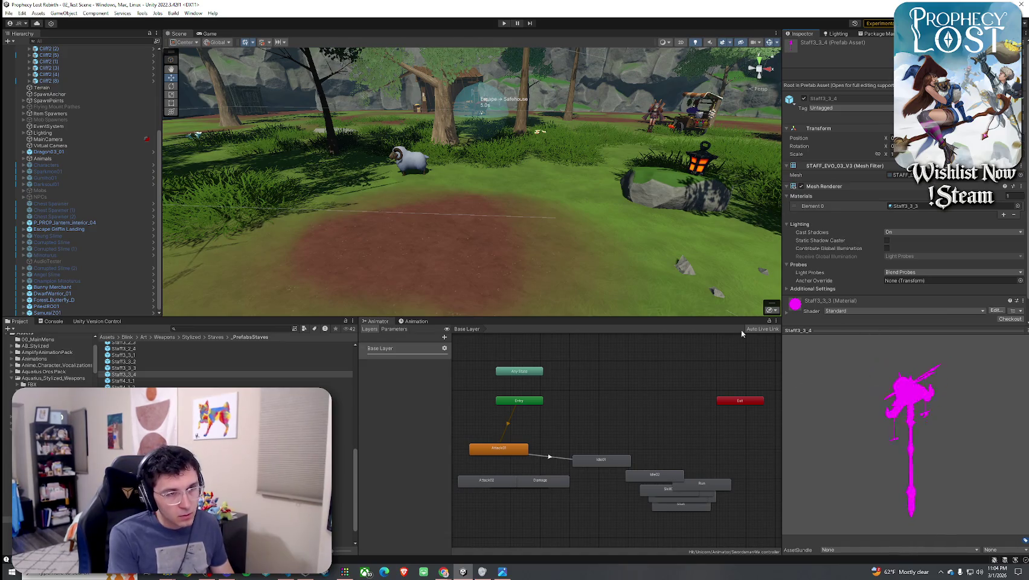
{"action": "left_click", "coordinate": [134, 381]}
{"action": "mouse_move", "coordinate": [134, 382]}
{"action": "left_mouse_down"}
{"action": "mouse_move", "coordinate": [409, 258]}
{"action": "mouse_move", "coordinate": [405, 281]}
{"action": "left_mouse_up"}
Frame the Staff4_1_1 staff and apply Toony Colors Pro 2 Hybrid Shader 2 to its material
{"action": "key", "text": "f"}
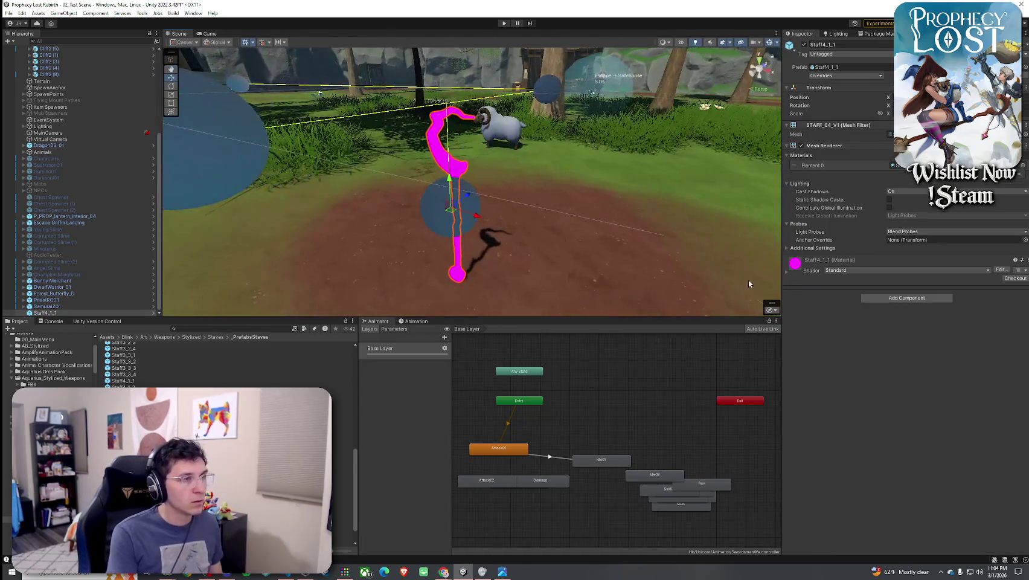
{"action": "left_click", "coordinate": [866, 271]}
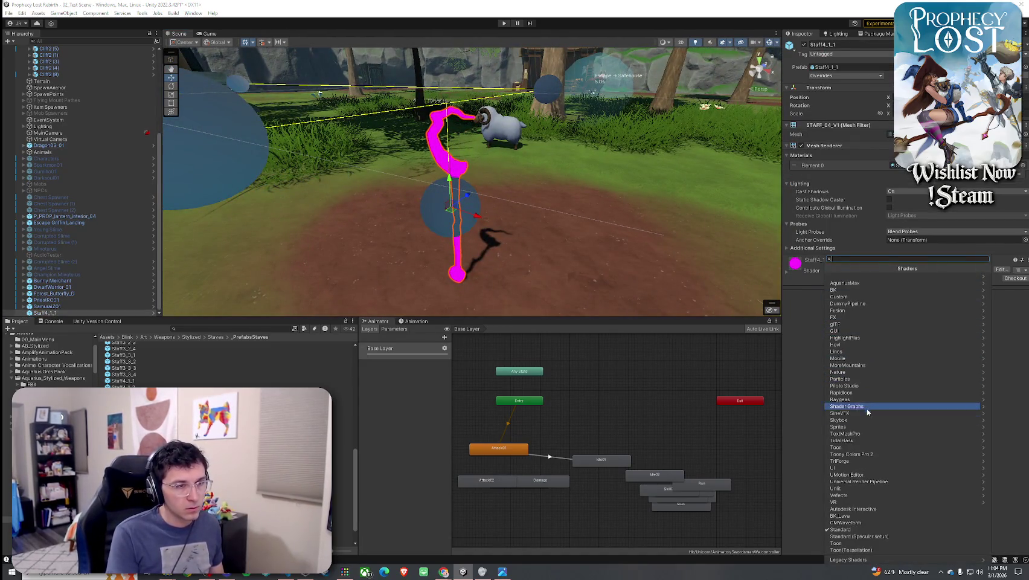
{"action": "left_click", "coordinate": [863, 454]}
{"action": "left_click", "coordinate": [856, 282]}
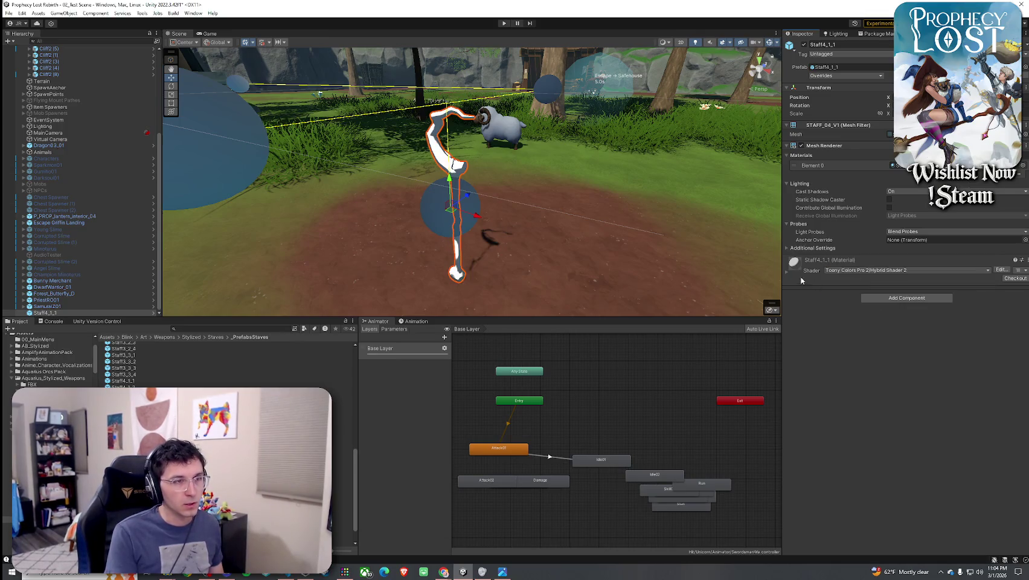
Search albedo textures for '_1_1 base' and preview the Sword4_1_1 base colour texture
{"action": "left_click", "coordinate": [1012, 396]}
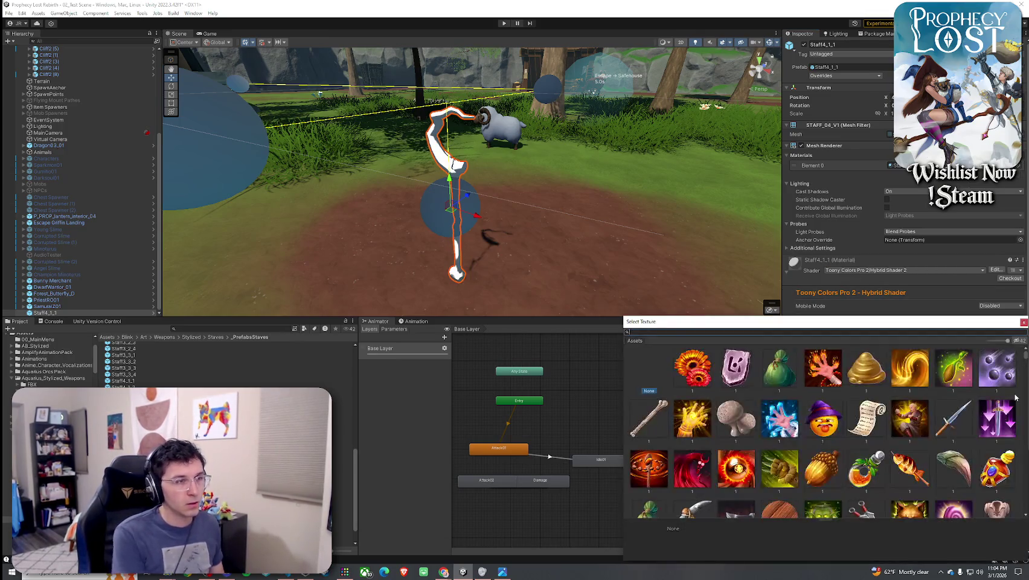
{"action": "type", "text": "4_1_1"}
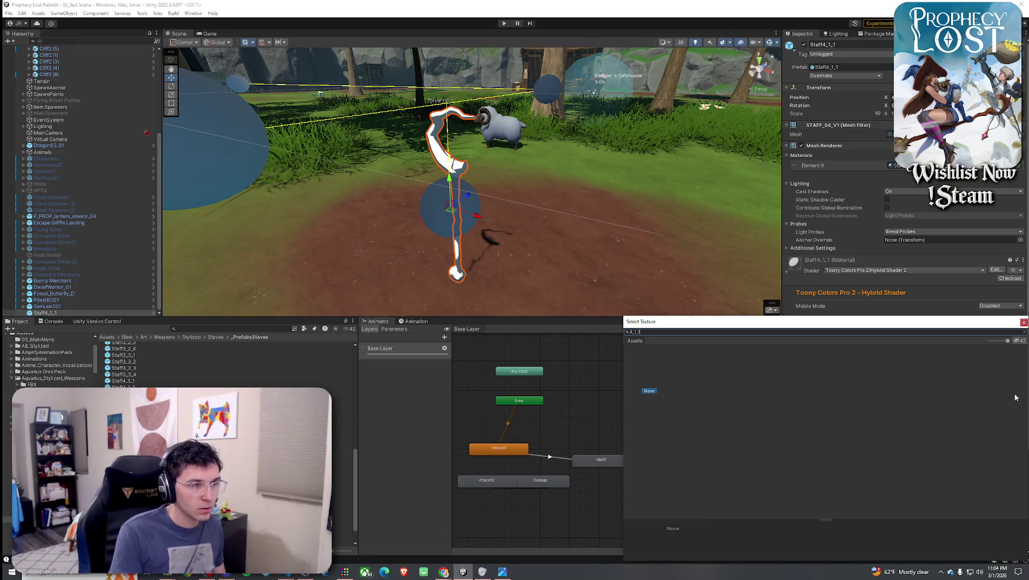
{"action": "type", "text": " base"}
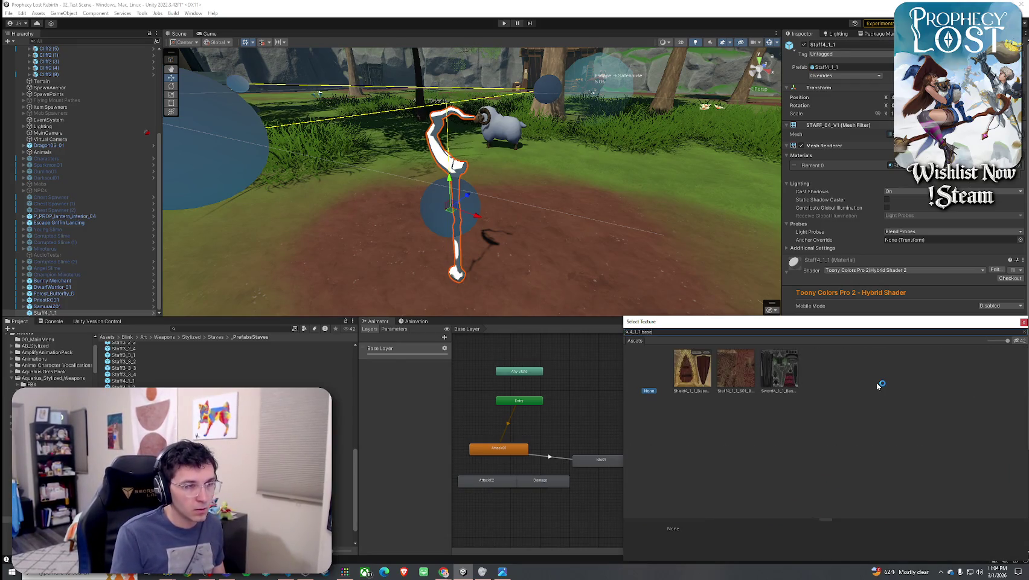
{"action": "left_click", "coordinate": [788, 378]}
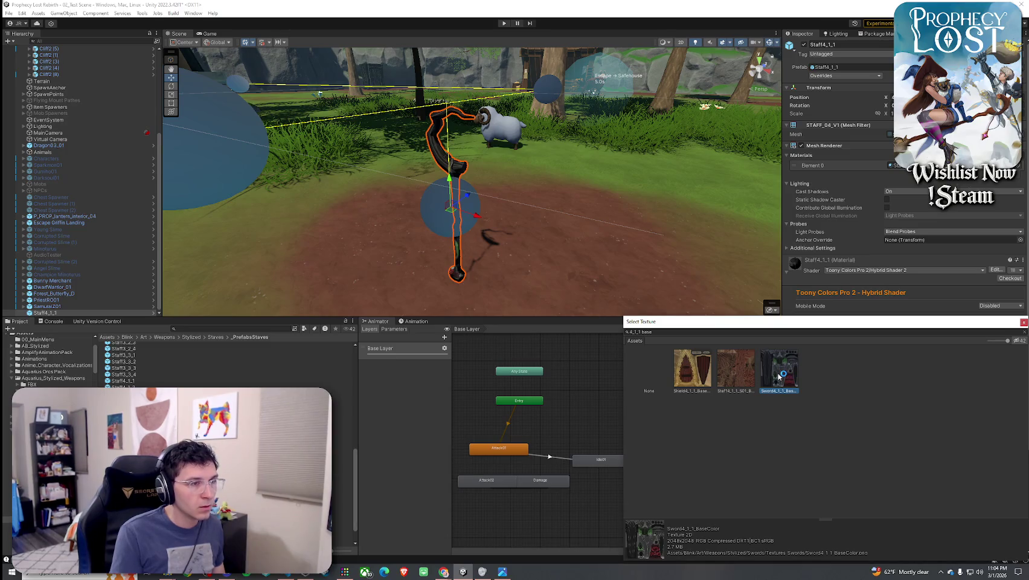
{"action": "left_click", "coordinate": [693, 369]}
{"action": "left_click", "coordinate": [779, 372]}
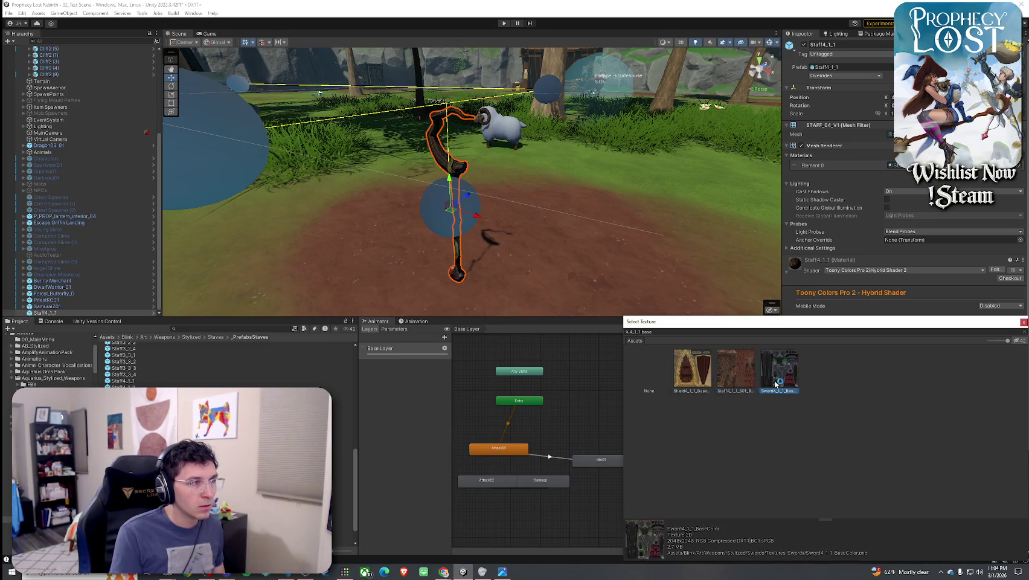
{"action": "right_click", "coordinate": [563, 257]}
{"action": "scroll", "coordinate": [564, 257], "scroll_direction": "up", "scroll_amount": 5}
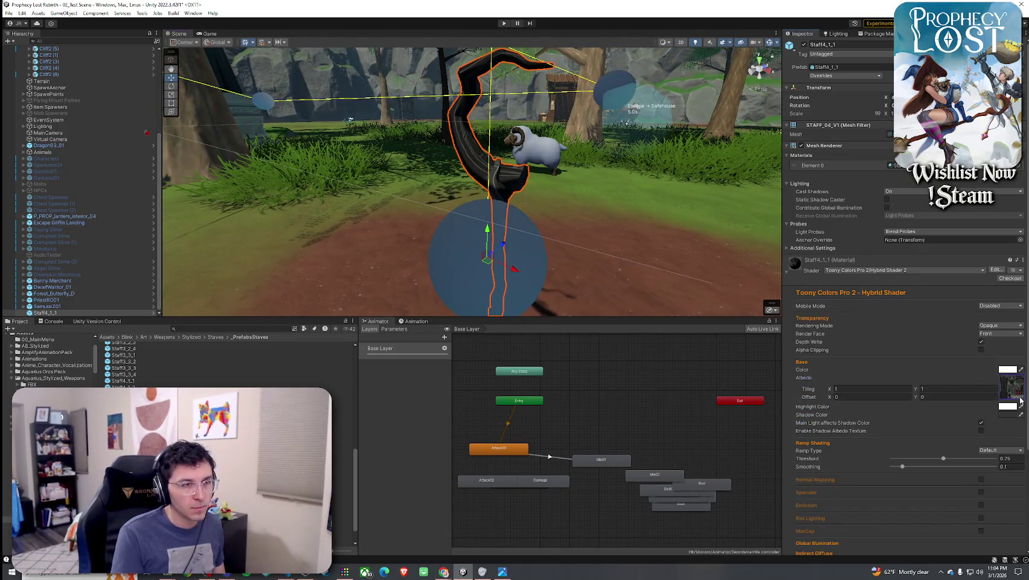
Set the albedo to the staff's own 4_1_1 base colour texture after comparing alternatives
{"action": "left_click", "coordinate": [1021, 396]}
{"action": "type", "text": "4_1_"}
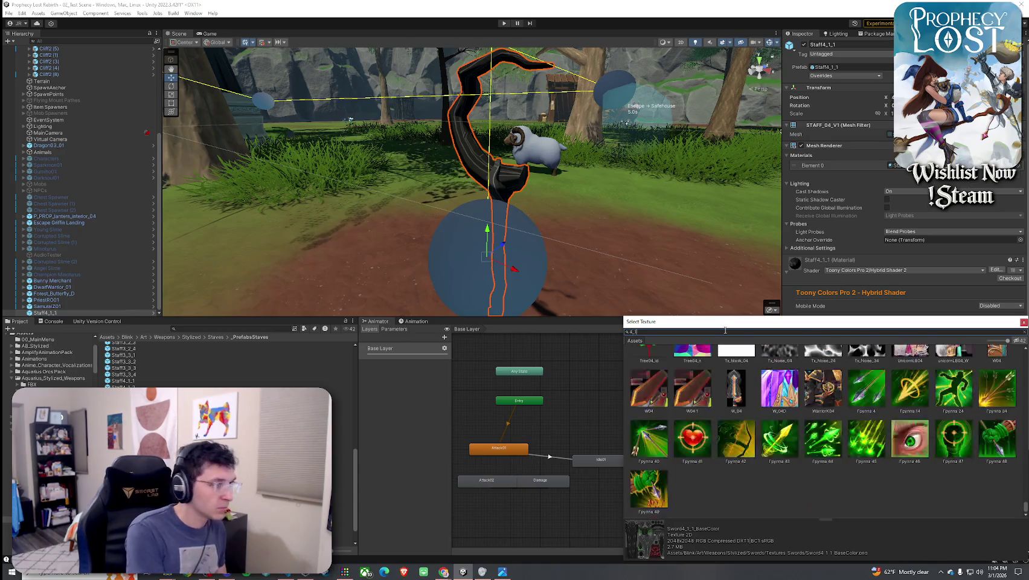
{"action": "type", "text": "1 base"}
{"action": "left_click", "coordinate": [749, 373]}
{"action": "left_click", "coordinate": [699, 375]}
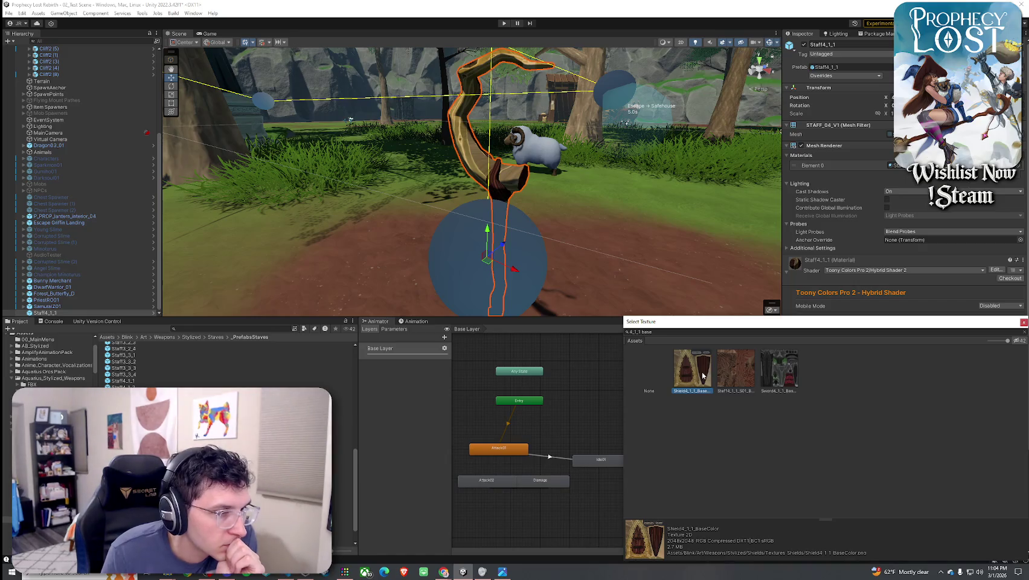
{"action": "left_click", "coordinate": [736, 376]}
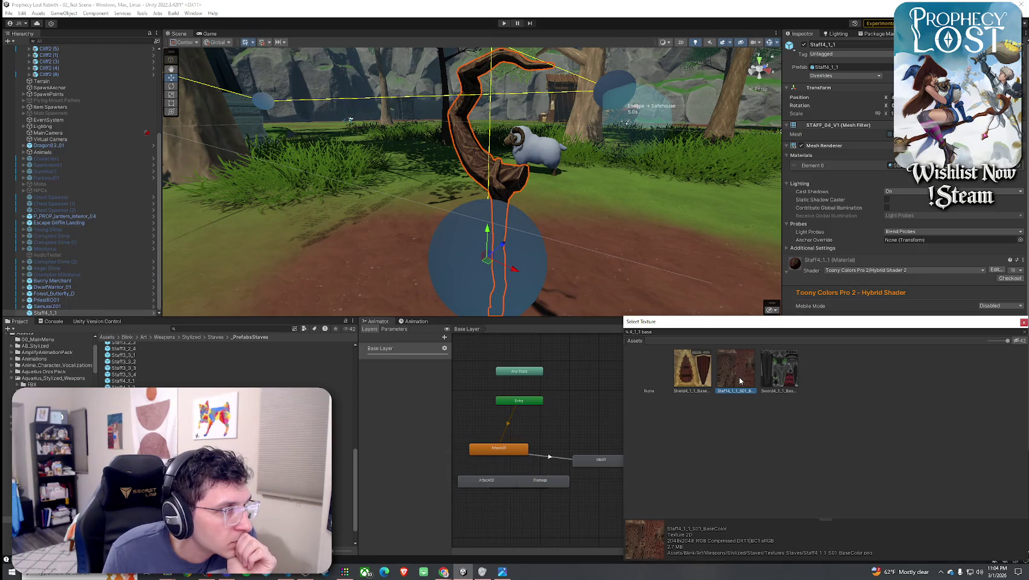
{"action": "left_click", "coordinate": [790, 378]}
{"action": "left_click", "coordinate": [749, 377]}
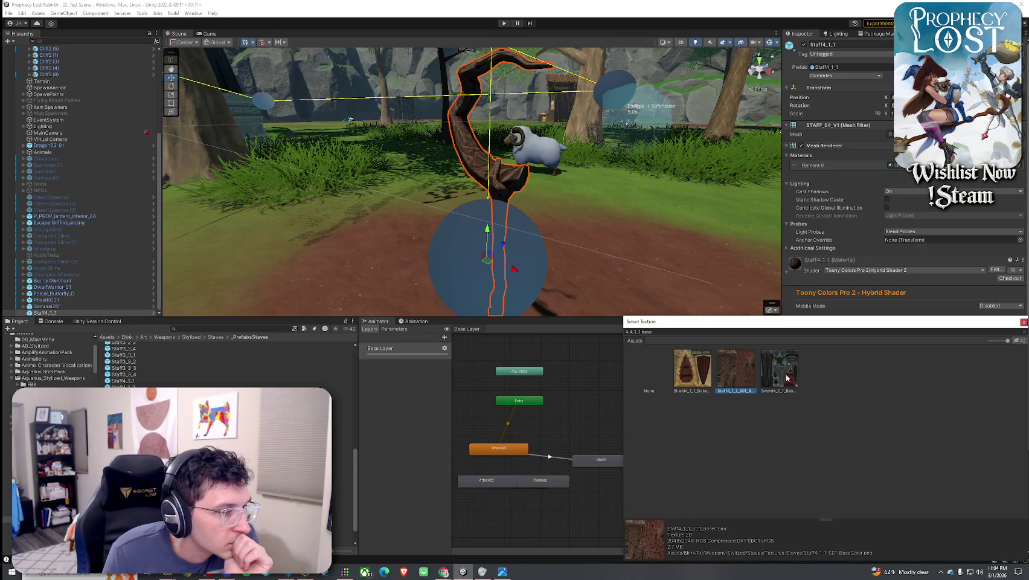
{"action": "double_click", "coordinate": [736, 376]}
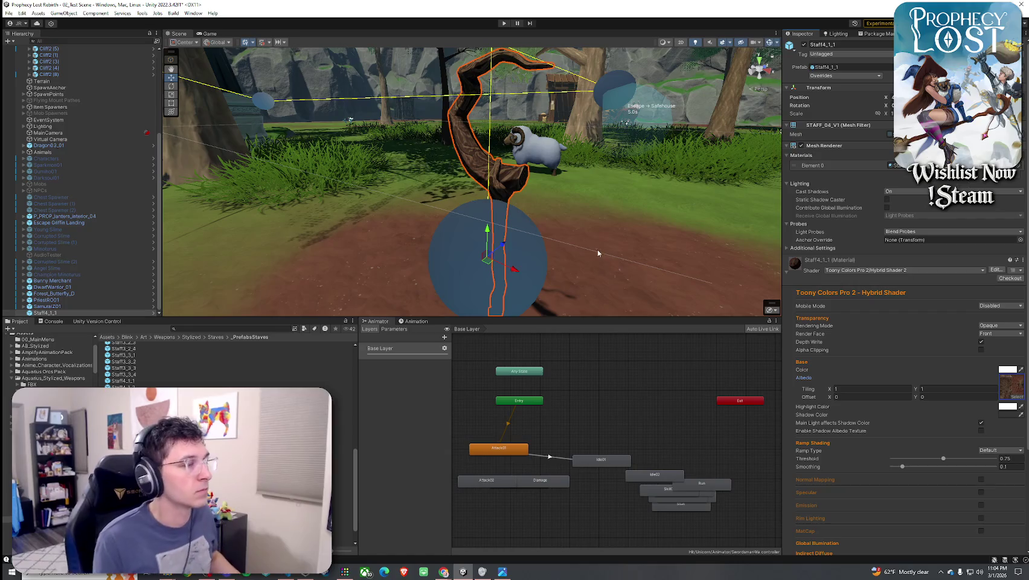
Set ramp smoothing to 0.82, enable normal mapping, and turn on specular with roughness about 0.8
{"action": "left_click", "coordinate": [544, 265]}
{"action": "mouse_move", "coordinate": [548, 272]}
{"action": "left_mouse_down"}
{"action": "mouse_move", "coordinate": [634, 259]}
{"action": "mouse_move", "coordinate": [609, 275]}
{"action": "mouse_move", "coordinate": [601, 264]}
{"action": "left_mouse_up"}
{"action": "left_click", "coordinate": [578, 261]}
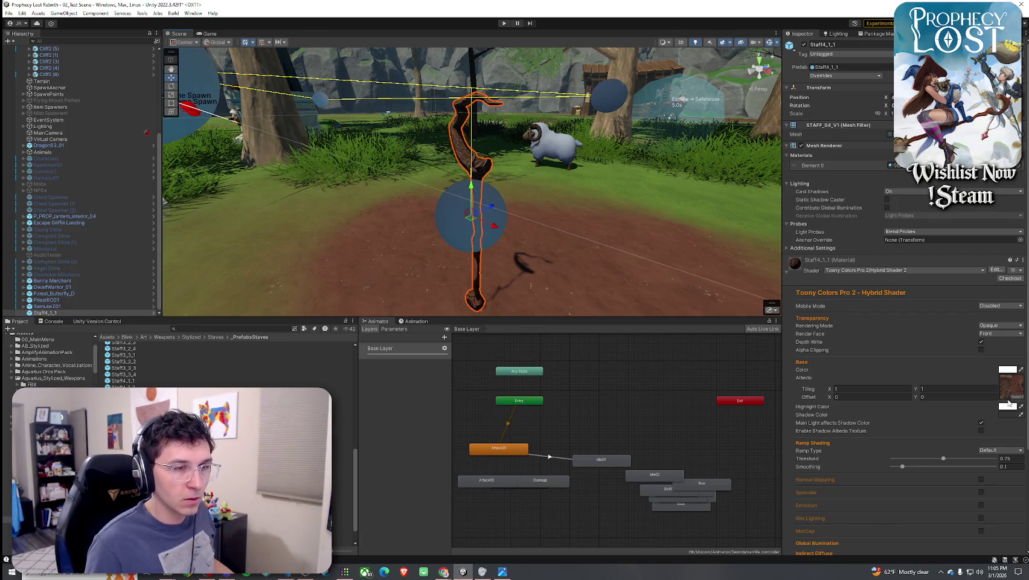
{"action": "scroll", "coordinate": [991, 404], "scroll_direction": "down", "scroll_amount": 3}
{"action": "left_click", "coordinate": [977, 401]}
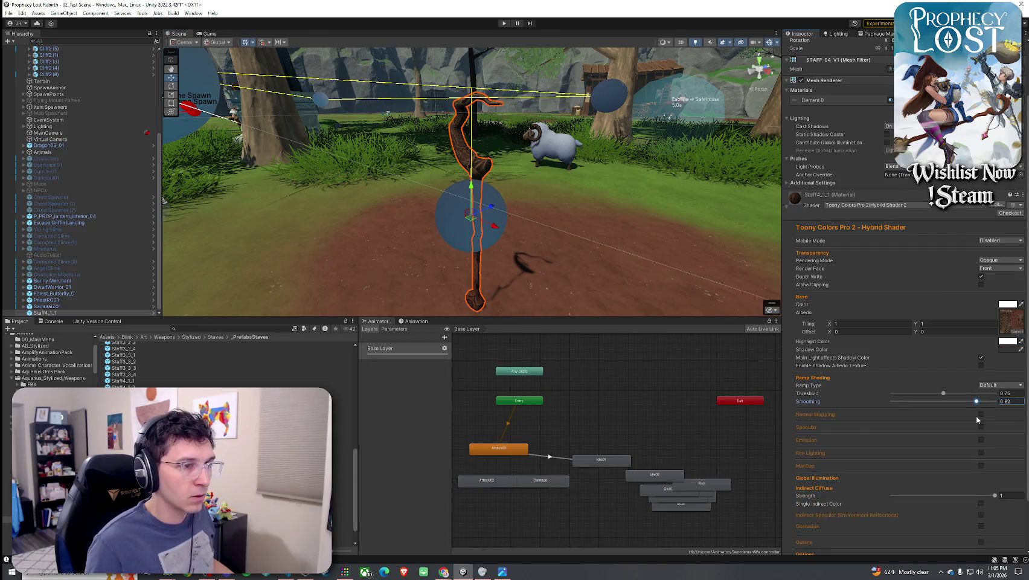
{"action": "left_click", "coordinate": [982, 416]}
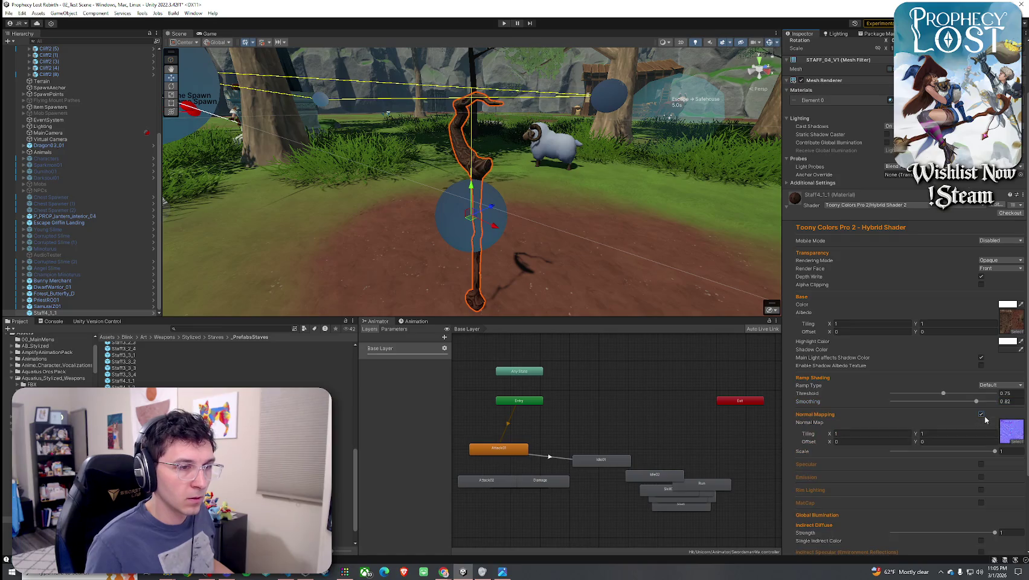
{"action": "left_click", "coordinate": [981, 464]}
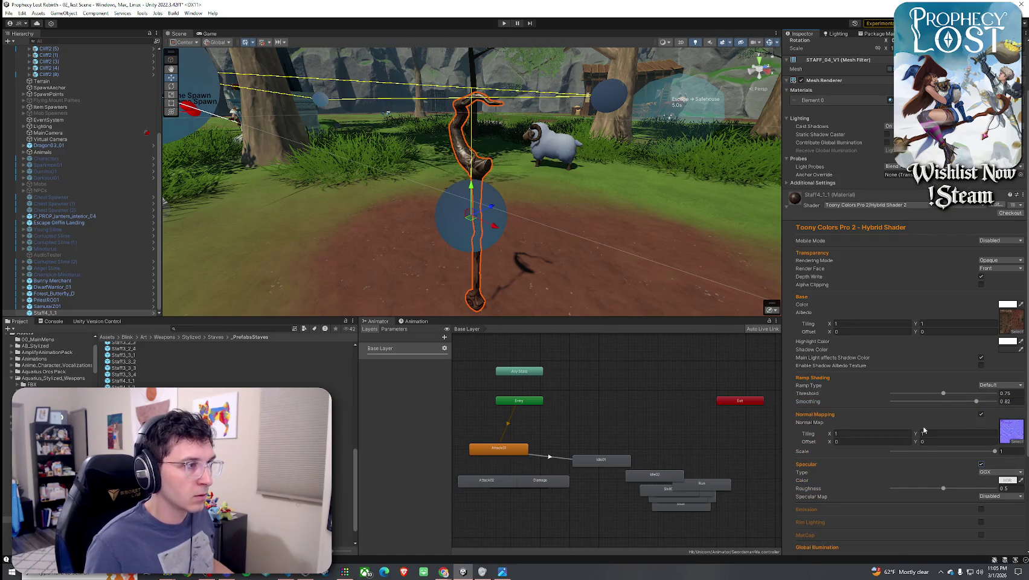
{"action": "left_click", "coordinate": [901, 488]}
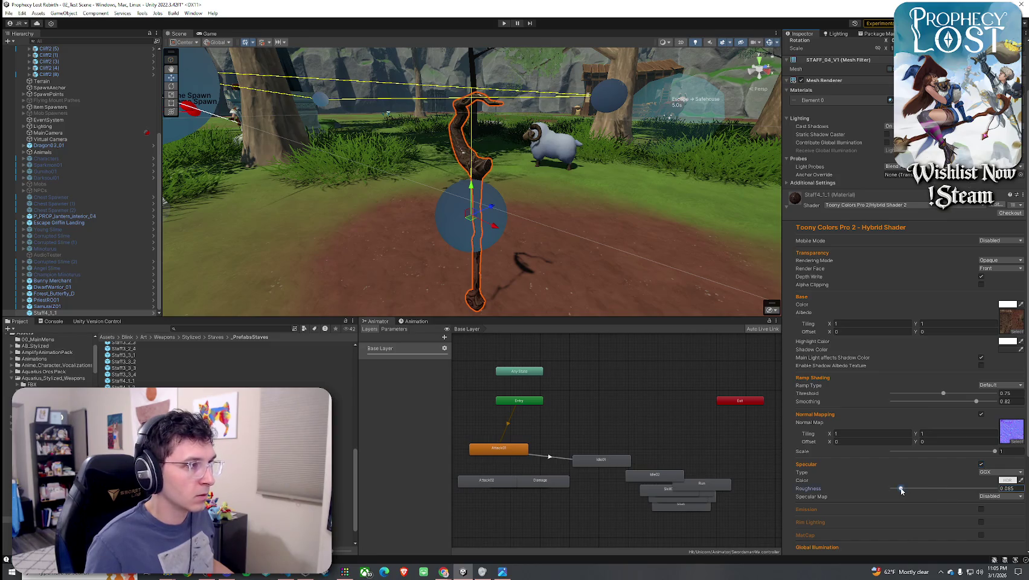
{"action": "left_click_drag", "start_coordinate": [901, 490], "coordinate": [974, 489]}
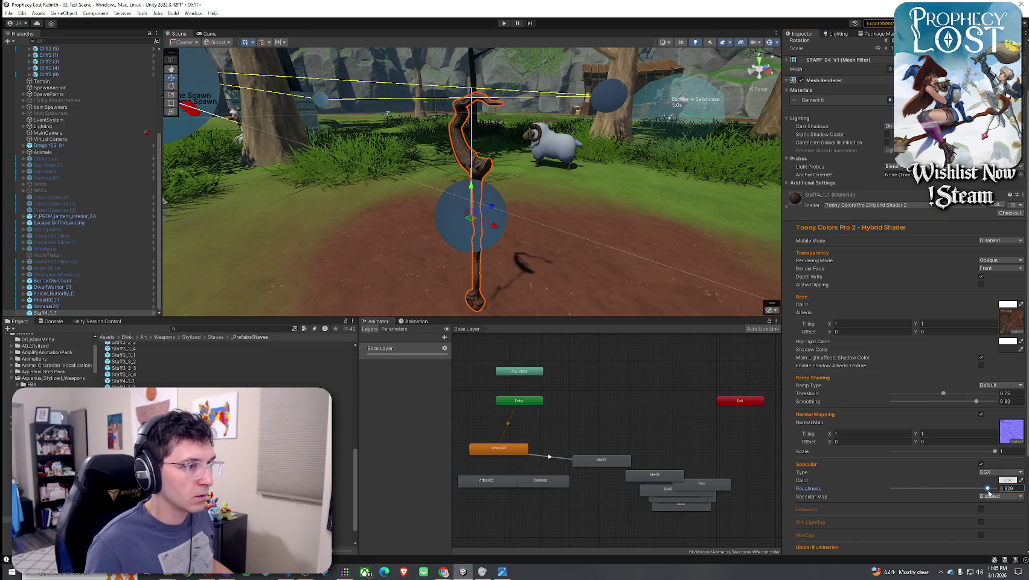
Raise specular roughness to 1, then briefly toggle specular and emission to compare
{"action": "mouse_move", "coordinate": [666, 252]}
{"action": "left_mouse_down"}
{"action": "mouse_move", "coordinate": [657, 264]}
{"action": "mouse_move", "coordinate": [743, 237]}
{"action": "mouse_move", "coordinate": [665, 242]}
{"action": "left_mouse_up"}
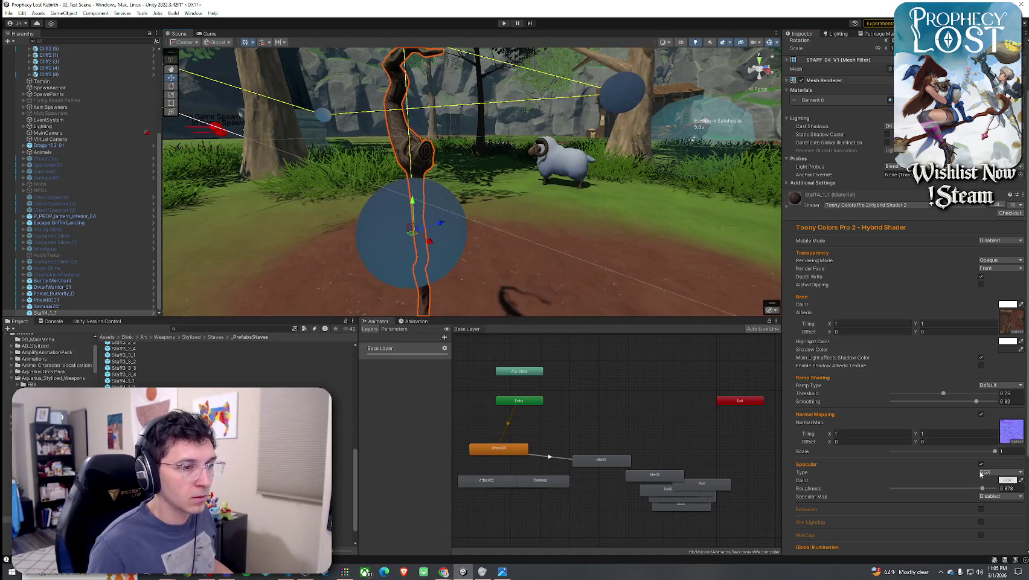
{"action": "left_click_drag", "start_coordinate": [982, 489], "coordinate": [995, 488]}
{"action": "key", "text": "f"}
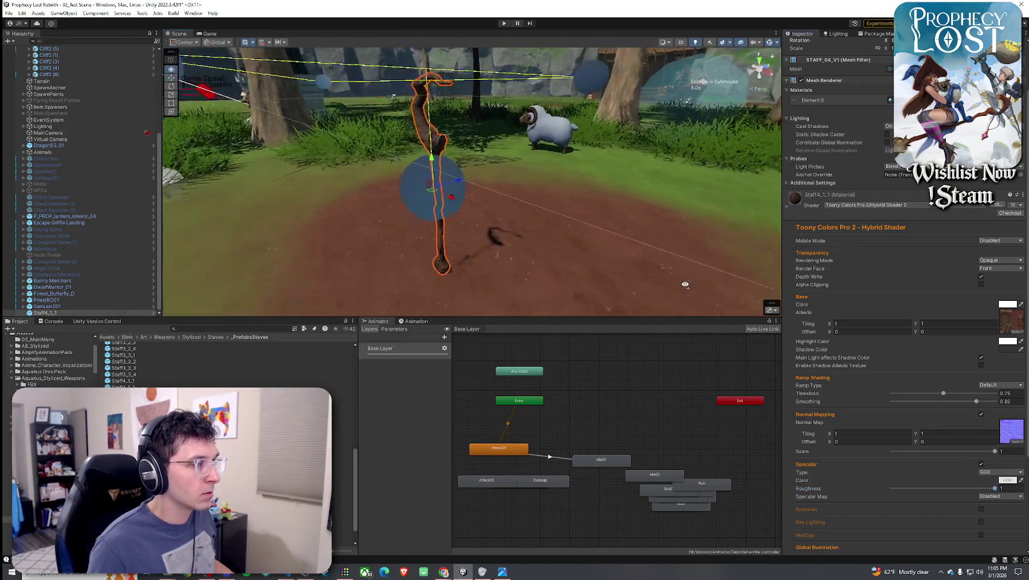
{"action": "left_click", "coordinate": [982, 465]}
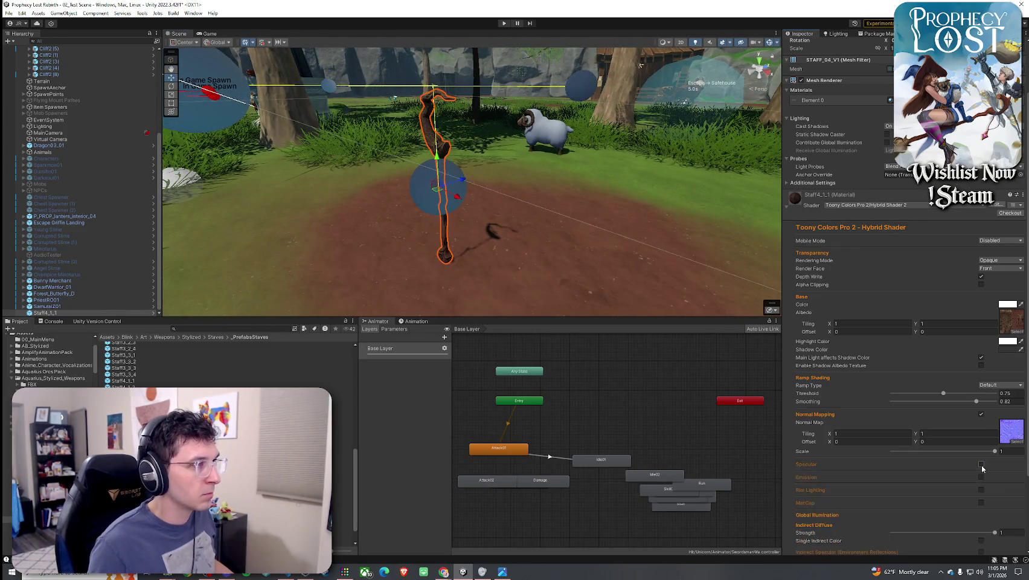
{"action": "left_click", "coordinate": [982, 464]}
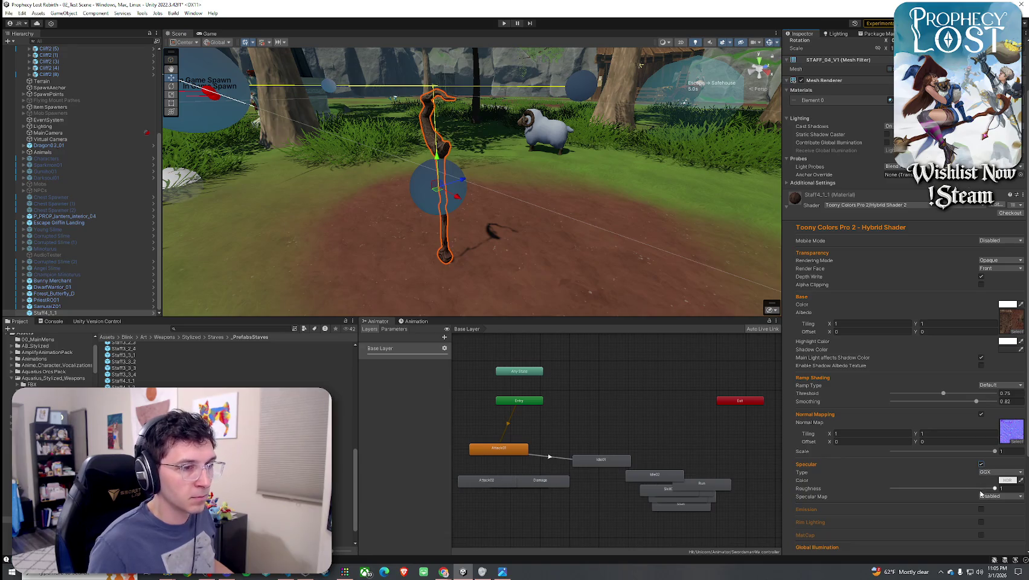
{"action": "scroll", "coordinate": [894, 475], "scroll_direction": "down", "scroll_amount": 2}
{"action": "left_click", "coordinate": [981, 465]}
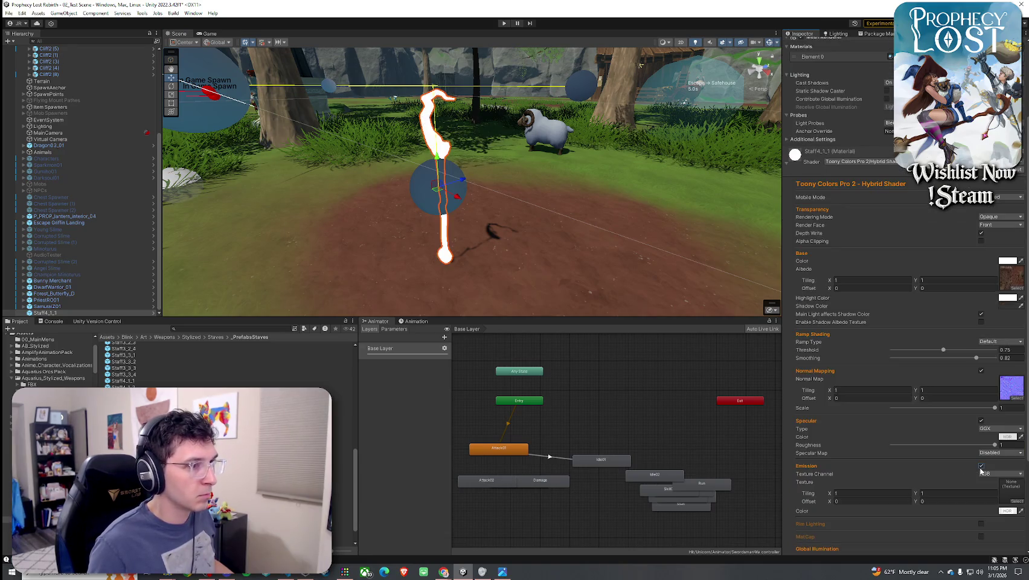
{"action": "left_click", "coordinate": [980, 466]}
Enable rim lighting and raise its minimum to about 0.847
{"action": "left_click", "coordinate": [982, 478]}
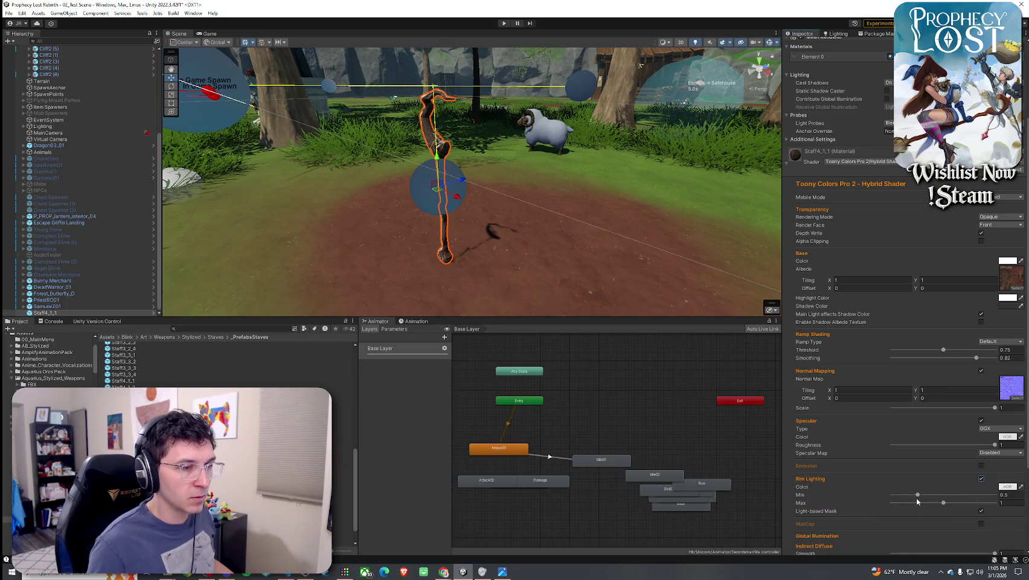
{"action": "mouse_move", "coordinate": [917, 497]}
{"action": "left_mouse_down"}
{"action": "mouse_move", "coordinate": [896, 497]}
{"action": "mouse_move", "coordinate": [993, 503]}
{"action": "left_mouse_up"}
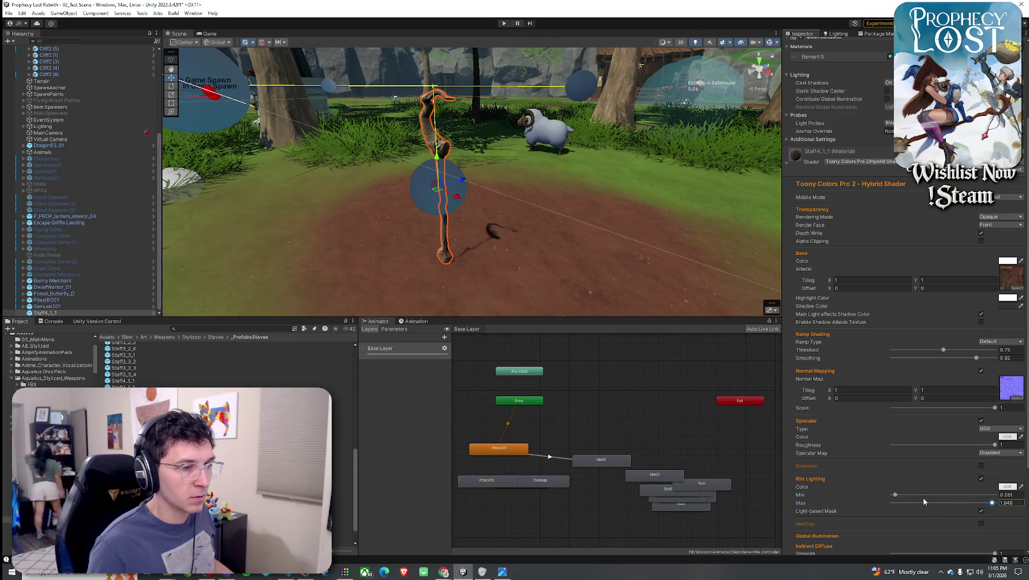
{"action": "mouse_move", "coordinate": [895, 495]}
{"action": "left_mouse_down"}
{"action": "mouse_move", "coordinate": [956, 495]}
{"action": "mouse_move", "coordinate": [923, 498]}
{"action": "left_mouse_up"}
{"action": "mouse_move", "coordinate": [712, 260]}
{"action": "left_mouse_down"}
{"action": "mouse_move", "coordinate": [665, 253]}
{"action": "mouse_move", "coordinate": [640, 266]}
{"action": "mouse_move", "coordinate": [736, 304]}
{"action": "mouse_move", "coordinate": [723, 279]}
{"action": "mouse_move", "coordinate": [602, 280]}
{"action": "mouse_move", "coordinate": [664, 289]}
{"action": "mouse_move", "coordinate": [511, 224]}
{"action": "left_mouse_up"}
{"action": "left_click", "coordinate": [722, 279]}
{"action": "left_click", "coordinate": [465, 205]}
{"action": "scroll", "coordinate": [850, 465], "scroll_direction": "down", "scroll_amount": 8}
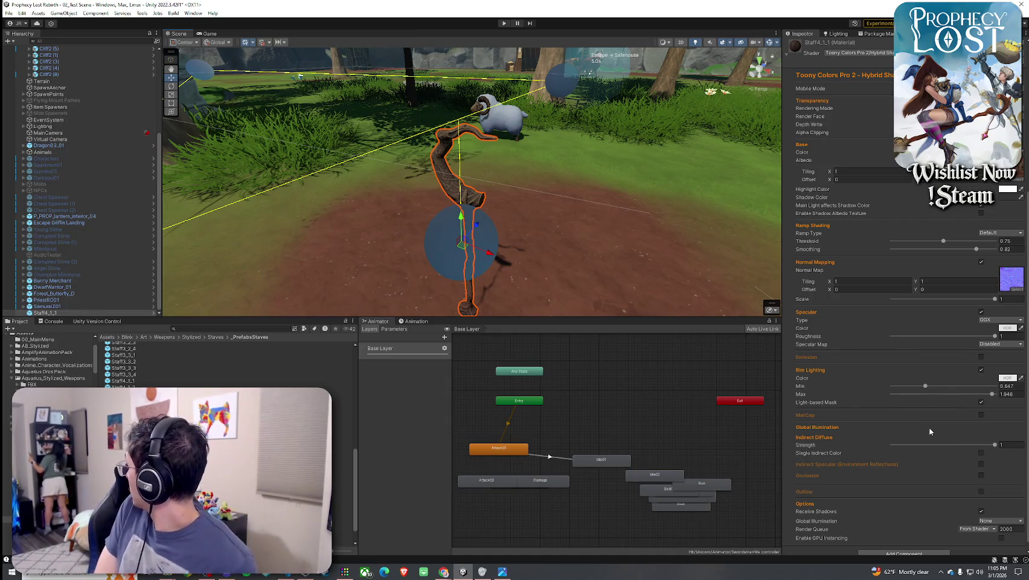
{"action": "scroll", "coordinate": [882, 464], "scroll_direction": "down", "scroll_amount": 1}
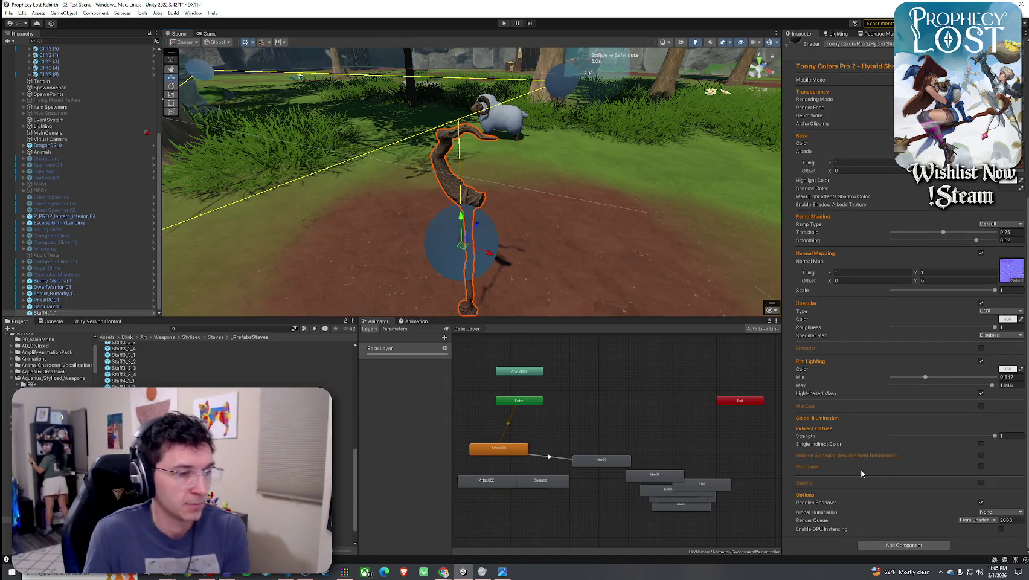
Try an outline at width 1.4, undo it, and deselect the staff to preview
{"action": "left_click", "coordinate": [981, 483]}
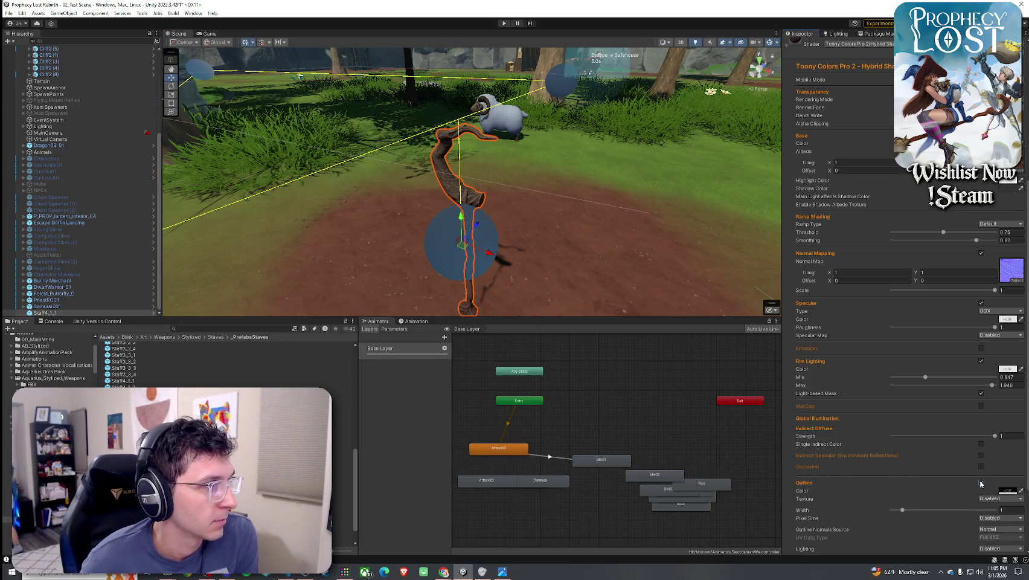
{"action": "left_click_drag", "start_coordinate": [898, 511], "coordinate": [914, 511]}
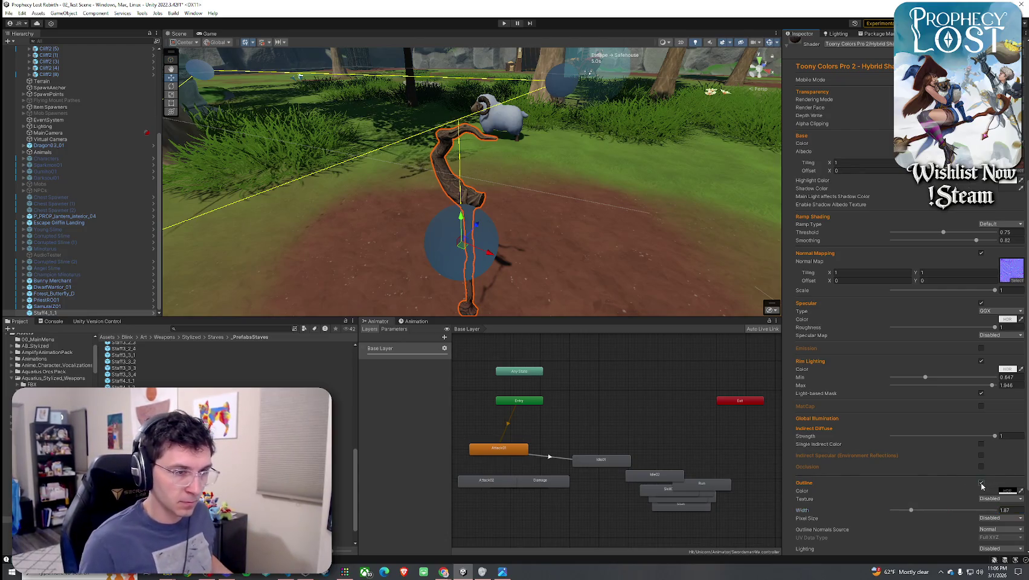
{"action": "key", "text": "ctrl+z"}
{"action": "scroll", "coordinate": [871, 400], "scroll_direction": "up", "scroll_amount": 2}
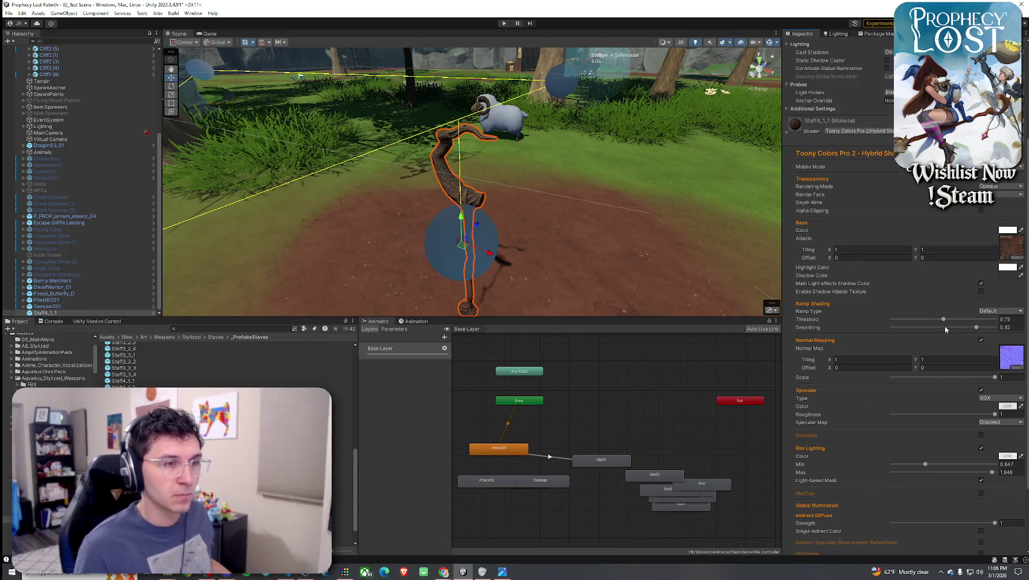
{"action": "scroll", "coordinate": [866, 346], "scroll_direction": "up", "scroll_amount": 2}
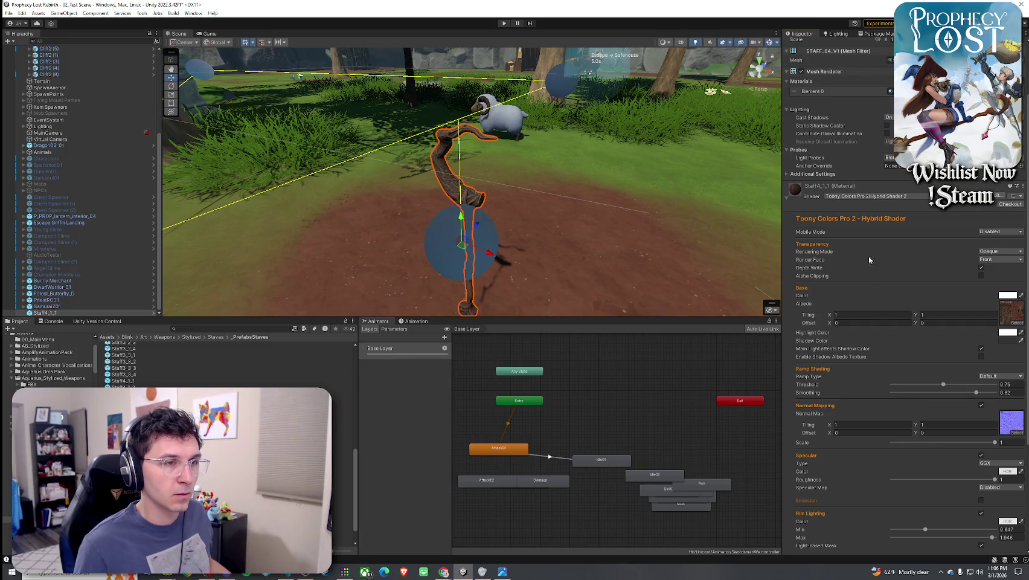
{"action": "left_click", "coordinate": [542, 243]}
{"action": "scroll", "coordinate": [542, 241], "scroll_direction": "up", "scroll_amount": 5}
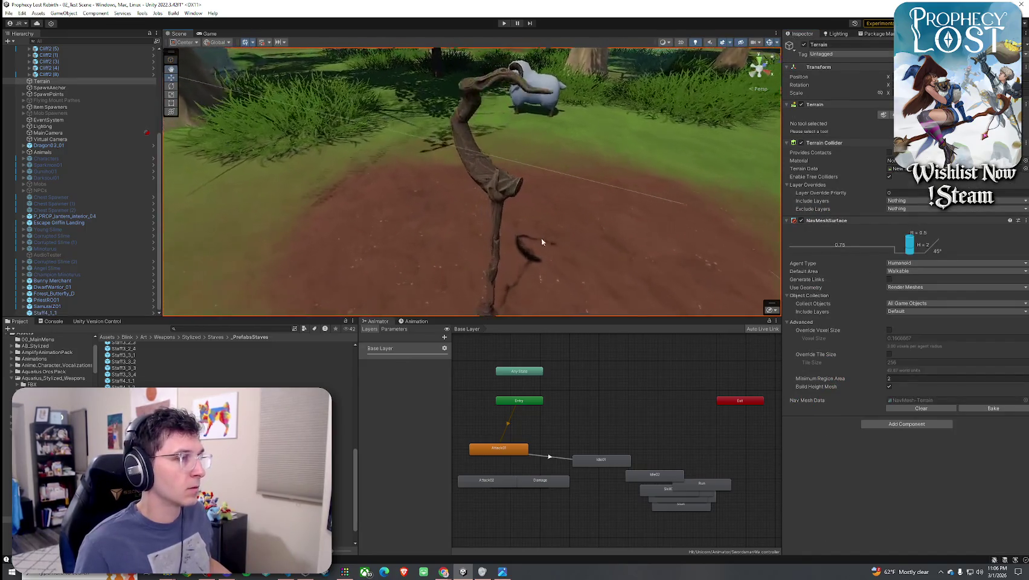
Search for Staff4_1 and place Staff4_1_2 plus duplicates Staff4_1_3 and Staff4_1_4 beside the first staff
{"action": "left_click", "coordinate": [541, 241]}
{"action": "left_click", "coordinate": [213, 328]}
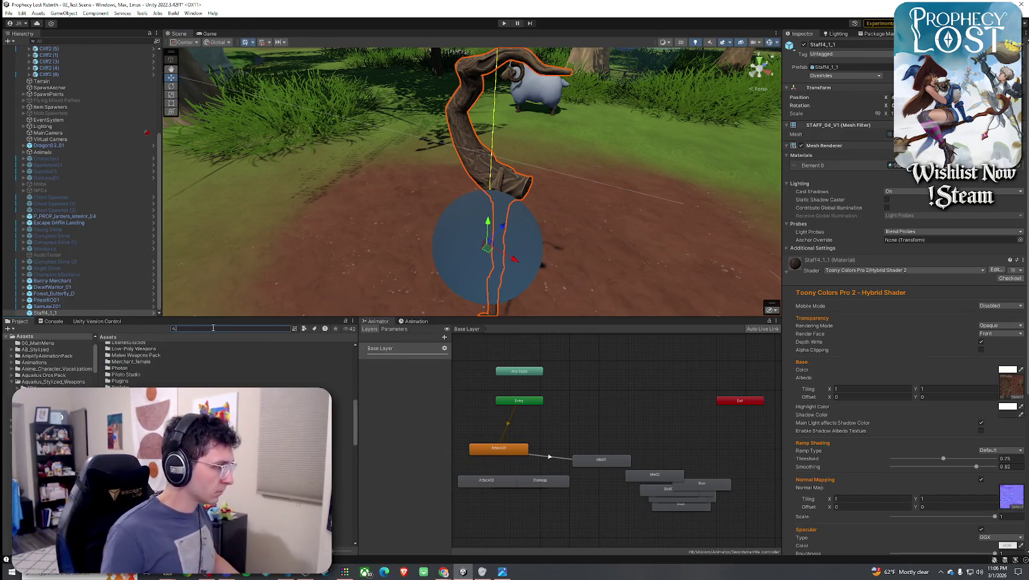
{"action": "type", "text": "Staff"}
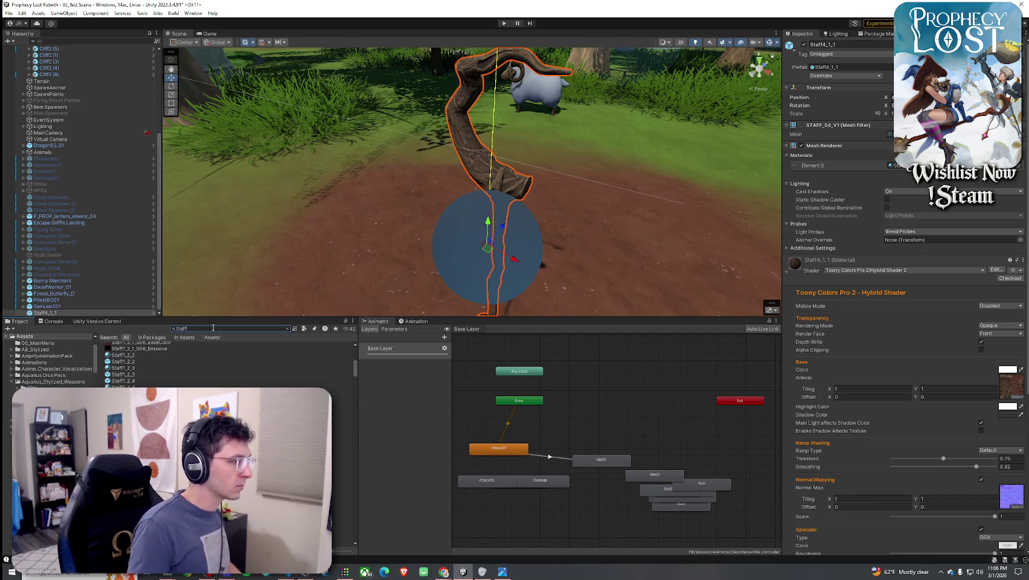
{"action": "type", "text": "4_1_1"}
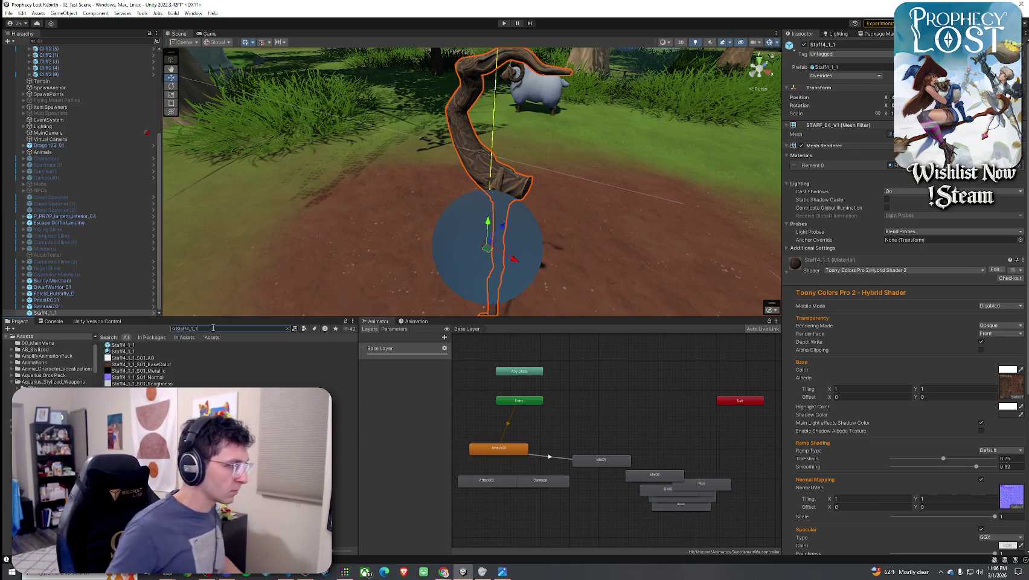
{"action": "key", "text": "BackSpace"}
{"action": "key", "text": "BackSpace"}
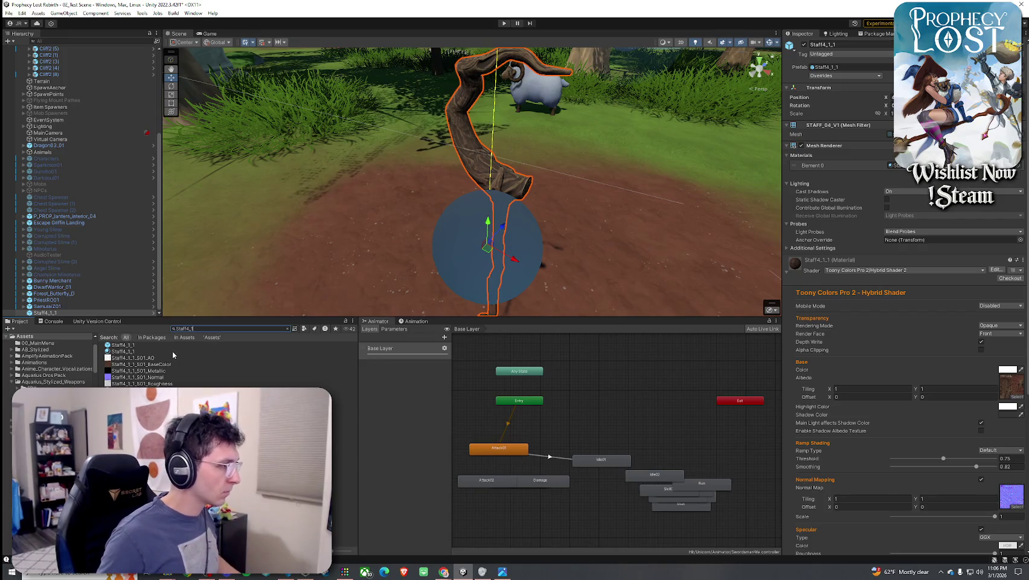
{"action": "mouse_move", "coordinate": [121, 351]}
{"action": "left_mouse_down"}
{"action": "mouse_move", "coordinate": [423, 272]}
{"action": "mouse_move", "coordinate": [613, 283]}
{"action": "left_mouse_up"}
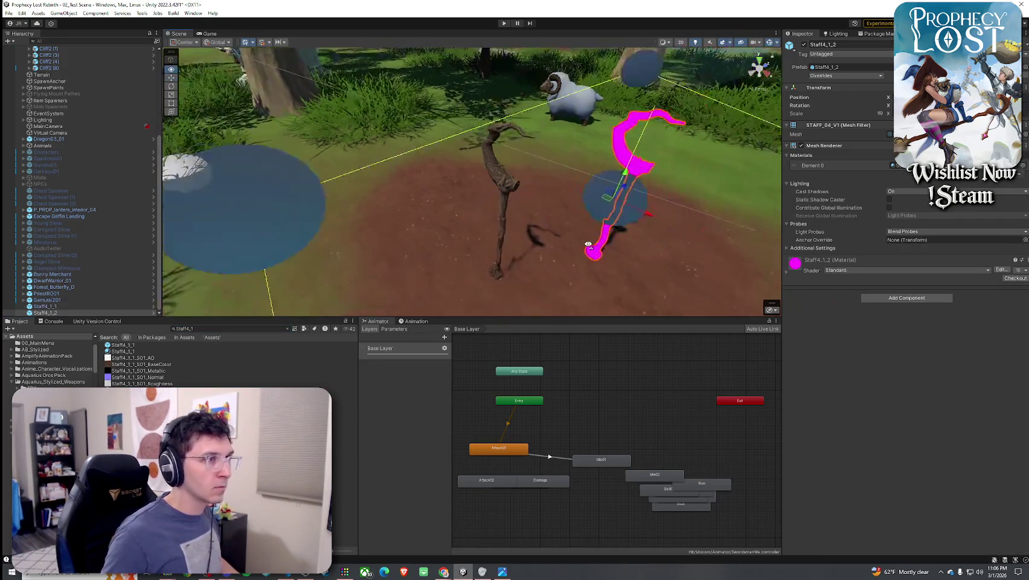
{"action": "left_click_drag", "start_coordinate": [588, 244], "coordinate": [574, 242]}
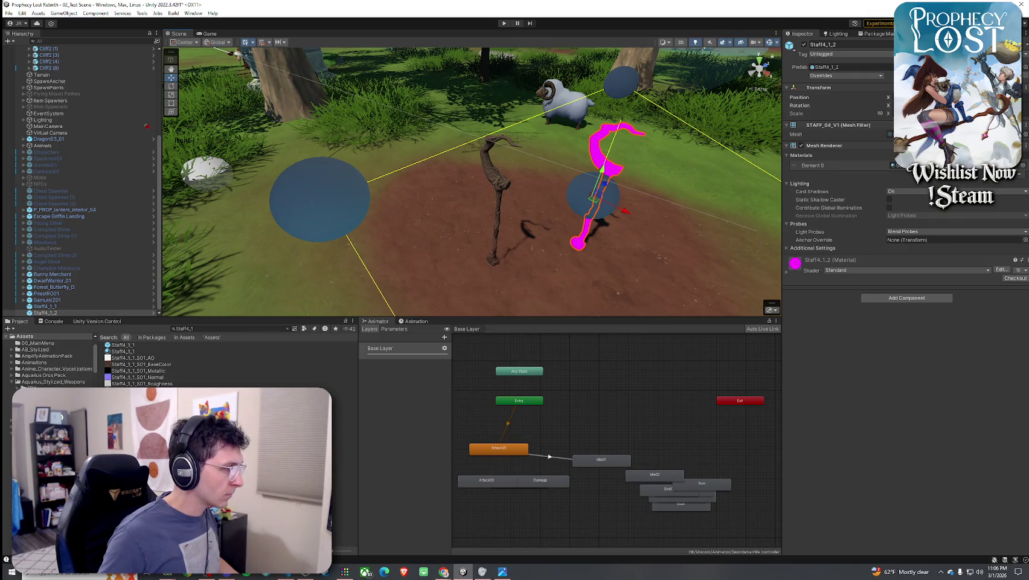
{"action": "key", "text": "ctrl+d"}
{"action": "mouse_move", "coordinate": [598, 190]}
{"action": "left_mouse_down"}
{"action": "mouse_move", "coordinate": [701, 181]}
{"action": "mouse_move", "coordinate": [701, 284]}
{"action": "mouse_move", "coordinate": [627, 260]}
{"action": "mouse_move", "coordinate": [668, 249]}
{"action": "mouse_move", "coordinate": [462, 182]}
{"action": "left_mouse_up"}
{"action": "key", "text": "ctrl+d"}
Search for Staff4_2 and place Staff4_2_1 and Staff4_2_2 left of the others
{"action": "left_click", "coordinate": [427, 182]}
{"action": "left_click", "coordinate": [556, 145]}
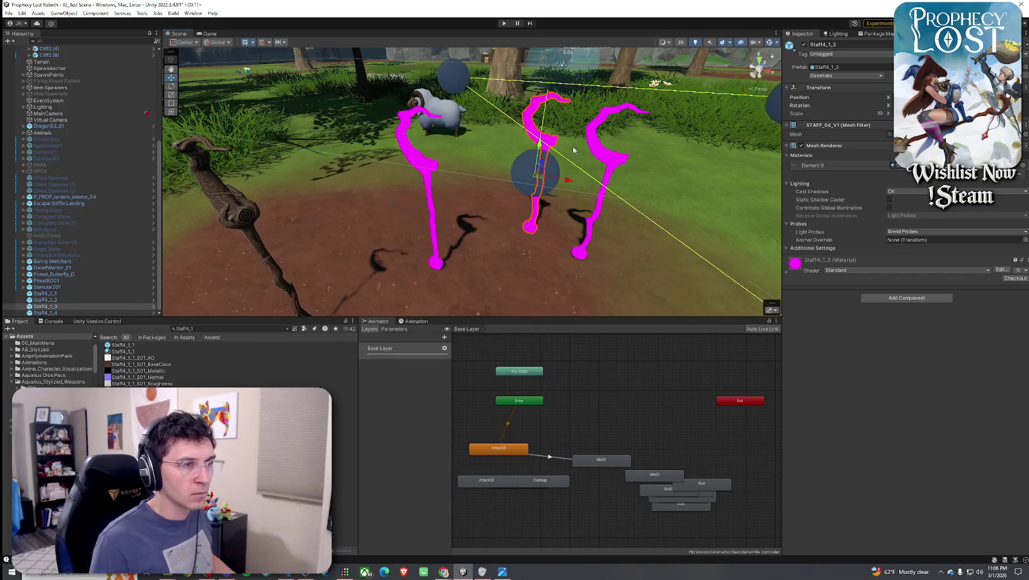
{"action": "left_click", "coordinate": [616, 166]}
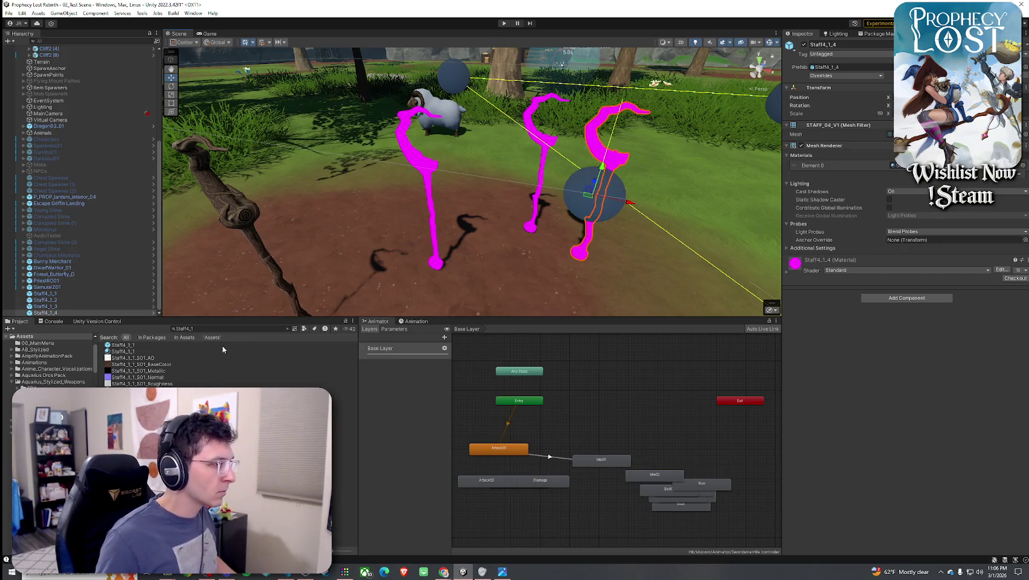
{"action": "left_click", "coordinate": [208, 329]}
{"action": "type", "text": "Staff4_2"}
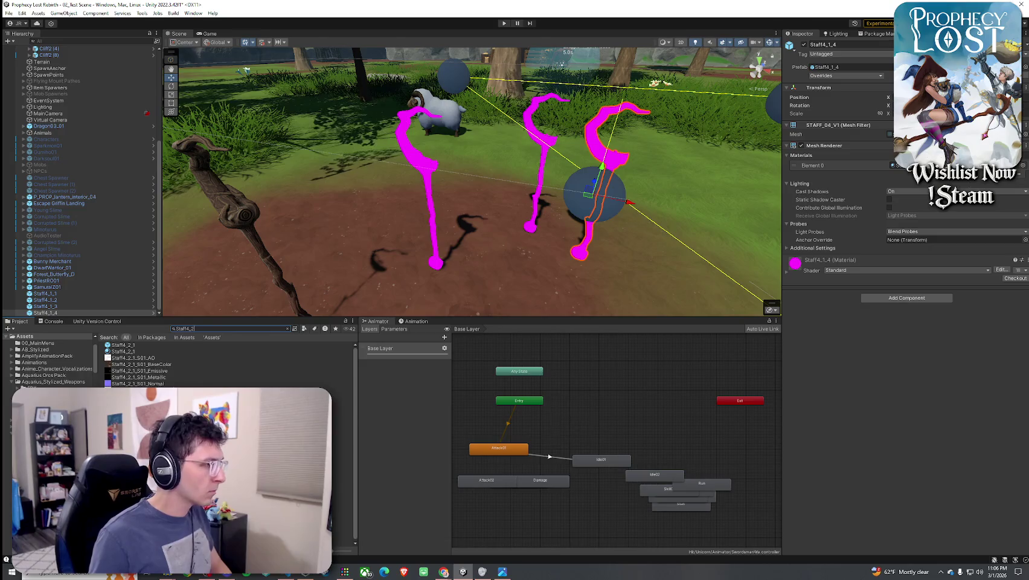
{"action": "mouse_move", "coordinate": [135, 349]}
{"action": "left_mouse_down"}
{"action": "mouse_move", "coordinate": [363, 159]}
{"action": "mouse_move", "coordinate": [299, 174]}
{"action": "left_mouse_up"}
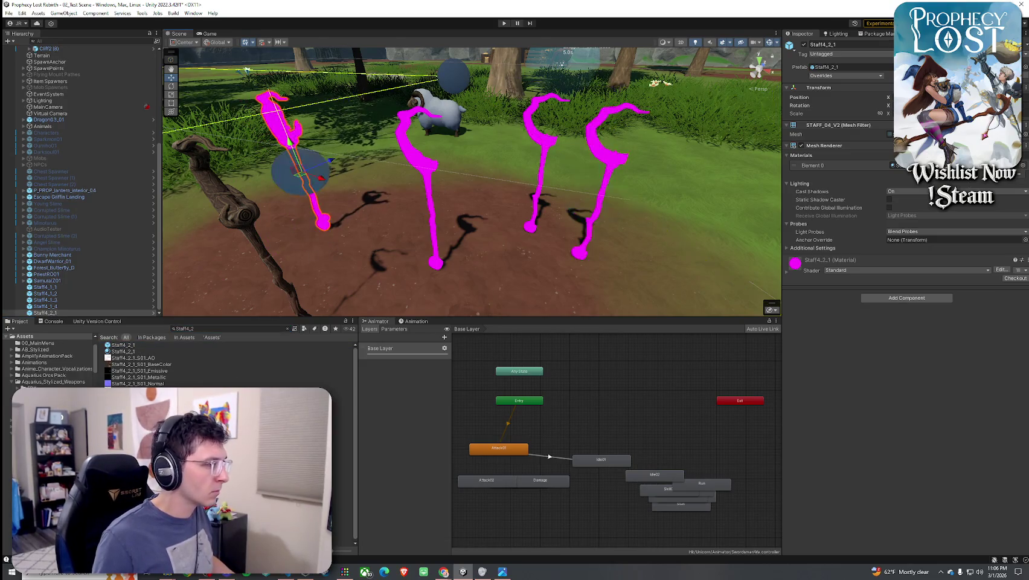
{"action": "left_click_drag", "start_coordinate": [121, 351], "coordinate": [411, 181]}
{"action": "mouse_move", "coordinate": [386, 230]}
{"action": "left_mouse_down"}
{"action": "mouse_move", "coordinate": [311, 231]}
{"action": "mouse_move", "coordinate": [362, 214]}
{"action": "mouse_move", "coordinate": [336, 216]}
{"action": "left_mouse_up"}
Search for Staff4_3 and place a Staff4_3_1 staff in the scene
{"action": "left_click", "coordinate": [223, 329]}
{"action": "key", "text": "BackSpace"}
{"action": "type", "text": "3"}
{"action": "mouse_move", "coordinate": [144, 350]}
{"action": "left_mouse_down"}
{"action": "mouse_move", "coordinate": [326, 227]}
{"action": "mouse_move", "coordinate": [335, 181]}
{"action": "left_mouse_up"}
Search for Staff4_4, undo an extra Staff4_3_1 copy, and select Staff4_1_2
{"action": "left_click", "coordinate": [208, 329]}
{"action": "key", "text": "BackSpace"}
{"action": "type", "text": "4"}
{"action": "key", "text": "BackSpace"}
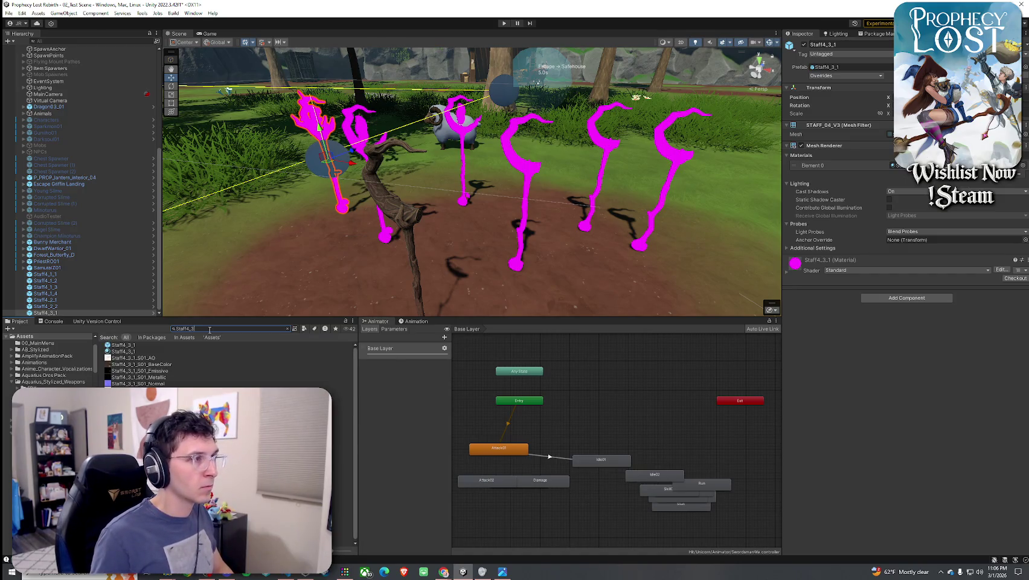
{"action": "mouse_move", "coordinate": [167, 345]}
{"action": "left_mouse_down"}
{"action": "mouse_move", "coordinate": [205, 283]}
{"action": "mouse_move", "coordinate": [292, 230]}
{"action": "left_mouse_up"}
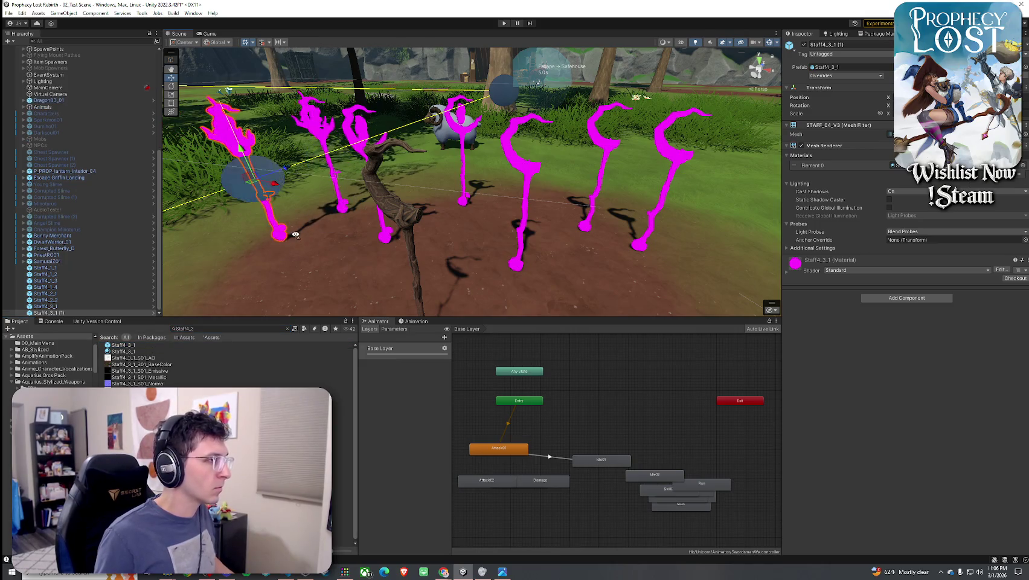
{"action": "scroll", "coordinate": [302, 253], "scroll_direction": "up", "scroll_amount": 2}
{"action": "key", "text": "ctrl+z"}
{"action": "scroll", "coordinate": [299, 260], "scroll_direction": "up", "scroll_amount": 3}
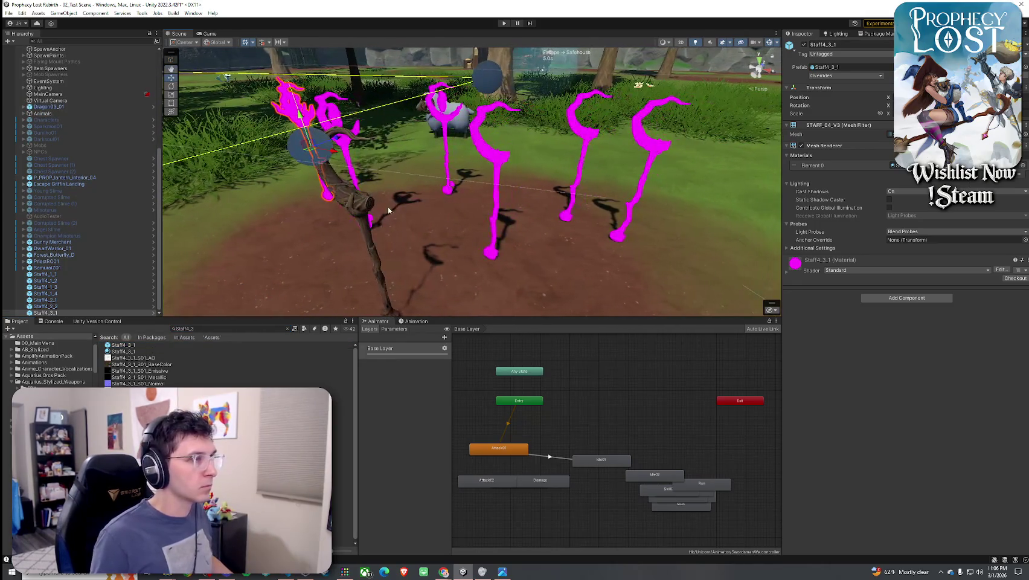
{"action": "left_click", "coordinate": [497, 158]}
Apply plain Hybrid Shader 2 instead of the Outline variant, with Staff4_1_2_S02_BaseColor as albedo
{"action": "left_click", "coordinate": [909, 270]}
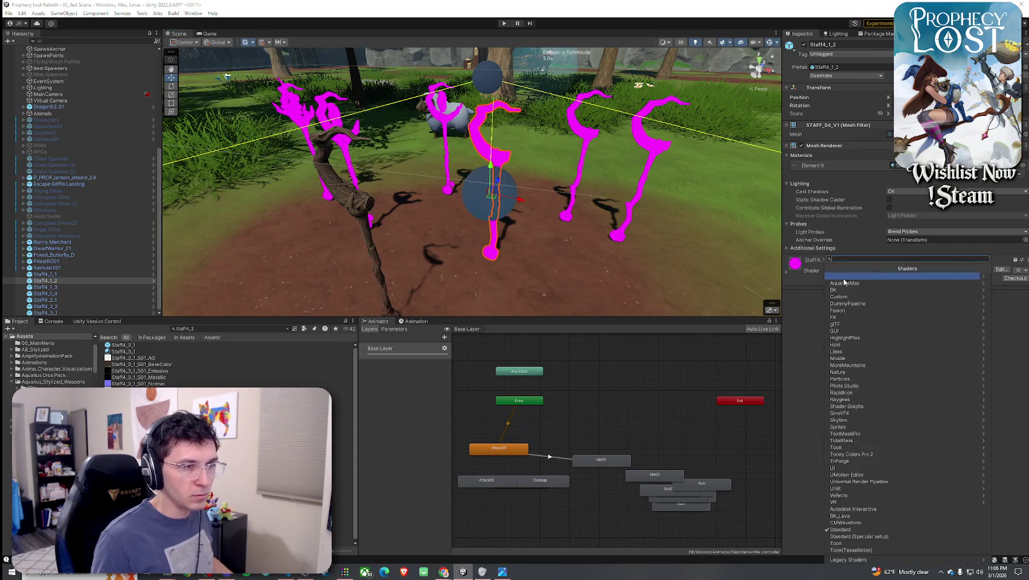
{"action": "left_click", "coordinate": [864, 454]}
{"action": "left_click", "coordinate": [854, 284]}
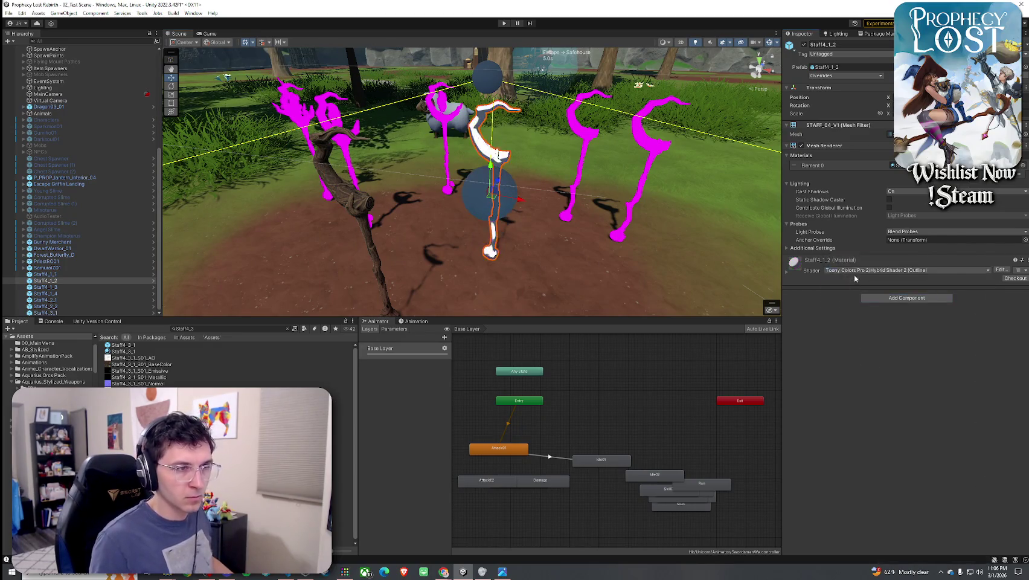
{"action": "left_click", "coordinate": [864, 270]}
{"action": "left_click", "coordinate": [871, 454]}
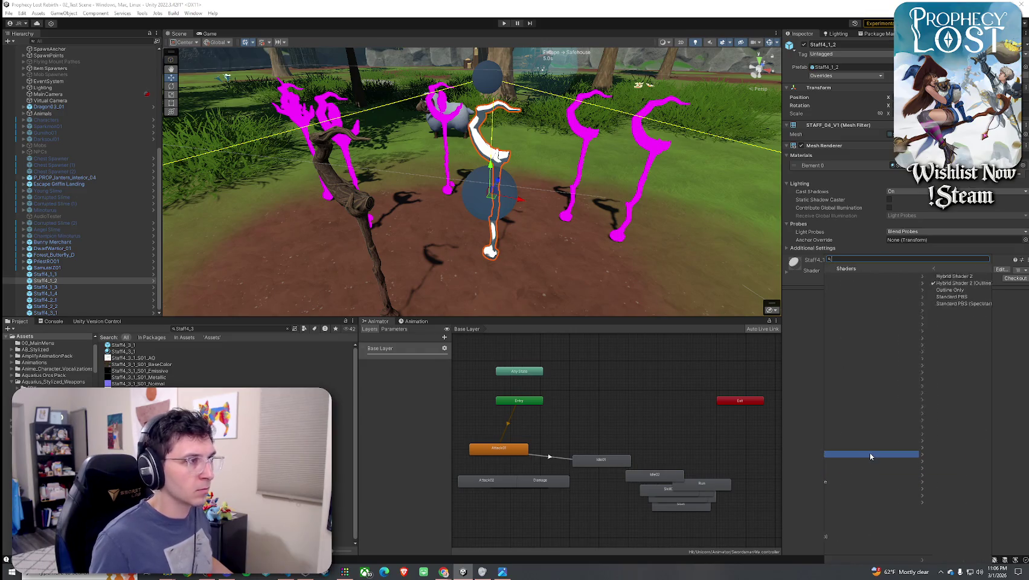
{"action": "left_click", "coordinate": [860, 283]}
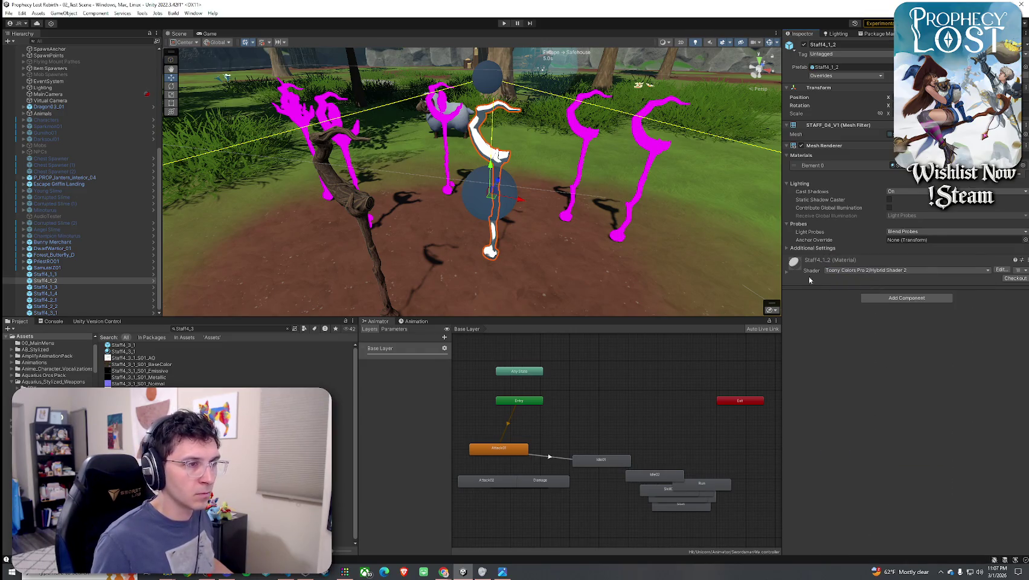
{"action": "left_click", "coordinate": [1021, 399]}
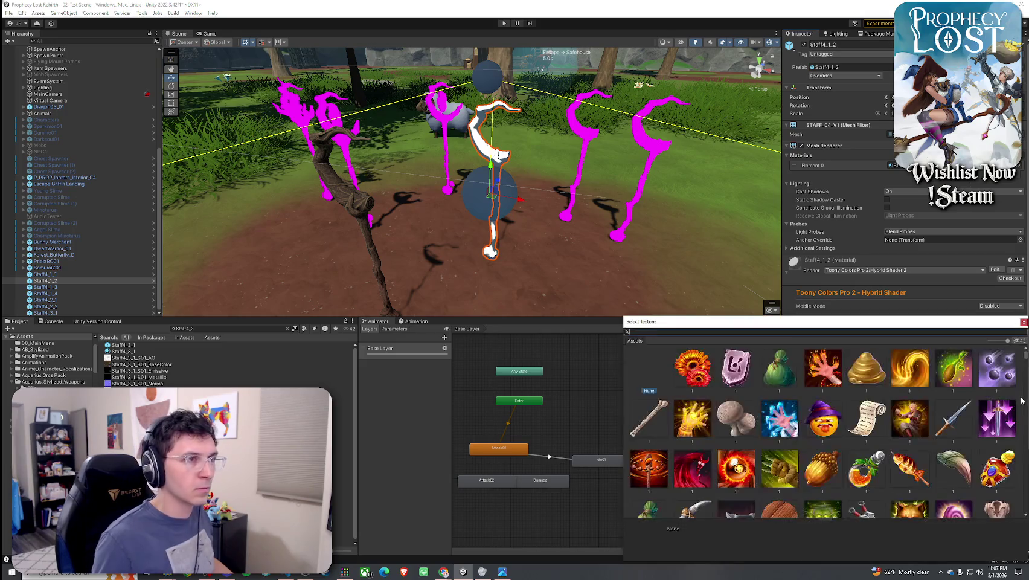
{"action": "type", "text": "4_1_"}
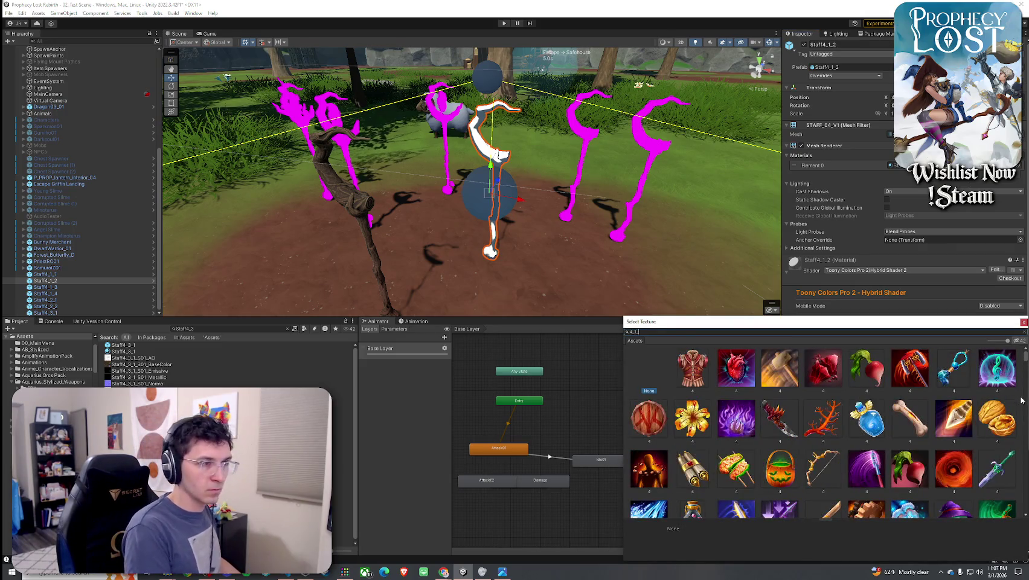
{"action": "type", "text": "2 base"}
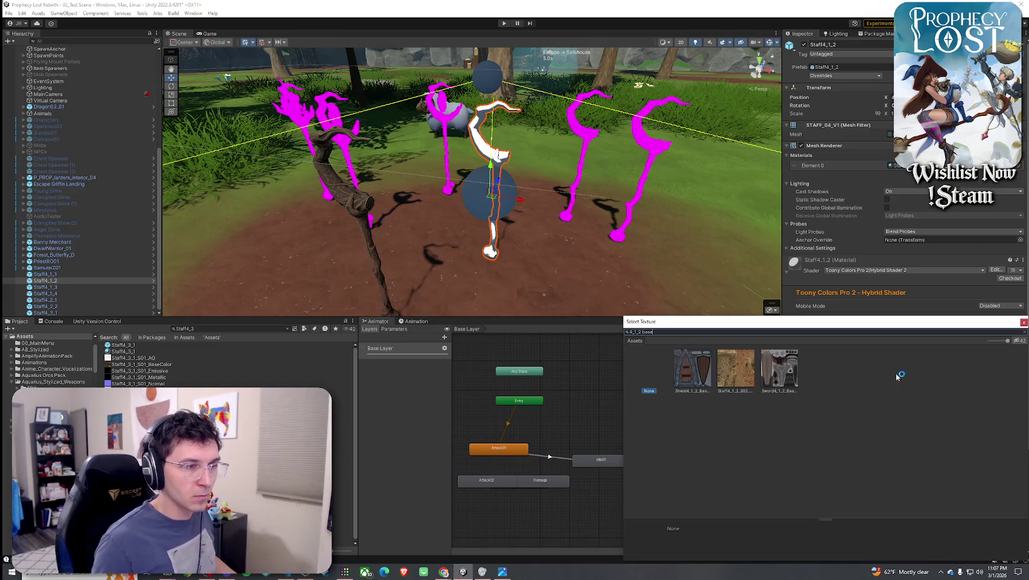
{"action": "left_click", "coordinate": [738, 386]}
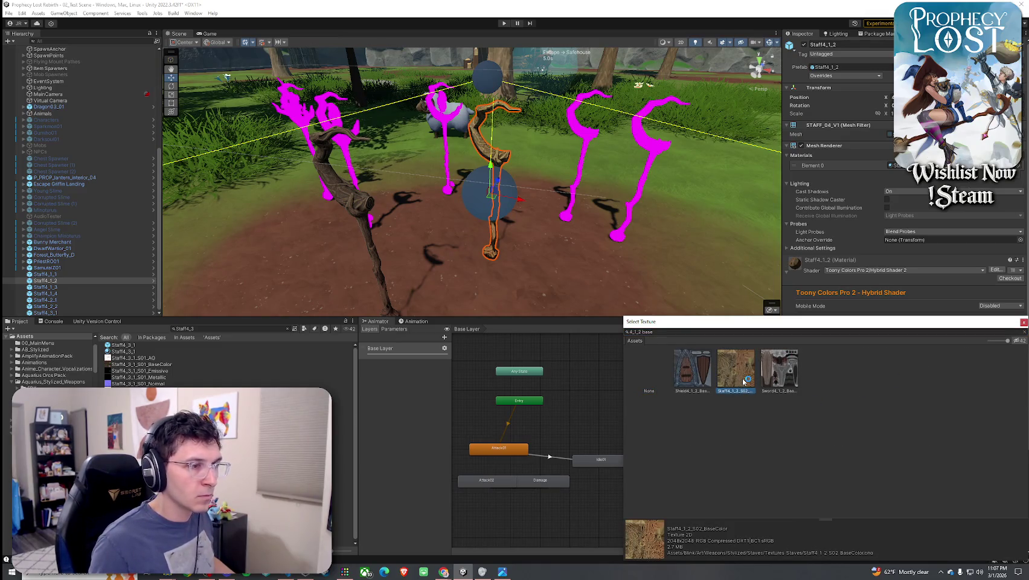
{"action": "key", "text": "Return"}
Set ramp smoothing 0.816, enable normal mapping, specular roughness 0.918, and rim lighting minimum 1.765
{"action": "left_click", "coordinate": [977, 465]}
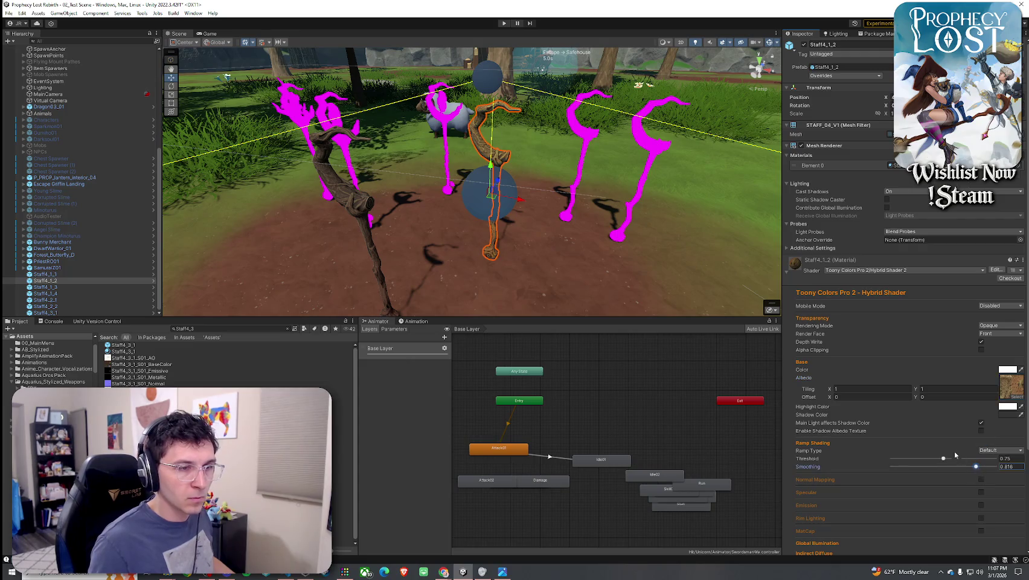
{"action": "scroll", "coordinate": [928, 388], "scroll_direction": "down", "scroll_amount": 3}
{"action": "left_click", "coordinate": [981, 371]}
{"action": "scroll", "coordinate": [979, 387], "scroll_direction": "down", "scroll_amount": 2}
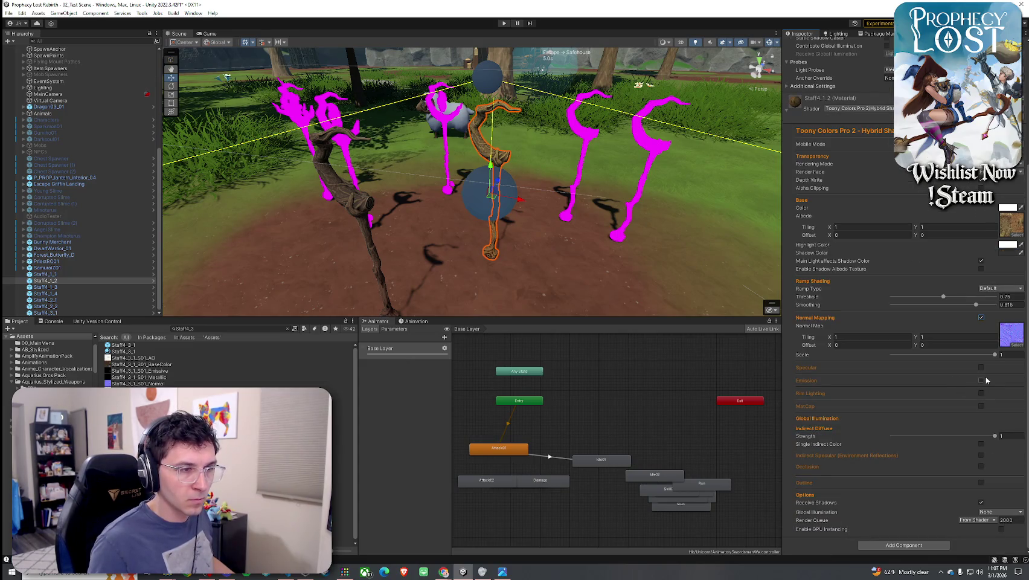
{"action": "left_click", "coordinate": [981, 367]}
{"action": "left_click_drag", "start_coordinate": [969, 392], "coordinate": [988, 392]}
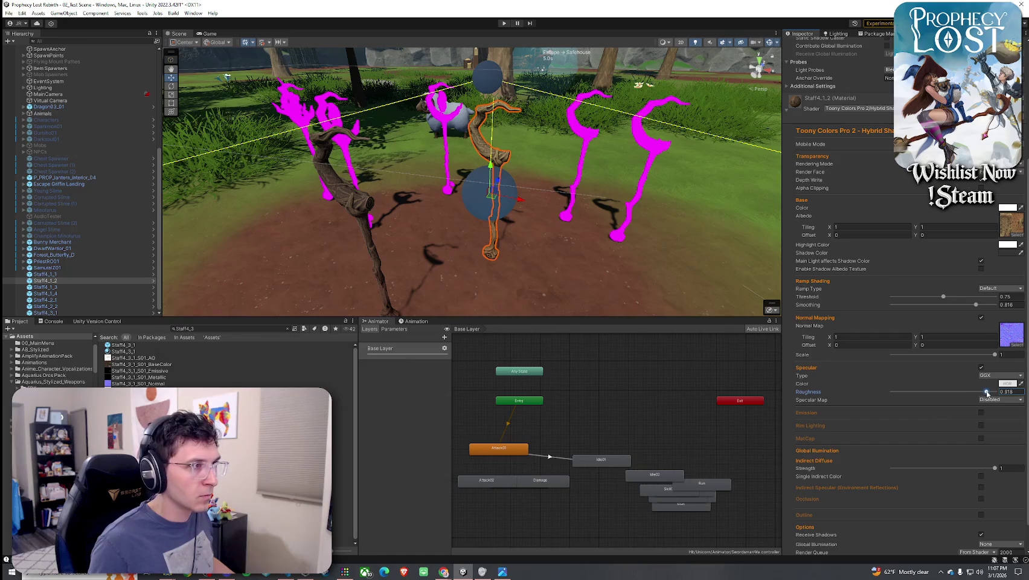
{"action": "scroll", "coordinate": [884, 431], "scroll_direction": "down", "scroll_amount": 1}
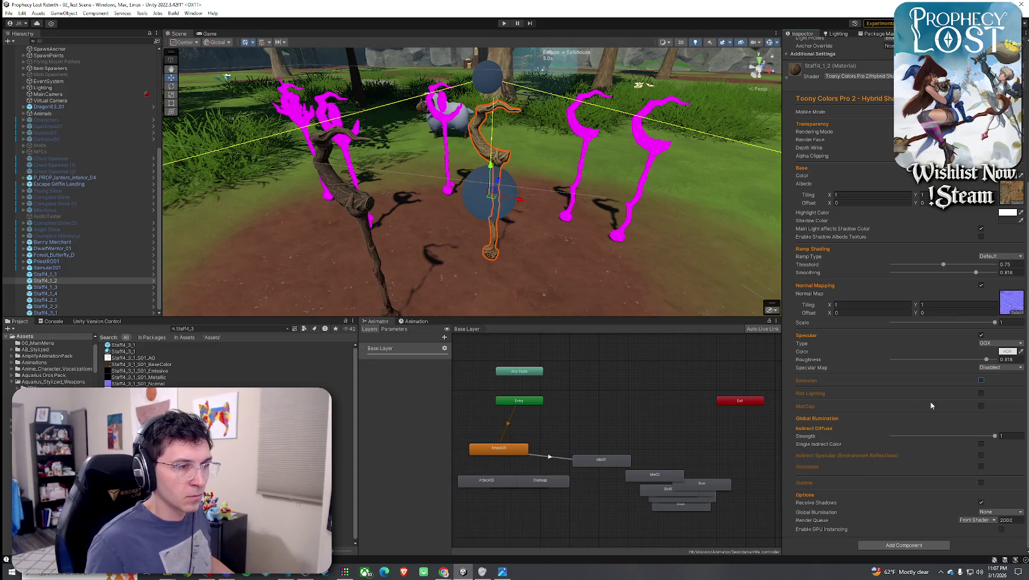
{"action": "left_click", "coordinate": [982, 393]}
{"action": "left_click_drag", "start_coordinate": [934, 412], "coordinate": [983, 411]}
Select and frame the magenta Staff4_2_1 staff, opening its shader list
{"action": "left_click", "coordinate": [560, 282]}
{"action": "mouse_move", "coordinate": [560, 283]}
{"action": "left_mouse_down"}
{"action": "mouse_move", "coordinate": [495, 287]}
{"action": "mouse_move", "coordinate": [579, 275]}
{"action": "mouse_move", "coordinate": [588, 260]}
{"action": "mouse_move", "coordinate": [551, 251]}
{"action": "mouse_move", "coordinate": [531, 182]}
{"action": "mouse_move", "coordinate": [535, 208]}
{"action": "mouse_move", "coordinate": [518, 247]}
{"action": "mouse_move", "coordinate": [531, 260]}
{"action": "mouse_move", "coordinate": [562, 253]}
{"action": "left_mouse_up"}
{"action": "left_click", "coordinate": [525, 163]}
{"action": "left_click", "coordinate": [505, 178]}
{"action": "key", "text": "f"}
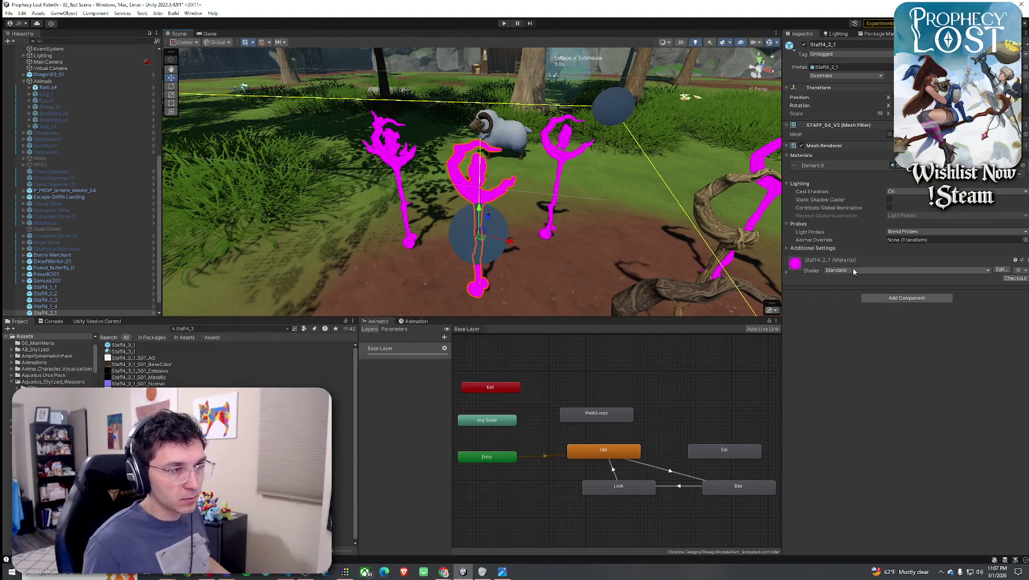
{"action": "left_click", "coordinate": [845, 270]}
Apply Hybrid Shader 2 with the Staff4_2_1 base colour texture as albedo
{"action": "left_click", "coordinate": [839, 453]}
{"action": "left_click", "coordinate": [845, 276]}
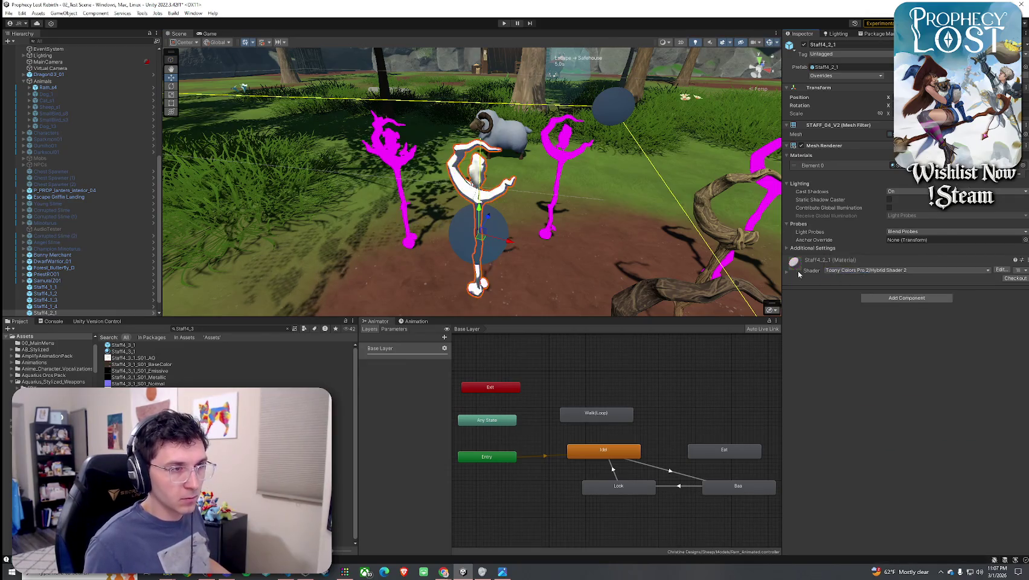
{"action": "left_click", "coordinate": [1017, 399]}
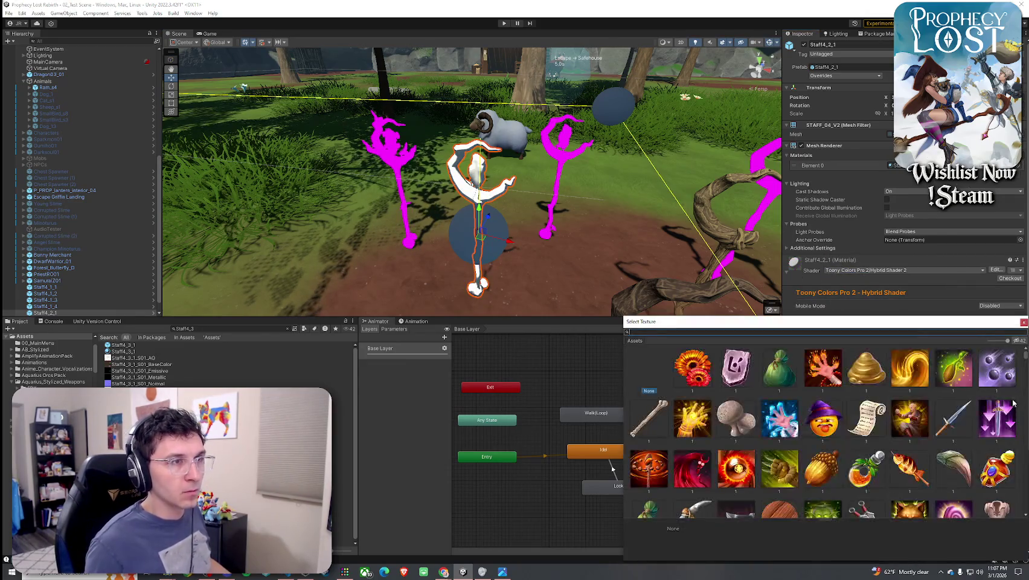
{"action": "type", "text": "4_2_1"}
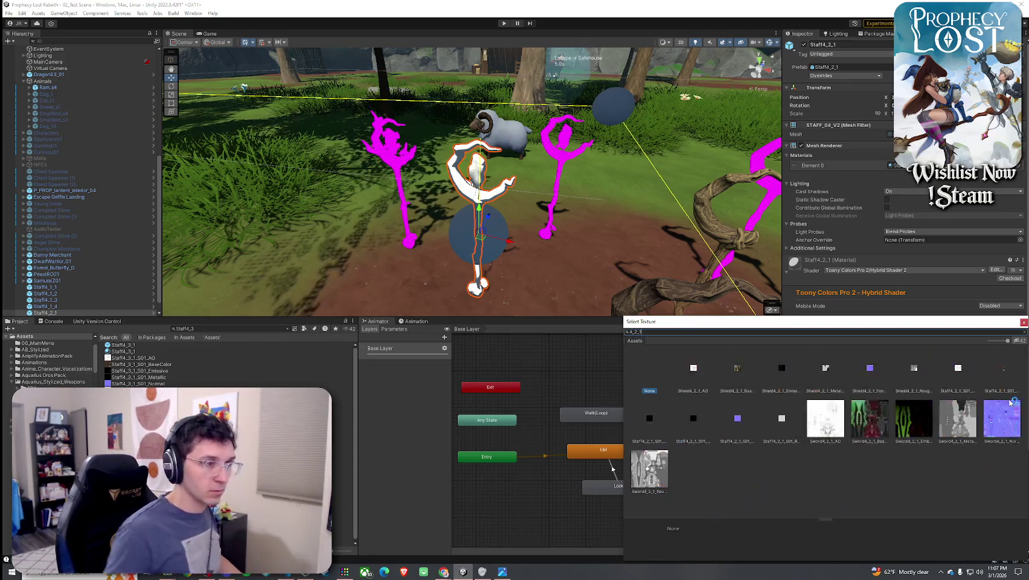
{"action": "type", "text": " base"}
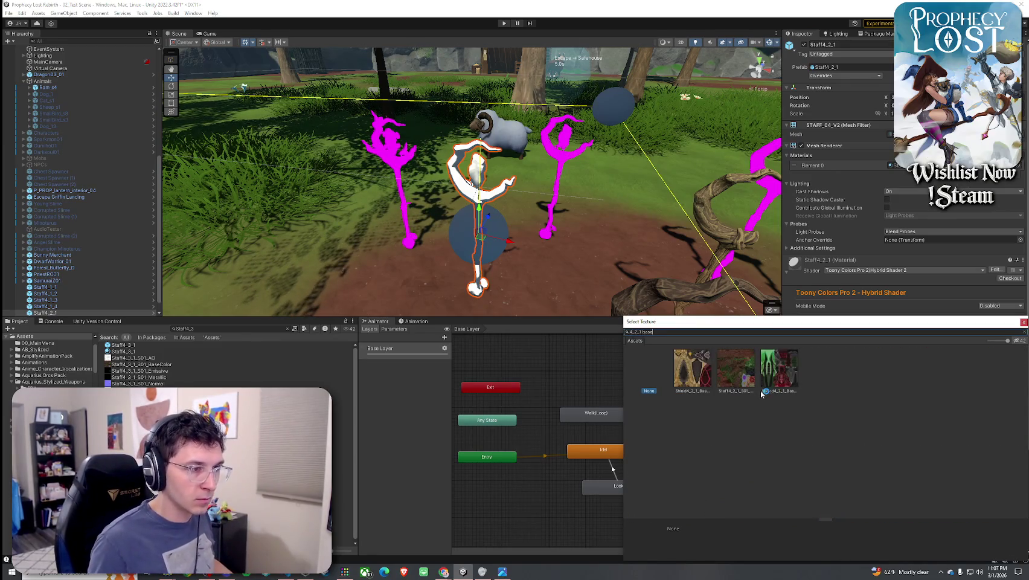
{"action": "left_click", "coordinate": [738, 377]}
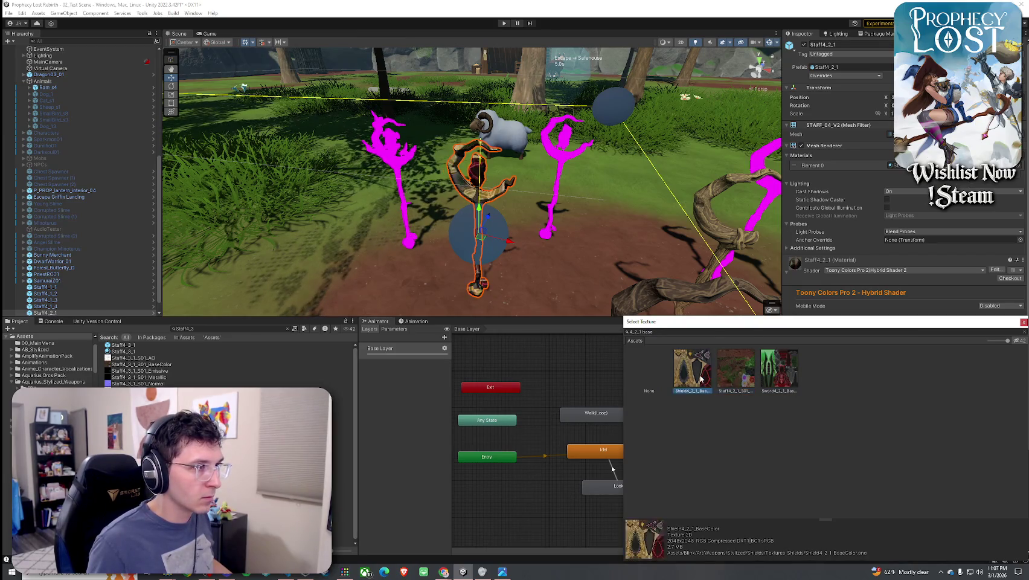
{"action": "double_click", "coordinate": [733, 379]}
{"action": "key", "text": "f"}
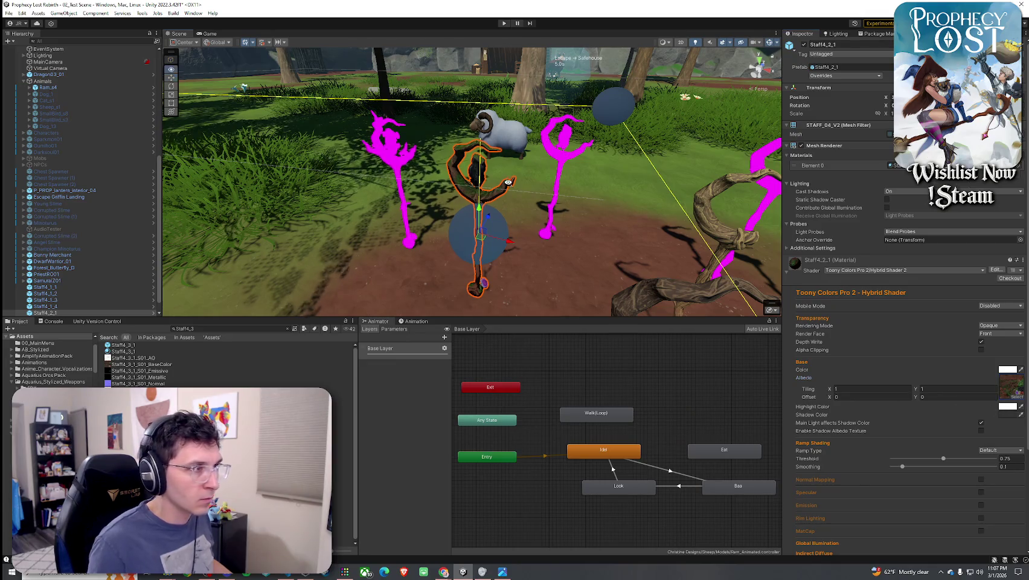
Enable normal mapping and raise ramp smoothing to 0.797
{"action": "scroll", "coordinate": [936, 447], "scroll_direction": "down", "scroll_amount": 3}
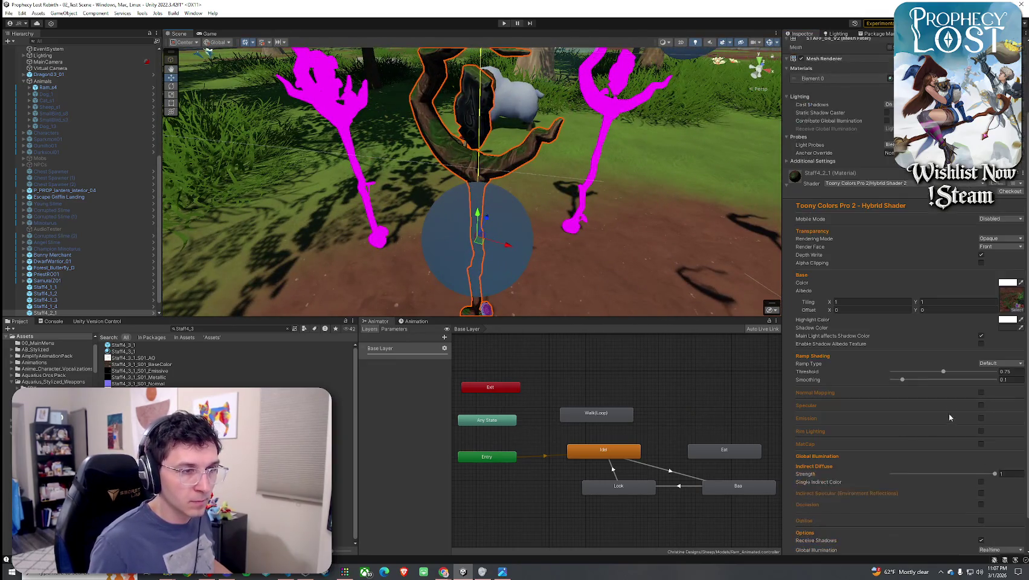
{"action": "left_click", "coordinate": [981, 392]}
{"action": "left_click_drag", "start_coordinate": [950, 380], "coordinate": [974, 381]}
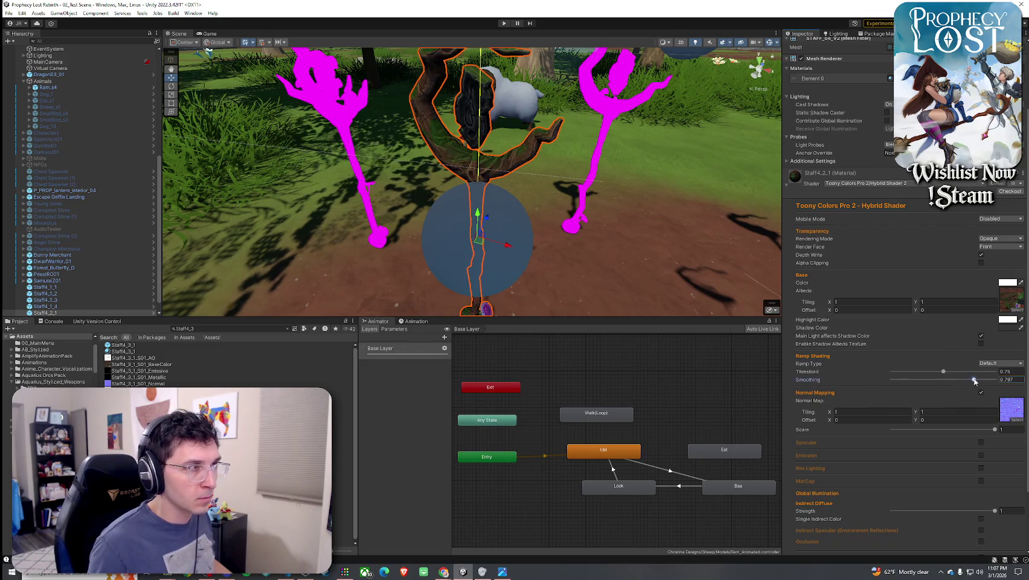
{"action": "scroll", "coordinate": [693, 289], "scroll_direction": "down", "scroll_amount": 3}
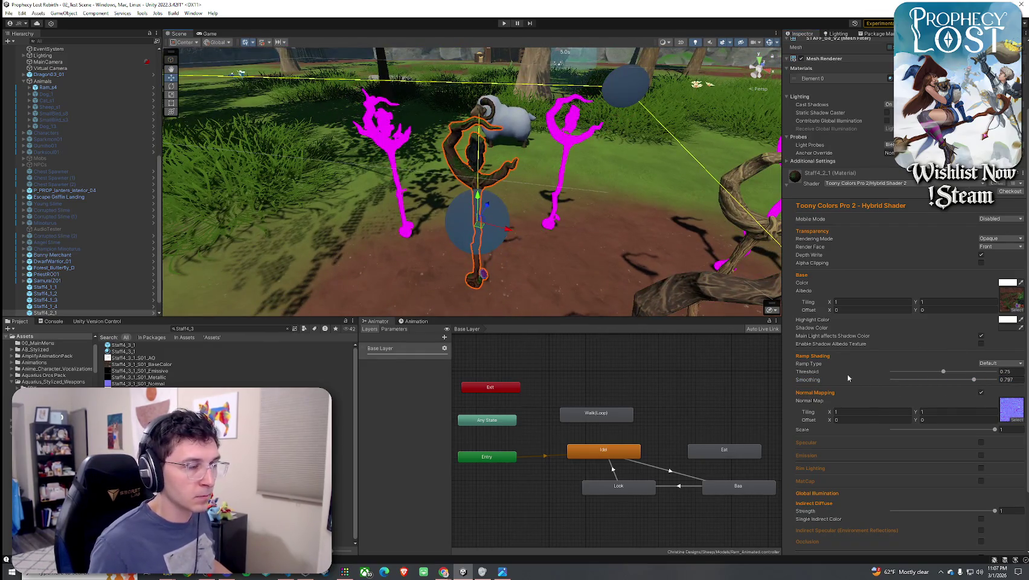
{"action": "left_click_drag", "start_coordinate": [616, 284], "coordinate": [664, 254]}
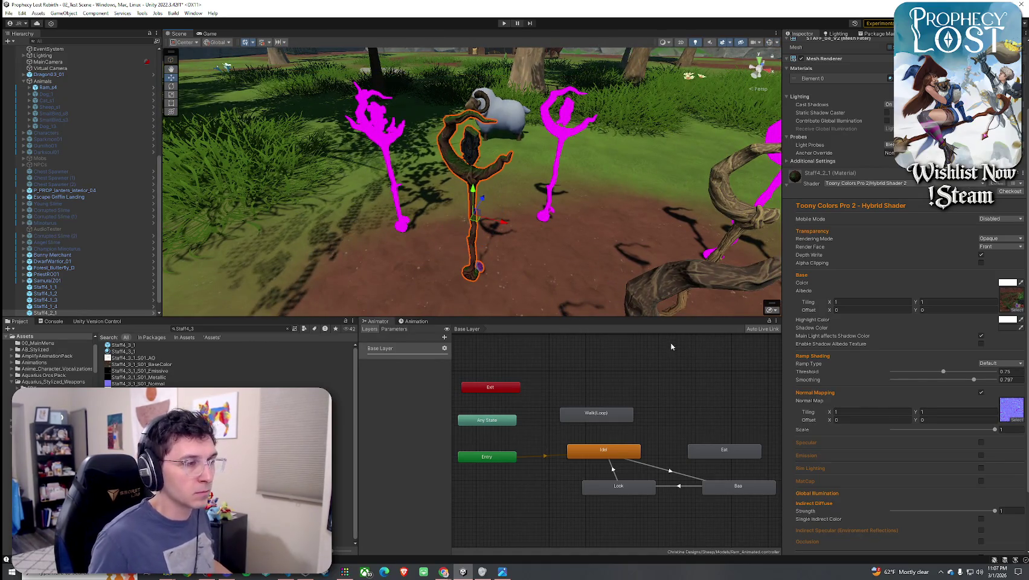
{"action": "left_click_drag", "start_coordinate": [682, 407], "coordinate": [682, 404]}
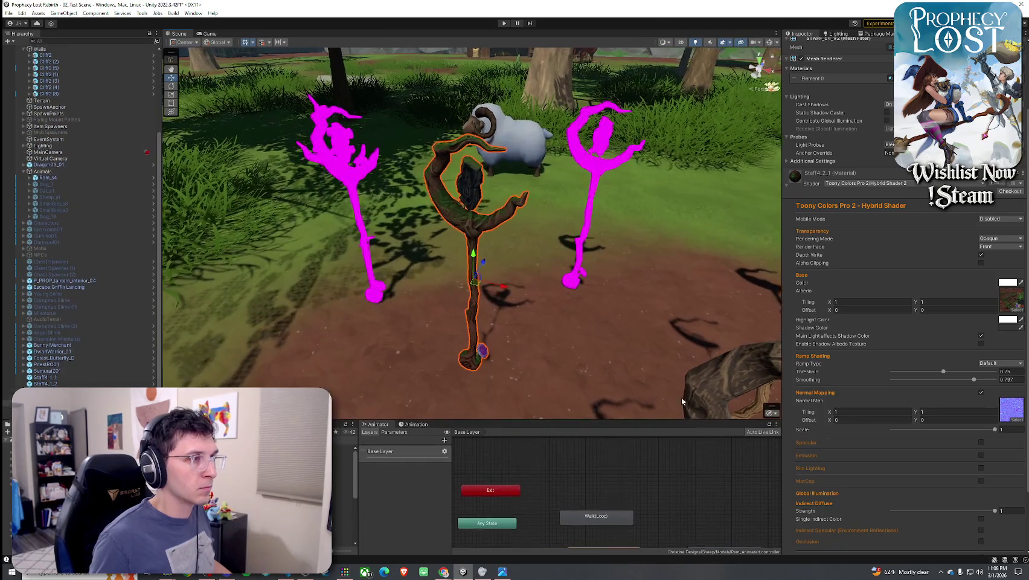
{"action": "mouse_move", "coordinate": [590, 327]}
{"action": "left_mouse_down"}
{"action": "mouse_move", "coordinate": [582, 303]}
{"action": "mouse_move", "coordinate": [576, 384]}
{"action": "mouse_move", "coordinate": [628, 311]}
{"action": "left_mouse_up"}
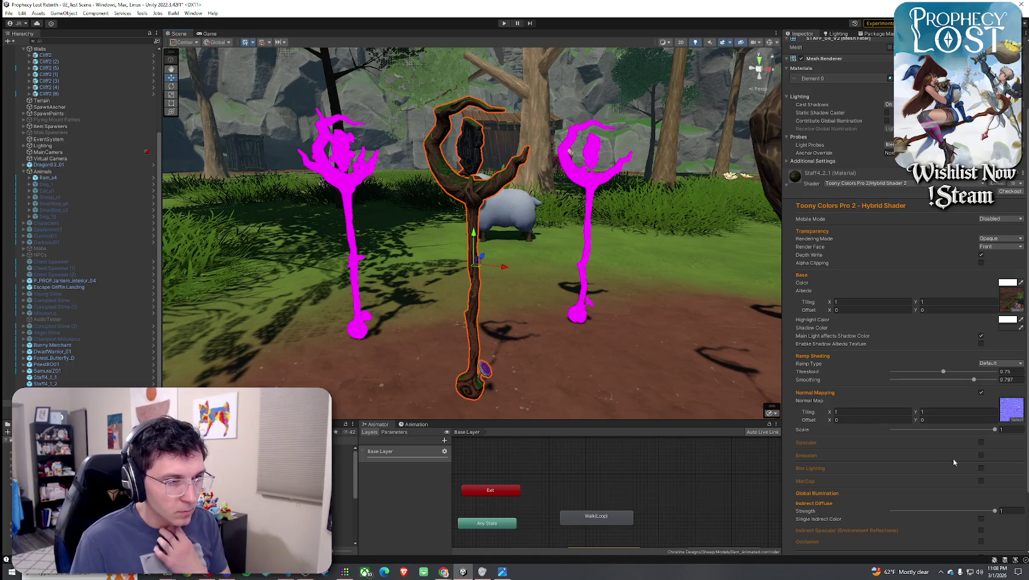
Enable specular with roughness 0.934 and turn on emission so the gem glows cyan
{"action": "left_click", "coordinate": [981, 442]}
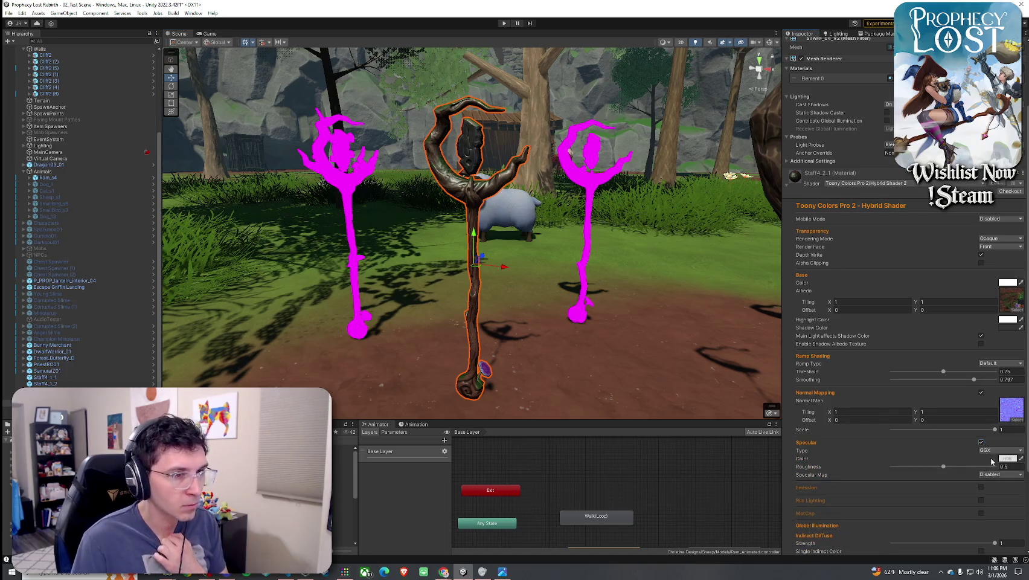
{"action": "left_click", "coordinate": [988, 469]}
{"action": "scroll", "coordinate": [954, 456], "scroll_direction": "down", "scroll_amount": 3}
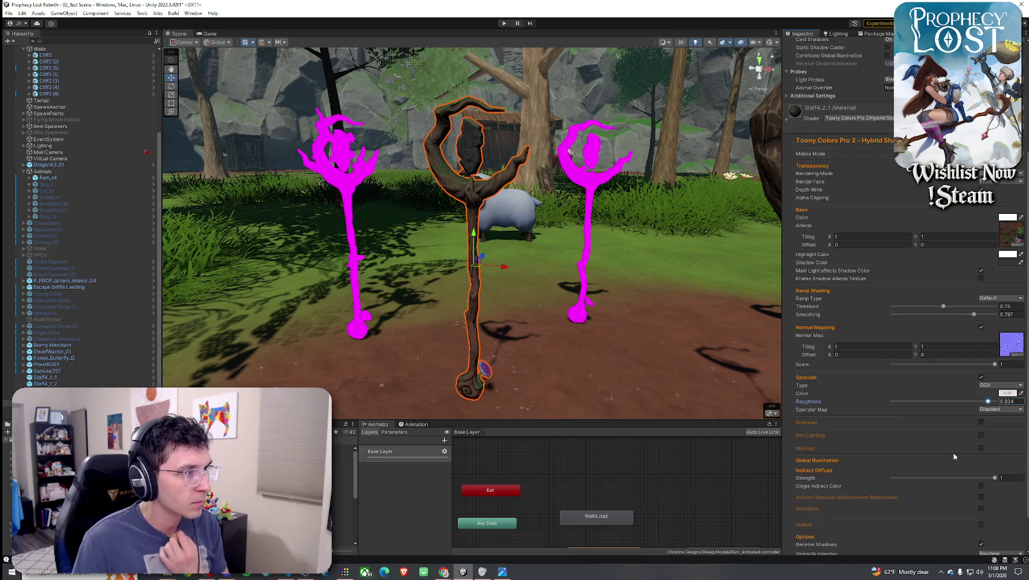
{"action": "left_click", "coordinate": [981, 422]}
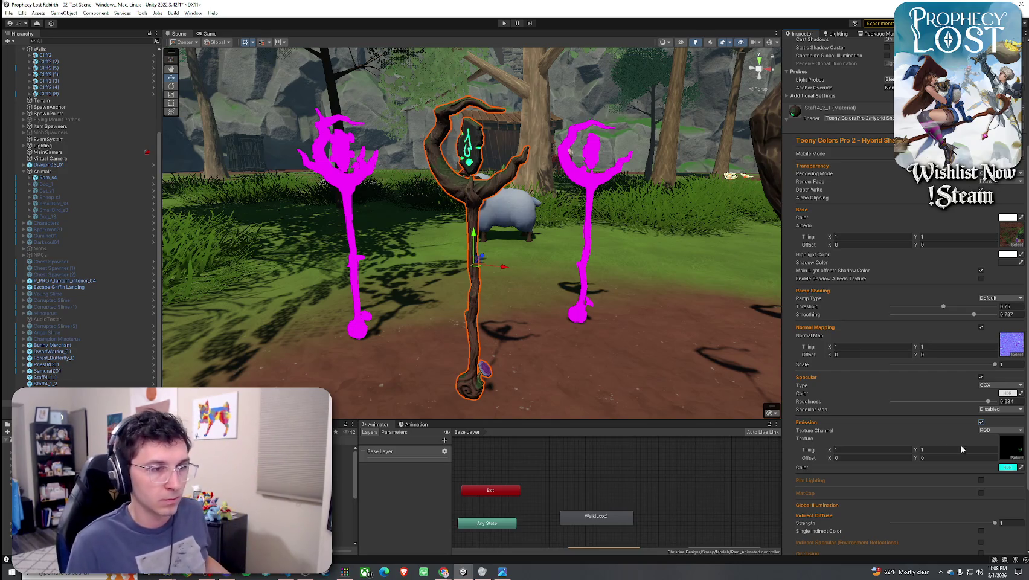
{"action": "scroll", "coordinate": [942, 436], "scroll_direction": "down", "scroll_amount": 3}
Enable rim lighting with min 1.476 and max 1.719, briefly trying MatCap
{"action": "left_click", "coordinate": [981, 415]}
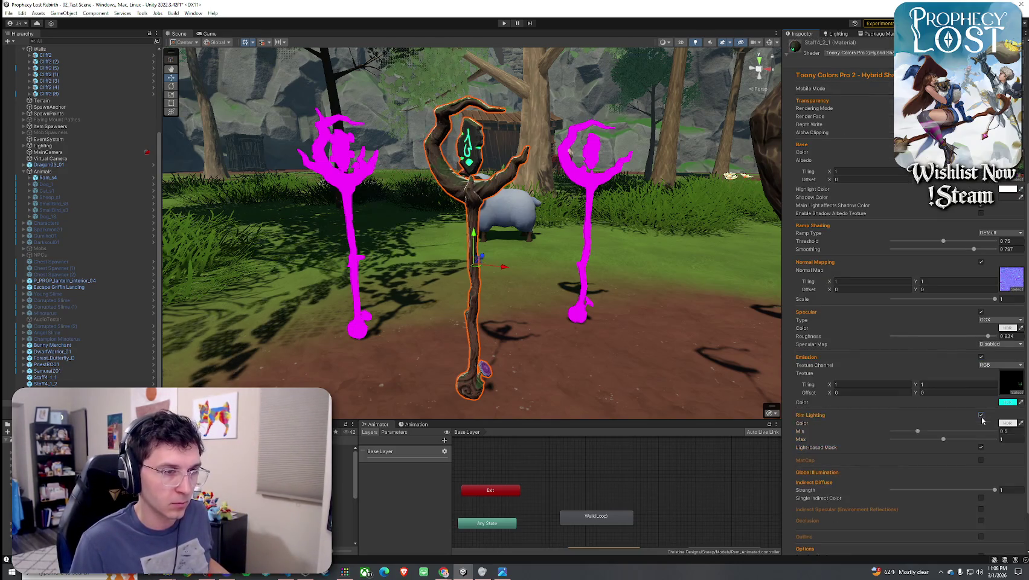
{"action": "left_click", "coordinate": [980, 432]}
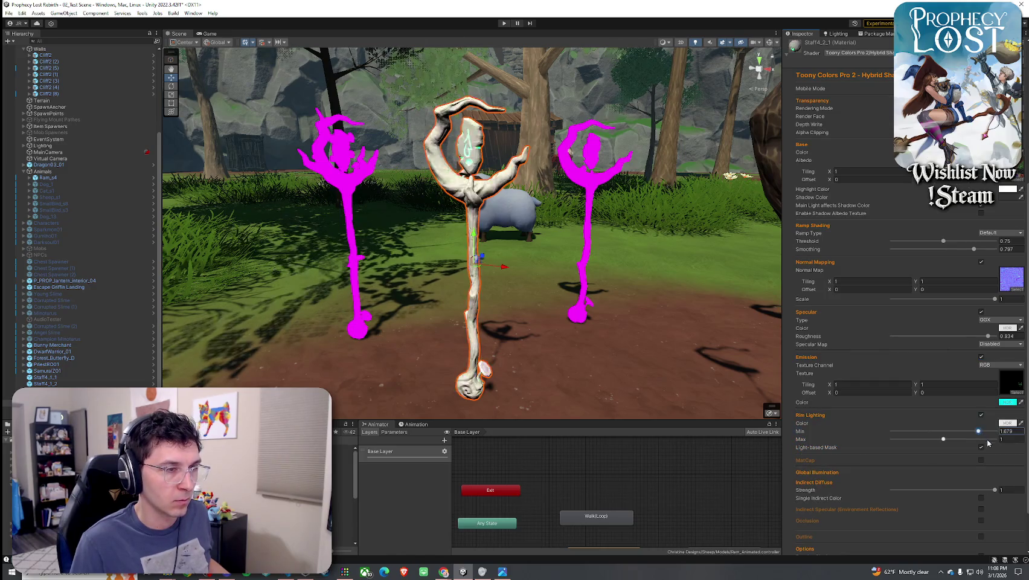
{"action": "left_click", "coordinate": [988, 439]}
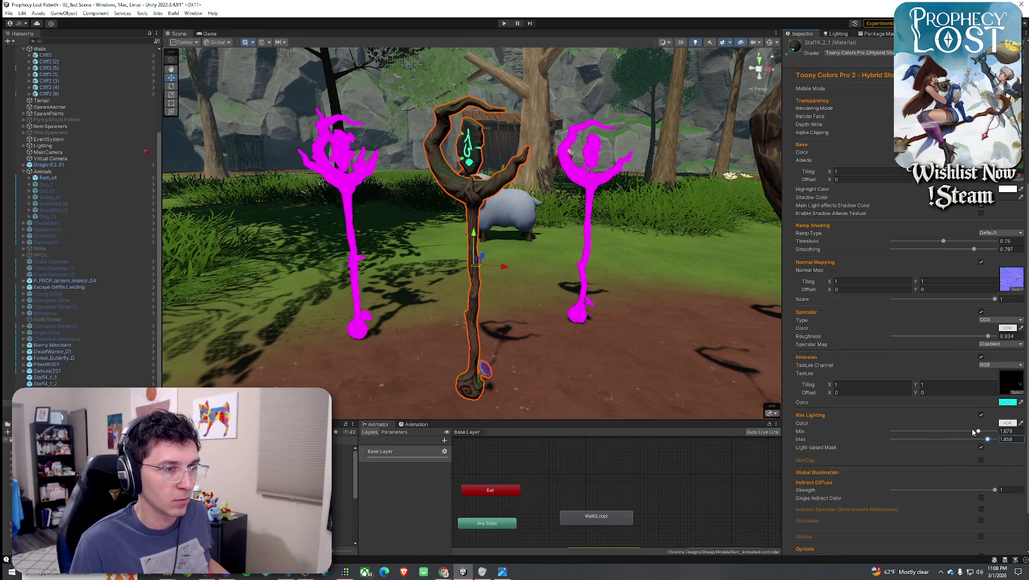
{"action": "left_click", "coordinate": [969, 432]}
{"action": "left_click", "coordinate": [981, 439]}
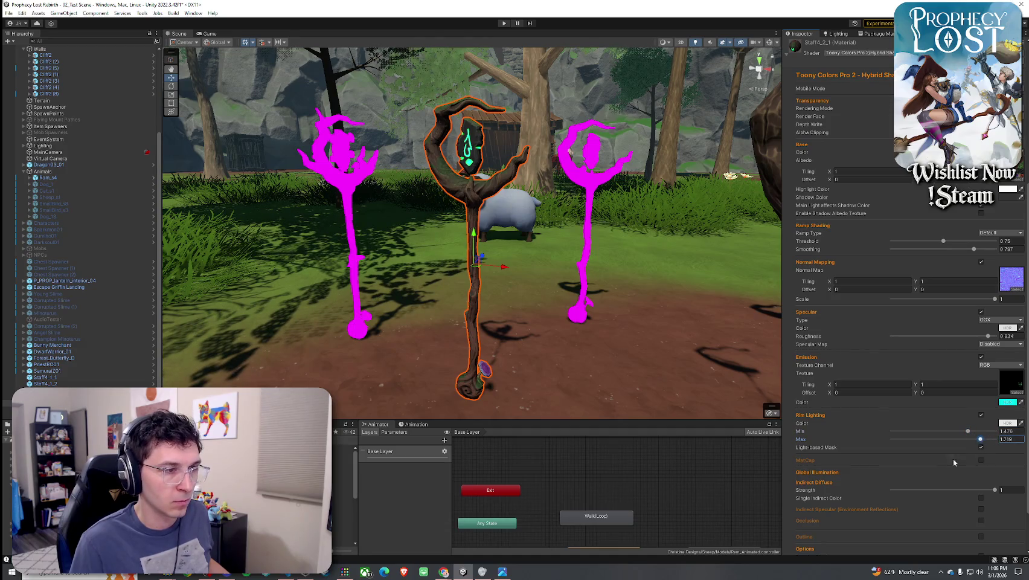
{"action": "scroll", "coordinate": [930, 447], "scroll_direction": "down", "scroll_amount": 3}
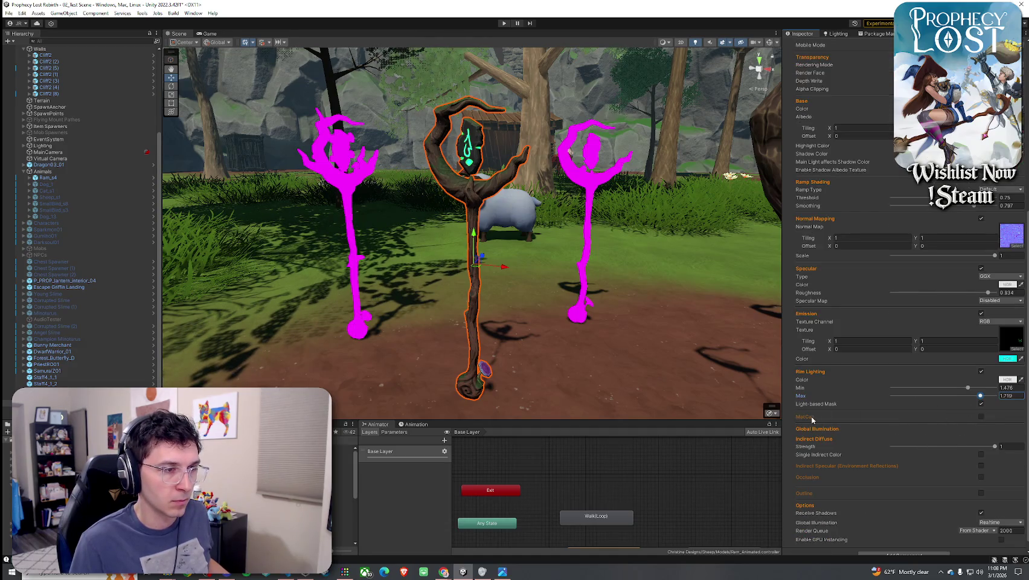
{"action": "left_click", "coordinate": [980, 417]}
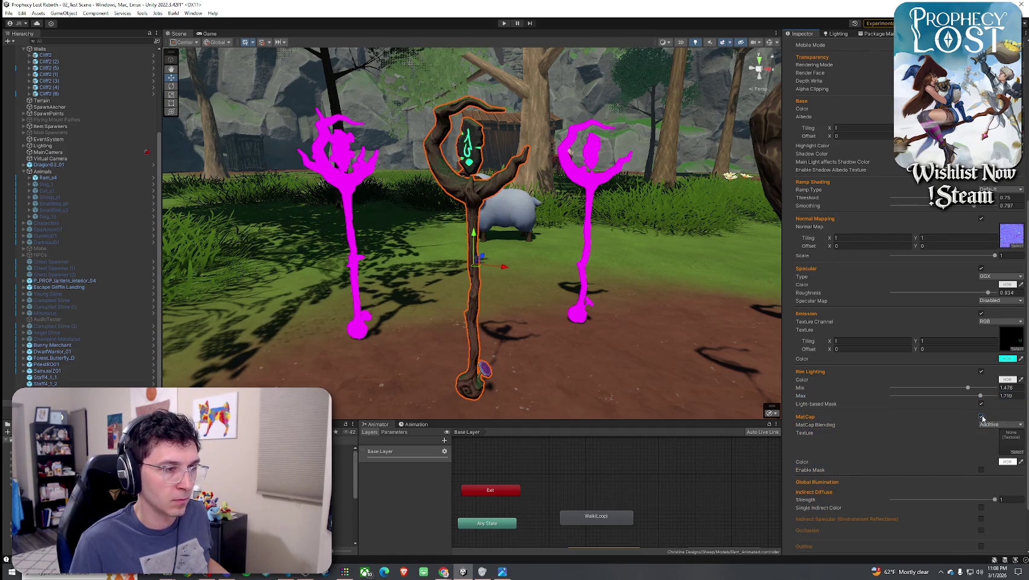
{"action": "left_click", "coordinate": [981, 417]}
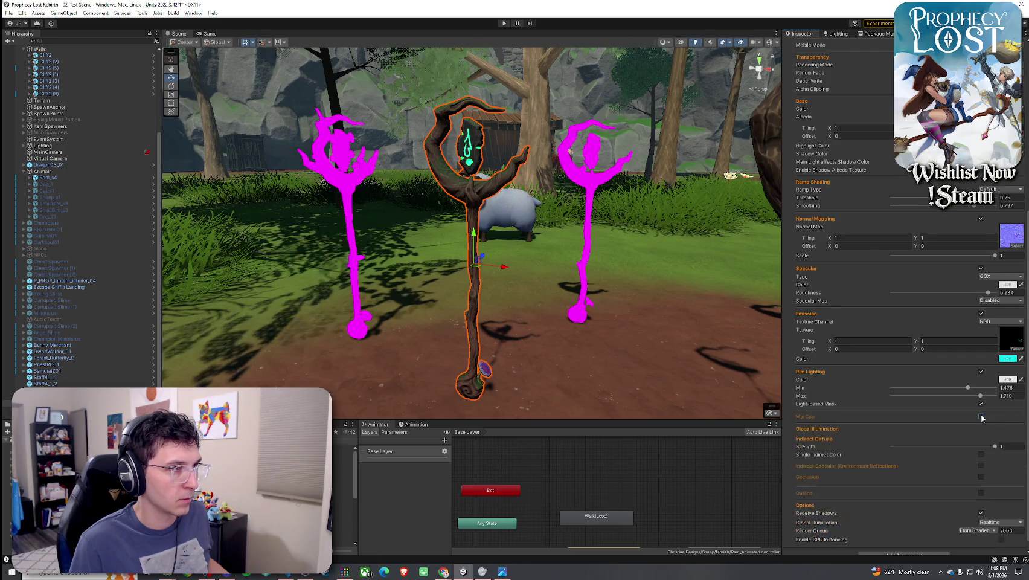
{"action": "scroll", "coordinate": [630, 337], "scroll_direction": "down", "scroll_amount": 3}
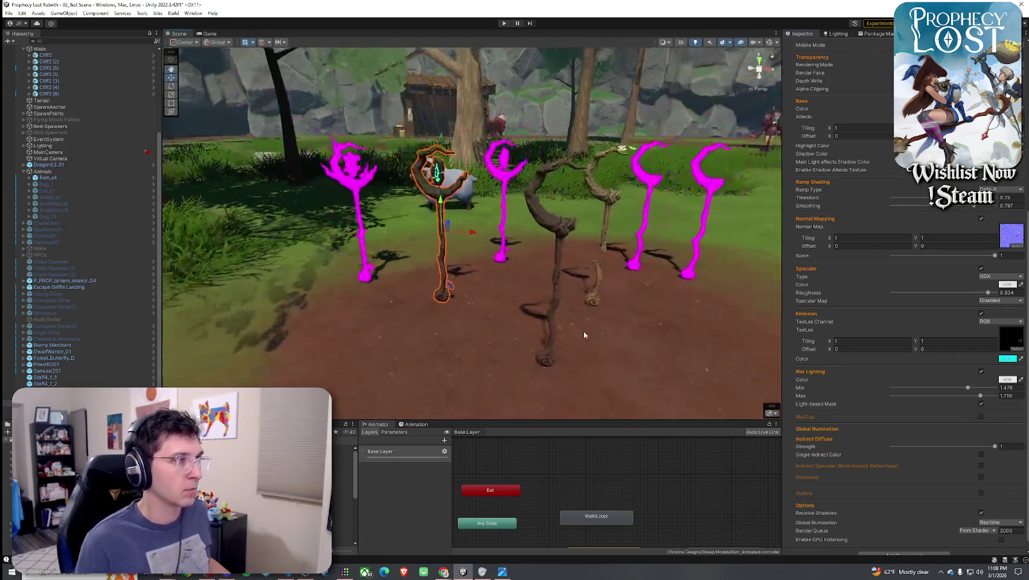
Pull back to a wide view of all the staffs and select Staff4_1_1
{"action": "left_click", "coordinate": [584, 331]}
{"action": "mouse_move", "coordinate": [584, 331]}
{"action": "left_mouse_down"}
{"action": "mouse_move", "coordinate": [544, 338]}
{"action": "mouse_move", "coordinate": [631, 322]}
{"action": "mouse_move", "coordinate": [549, 312]}
{"action": "left_mouse_up"}
{"action": "scroll", "coordinate": [549, 311], "scroll_direction": "down", "scroll_amount": 10}
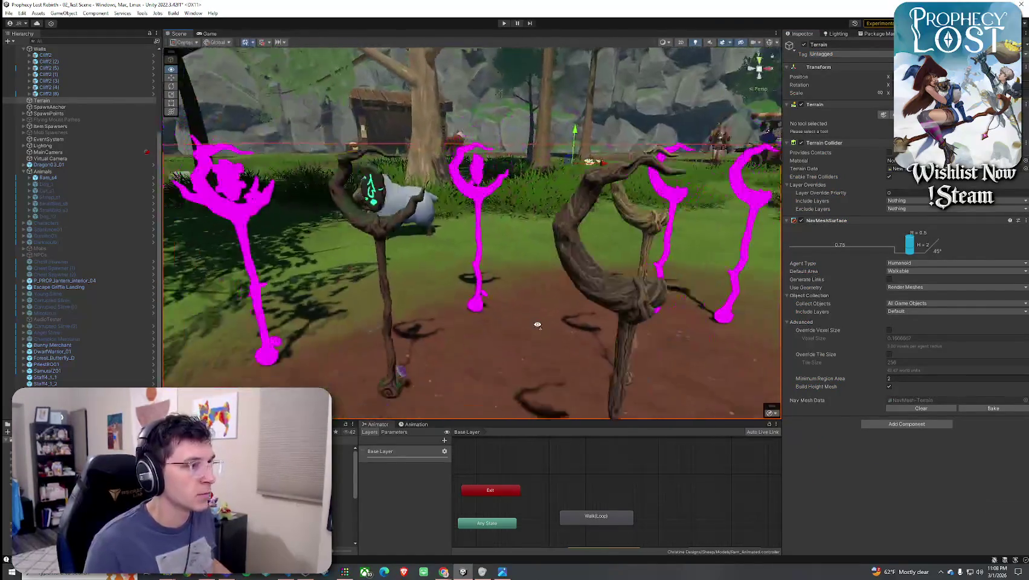
{"action": "scroll", "coordinate": [537, 325], "scroll_direction": "up", "scroll_amount": 6}
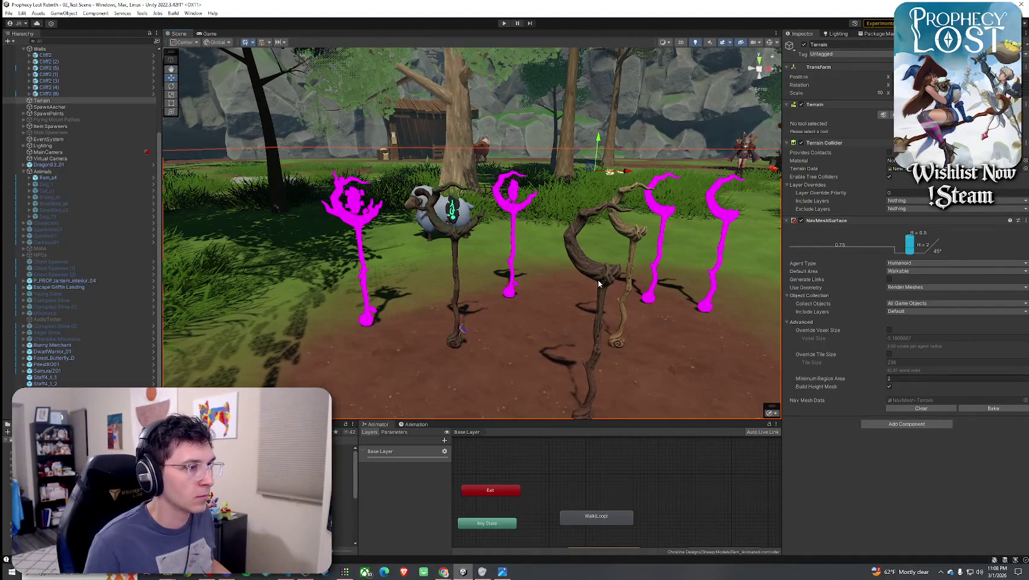
{"action": "left_click", "coordinate": [598, 283]}
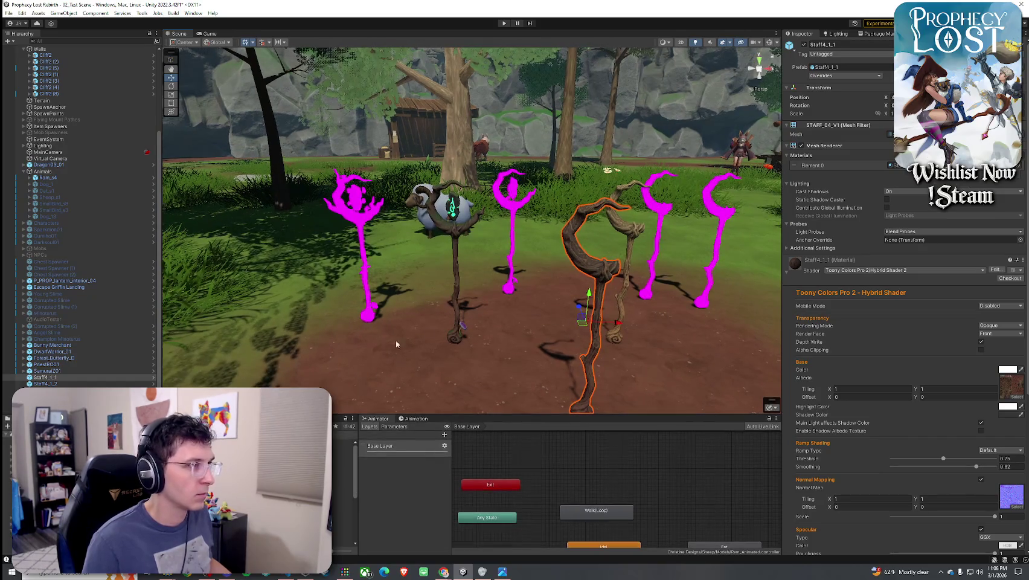
Delete the magenta Staff4_1_3 and Staff4_1_4 staffs from the scene
{"action": "left_click", "coordinate": [664, 218]}
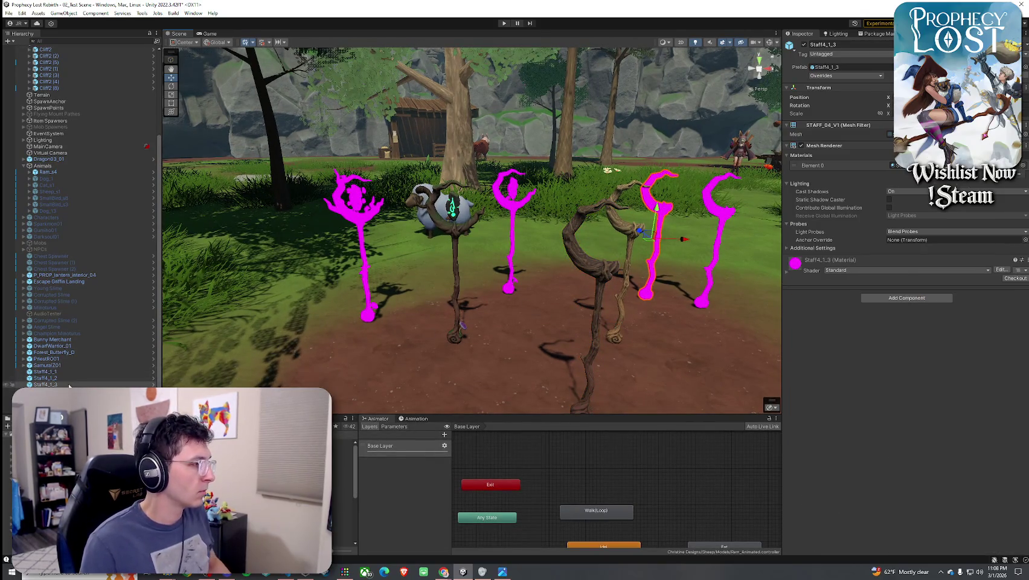
{"action": "key", "text": "Delete"}
{"action": "key", "text": "ctrl+z"}
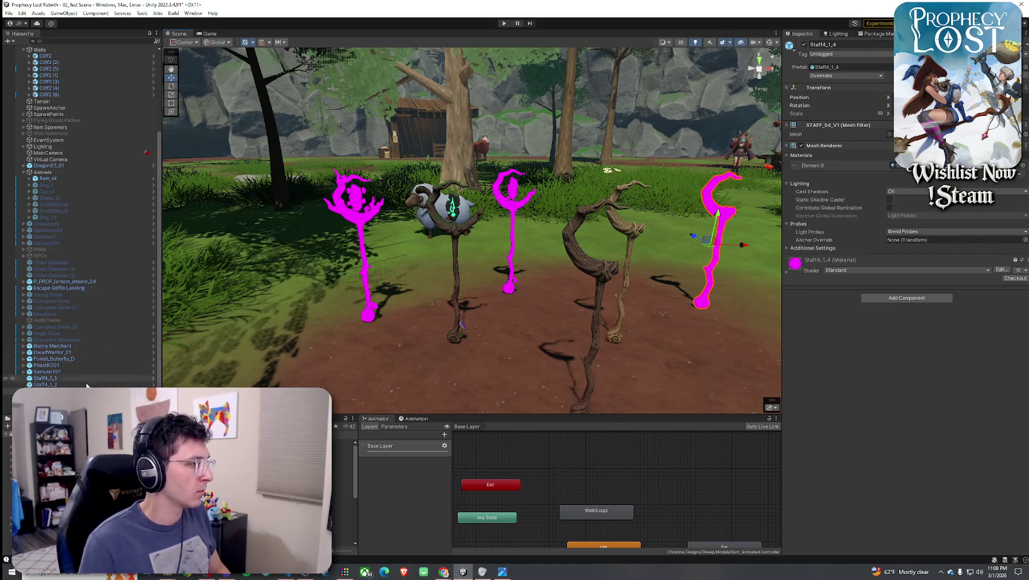
{"action": "key", "text": "Delete"}
Check the Staff4_2_2 and Staff4_1_1 staffs, then clear the selection
{"action": "left_click", "coordinate": [518, 208]}
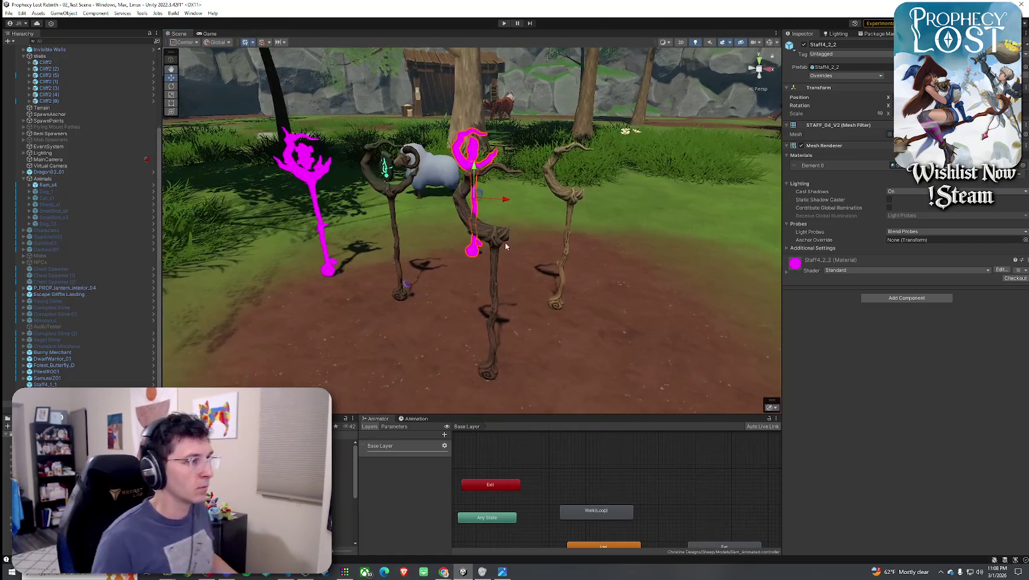
{"action": "left_click", "coordinate": [489, 284]}
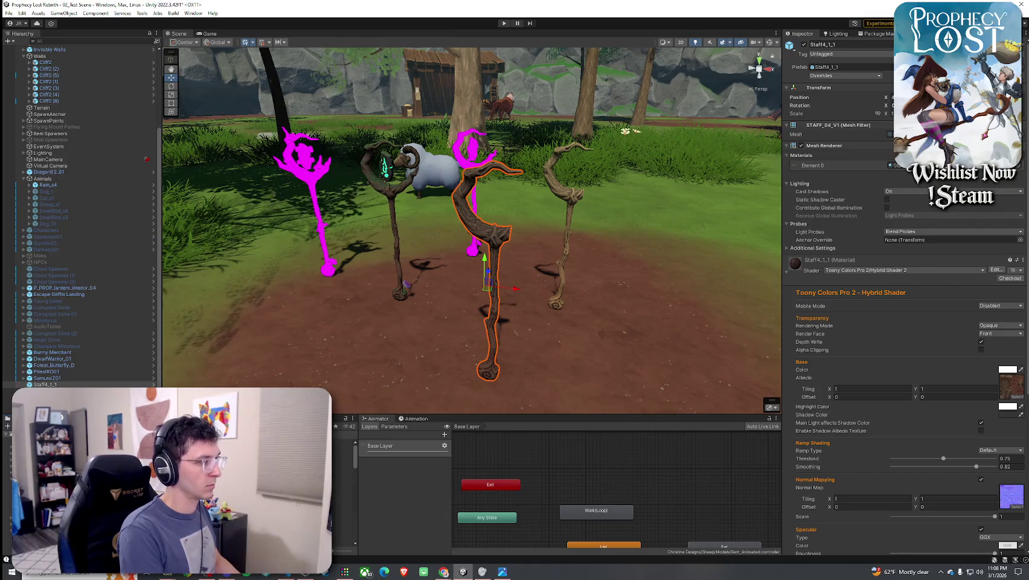
{"action": "left_click", "coordinate": [344, 442]}
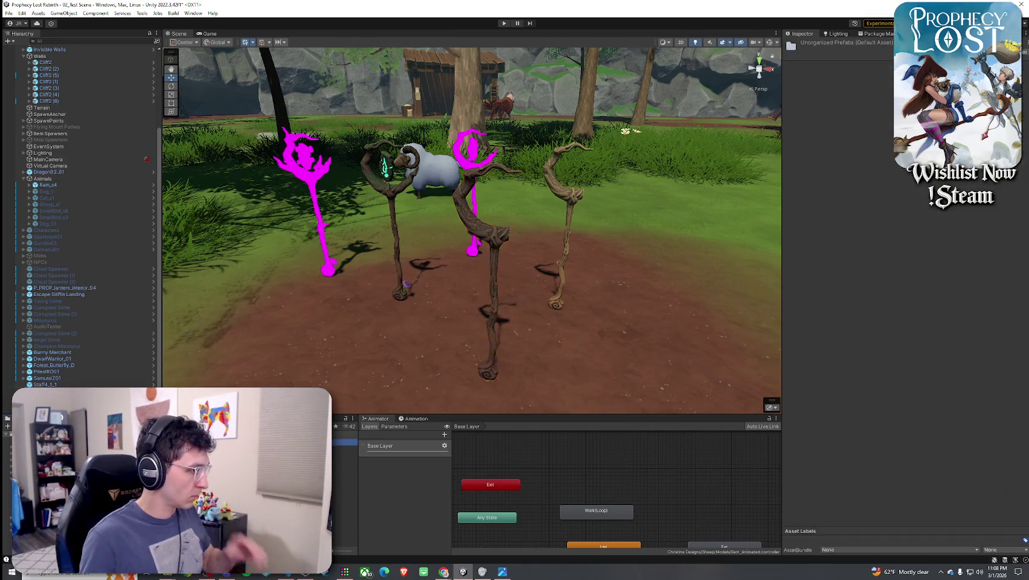
Save Staff4_1_1 and Staff4_1_2 as original prefabs in the Unorganized Prefabs folder
{"action": "left_click_drag", "start_coordinate": [495, 415], "coordinate": [495, 313]}
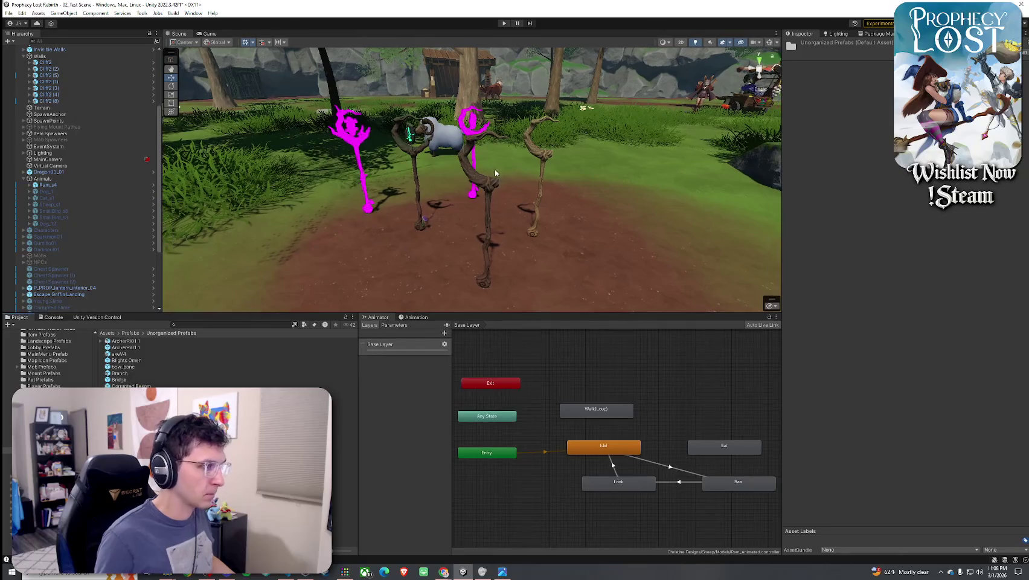
{"action": "left_click", "coordinate": [468, 192]}
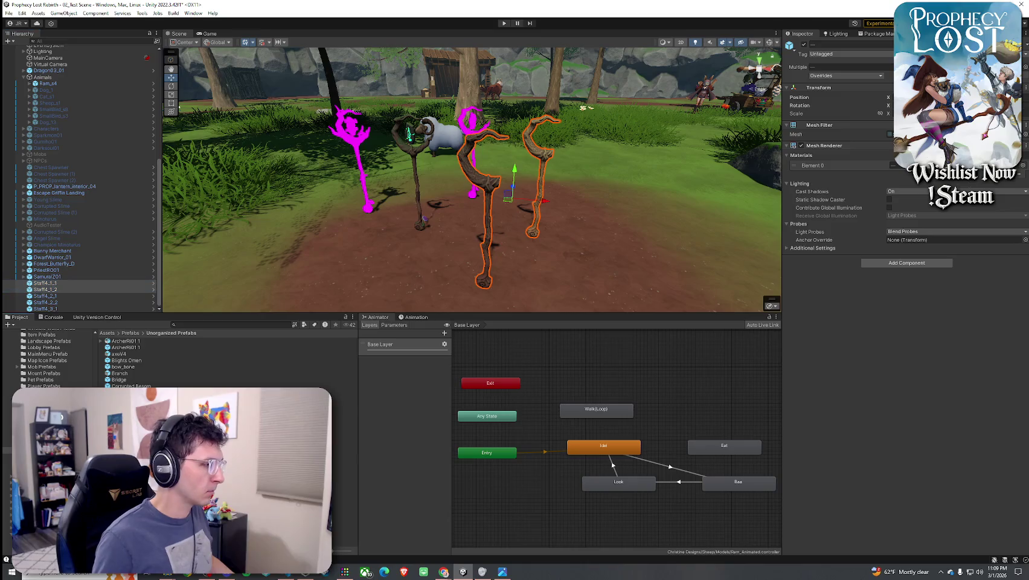
{"action": "left_click_drag", "start_coordinate": [64, 293], "coordinate": [43, 418]}
{"action": "left_click", "coordinate": [486, 302]}
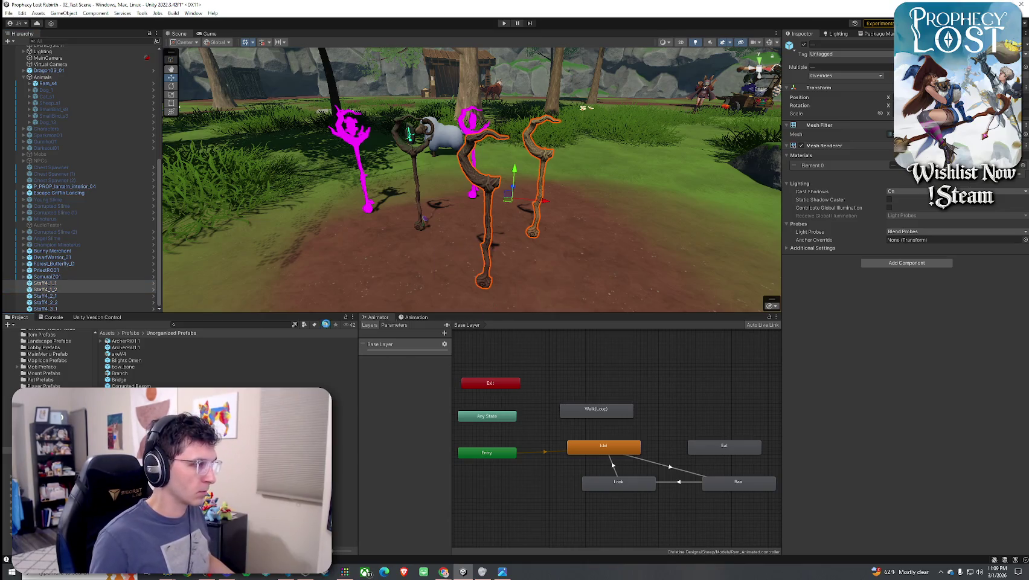
Delete both staffs from the Hierarchy and select Staff4_3_1
{"action": "left_click", "coordinate": [60, 282]}
{"action": "left_click", "coordinate": [59, 289], "text": "shift"}
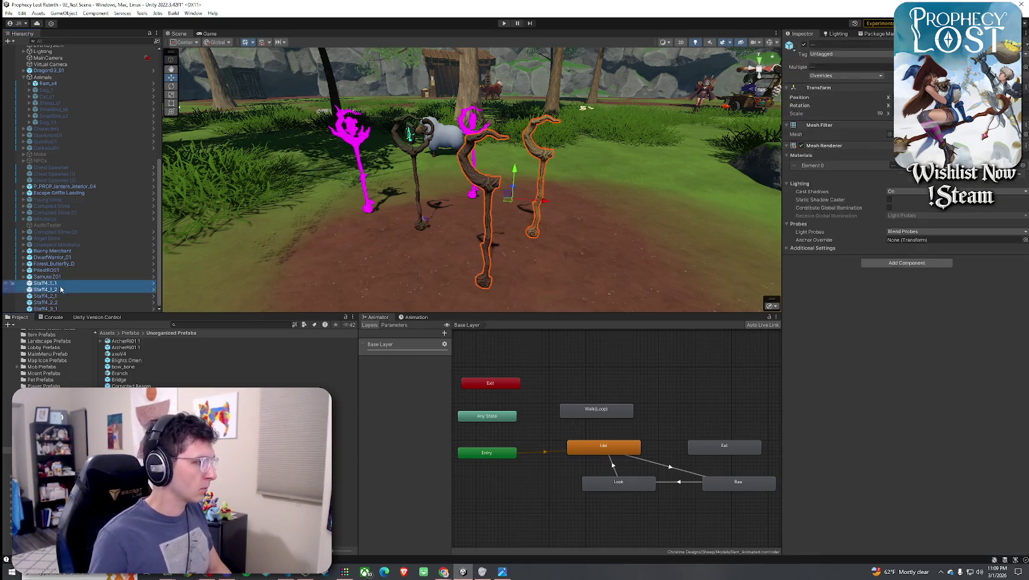
{"action": "key", "text": "Delete"}
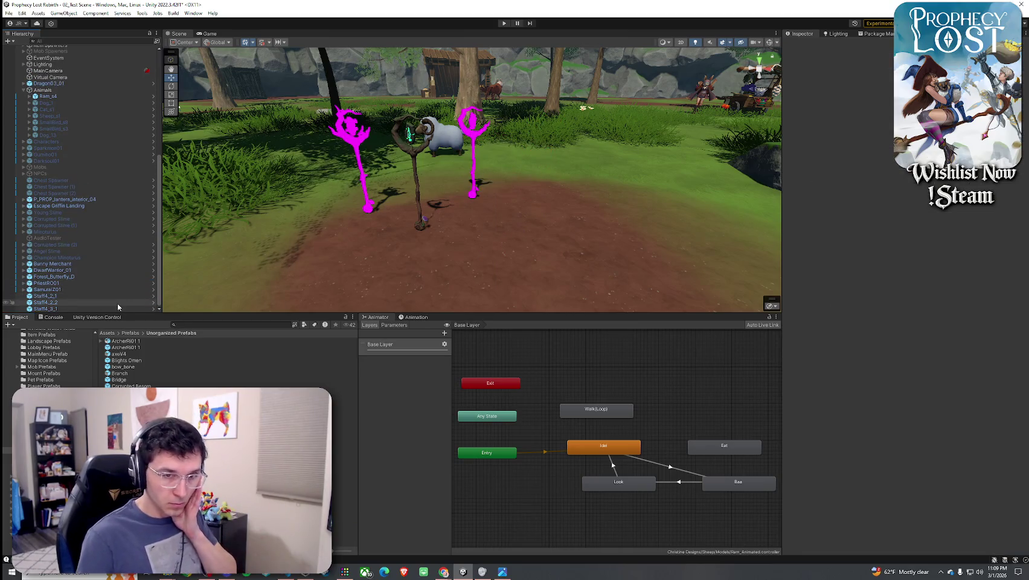
{"action": "left_click", "coordinate": [83, 309]}
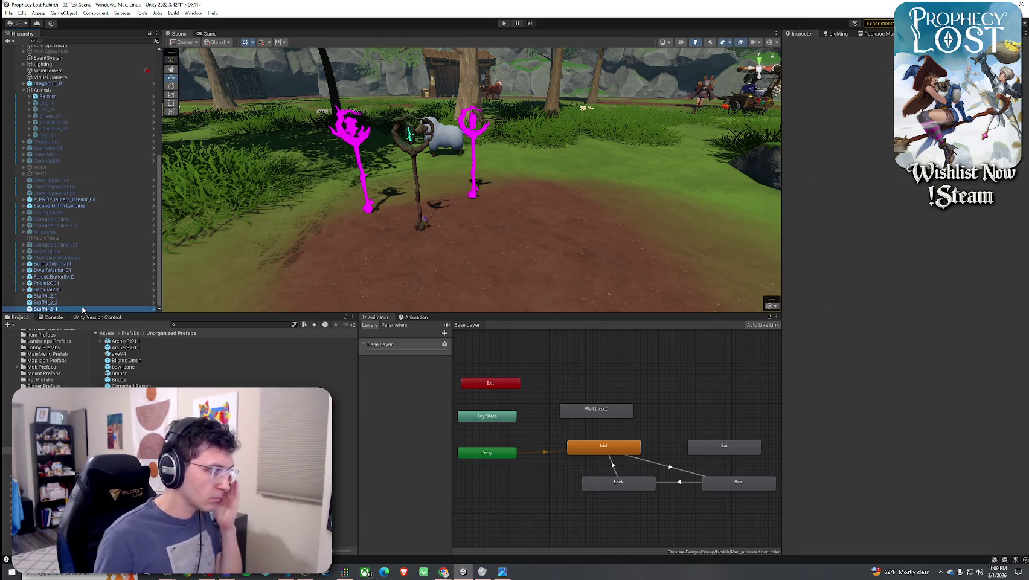
{"action": "left_click", "coordinate": [906, 270]}
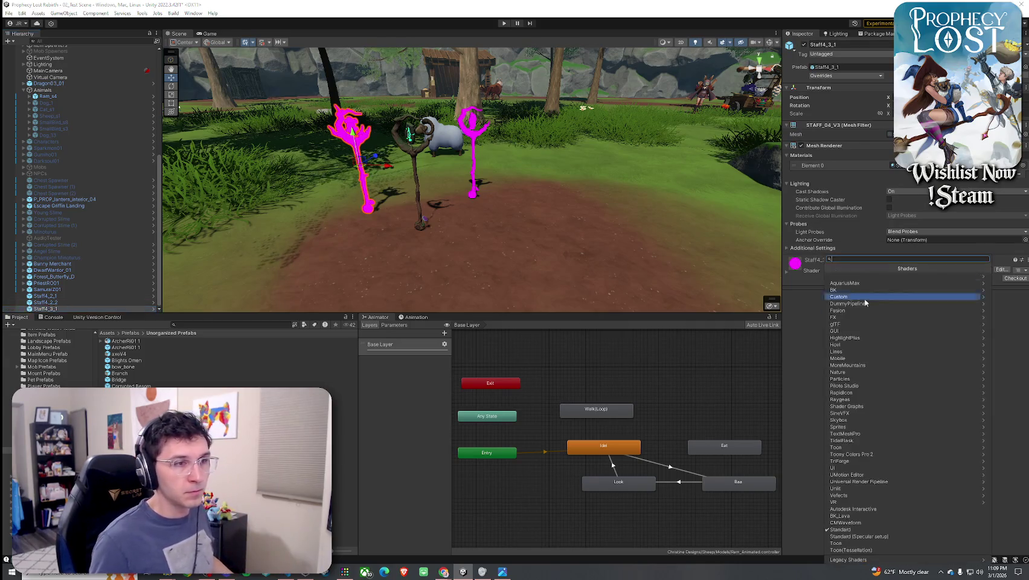
Give Staff4_3_1 Toony Colors Pro 2 Hybrid Shader 2 with its Staff4_3_1 BaseColor texture
{"action": "left_click", "coordinate": [852, 454]}
{"action": "left_click", "coordinate": [845, 279]}
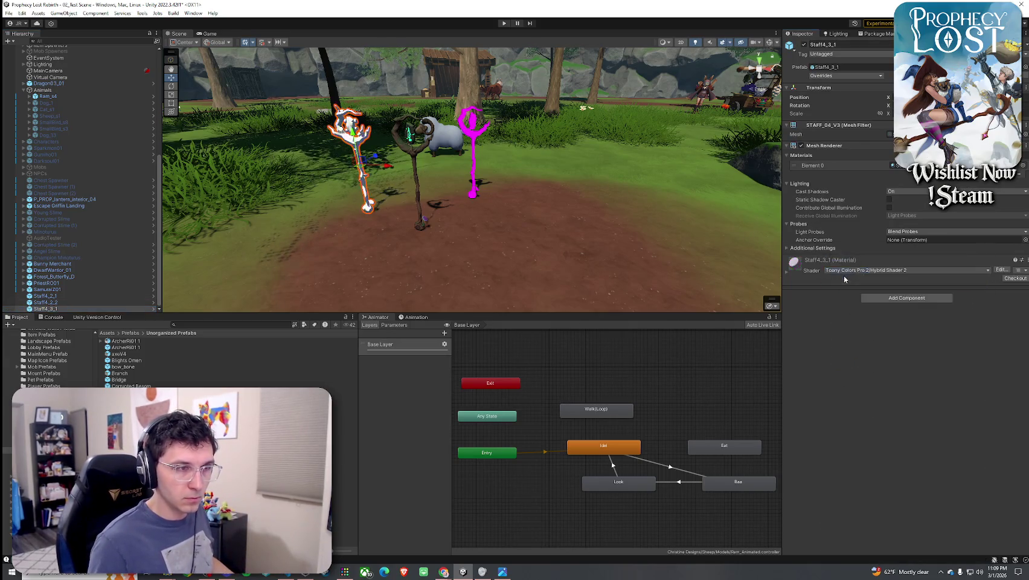
{"action": "left_click", "coordinate": [1015, 398]}
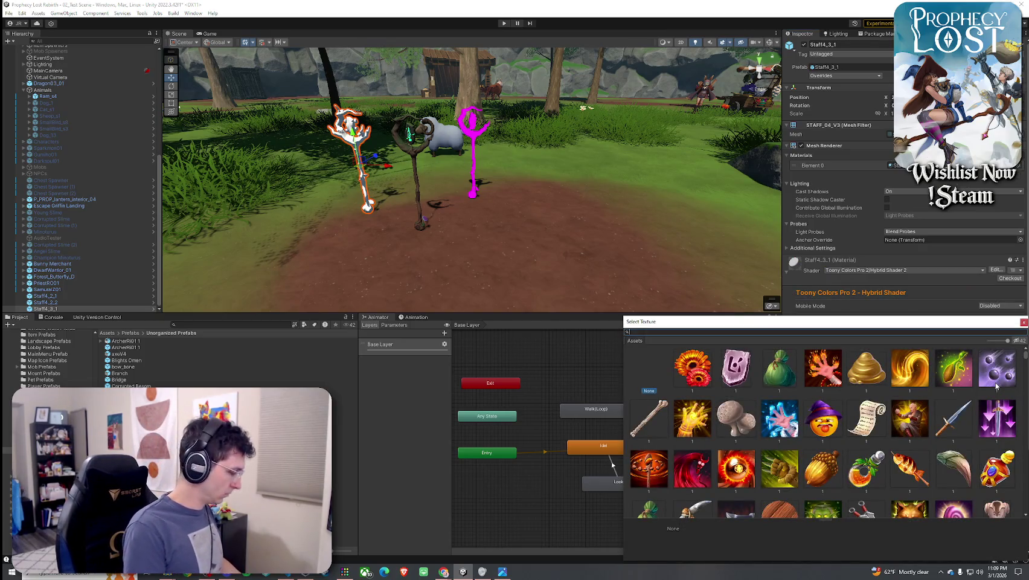
{"action": "type", "text": "4_3_1"}
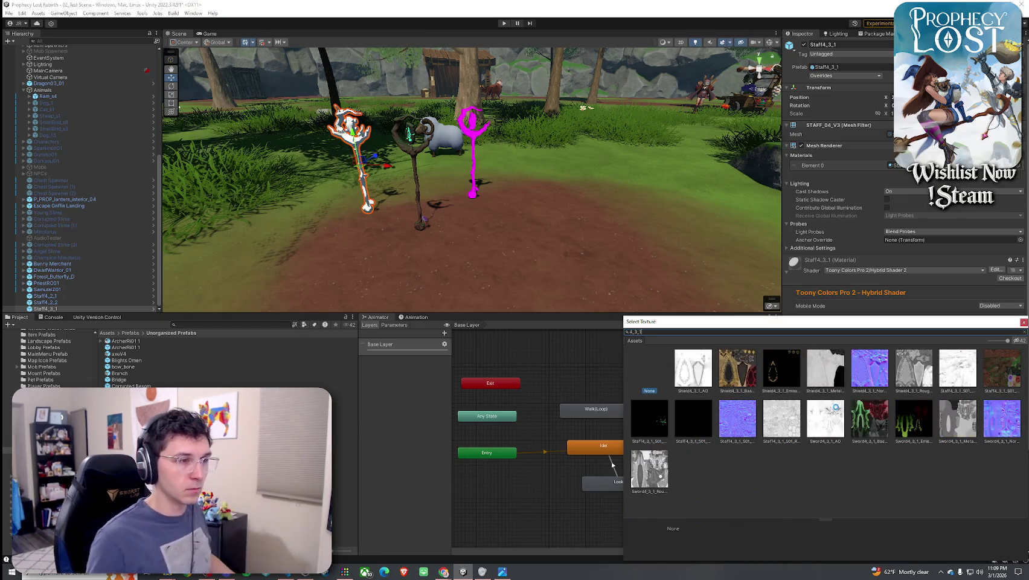
{"action": "type", "text": " base"}
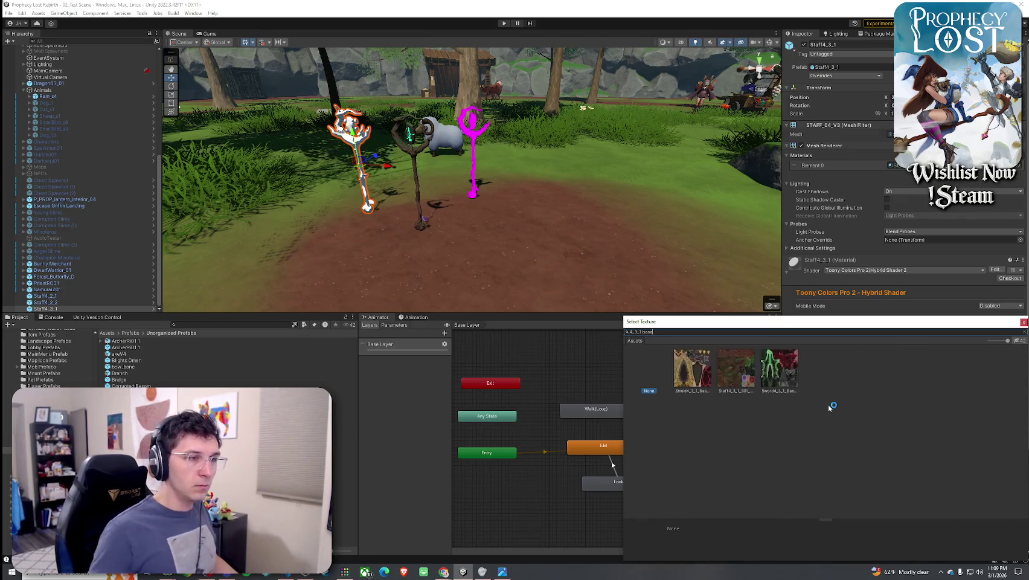
{"action": "left_click", "coordinate": [737, 387]}
{"action": "double_click", "coordinate": [731, 382]}
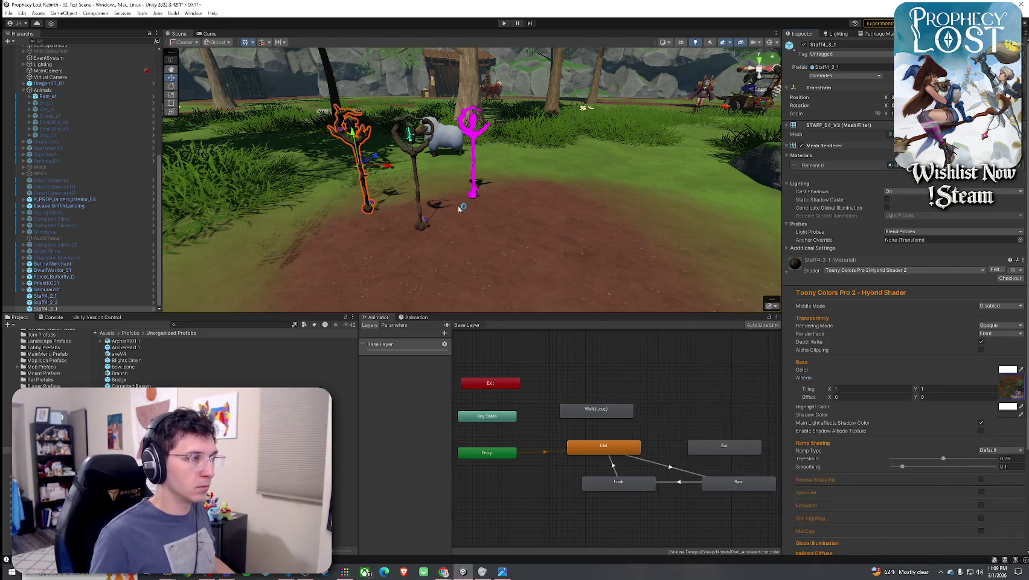
{"action": "mouse_move", "coordinate": [497, 169]}
{"action": "left_mouse_down"}
{"action": "mouse_move", "coordinate": [530, 179]}
{"action": "mouse_move", "coordinate": [493, 190]}
{"action": "left_mouse_up"}
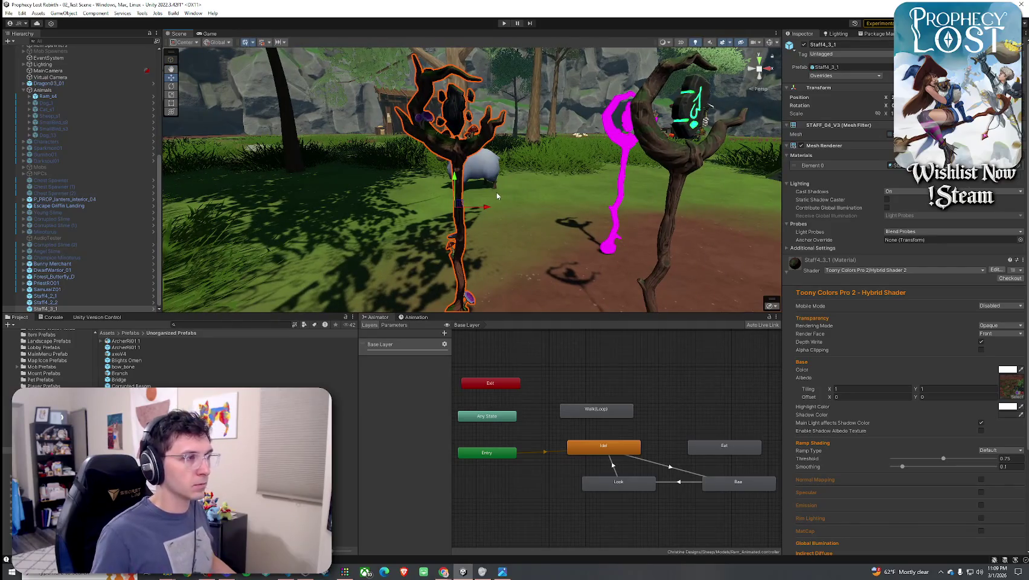
Set ramp smoothing to 0.848 and enable normal mapping and specular with roughness about 0.914
{"action": "left_click", "coordinate": [979, 467]}
{"action": "scroll", "coordinate": [969, 447], "scroll_direction": "down", "scroll_amount": 3}
{"action": "left_click", "coordinate": [981, 370]}
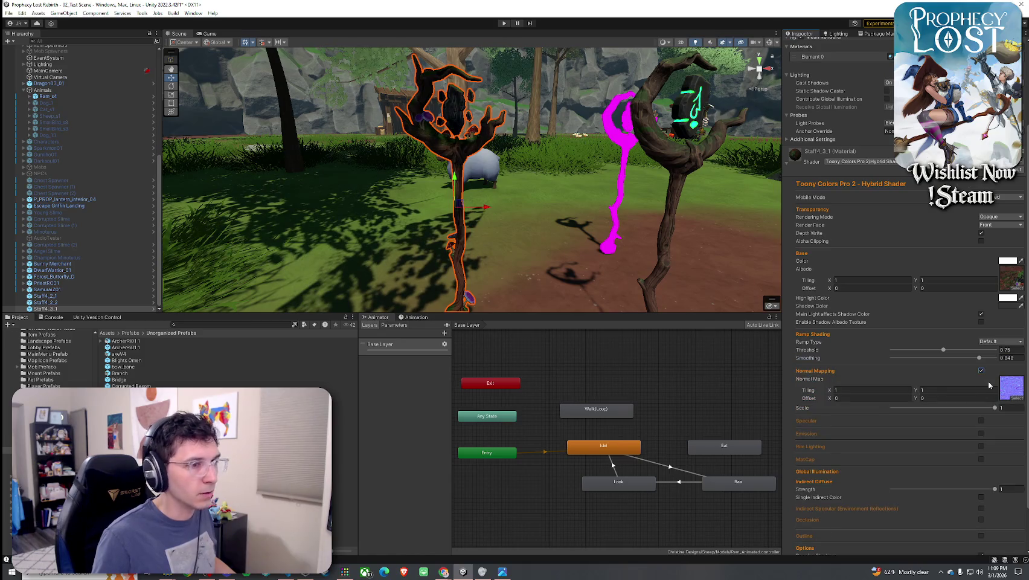
{"action": "left_click", "coordinate": [982, 420]}
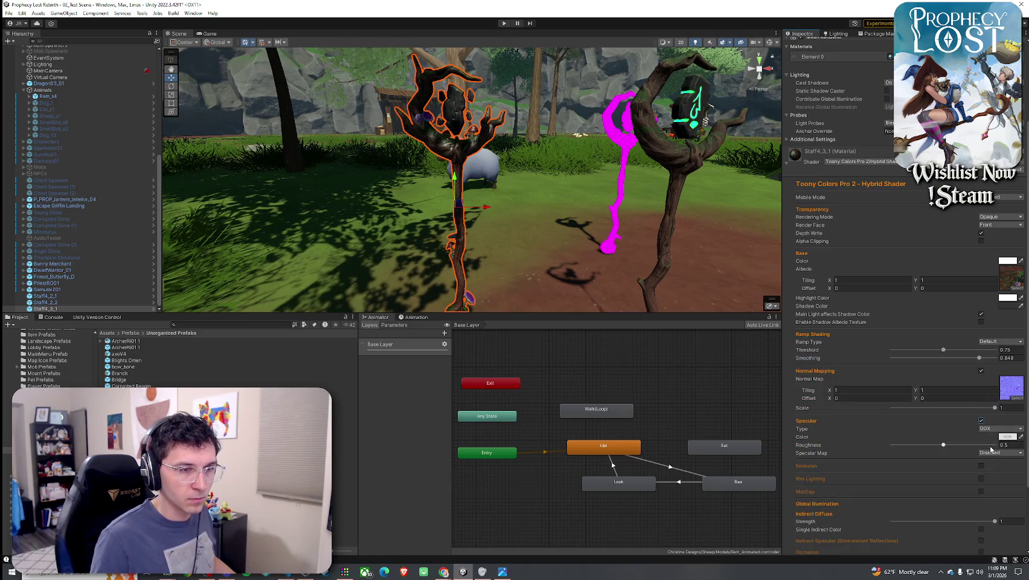
{"action": "left_click", "coordinate": [948, 445]}
{"action": "mouse_move", "coordinate": [941, 448]}
{"action": "left_mouse_down"}
{"action": "mouse_move", "coordinate": [1011, 452]}
{"action": "mouse_move", "coordinate": [987, 451]}
{"action": "left_mouse_up"}
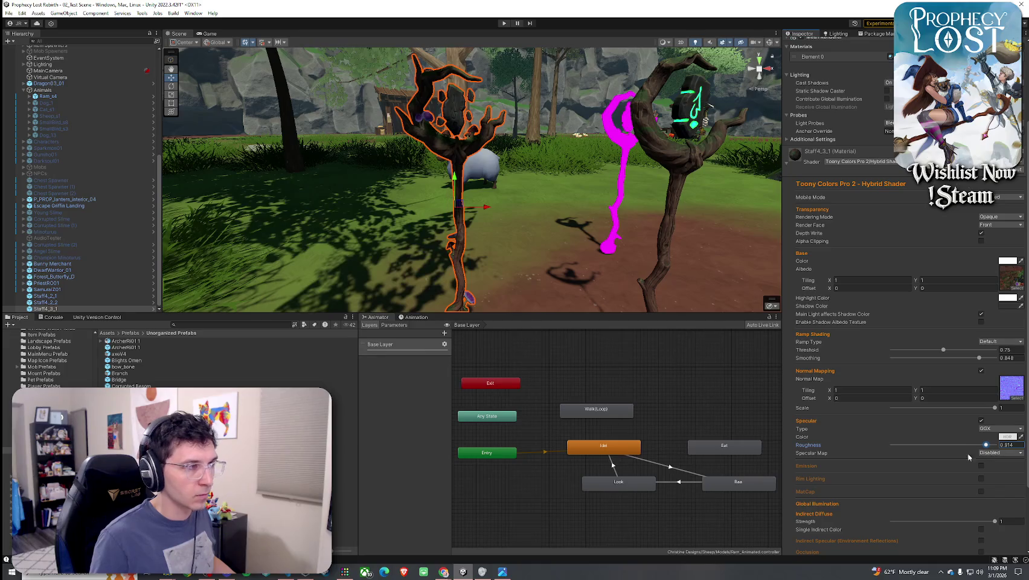
Enable emission and rim lighting, raising the rim range to about 1.609–1.781
{"action": "left_click", "coordinate": [981, 466]}
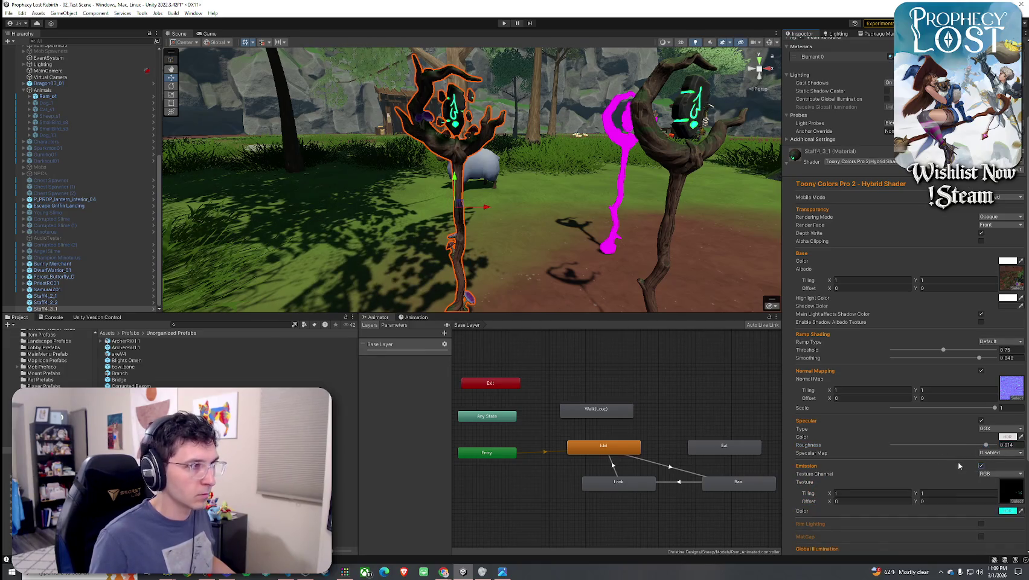
{"action": "scroll", "coordinate": [943, 459], "scroll_direction": "down", "scroll_amount": 3}
{"action": "left_click", "coordinate": [980, 437]}
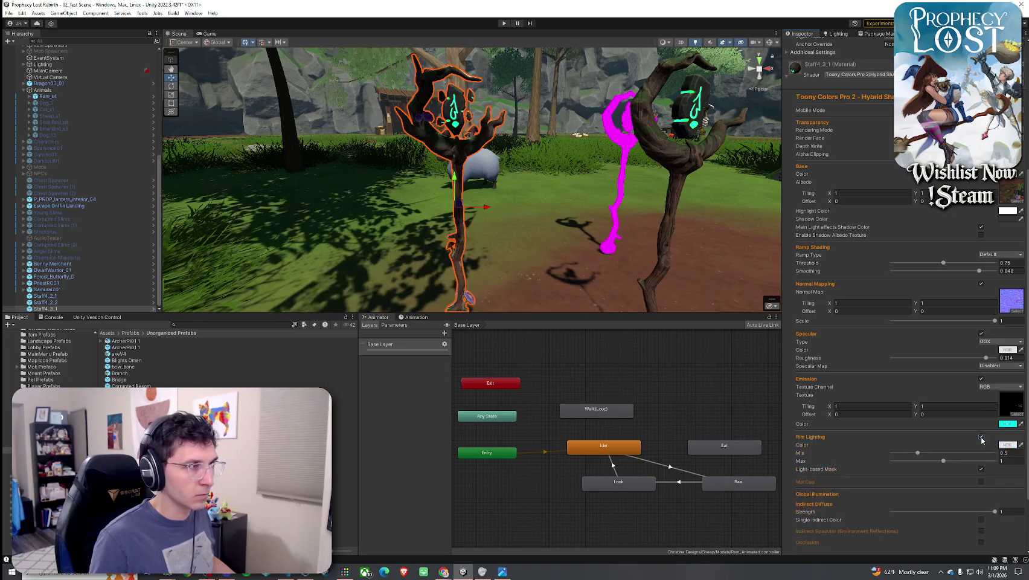
{"action": "left_click_drag", "start_coordinate": [980, 459], "coordinate": [984, 462]}
{"action": "scroll", "coordinate": [960, 451], "scroll_direction": "down", "scroll_amount": 2}
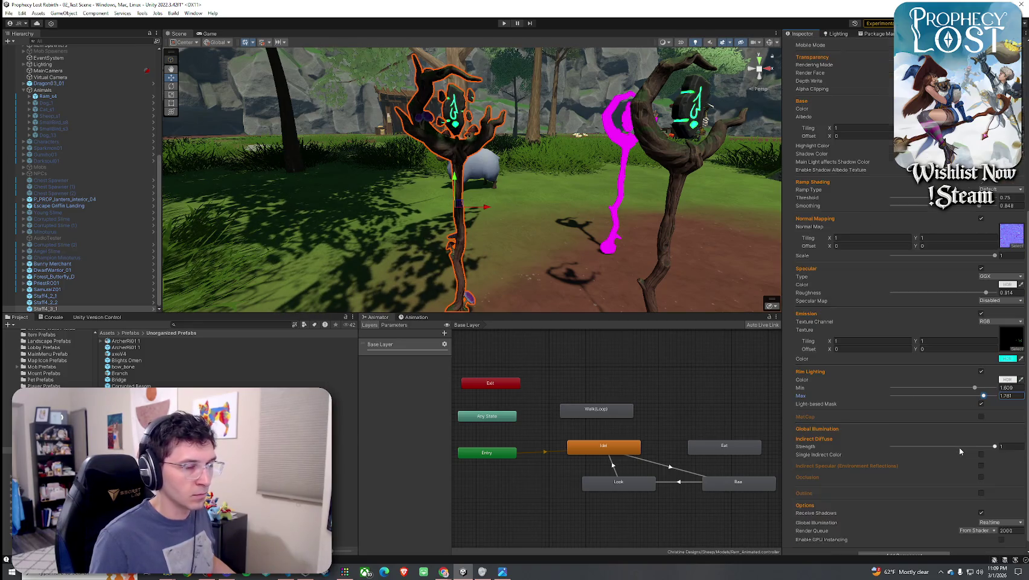
{"action": "scroll", "coordinate": [894, 431], "scroll_direction": "down", "scroll_amount": 1}
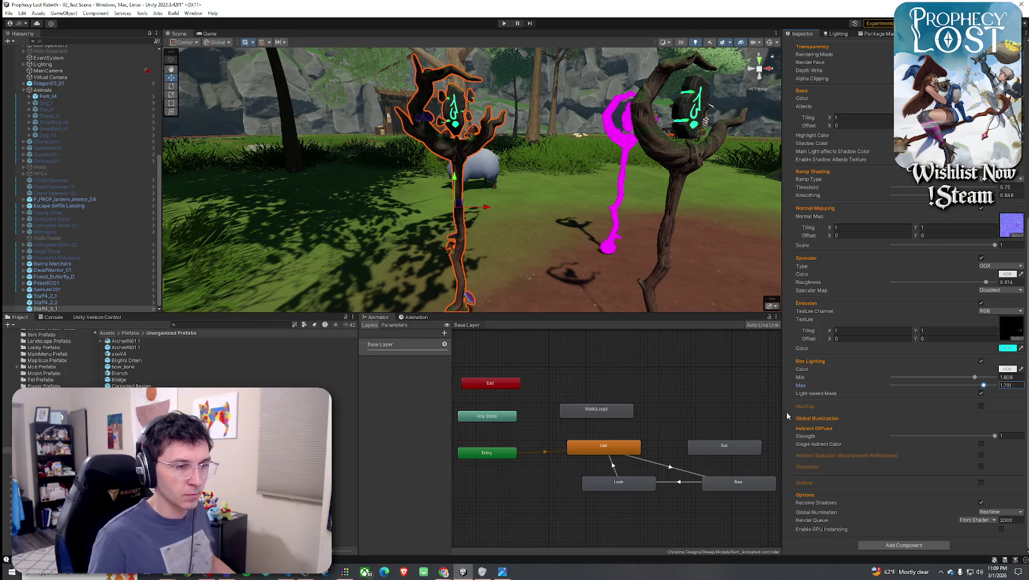
{"action": "scroll", "coordinate": [461, 180], "scroll_direction": "down", "scroll_amount": 10}
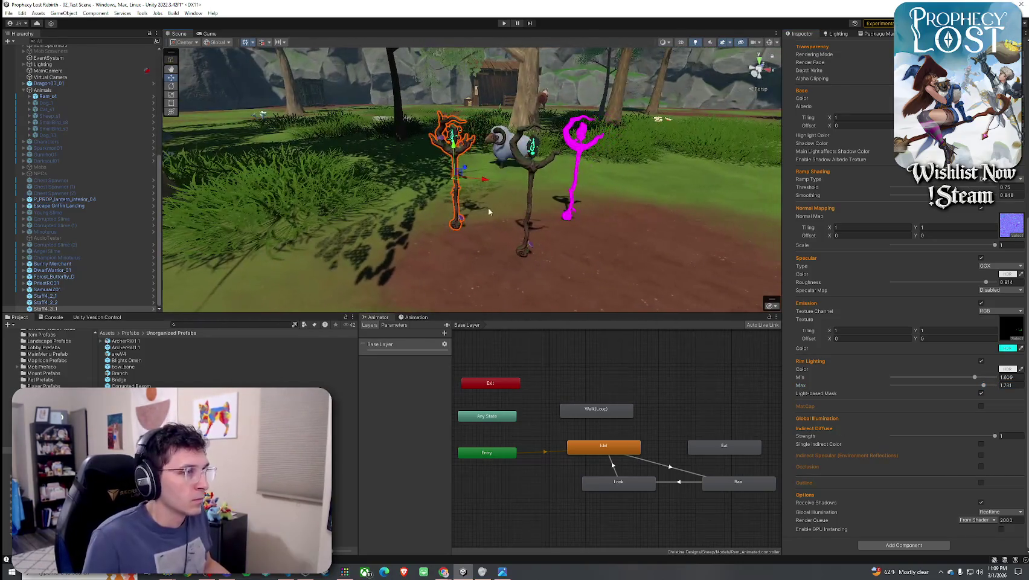
{"action": "mouse_move", "coordinate": [461, 180]}
{"action": "left_mouse_down"}
{"action": "mouse_move", "coordinate": [636, 225]}
{"action": "mouse_move", "coordinate": [679, 216]}
{"action": "mouse_move", "coordinate": [581, 244]}
{"action": "mouse_move", "coordinate": [539, 241]}
{"action": "mouse_move", "coordinate": [510, 156]}
{"action": "left_mouse_up"}
{"action": "left_click", "coordinate": [625, 227]}
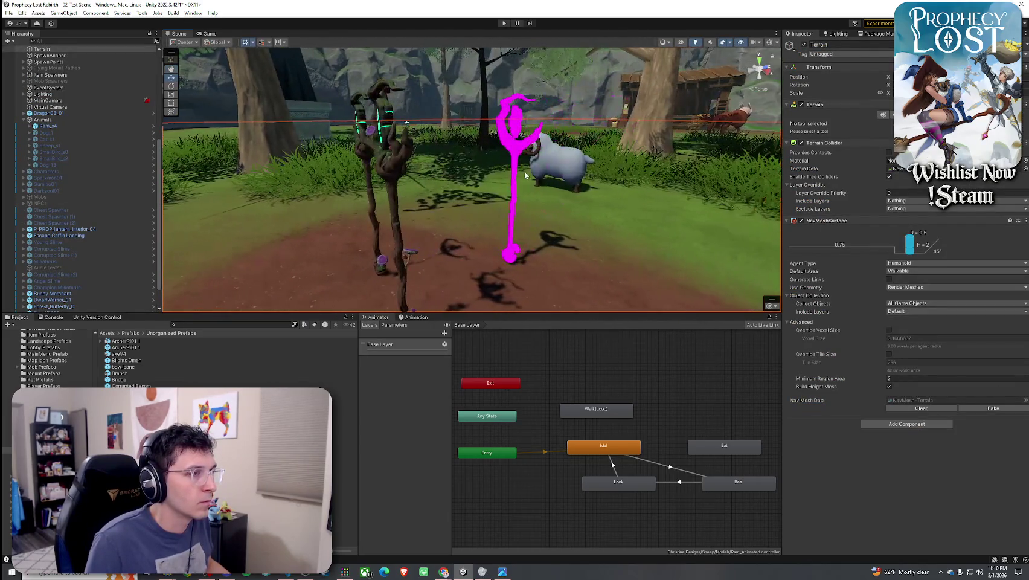
Give Staff4_2_2 Toony Colors Pro 2 Hybrid Shader 2 with the Staff4_2_1 base texture
{"action": "left_click", "coordinate": [510, 155]}
{"action": "left_click", "coordinate": [514, 152]}
{"action": "key", "text": "f"}
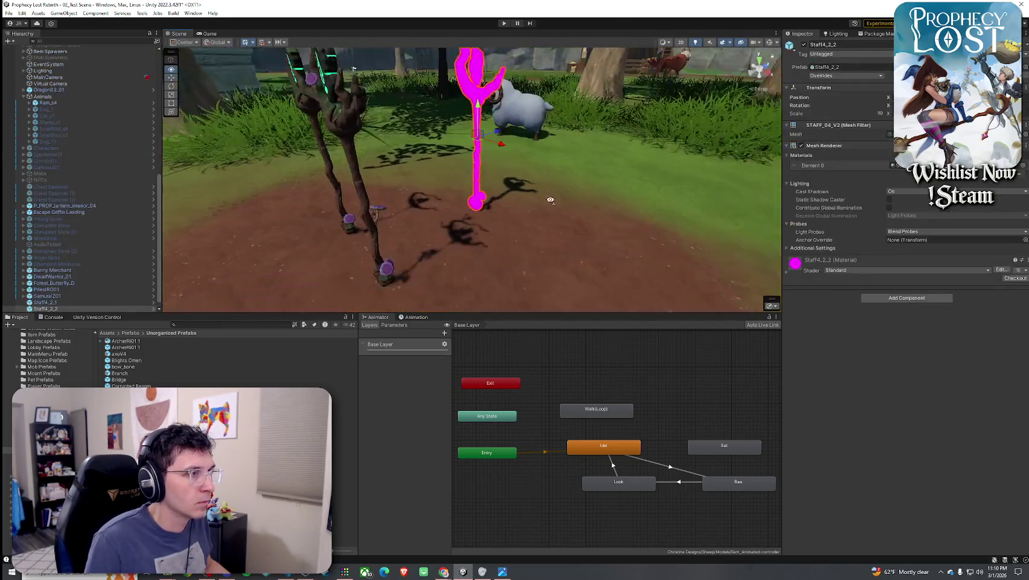
{"action": "left_click", "coordinate": [830, 271]}
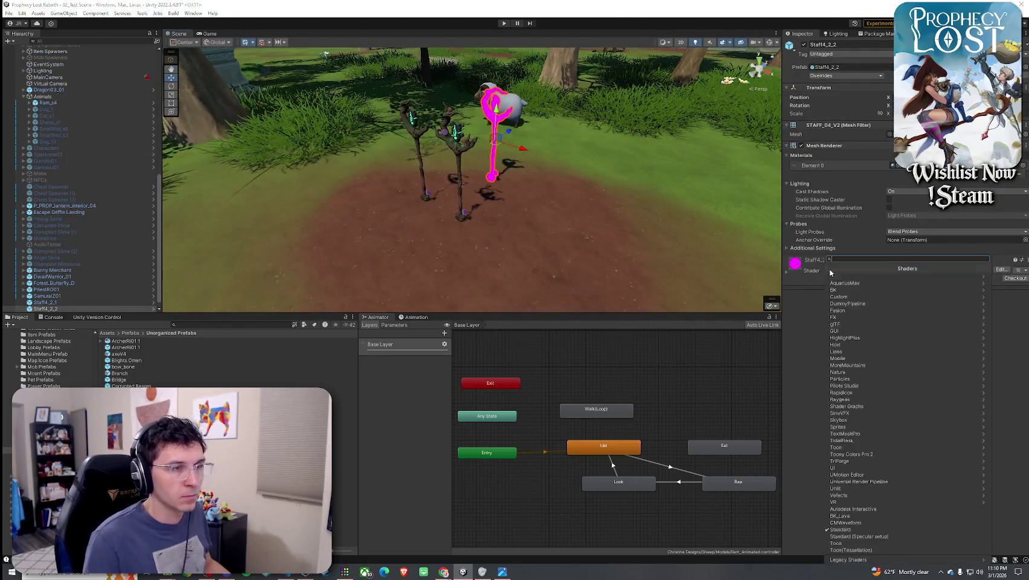
{"action": "left_click", "coordinate": [914, 454]}
{"action": "left_click", "coordinate": [845, 276]}
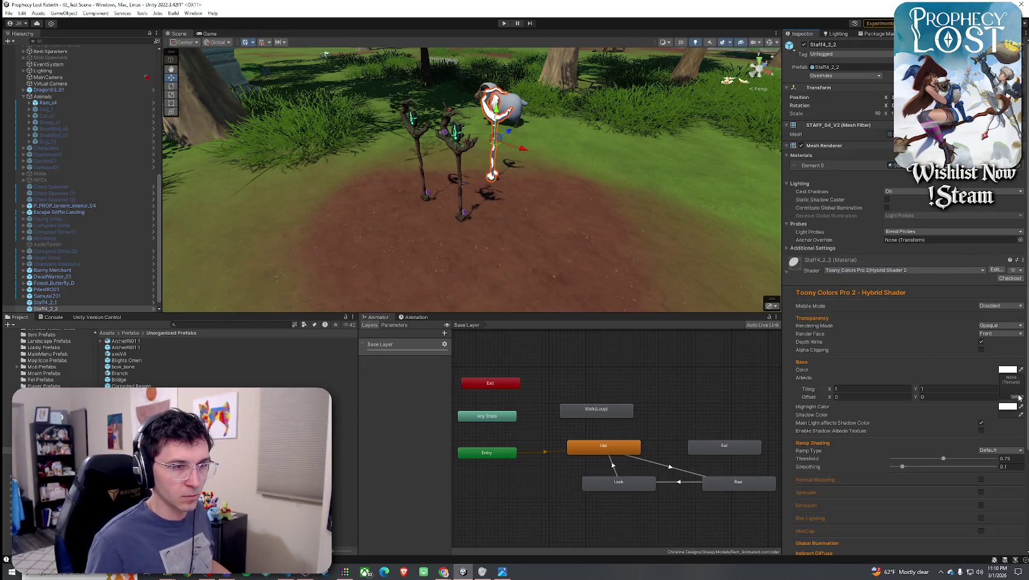
{"action": "left_click", "coordinate": [1018, 396]}
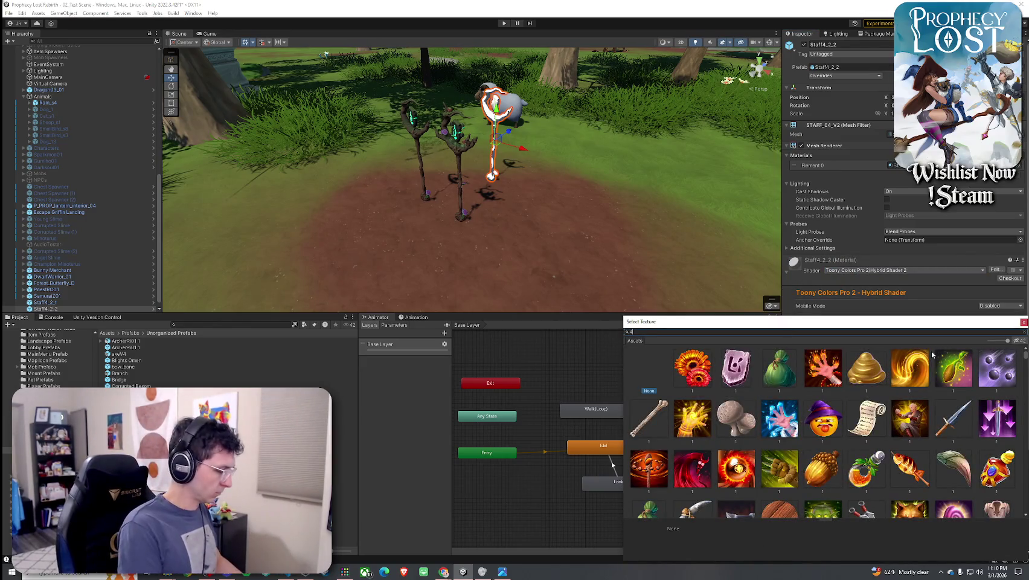
{"action": "type", "text": "4_2_1"}
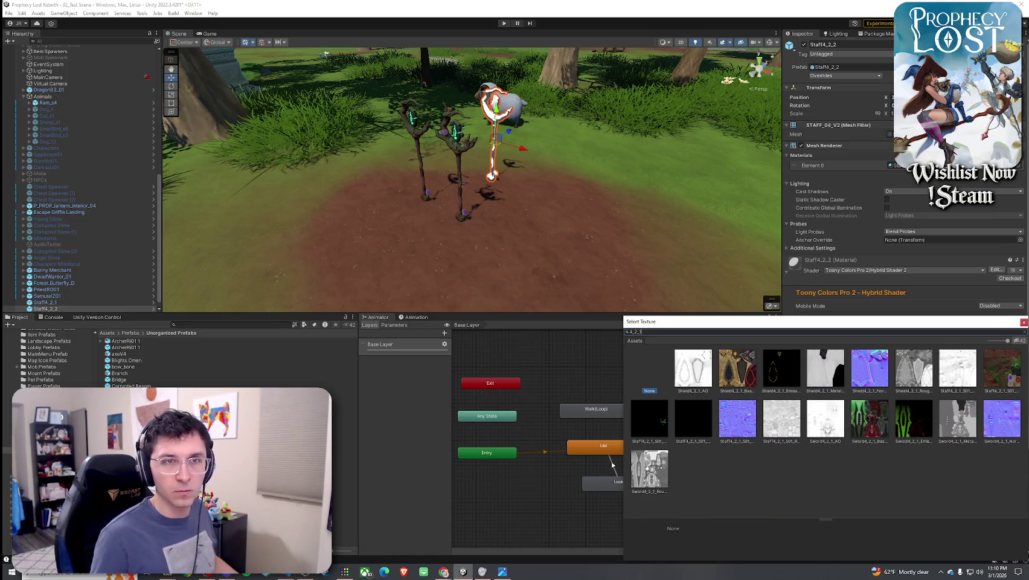
{"action": "type", "text": " base"}
{"action": "left_click", "coordinate": [741, 372]}
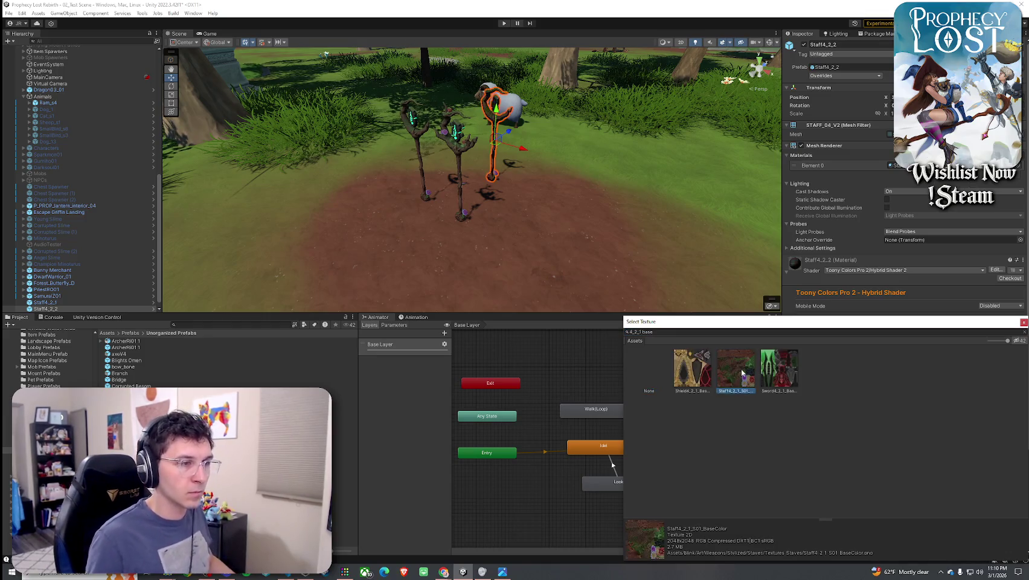
Set ramp smoothing to 0.781 and enable normal mapping and specular with roughness 0.906
{"action": "left_click_drag", "start_coordinate": [556, 209], "coordinate": [670, 110]}
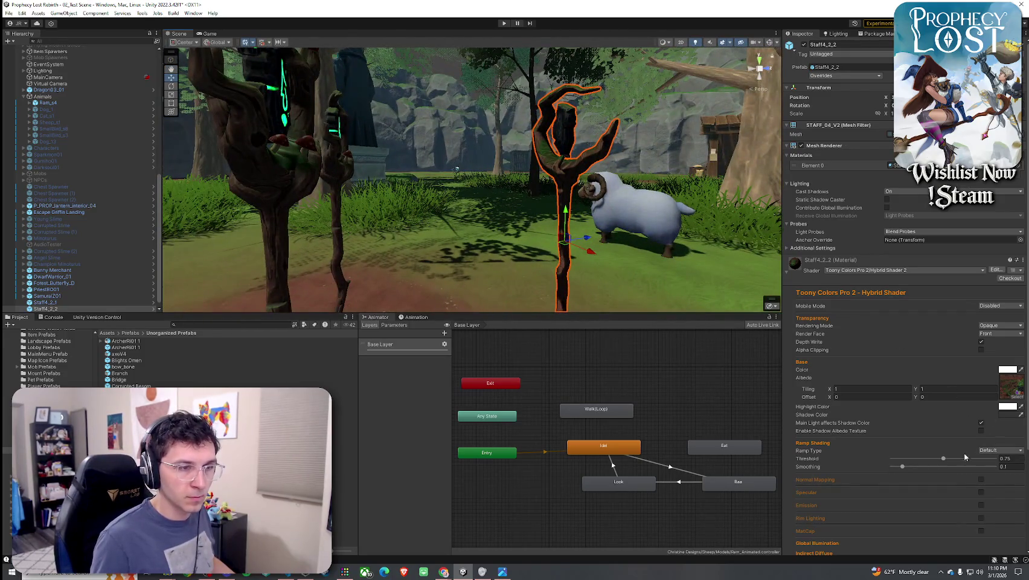
{"action": "scroll", "coordinate": [902, 392], "scroll_direction": "down", "scroll_amount": 3}
{"action": "left_click", "coordinate": [972, 401]}
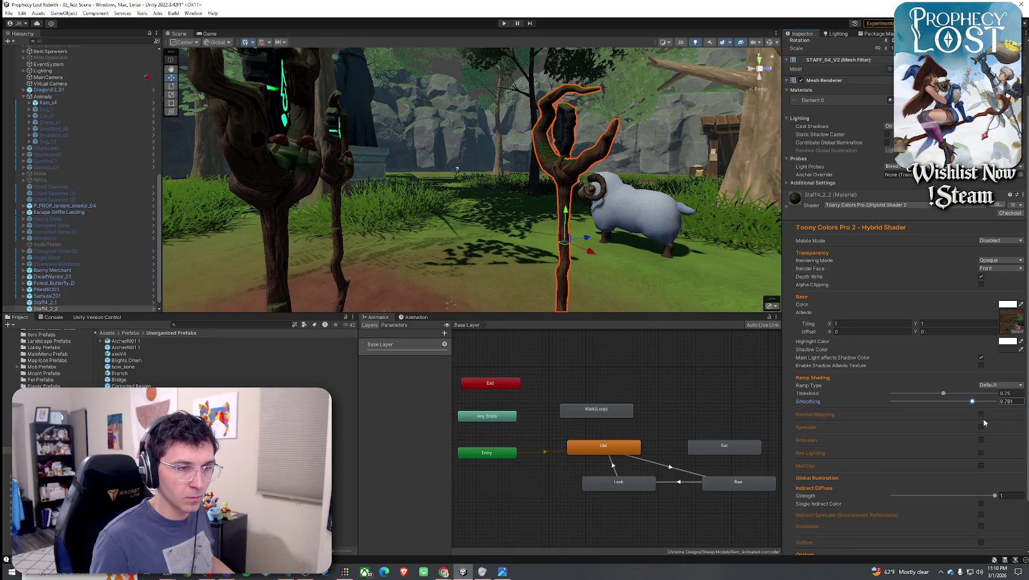
{"action": "left_click", "coordinate": [981, 414]}
{"action": "left_click", "coordinate": [981, 464]}
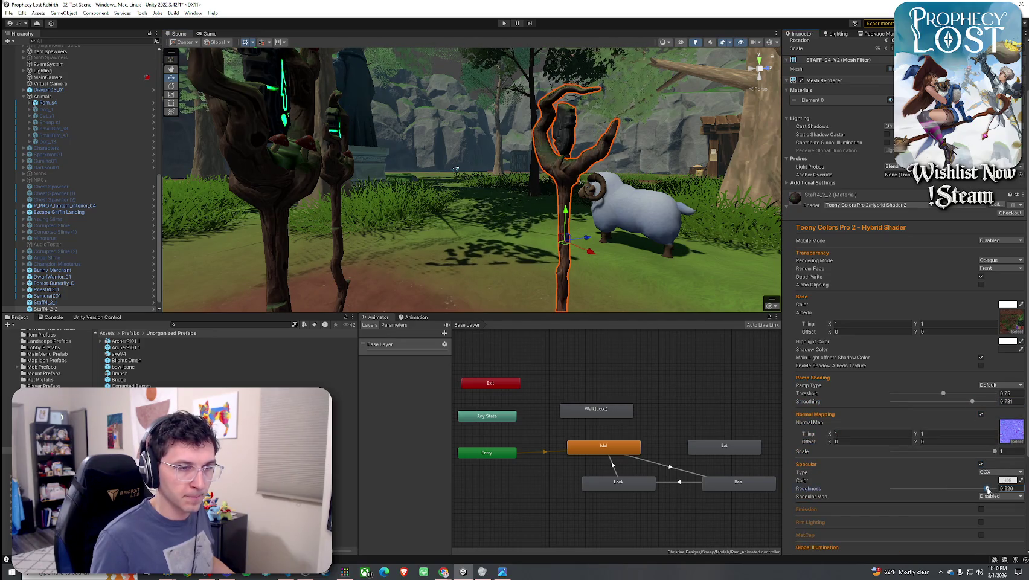
{"action": "left_click_drag", "start_coordinate": [988, 489], "coordinate": [985, 490]}
Enable emission and rim lighting, with Rim Min 1.609 and Max 1.781
{"action": "scroll", "coordinate": [978, 459], "scroll_direction": "down", "scroll_amount": 3}
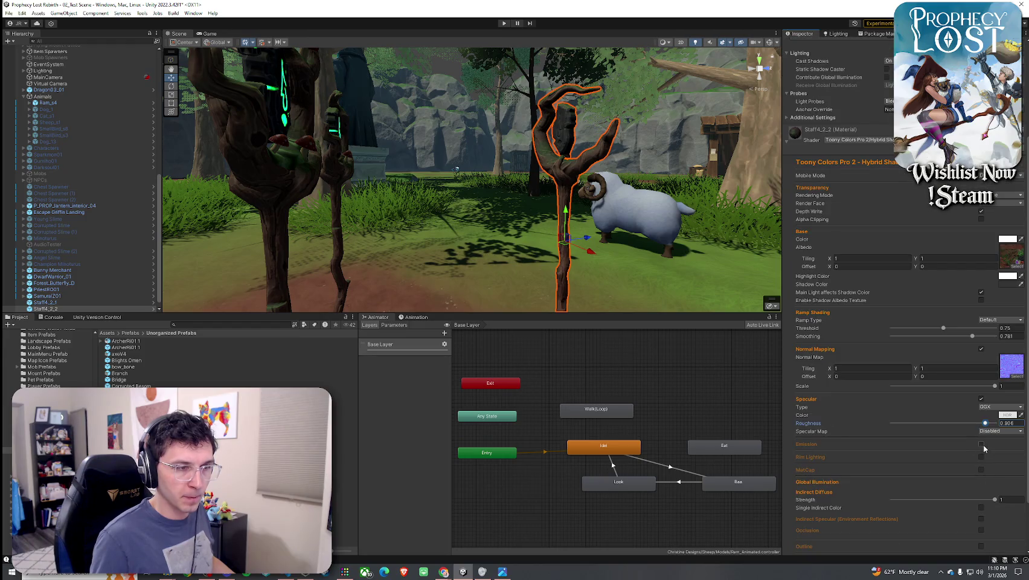
{"action": "left_click", "coordinate": [982, 444]}
{"action": "mouse_move", "coordinate": [513, 248]}
{"action": "left_mouse_down"}
{"action": "mouse_move", "coordinate": [763, 257]}
{"action": "mouse_move", "coordinate": [757, 271]}
{"action": "left_mouse_up"}
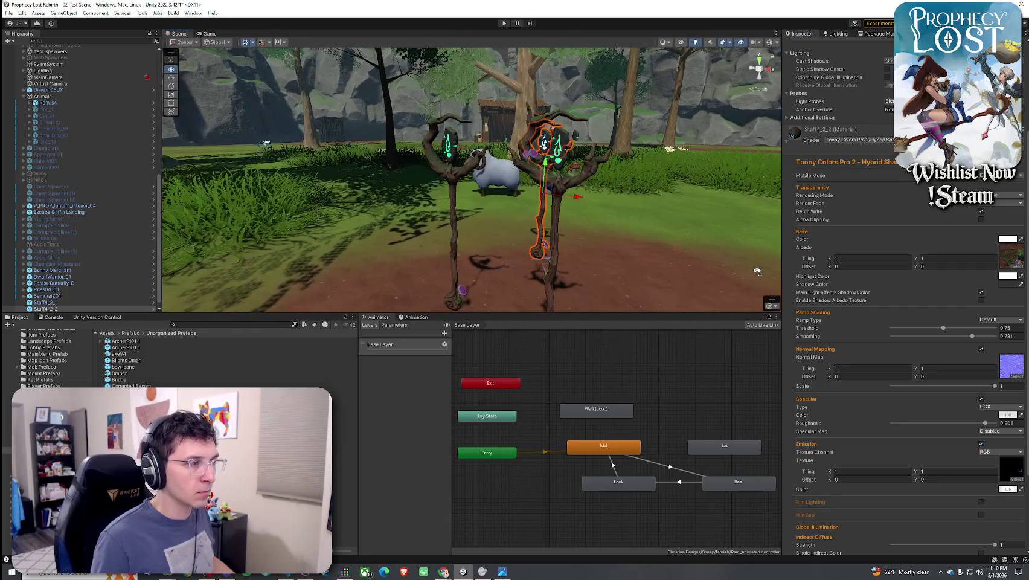
{"action": "scroll", "coordinate": [894, 423], "scroll_direction": "down", "scroll_amount": 3}
{"action": "left_click", "coordinate": [980, 415]}
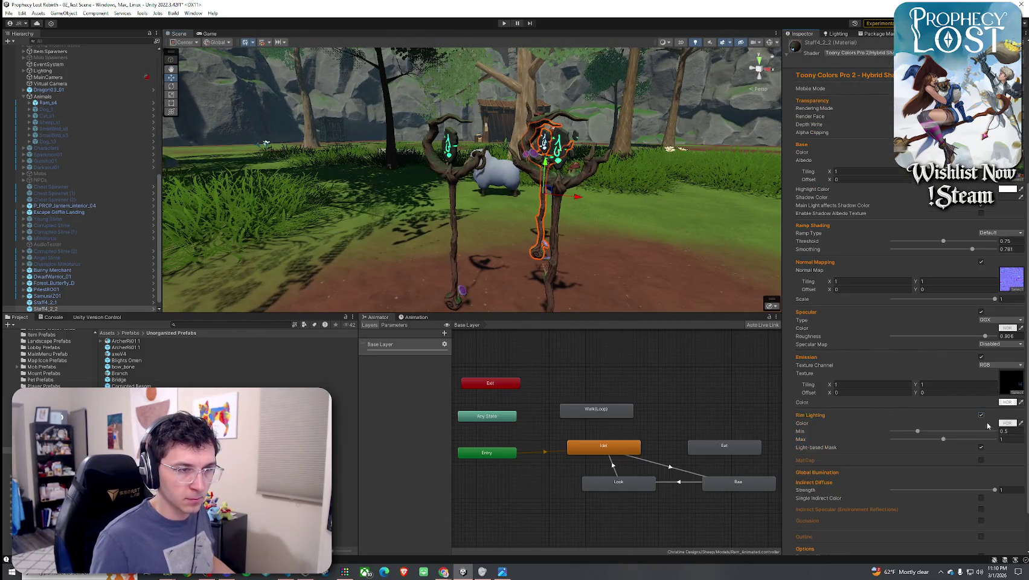
{"action": "left_click", "coordinate": [975, 431]}
{"action": "left_click", "coordinate": [984, 439]}
{"action": "left_click", "coordinate": [450, 145]}
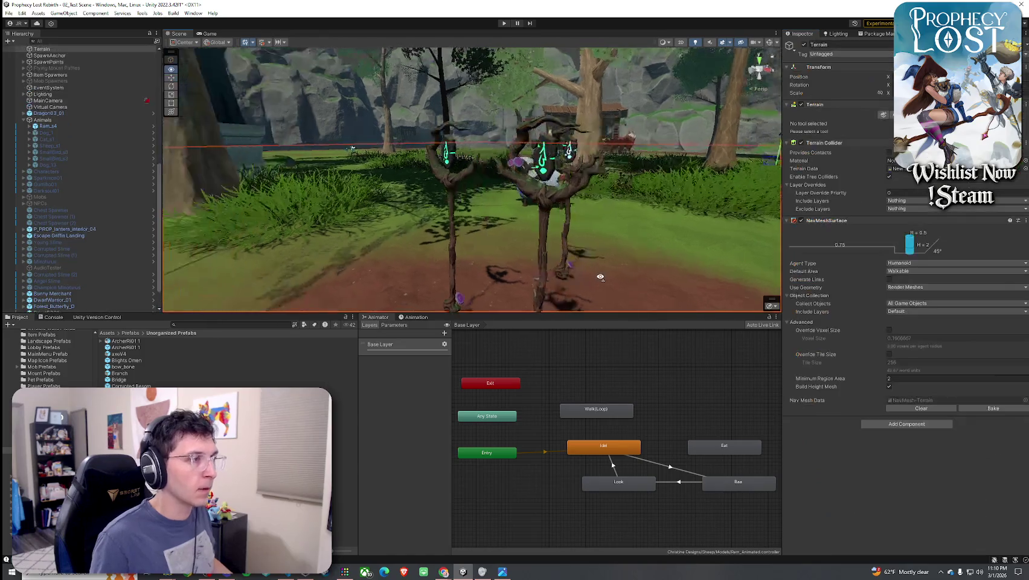
Frame Staff4_3_1 and orbit around it to review its Toony Colors material
{"action": "key", "text": "f"}
{"action": "scroll", "coordinate": [555, 220], "scroll_direction": "down", "scroll_amount": 5}
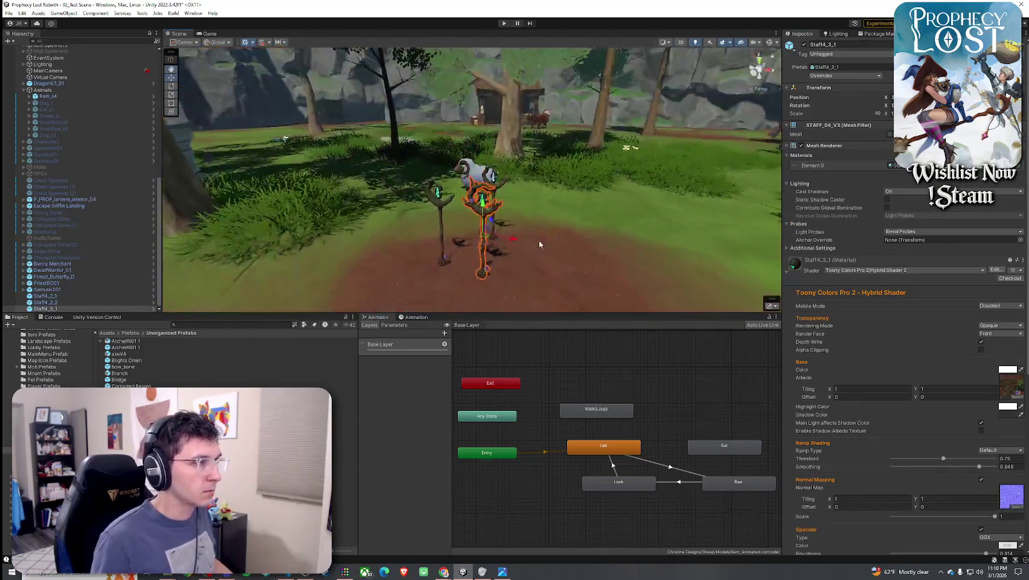
{"action": "scroll", "coordinate": [543, 233], "scroll_direction": "up", "scroll_amount": 8}
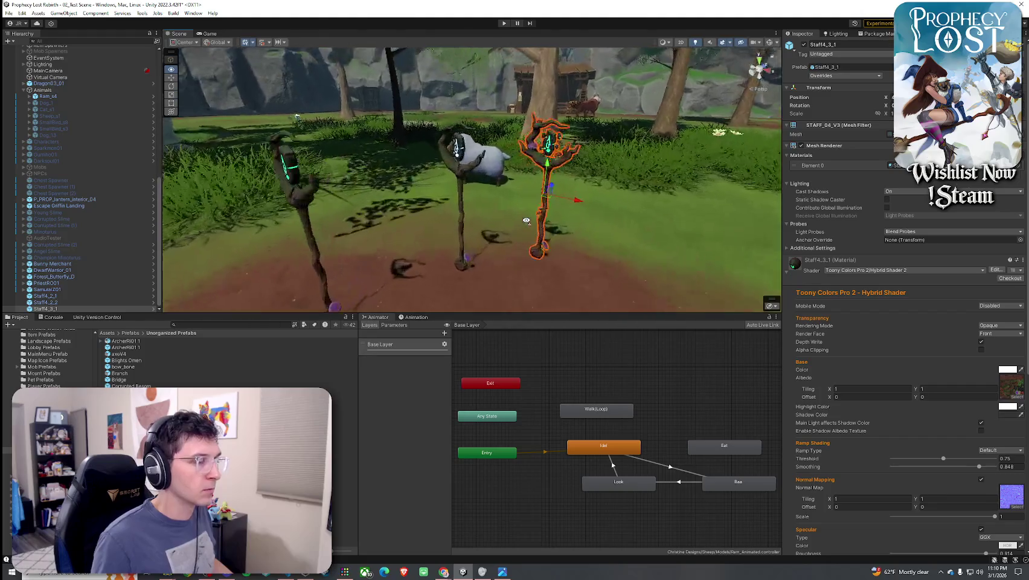
{"action": "mouse_move", "coordinate": [569, 221]}
{"action": "left_mouse_down"}
{"action": "mouse_move", "coordinate": [593, 215]}
{"action": "mouse_move", "coordinate": [438, 257]}
{"action": "mouse_move", "coordinate": [527, 199]}
{"action": "mouse_move", "coordinate": [484, 187]}
{"action": "mouse_move", "coordinate": [512, 212]}
{"action": "left_mouse_up"}
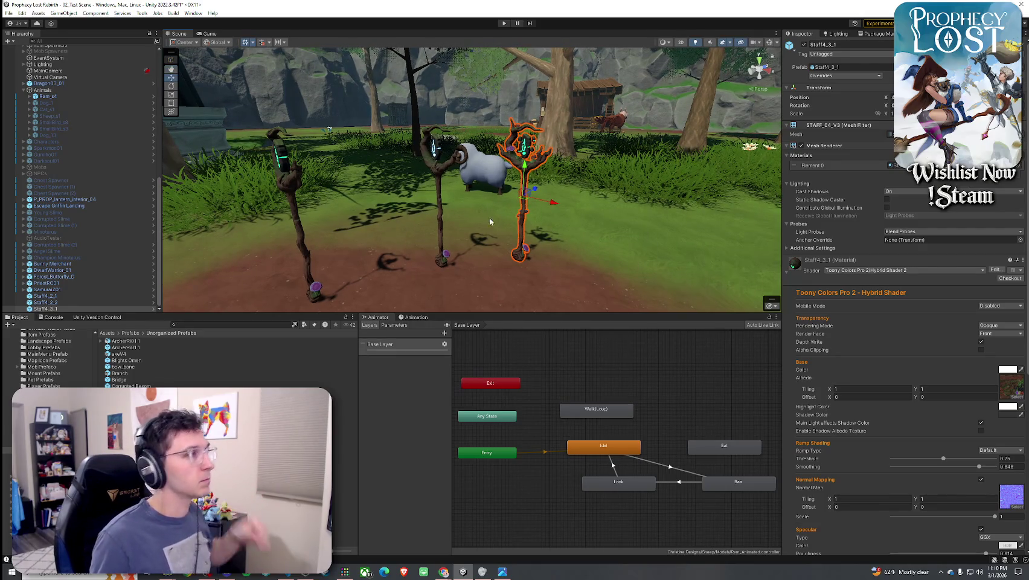
{"action": "left_click", "coordinate": [20, 13]}
{"action": "left_click", "coordinate": [27, 20]}
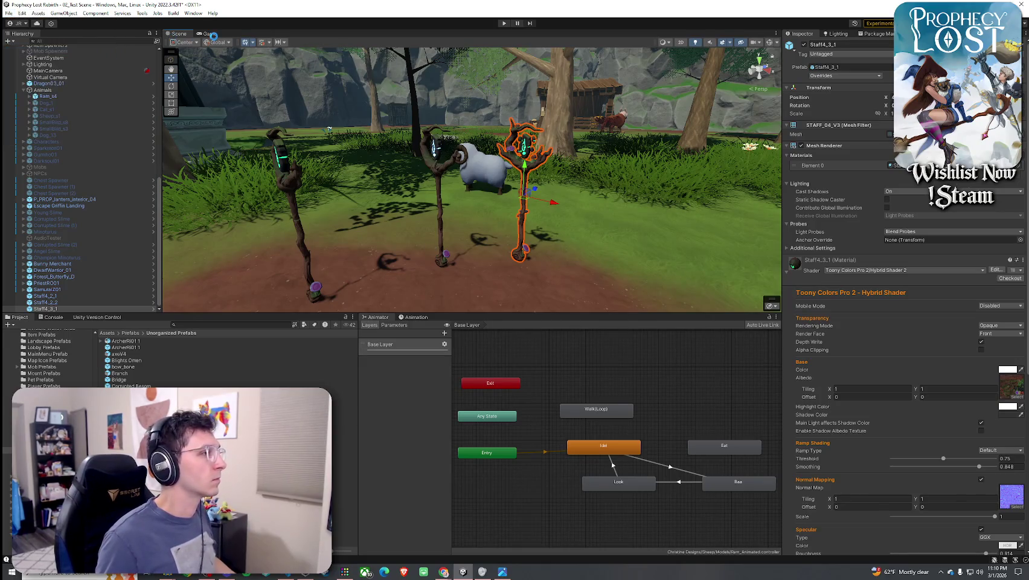
{"action": "left_click", "coordinate": [9, 13]}
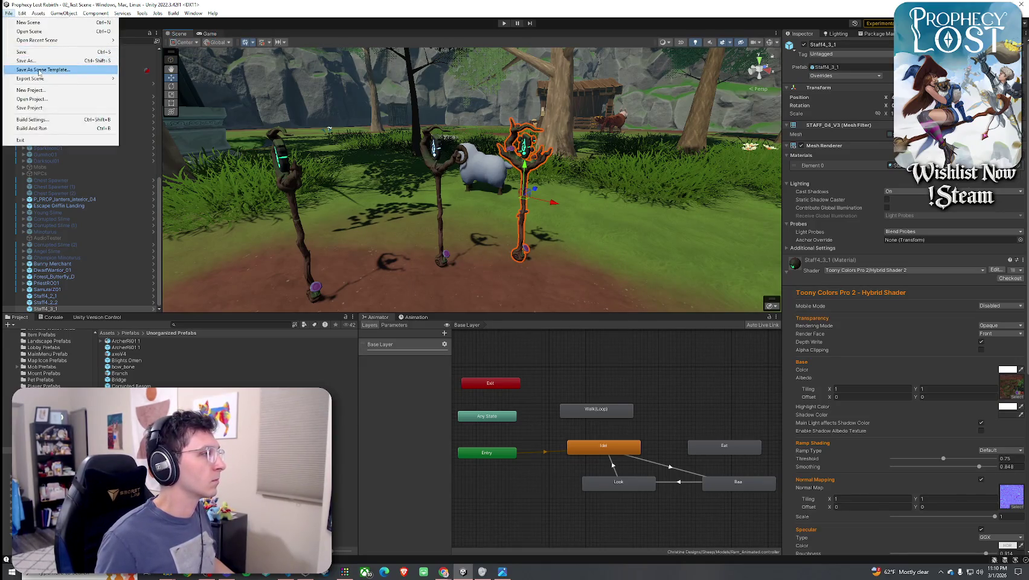
Look at Build Settings, save the scene, and start the game from the title screen
{"action": "left_click", "coordinate": [30, 117]}
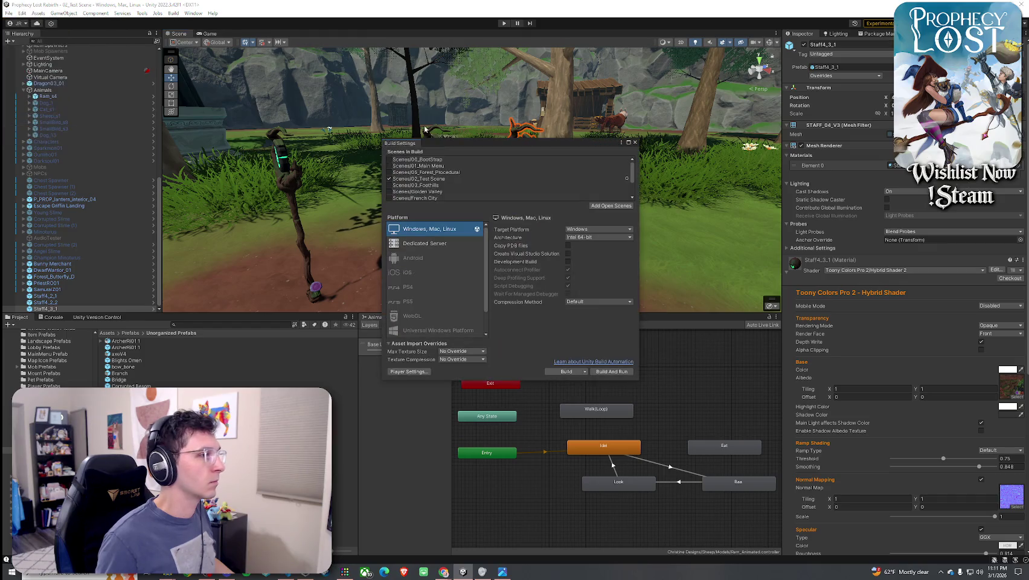
{"action": "left_click", "coordinate": [634, 142]}
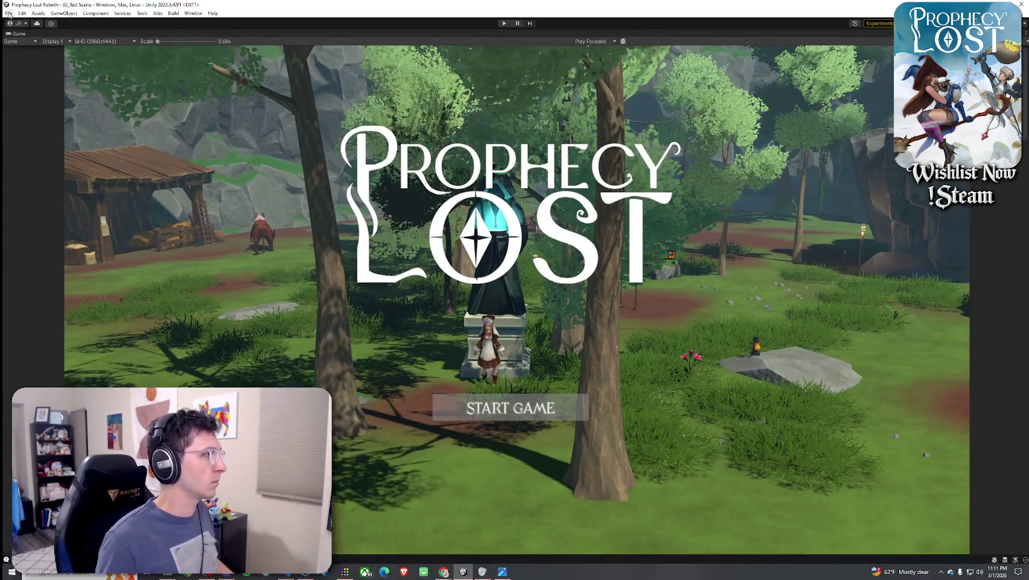
{"action": "left_click", "coordinate": [9, 14]}
{"action": "left_click", "coordinate": [23, 52]}
{"action": "left_click", "coordinate": [504, 23]}
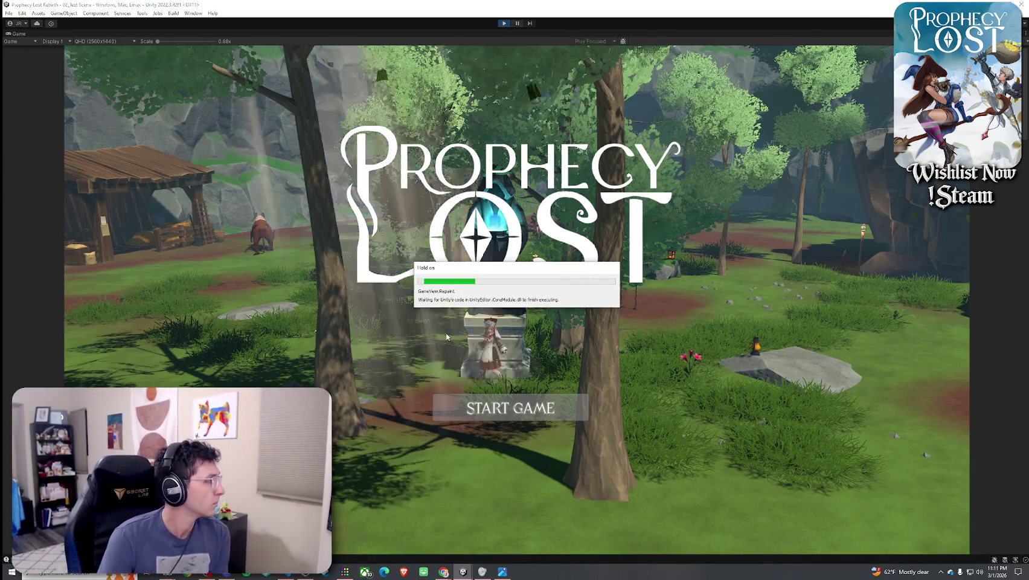
{"action": "left_click", "coordinate": [478, 414]}
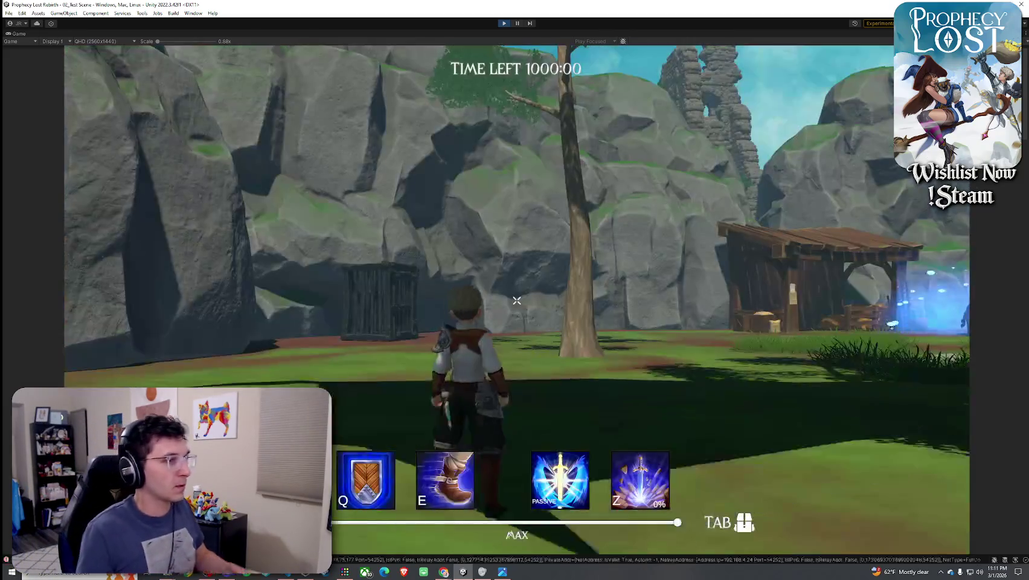
Walk the character up to the rune staffs to view them closely, then stop play mode
{"action": "key", "text": "w"}
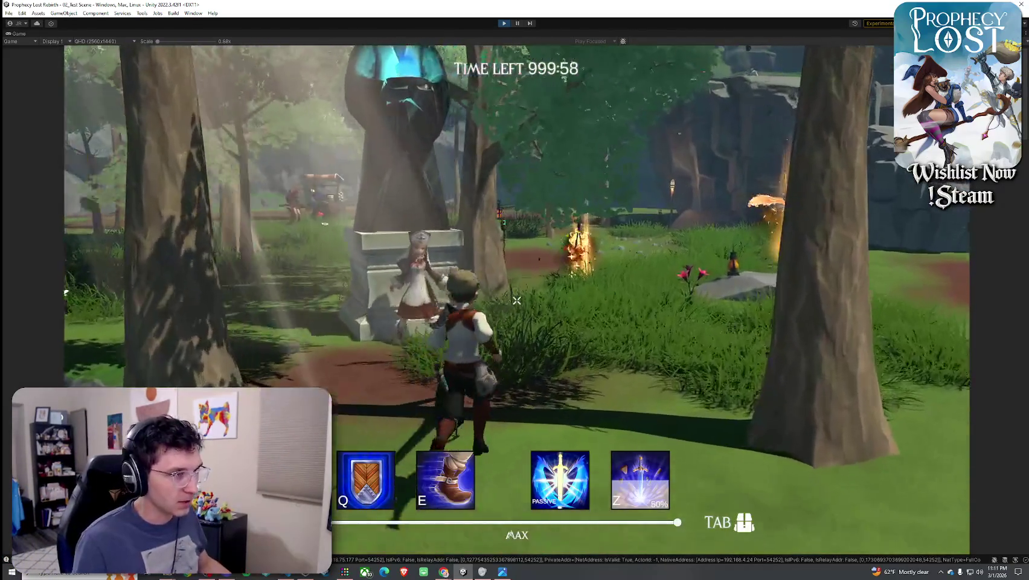
{"action": "key", "text": "w"}
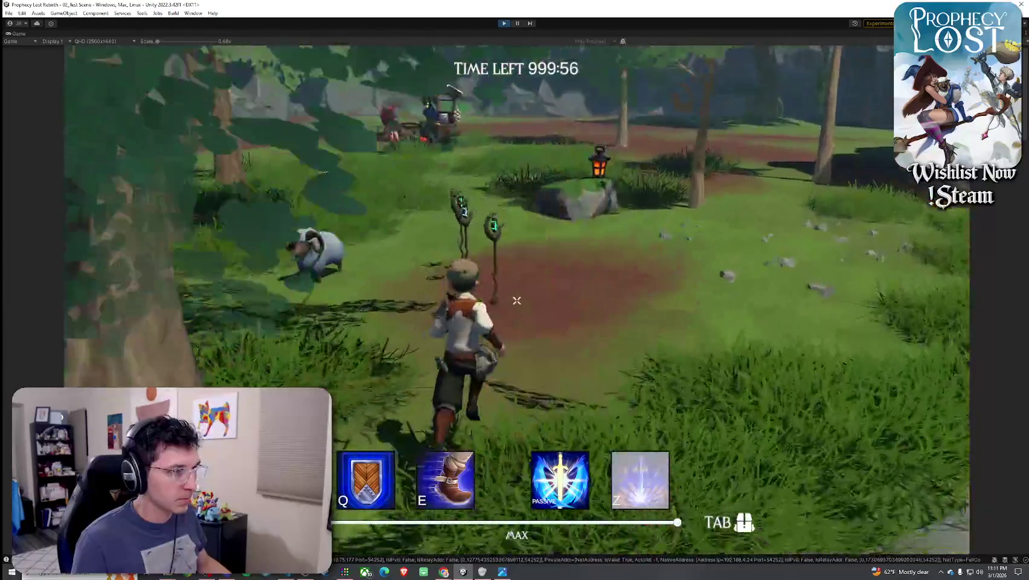
{"action": "key", "text": "w"}
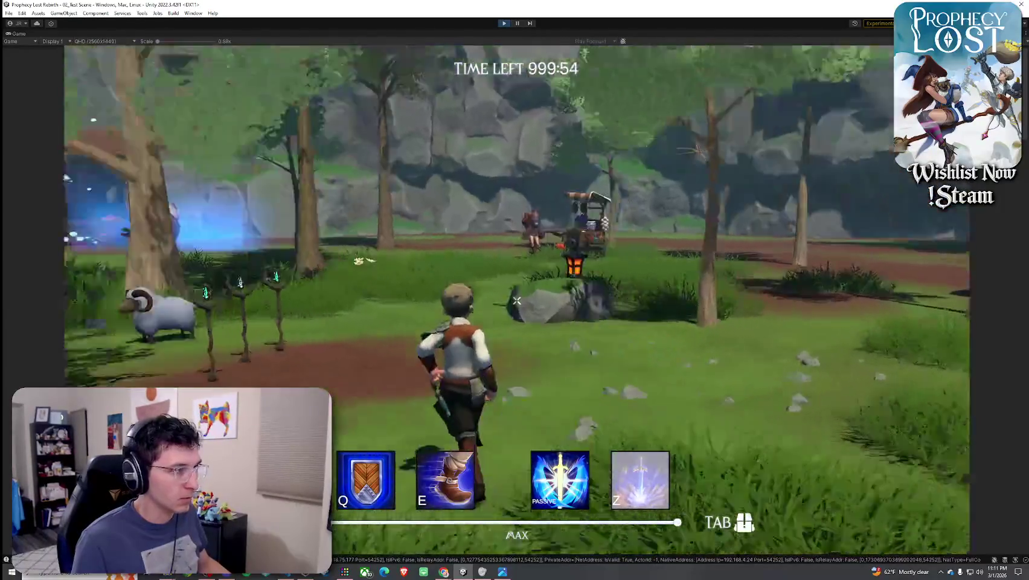
{"action": "key", "text": "w"}
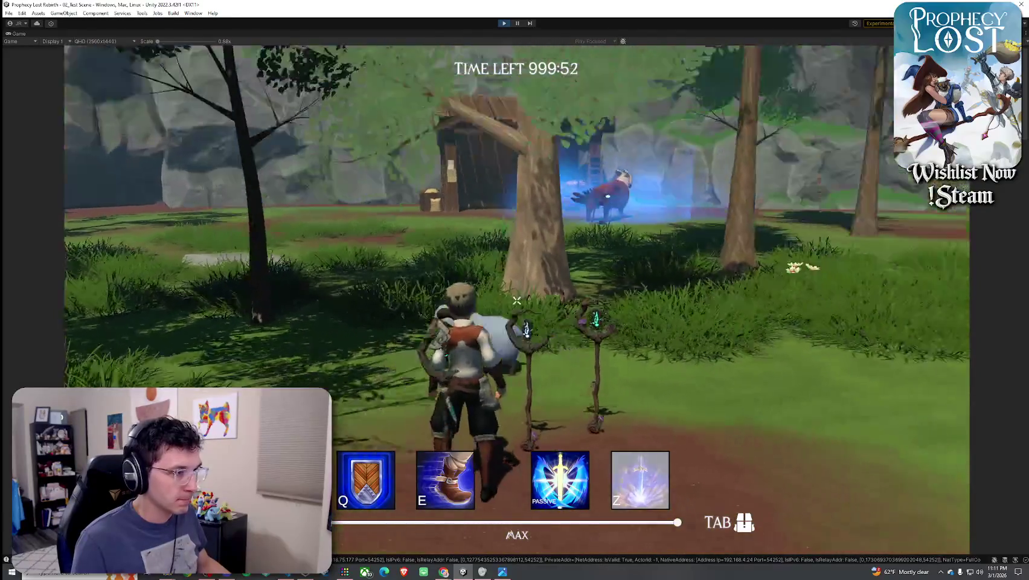
{"action": "key", "text": "w"}
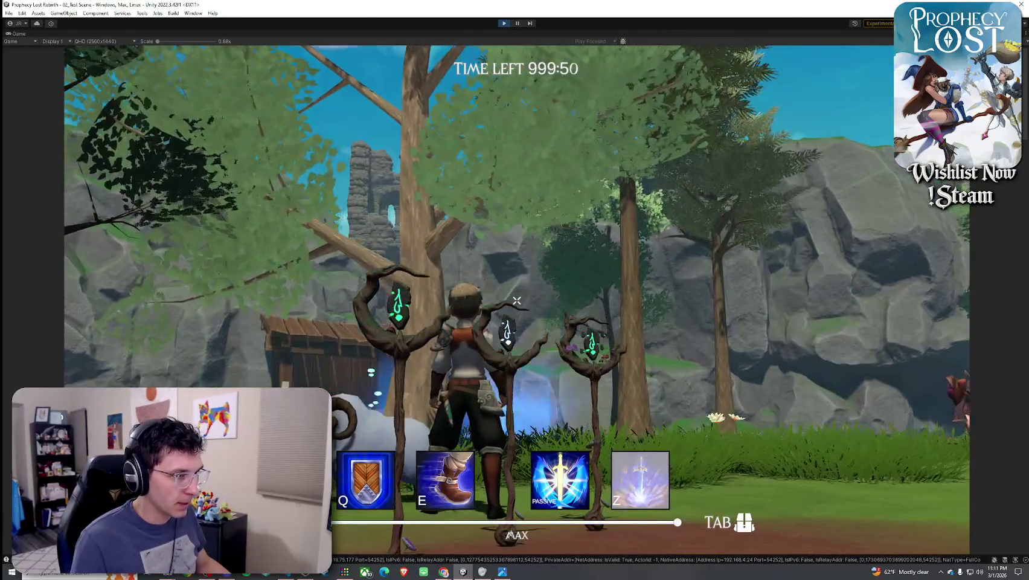
{"action": "key", "text": "w"}
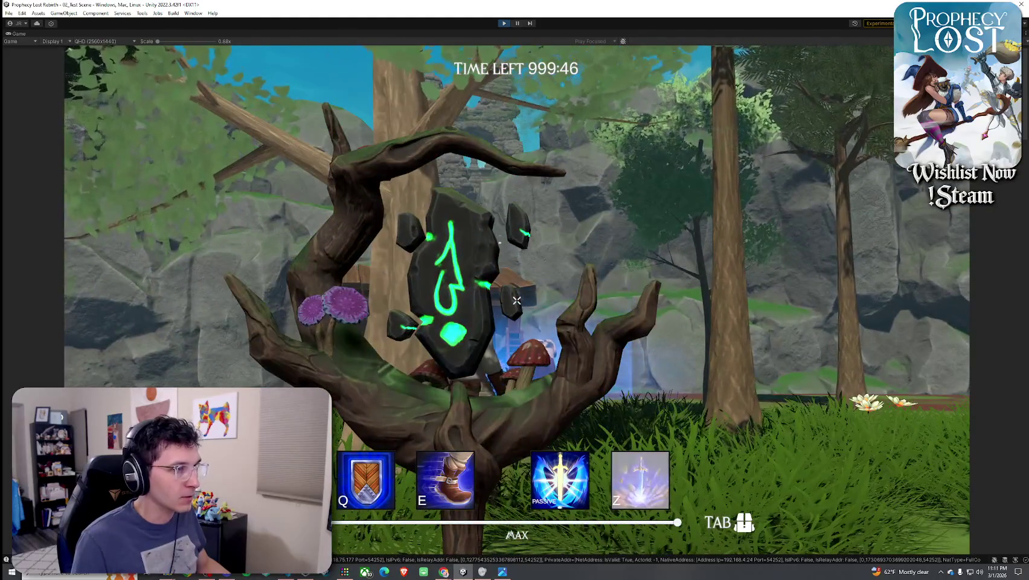
{"action": "key", "text": "s"}
{"action": "key", "text": "s"}
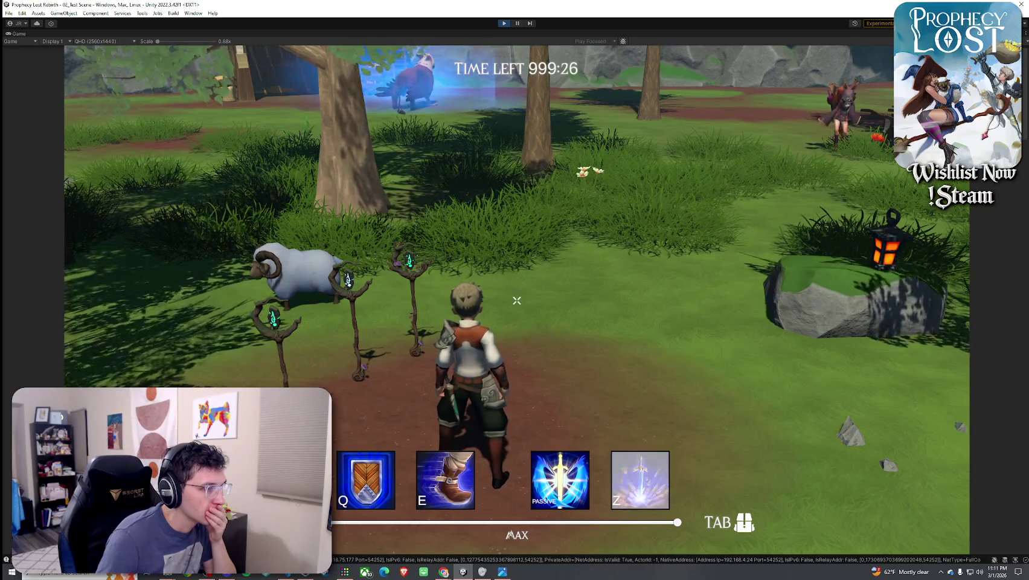
{"action": "left_click_drag", "start_coordinate": [665, 119], "coordinate": [533, 118]}
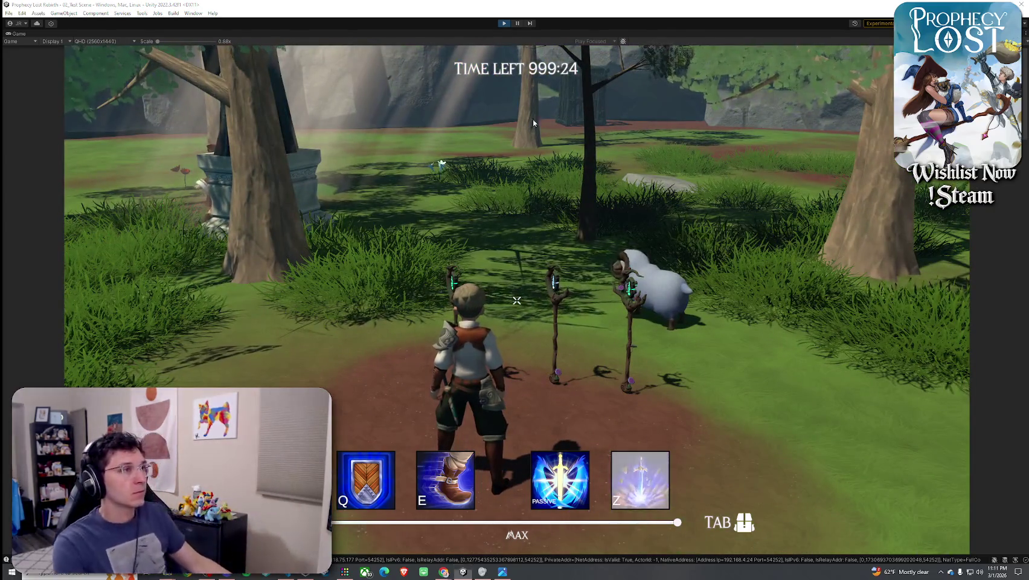
{"action": "key", "text": "ctrl+p"}
{"action": "left_click", "coordinate": [9, 13]}
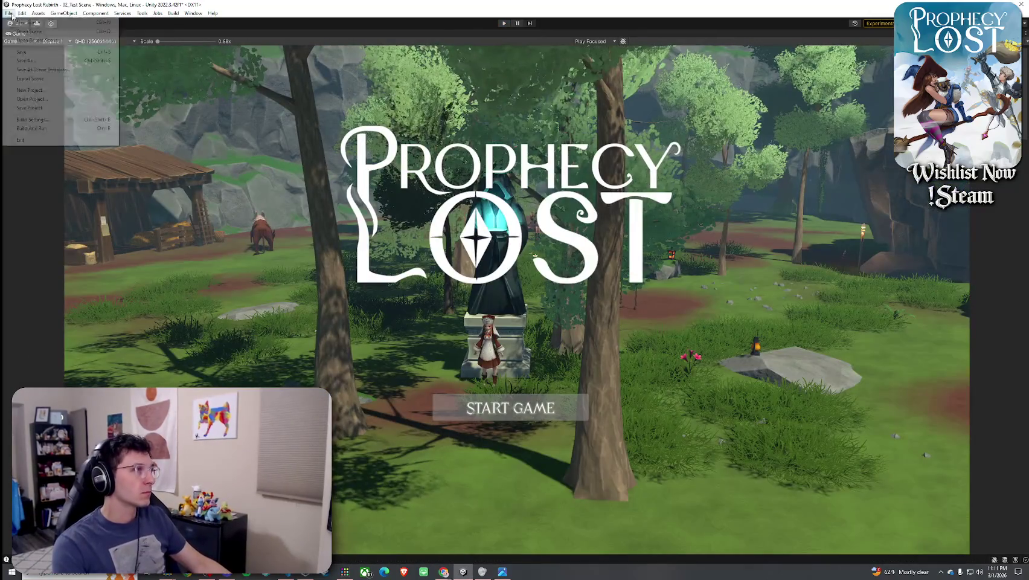
Save the scene and open the Staff4_1_1 and Staff4_1_2 prefabs to check their shader
{"action": "left_click", "coordinate": [24, 52]}
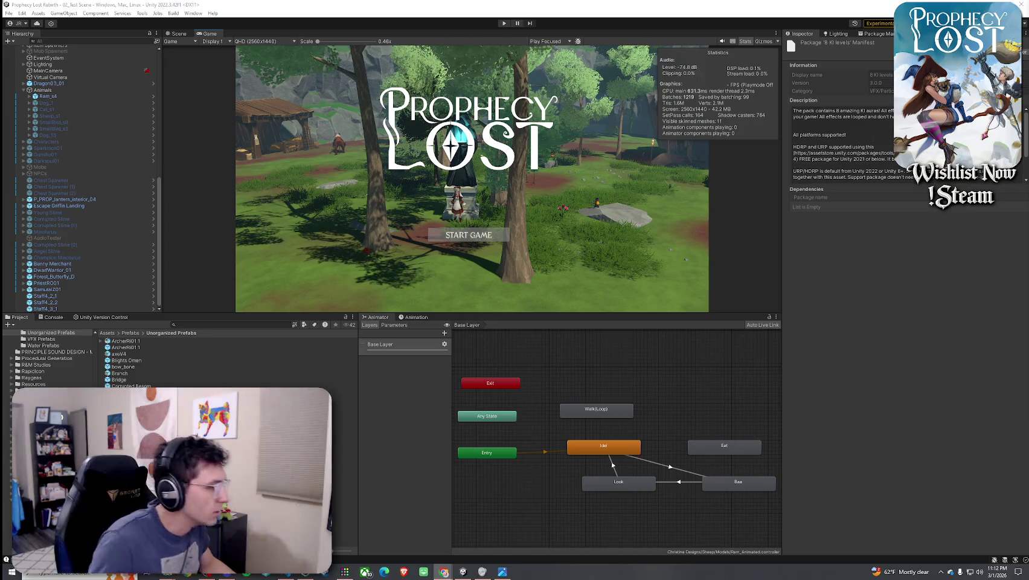
{"action": "double_click", "coordinate": [127, 423]}
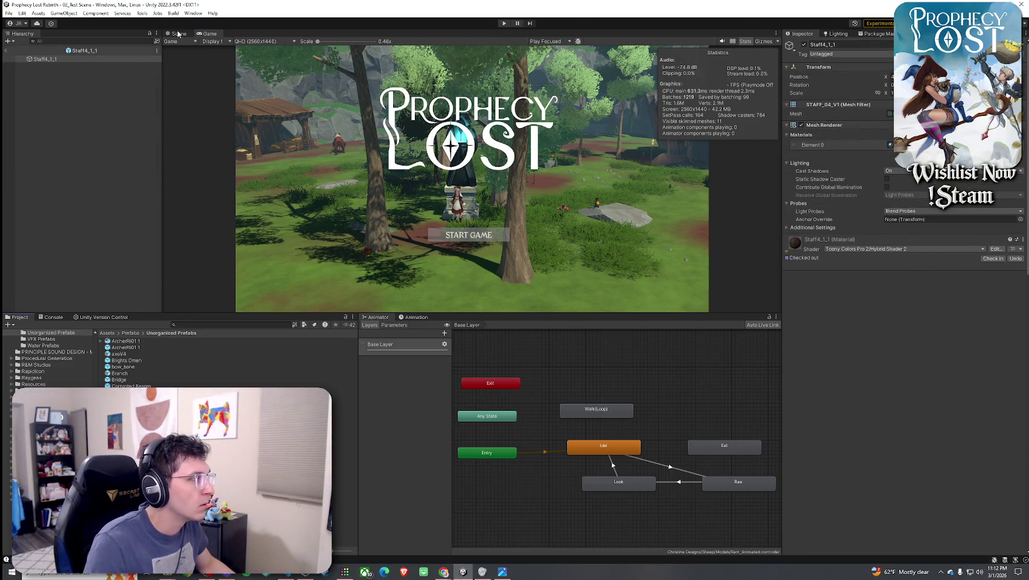
{"action": "left_click", "coordinate": [178, 34]}
{"action": "scroll", "coordinate": [337, 187], "scroll_direction": "down", "scroll_amount": 2}
{"action": "double_click", "coordinate": [127, 527]}
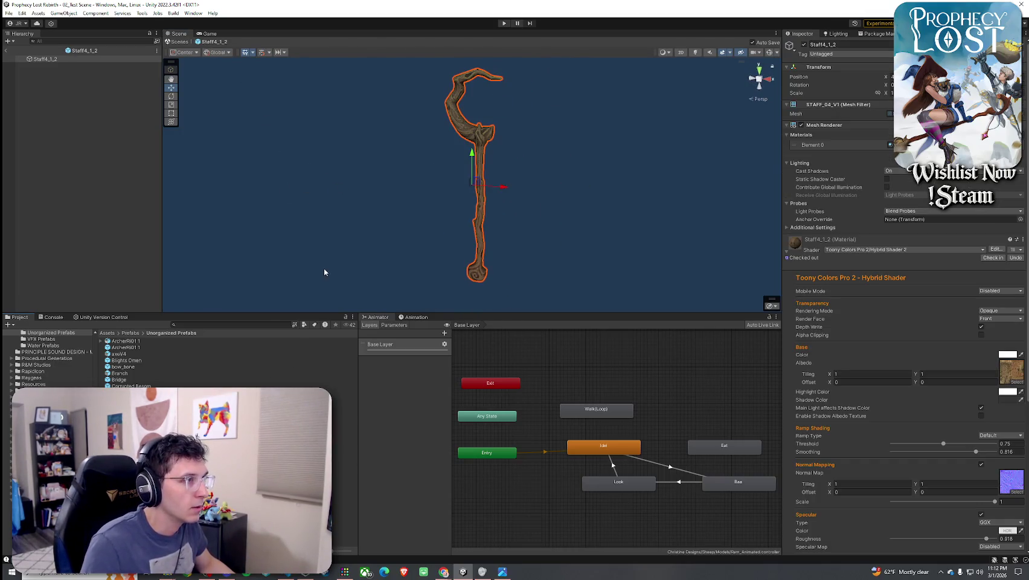
Return to the level and delete the three Staff4 staffs from the scene
{"action": "left_click", "coordinate": [108, 333]}
{"action": "left_click", "coordinate": [6, 50]}
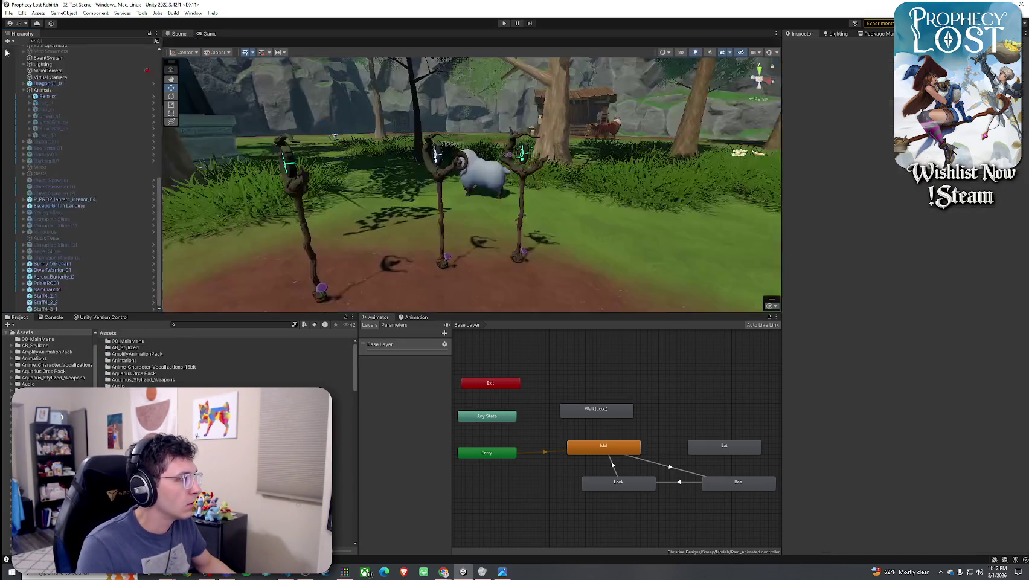
{"action": "left_click", "coordinate": [375, 175]}
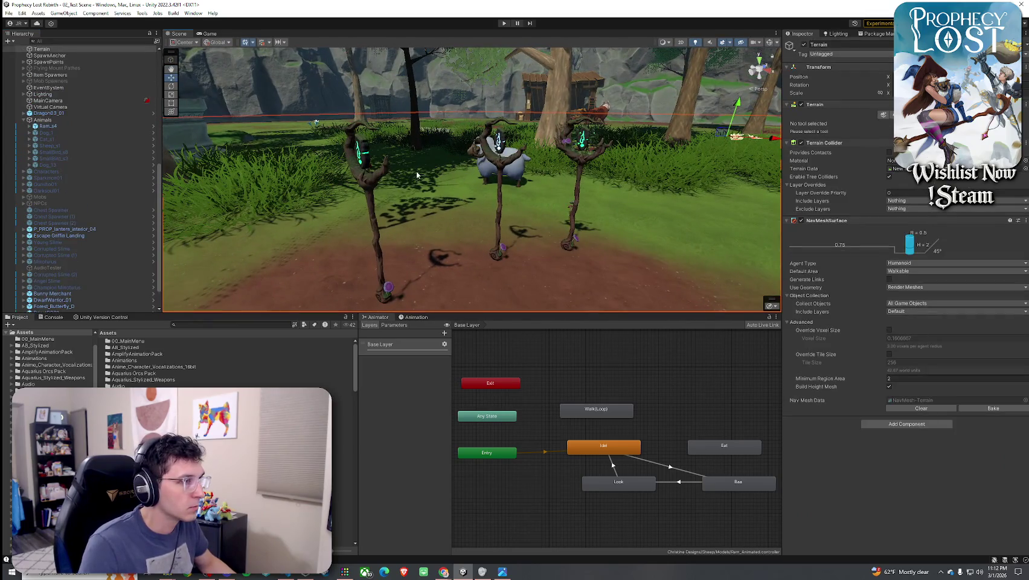
{"action": "left_click", "coordinate": [80, 296]}
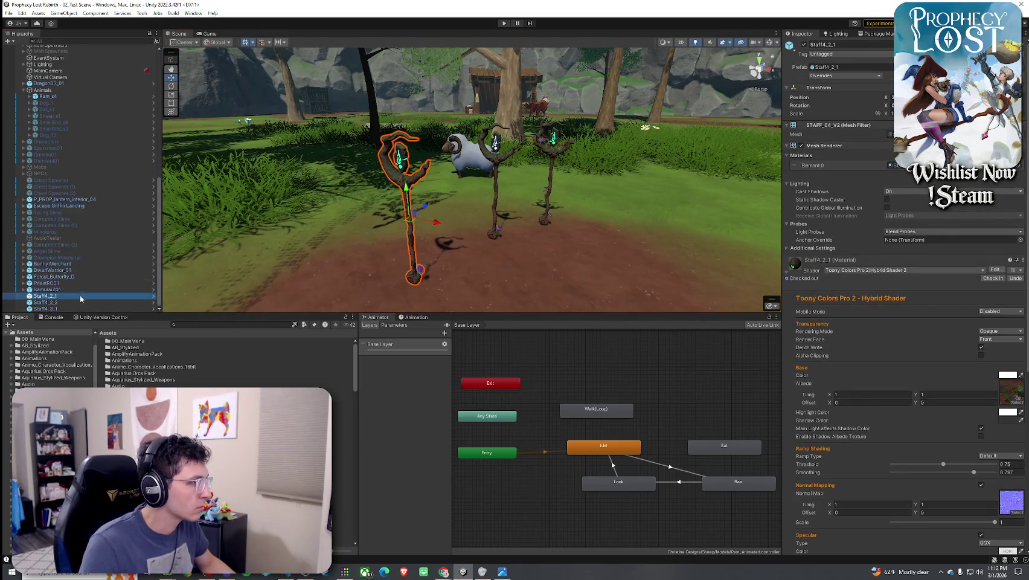
{"action": "key", "text": "Delete"}
{"action": "key", "text": "Delete"}
{"action": "key", "text": "Delete"}
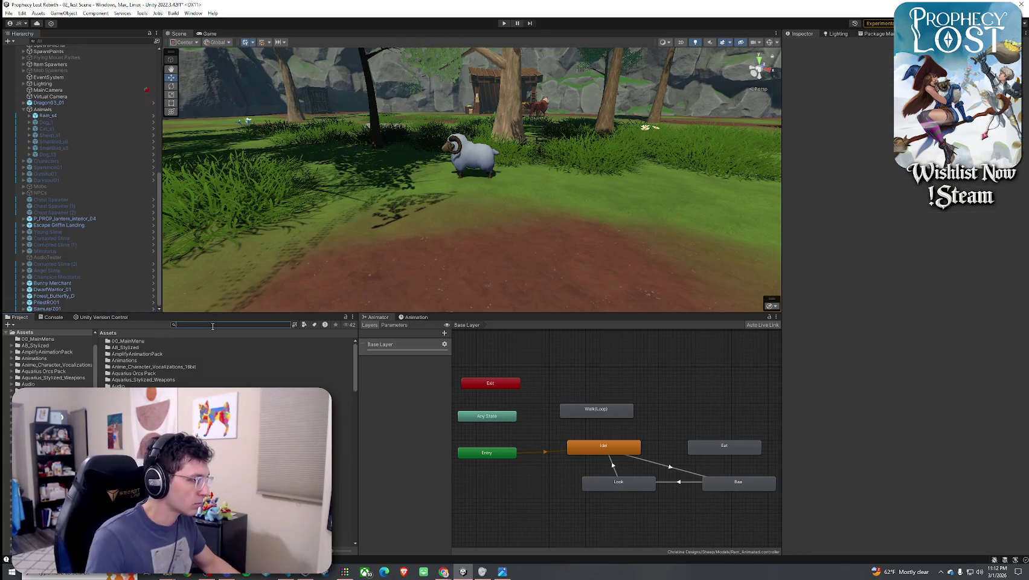
Browse the Unorganized Prefabs folder for the Staff4_1 prefabs, then return to Assets
{"action": "scroll", "coordinate": [156, 361], "scroll_direction": "down", "scroll_amount": 2}
{"action": "type", "text": "unorganized"}
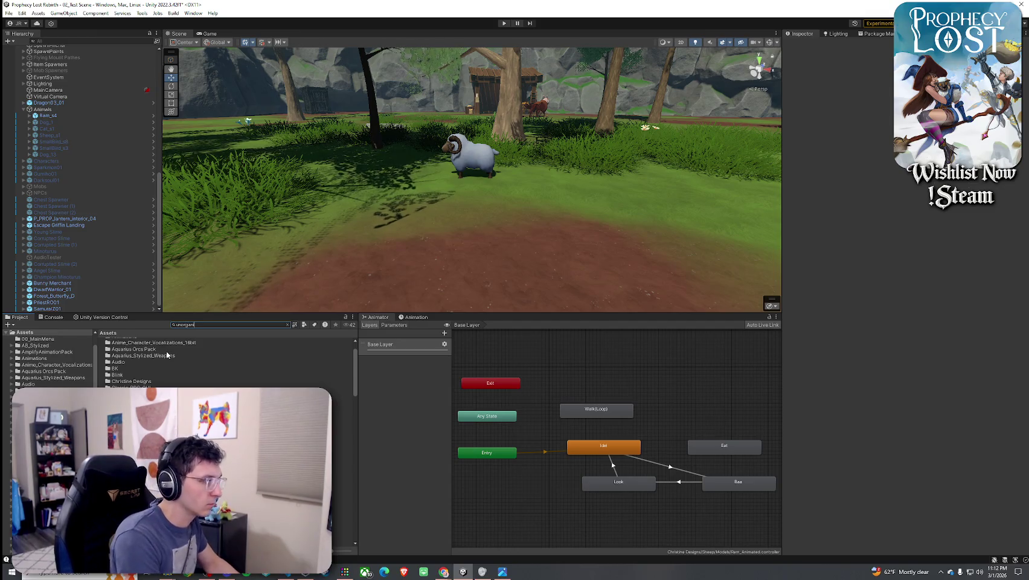
{"action": "double_click", "coordinate": [136, 341]}
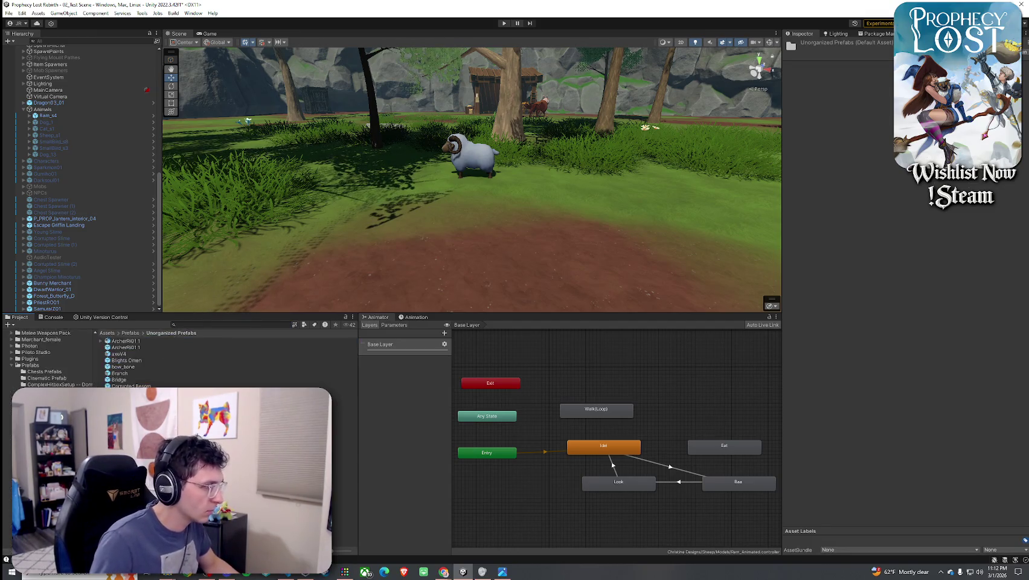
{"action": "left_click", "coordinate": [344, 520]}
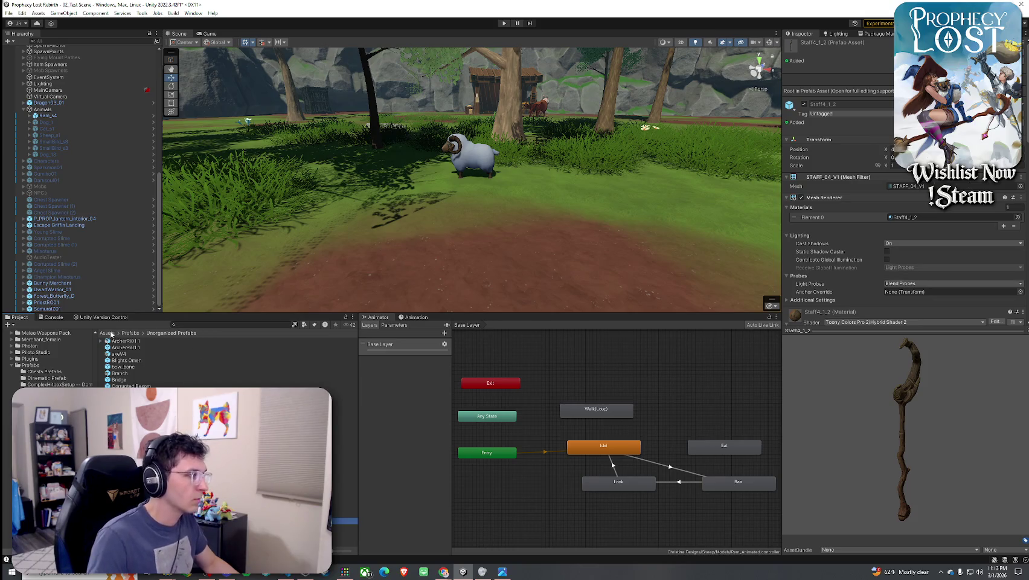
{"action": "left_click", "coordinate": [106, 333]}
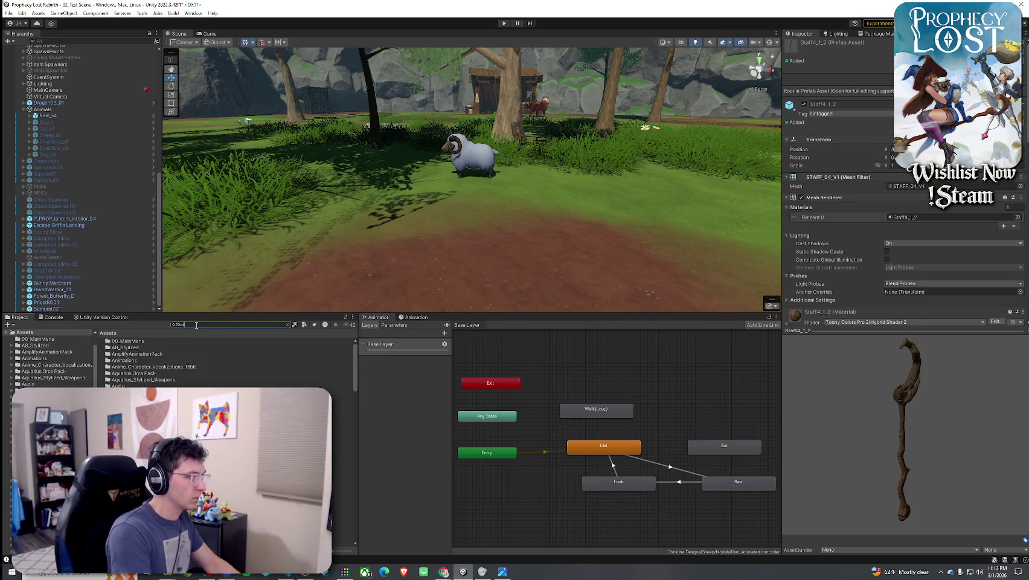
Place the Staff4_1_3 prefab beside the sheep and set a duplicate next to it
{"action": "type", "text": "Staff4_1"}
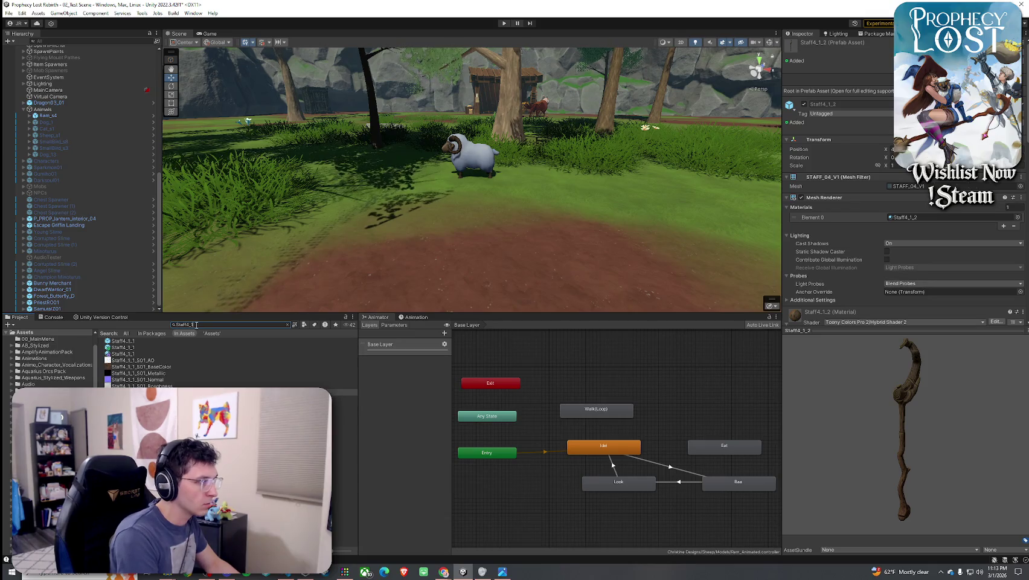
{"action": "left_click_drag", "start_coordinate": [345, 451], "coordinate": [383, 250]}
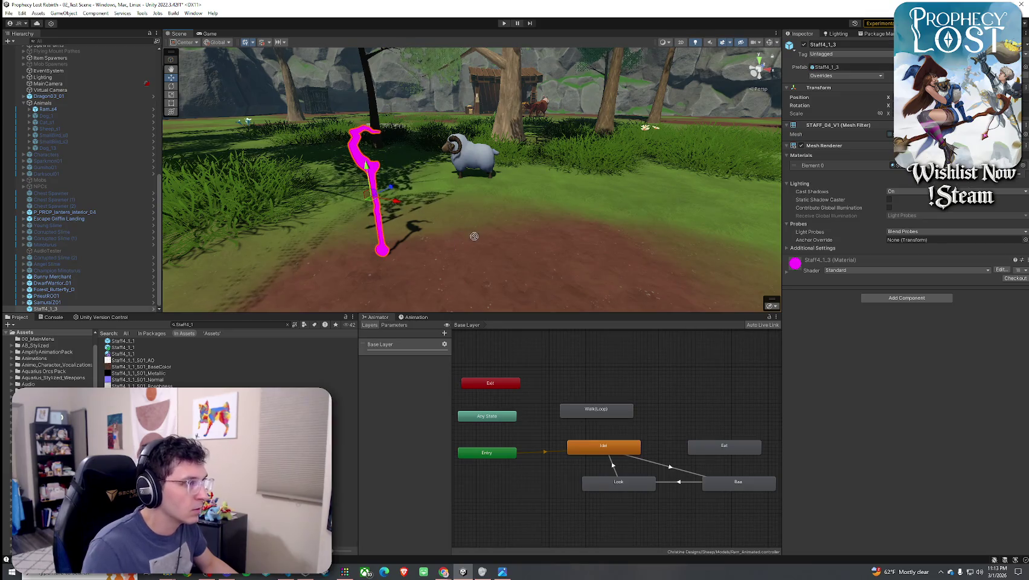
{"action": "key", "text": "ctrl+d"}
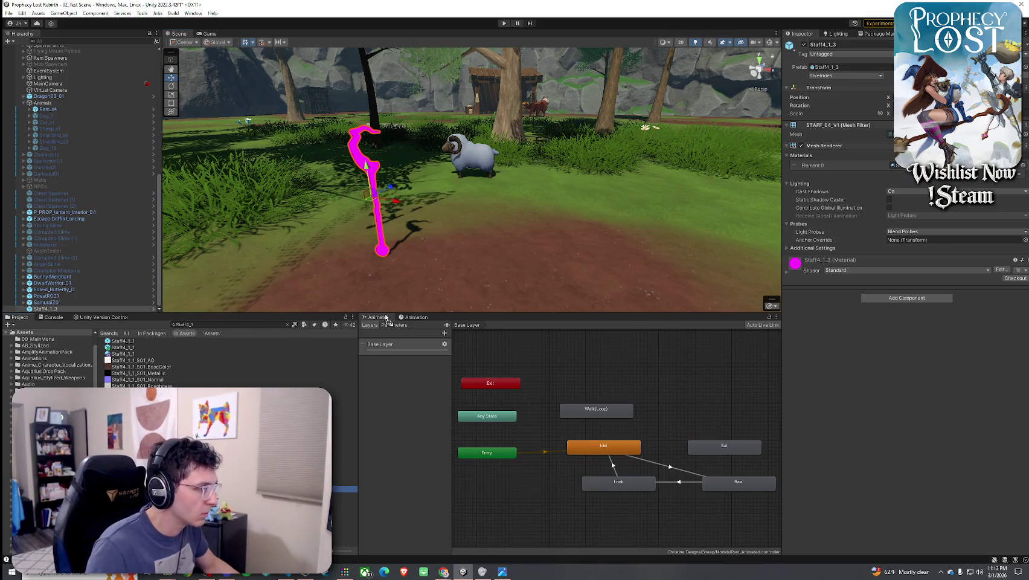
{"action": "left_click_drag", "start_coordinate": [389, 188], "coordinate": [468, 181]}
{"action": "left_click_drag", "start_coordinate": [362, 241], "coordinate": [387, 242]}
{"action": "left_click", "coordinate": [405, 229]}
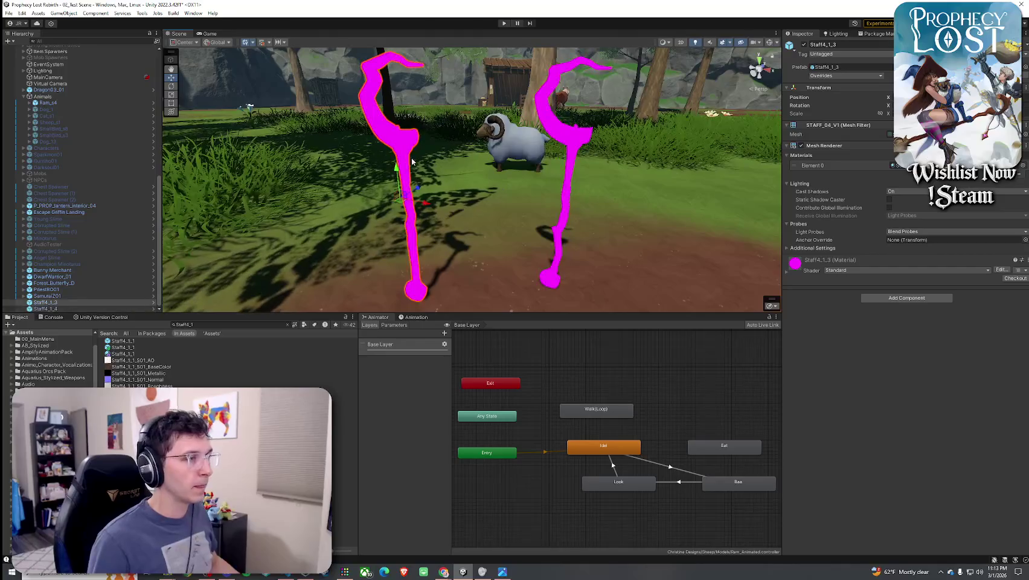
Give Staff4_1_3 Toony Colors Pro 2 Hybrid Shader 2 with its 4_1_3 base texture
{"action": "left_click", "coordinate": [833, 270]}
{"action": "left_click", "coordinate": [890, 454]}
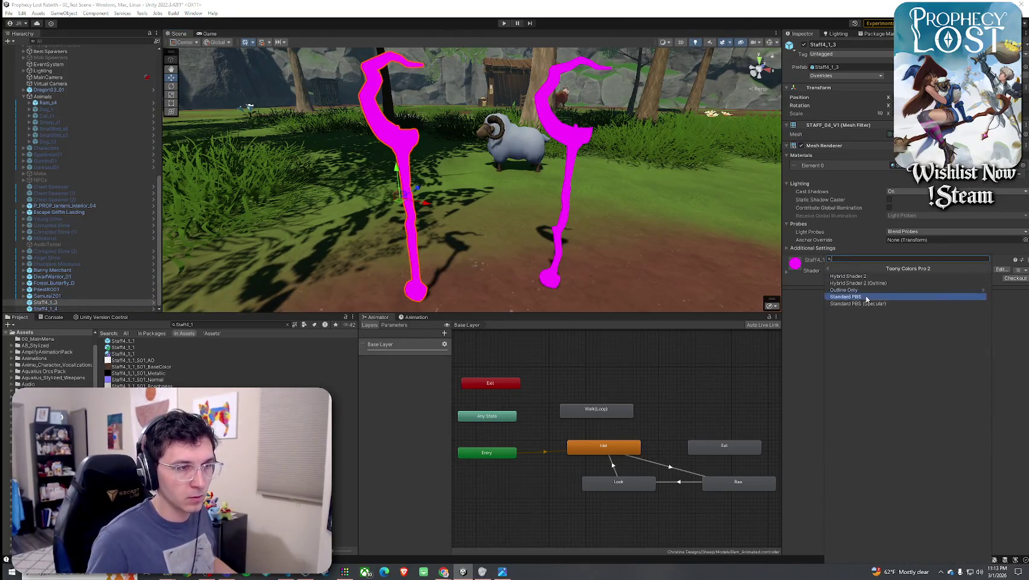
{"action": "left_click", "coordinate": [857, 295]}
{"action": "left_click", "coordinate": [789, 275]}
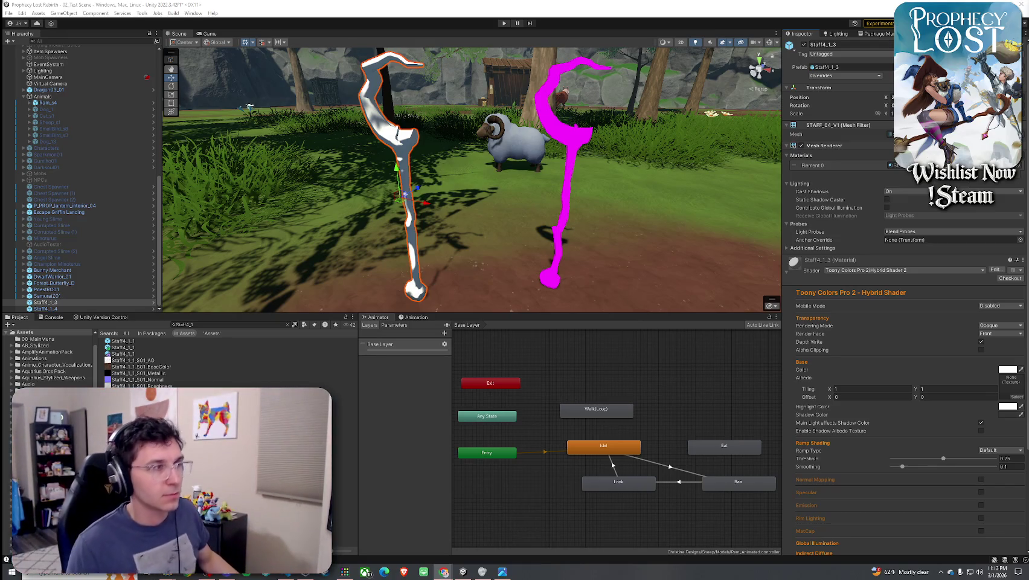
{"action": "left_click", "coordinate": [1020, 399]}
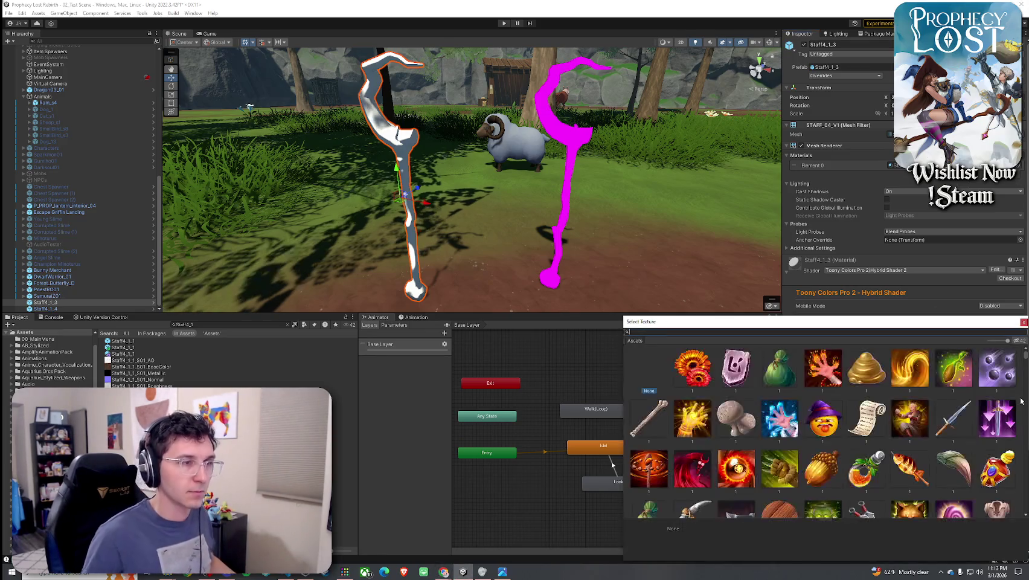
{"action": "type", "text": "4_1_3 base"}
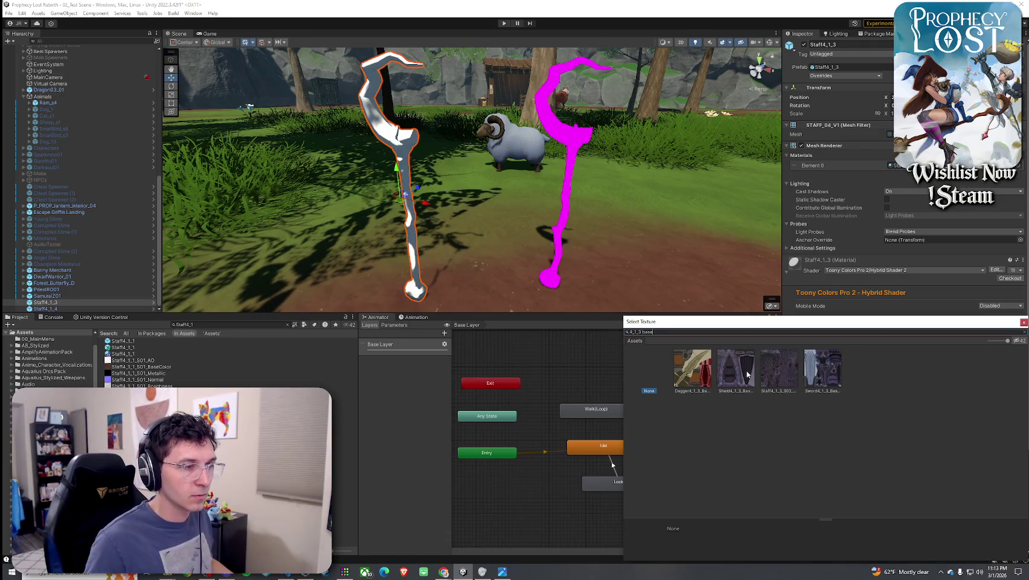
{"action": "left_click", "coordinate": [780, 374]}
{"action": "double_click", "coordinate": [779, 374]}
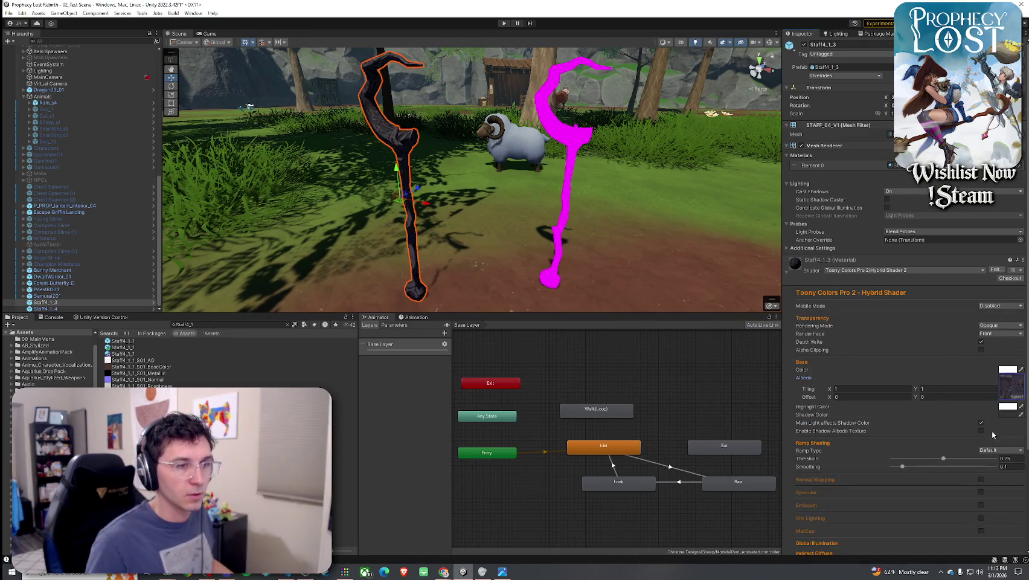
Set ramp smoothing to 0.812 and enable normal mapping and specular with roughness 0.898
{"action": "left_click", "coordinate": [975, 466]}
{"action": "scroll", "coordinate": [975, 429], "scroll_direction": "down", "scroll_amount": 3}
{"action": "left_click", "coordinate": [981, 392]}
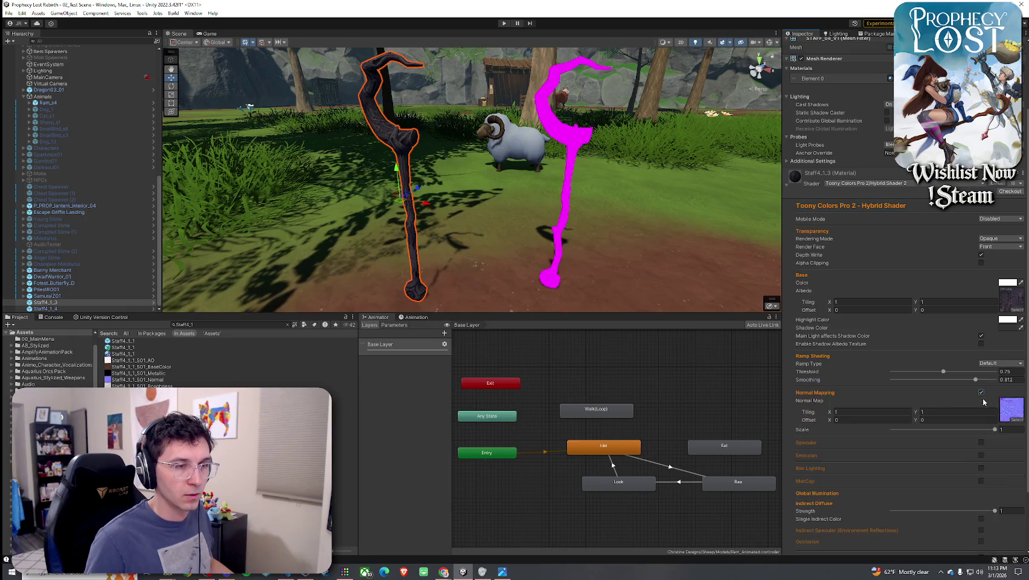
{"action": "left_click", "coordinate": [981, 442]}
{"action": "left_click", "coordinate": [985, 466]}
Enable rim lighting with Min 1.633 and Max 1.82, leaving emission off
{"action": "scroll", "coordinate": [981, 471], "scroll_direction": "down", "scroll_amount": 4}
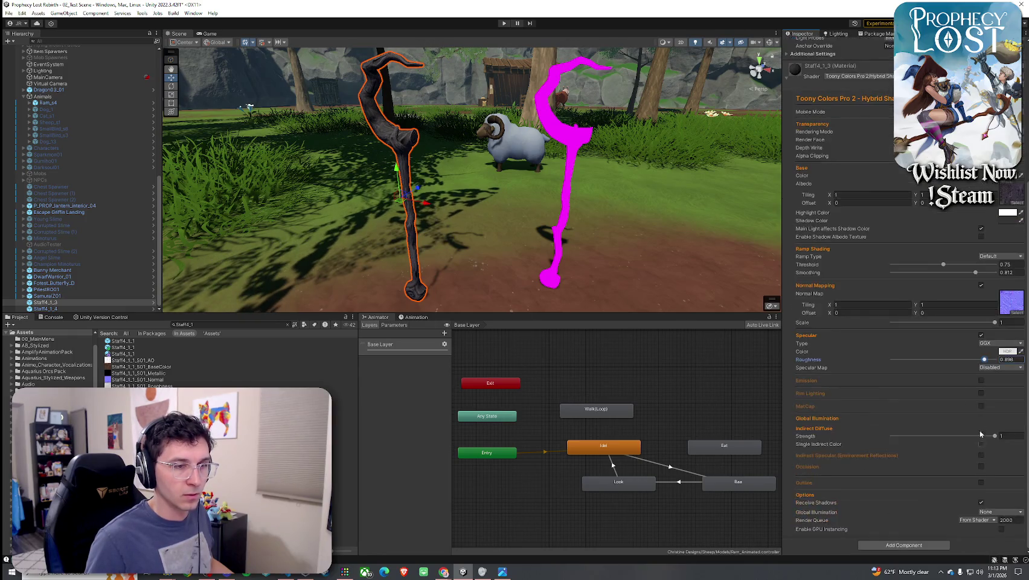
{"action": "left_click", "coordinate": [981, 434]}
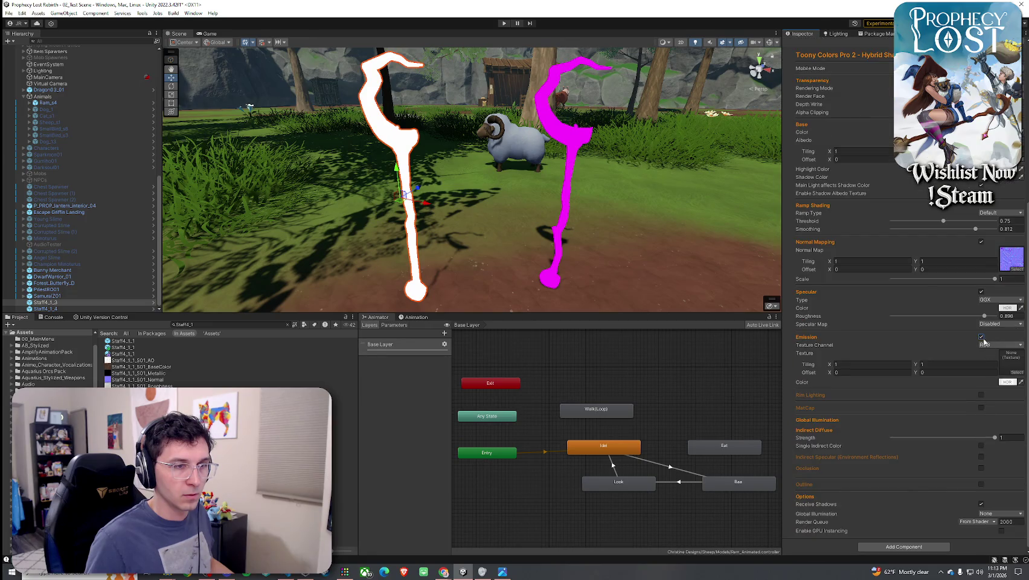
{"action": "left_click", "coordinate": [981, 338]}
{"action": "left_click", "coordinate": [982, 393]}
{"action": "mouse_move", "coordinate": [986, 416]}
{"action": "left_mouse_down"}
{"action": "mouse_move", "coordinate": [942, 417]}
{"action": "mouse_move", "coordinate": [986, 416]}
{"action": "left_mouse_up"}
{"action": "scroll", "coordinate": [961, 451], "scroll_direction": "down", "scroll_amount": 2}
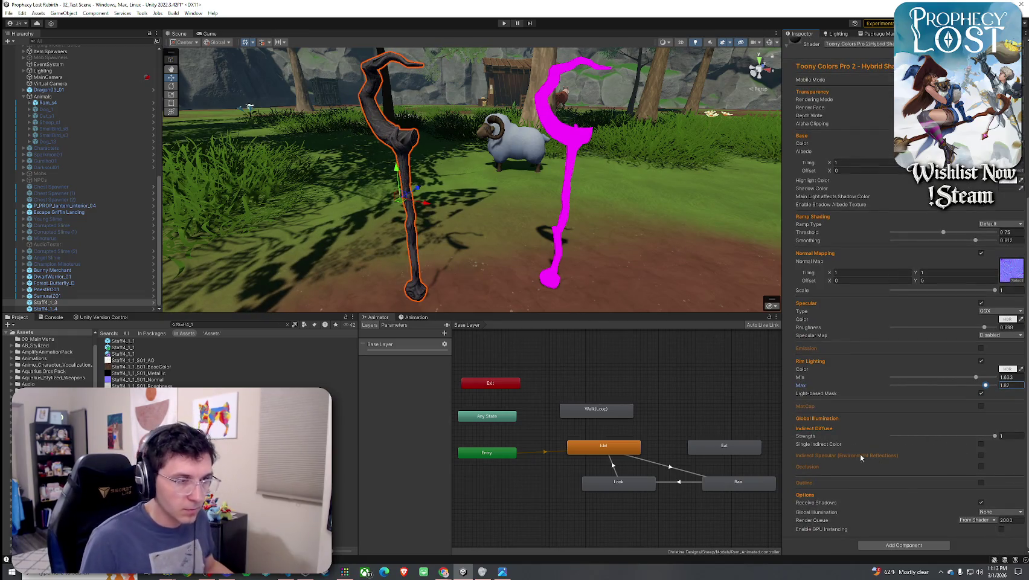
{"action": "left_click", "coordinate": [519, 228]}
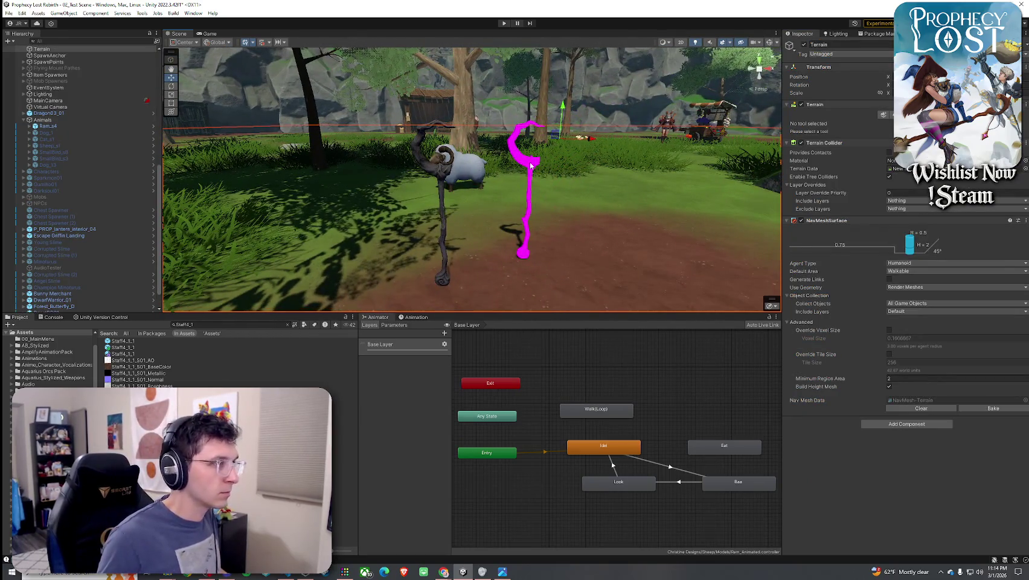
Switch Staff4_1_4's material shader to Toony Colors Pro 2 Hybrid Shader 2
{"action": "left_click", "coordinate": [525, 199]}
{"action": "left_click", "coordinate": [842, 277]}
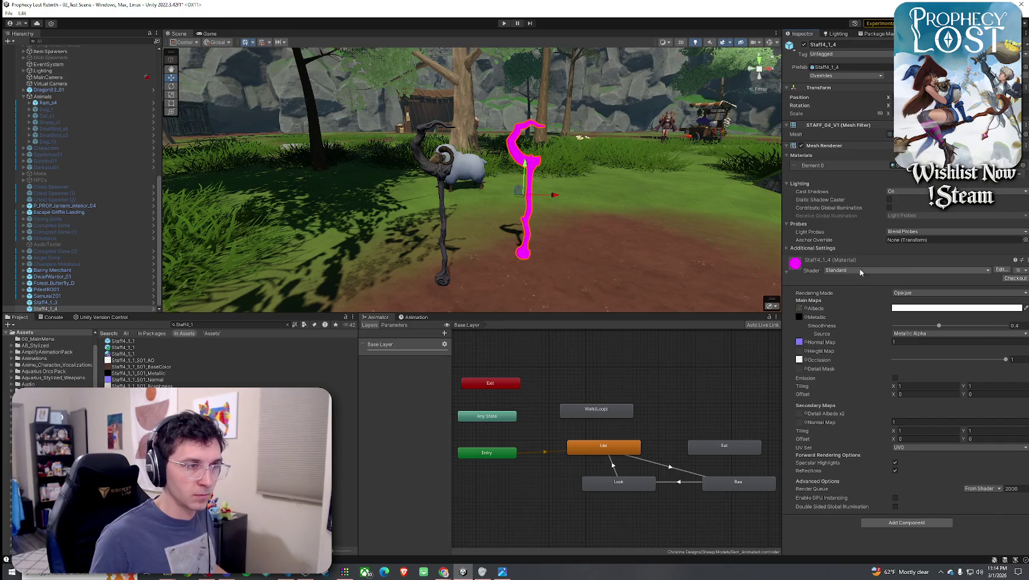
{"action": "left_click", "coordinate": [894, 270]}
{"action": "left_click", "coordinate": [890, 453]}
{"action": "left_click", "coordinate": [846, 282]}
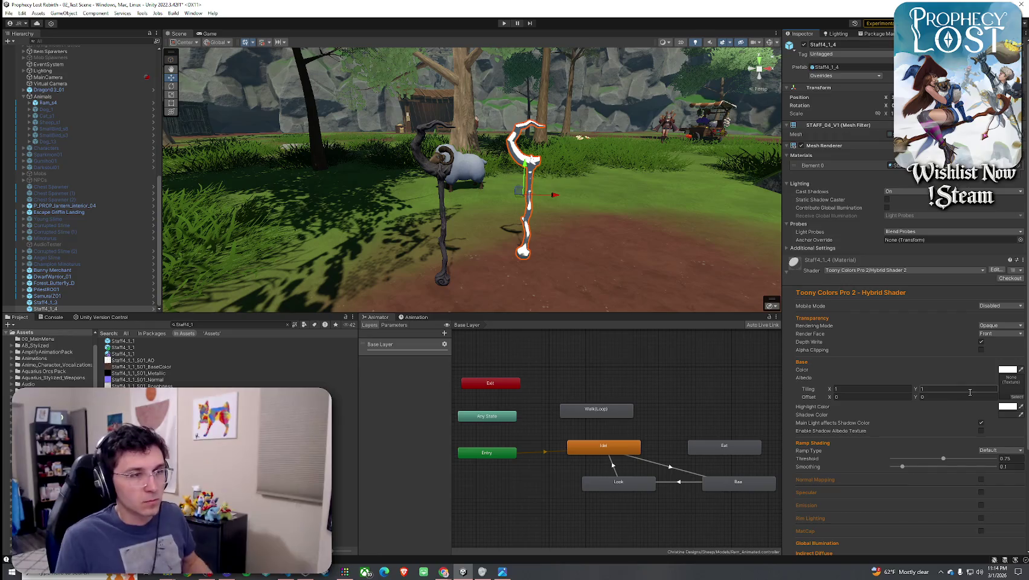
Assign the Staff4_1_4 BaseColor texture as the material's albedo
{"action": "left_click", "coordinate": [1016, 398]}
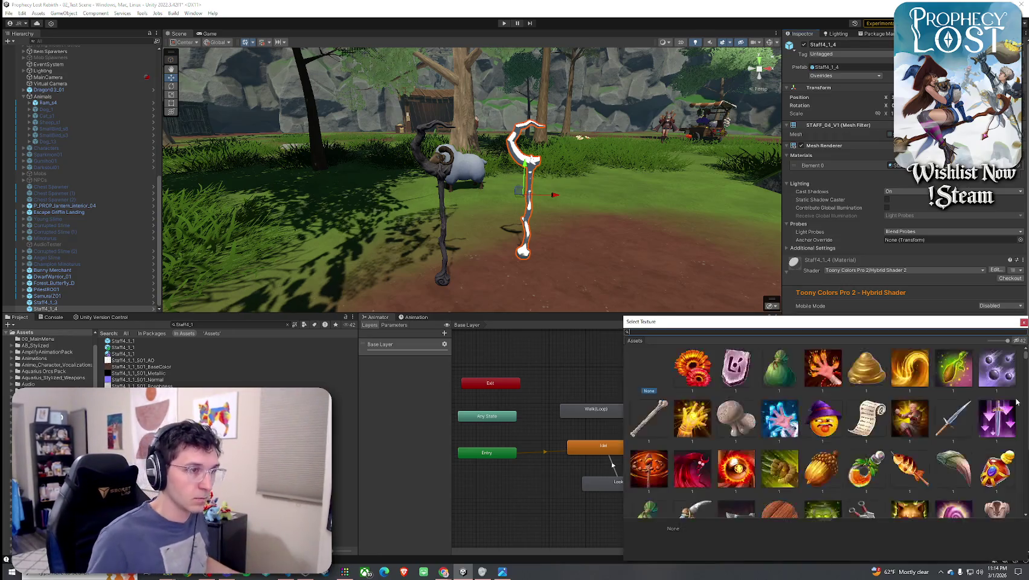
{"action": "type", "text": "4_1_3"}
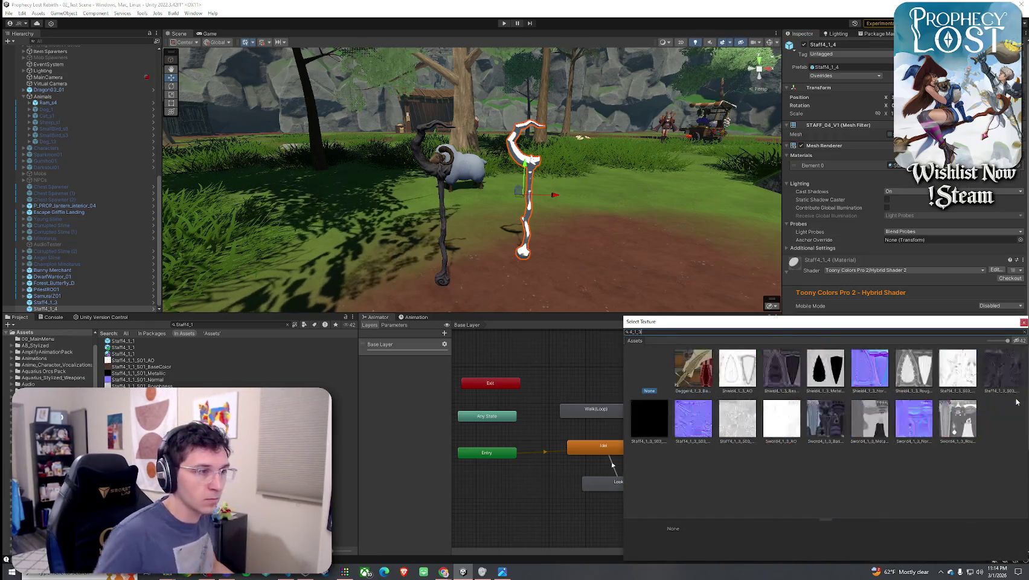
{"action": "key", "text": "BackSpace"}
{"action": "type", "text": "4"}
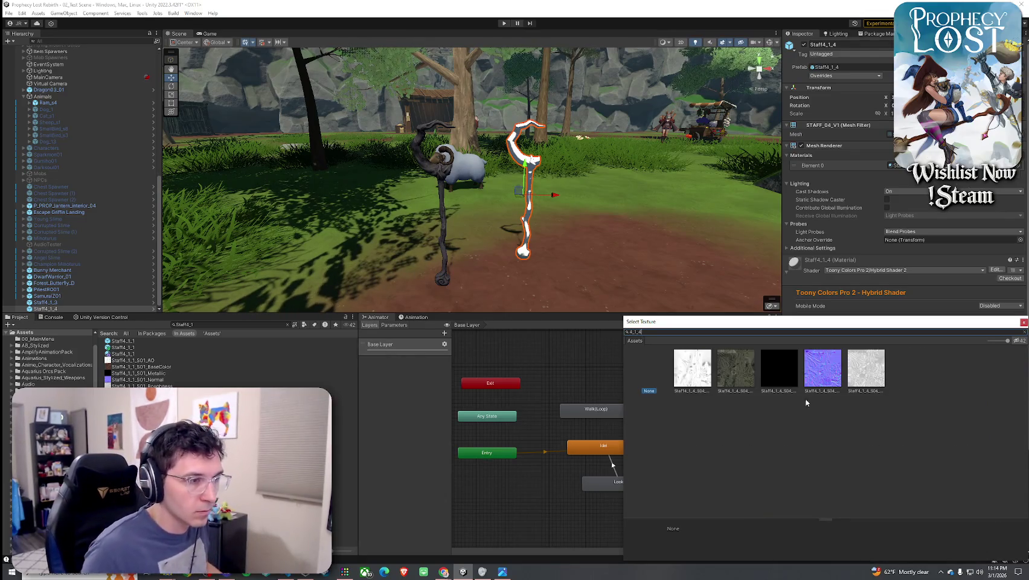
{"action": "left_click", "coordinate": [736, 367]}
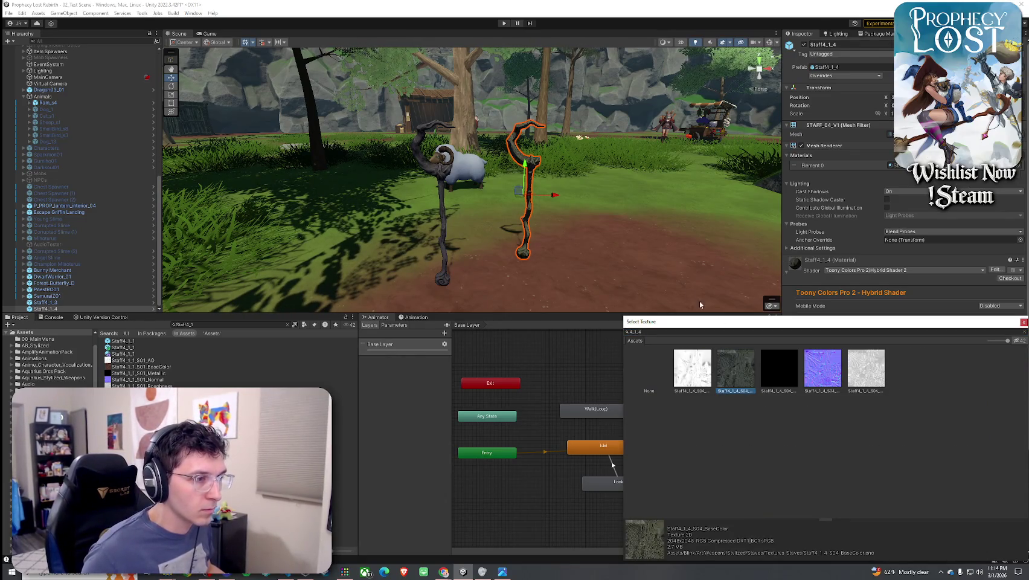
{"action": "left_click", "coordinate": [632, 273]}
{"action": "left_click_drag", "start_coordinate": [631, 273], "coordinate": [630, 272]}
Set ramp smoothing to 0.818, enable normal mapping, and enable specular with roughness 0.918
{"action": "left_click", "coordinate": [976, 467]}
{"action": "left_click", "coordinate": [981, 480]}
{"action": "scroll", "coordinate": [965, 425], "scroll_direction": "down", "scroll_amount": 3}
{"action": "left_click", "coordinate": [981, 464]}
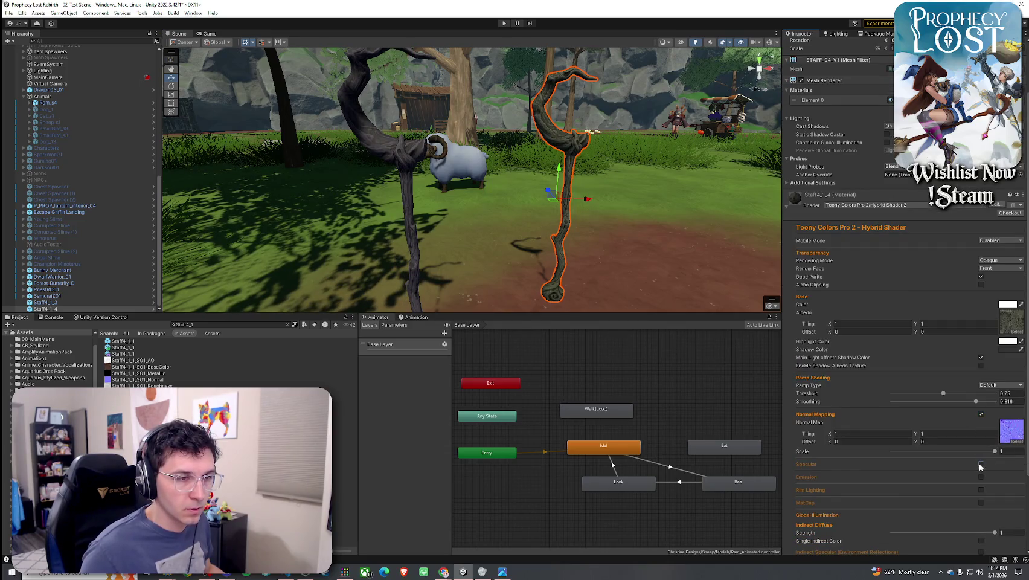
{"action": "left_click", "coordinate": [987, 488]}
{"action": "scroll", "coordinate": [982, 456], "scroll_direction": "down", "scroll_amount": 4}
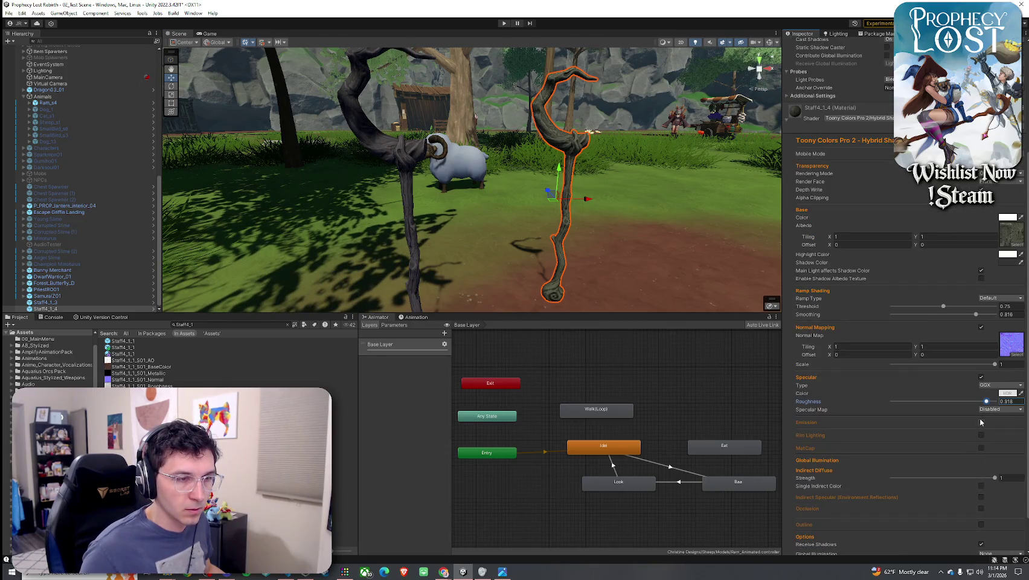
Enable rim lighting with Min 1.695 and Max 1.82
{"action": "left_click", "coordinate": [981, 435]}
{"action": "left_click", "coordinate": [985, 459]}
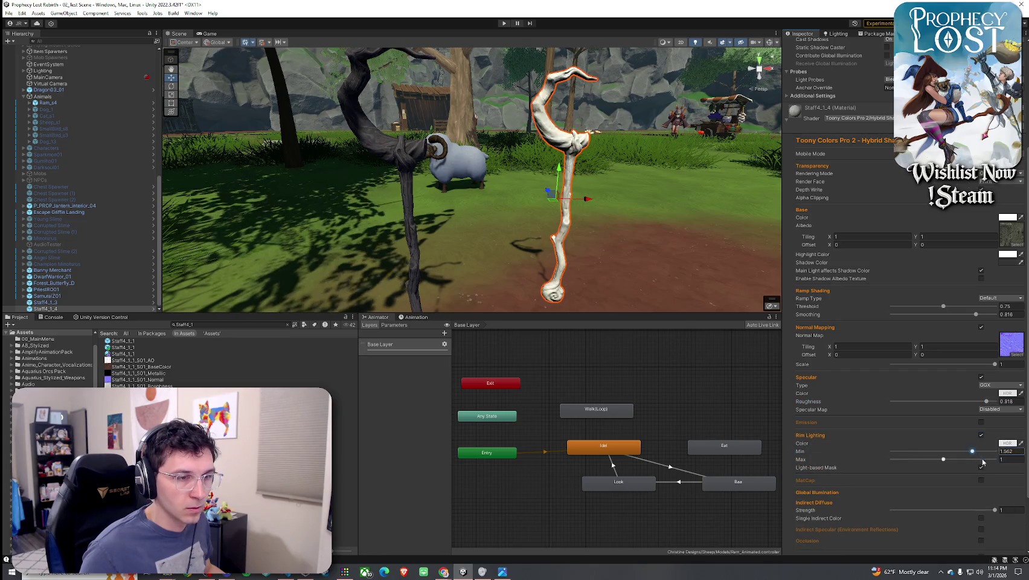
{"action": "left_click", "coordinate": [979, 451]}
{"action": "scroll", "coordinate": [968, 447], "scroll_direction": "down", "scroll_amount": 2}
{"action": "scroll", "coordinate": [870, 448], "scroll_direction": "down", "scroll_amount": 2}
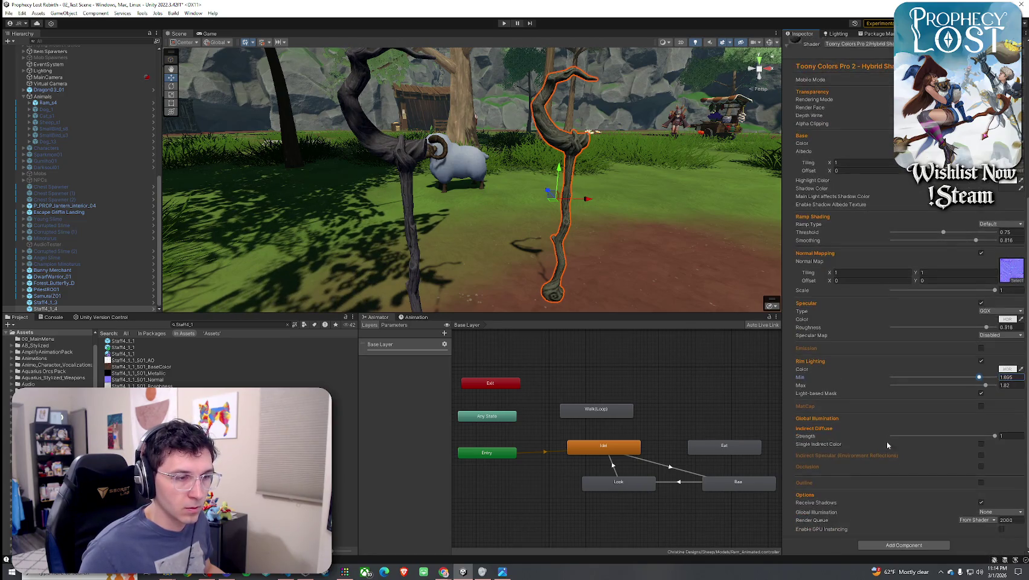
{"action": "scroll", "coordinate": [471, 242], "scroll_direction": "down", "scroll_amount": 5}
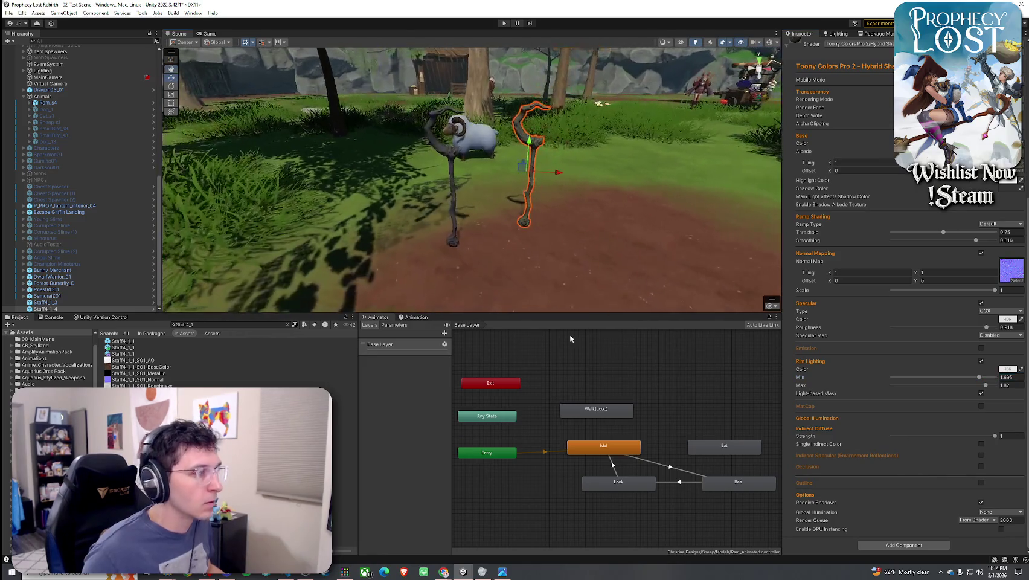
Search for and open the Unorganized Prefabs folder in the Project panel
{"action": "triple_click", "coordinate": [201, 328]}
{"action": "type", "text": "unorga"}
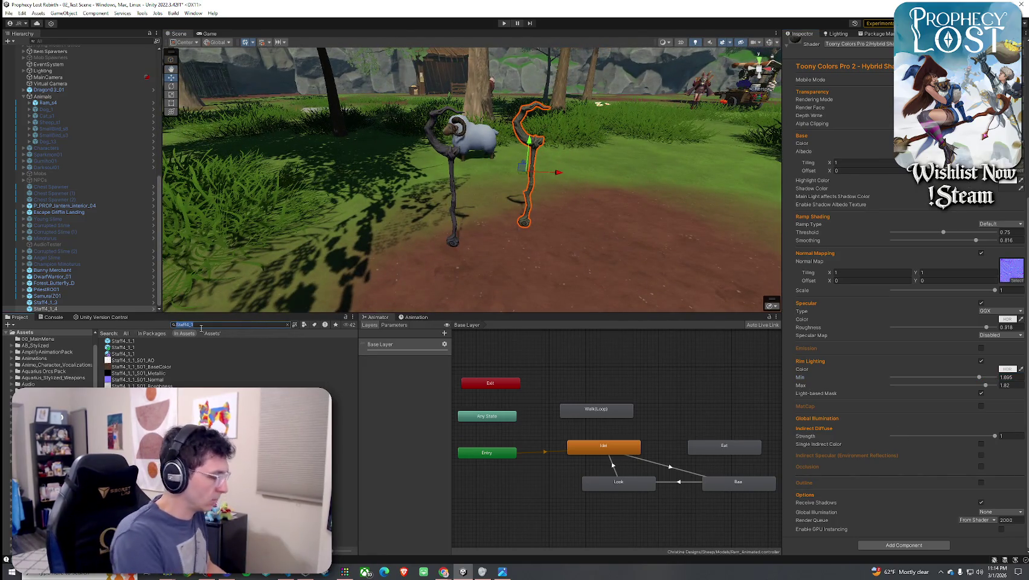
{"action": "type", "text": "nized pre"}
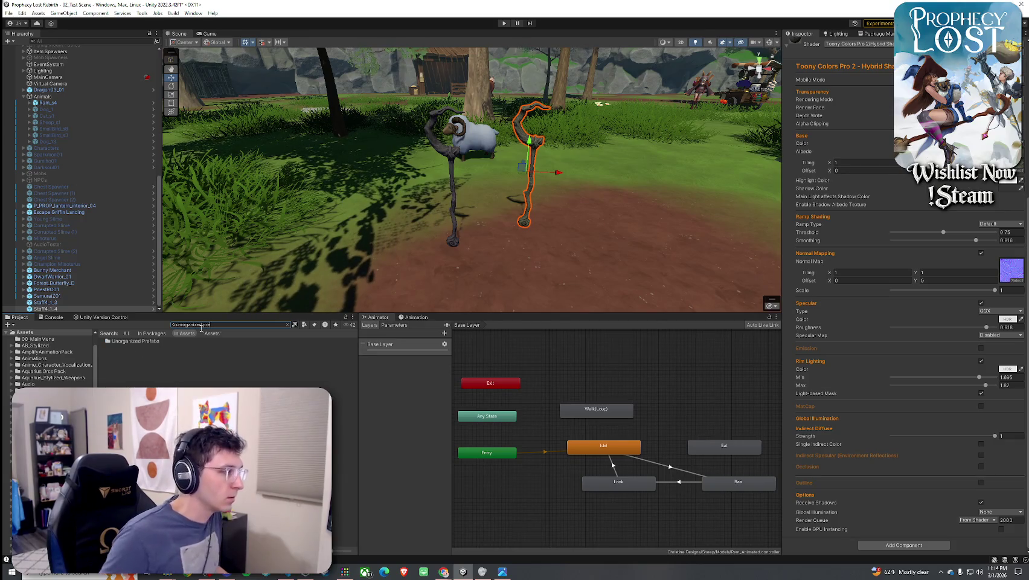
{"action": "left_click", "coordinate": [177, 341]}
{"action": "double_click", "coordinate": [136, 341]}
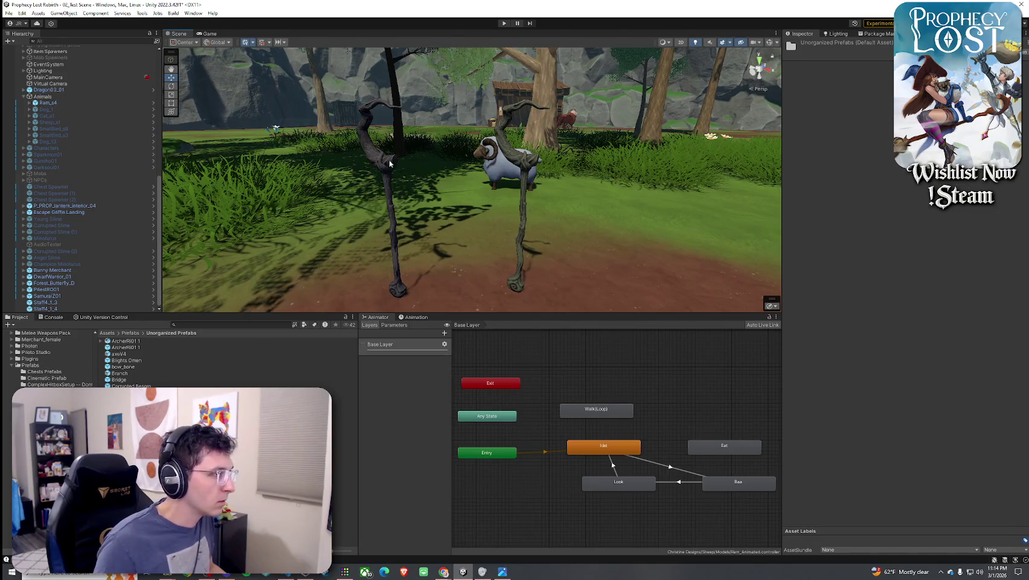
Save Staff4_1_3 and Staff4_1_4 as original prefabs there, then delete both from the scene
{"action": "left_click", "coordinate": [386, 211]}
{"action": "left_click", "coordinate": [61, 308], "text": "shift"}
{"action": "left_click_drag", "start_coordinate": [54, 306], "coordinate": [200, 363]}
{"action": "left_click", "coordinate": [505, 303]}
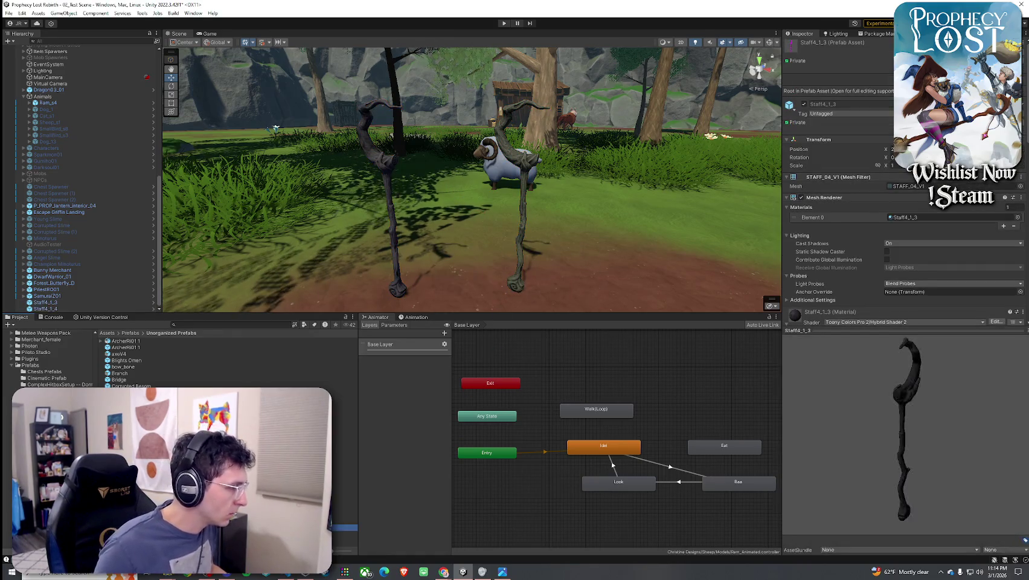
{"action": "left_click", "coordinate": [48, 309], "text": "shift"}
{"action": "key", "text": "Delete"}
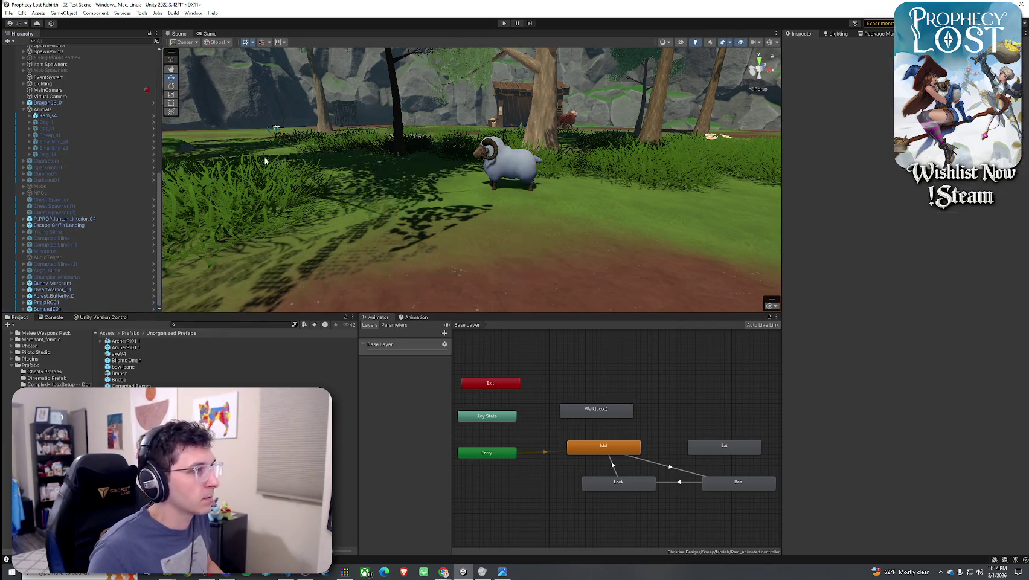
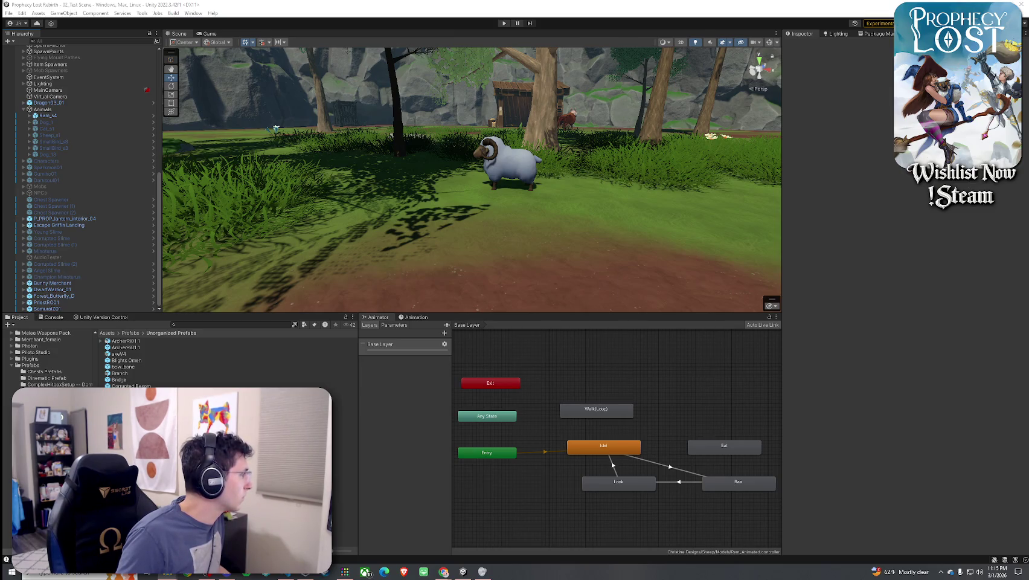
Bring the Paint window with weapon plan graphic.png in front of the Unity editor
{"action": "key", "text": "alt+Tab"}
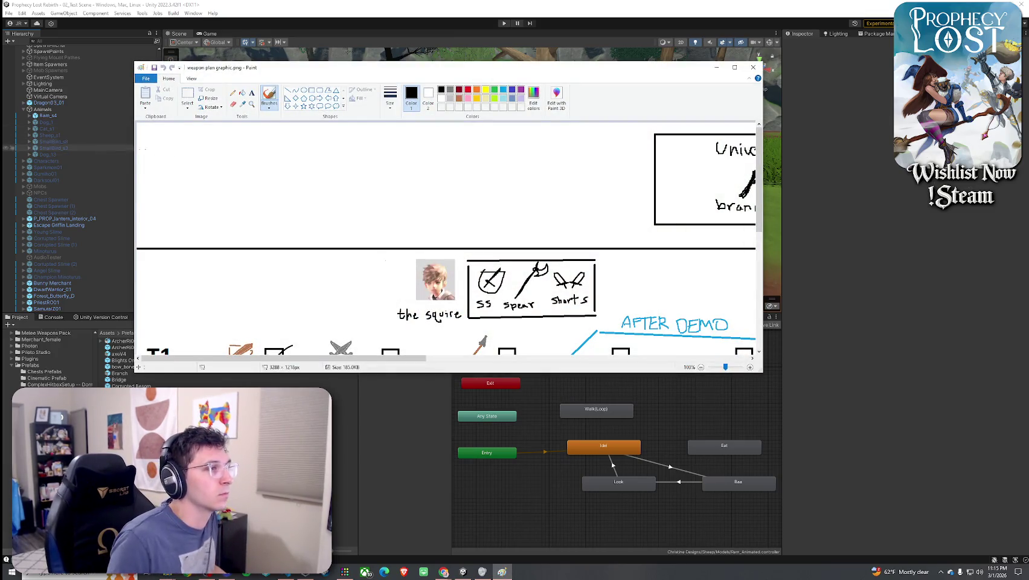
Enlarge the Paint window to show the T1–T3 rows and tick Prophet's Gale
{"action": "scroll", "coordinate": [384, 257], "scroll_direction": "down", "scroll_amount": 3}
{"action": "scroll", "coordinate": [380, 249], "scroll_direction": "up", "scroll_amount": 2}
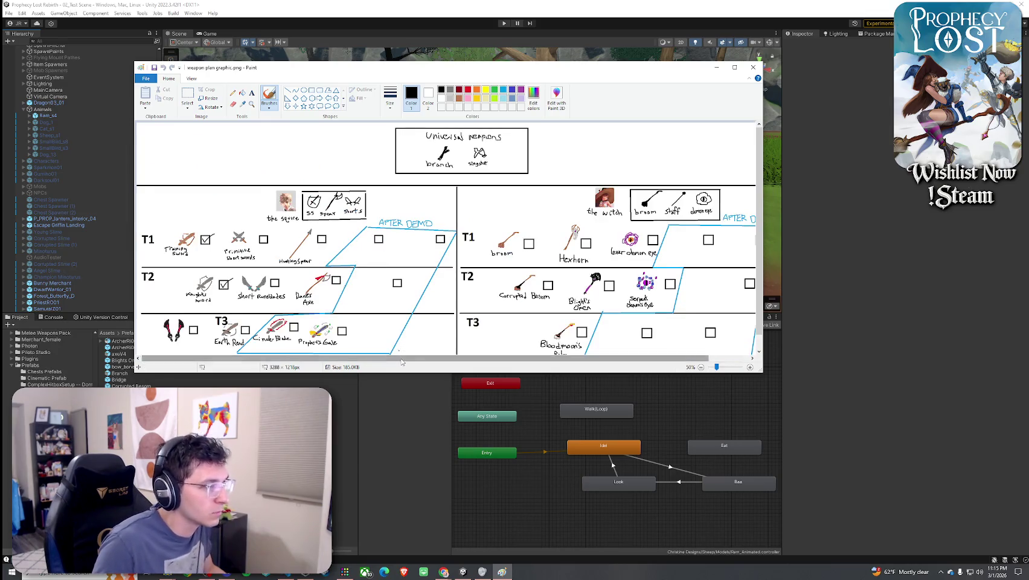
{"action": "scroll", "coordinate": [622, 322], "scroll_direction": "right", "scroll_amount": 2}
{"action": "scroll", "coordinate": [622, 322], "scroll_direction": "up", "scroll_amount": 2}
{"action": "scroll", "coordinate": [622, 321], "scroll_direction": "down", "scroll_amount": 2}
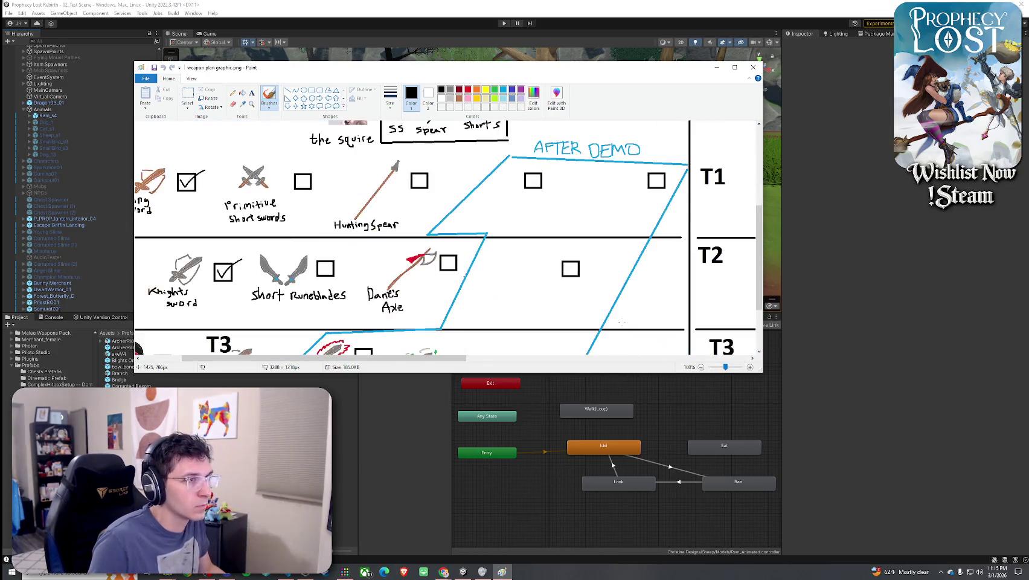
{"action": "left_click_drag", "start_coordinate": [761, 373], "coordinate": [751, 554]}
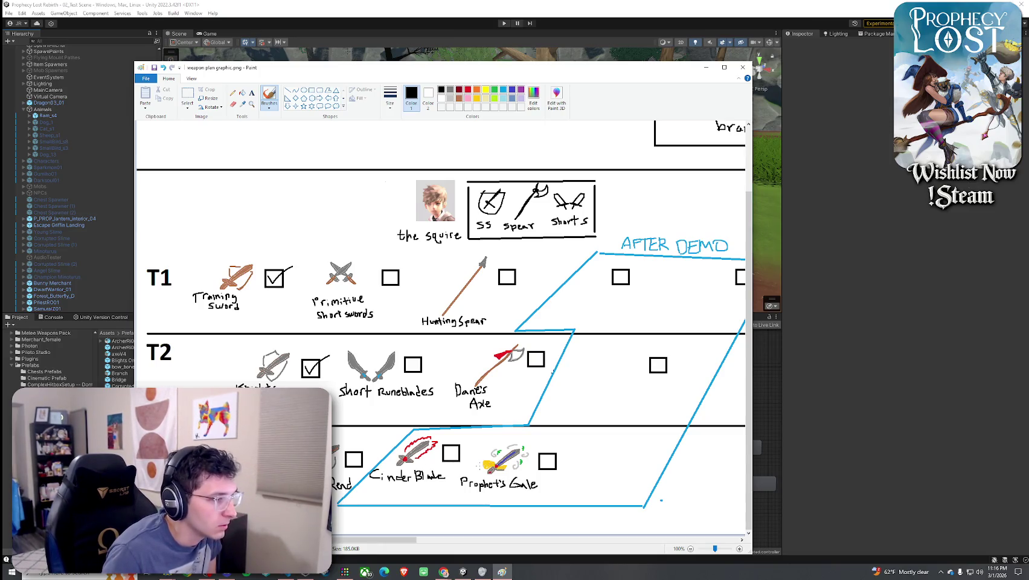
{"action": "mouse_move", "coordinate": [538, 453]}
{"action": "left_mouse_down"}
{"action": "mouse_move", "coordinate": [547, 465]}
{"action": "mouse_move", "coordinate": [564, 445]}
{"action": "left_mouse_up"}
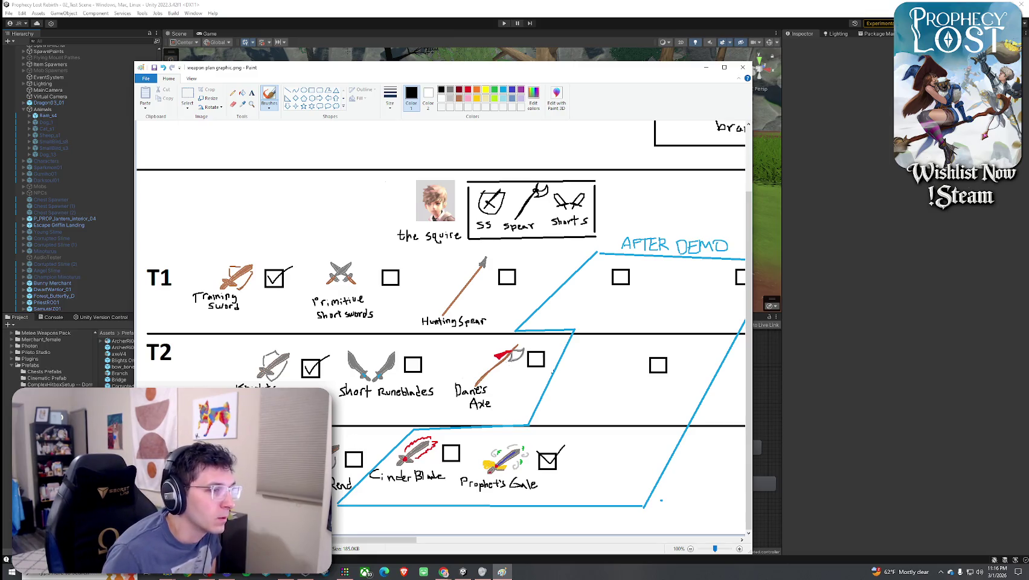
Strike out 'Danes' and 'Axe', write 'Guard Spear', and tick its box
{"action": "mouse_move", "coordinate": [453, 391]}
{"action": "left_mouse_down"}
{"action": "mouse_move", "coordinate": [491, 387]}
{"action": "mouse_move", "coordinate": [517, 402]}
{"action": "left_mouse_up"}
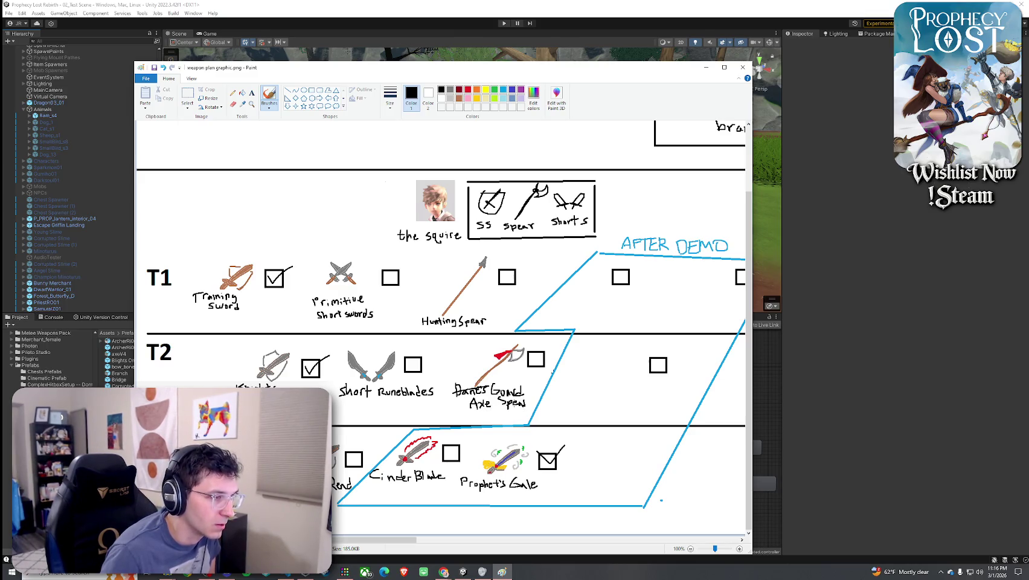
{"action": "left_click_drag", "start_coordinate": [521, 404], "coordinate": [532, 399]}
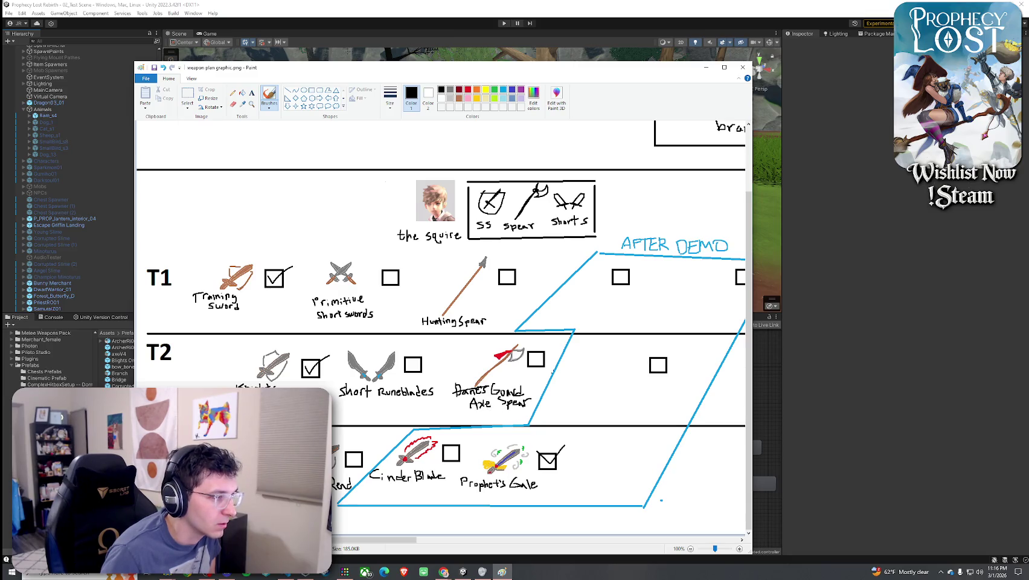
{"action": "left_click_drag", "start_coordinate": [468, 404], "coordinate": [494, 403]}
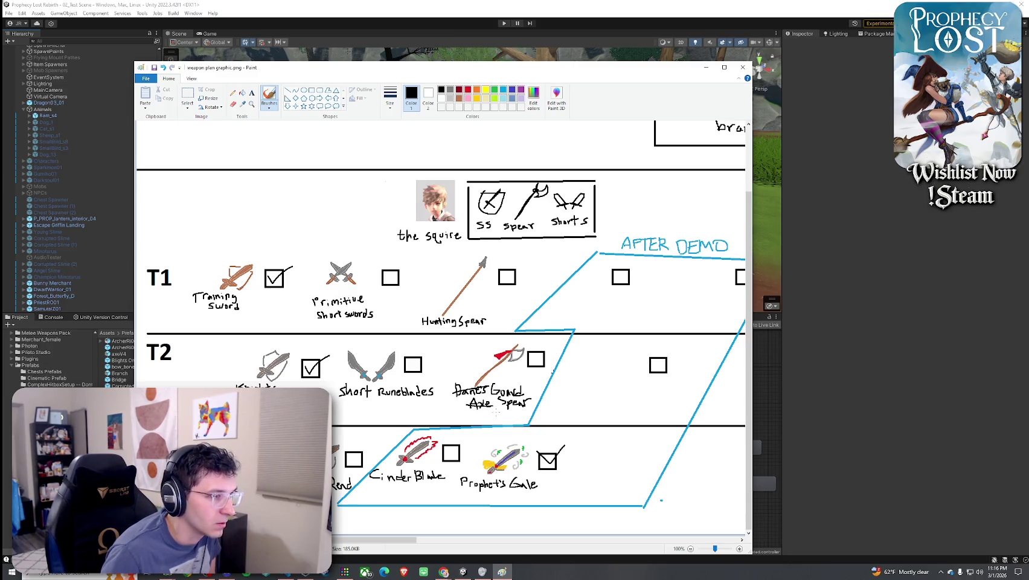
{"action": "left_click_drag", "start_coordinate": [536, 358], "coordinate": [565, 342]}
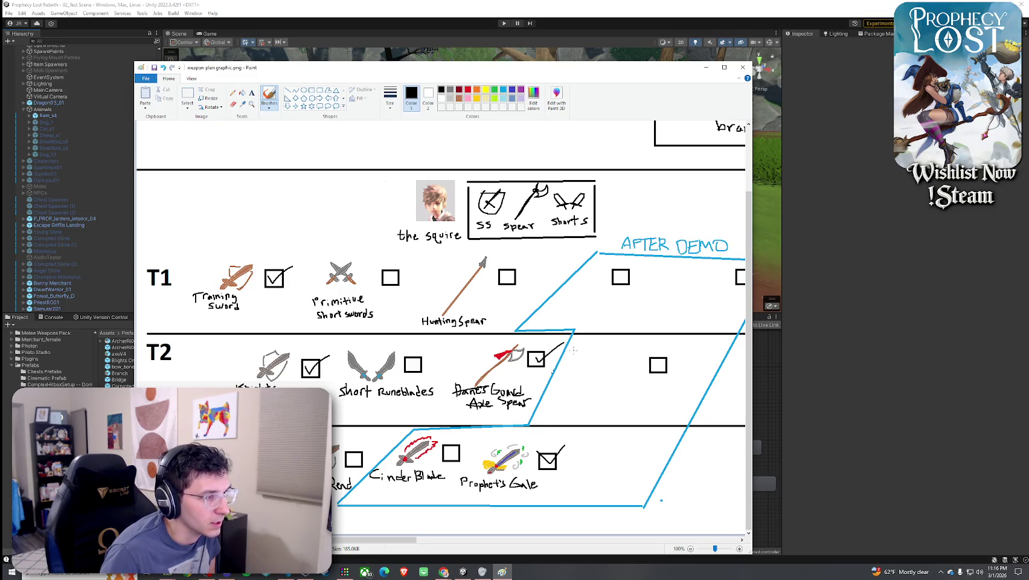
Tick Short Runeblades, Hunting Spear and Primitive Short Swords, redrawing the last check neater
{"action": "left_click_drag", "start_coordinate": [410, 360], "coordinate": [456, 338]}
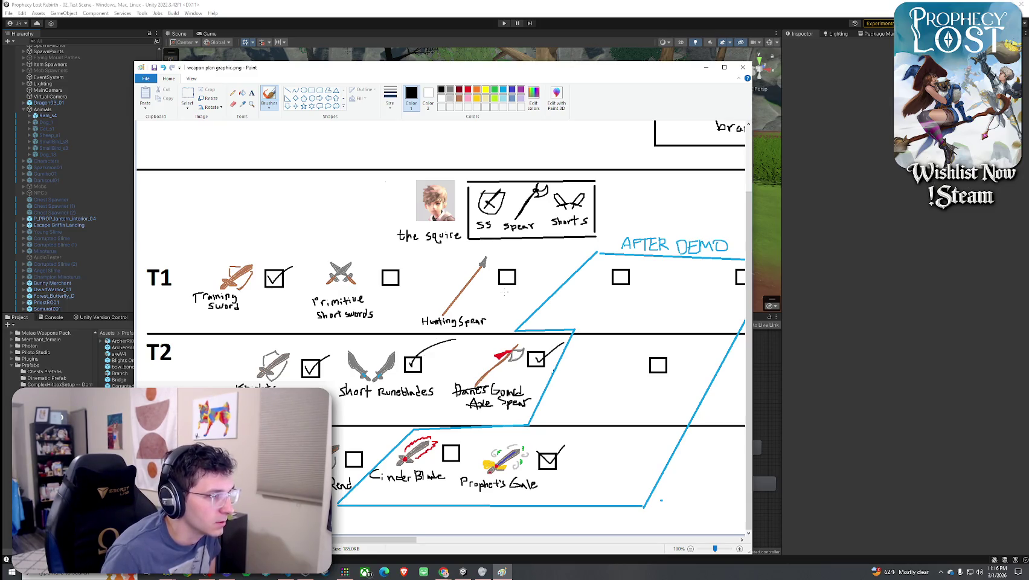
{"action": "left_click_drag", "start_coordinate": [503, 276], "coordinate": [543, 253]}
{"action": "left_click_drag", "start_coordinate": [384, 273], "coordinate": [432, 251]}
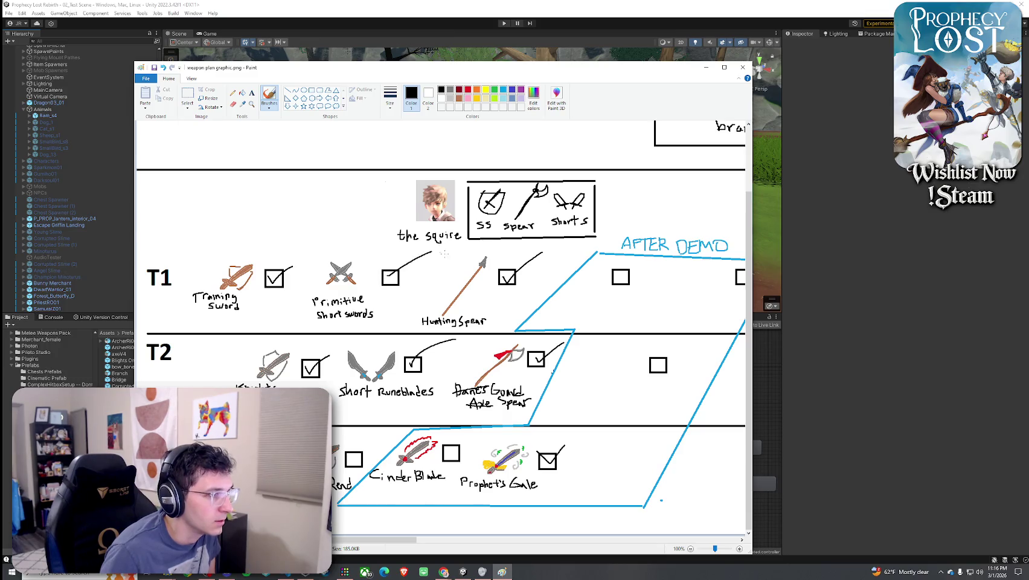
{"action": "key", "text": "ctrl+z"}
{"action": "mouse_move", "coordinate": [384, 273]}
{"action": "left_mouse_down"}
{"action": "mouse_move", "coordinate": [393, 282]}
{"action": "mouse_move", "coordinate": [415, 256]}
{"action": "left_mouse_up"}
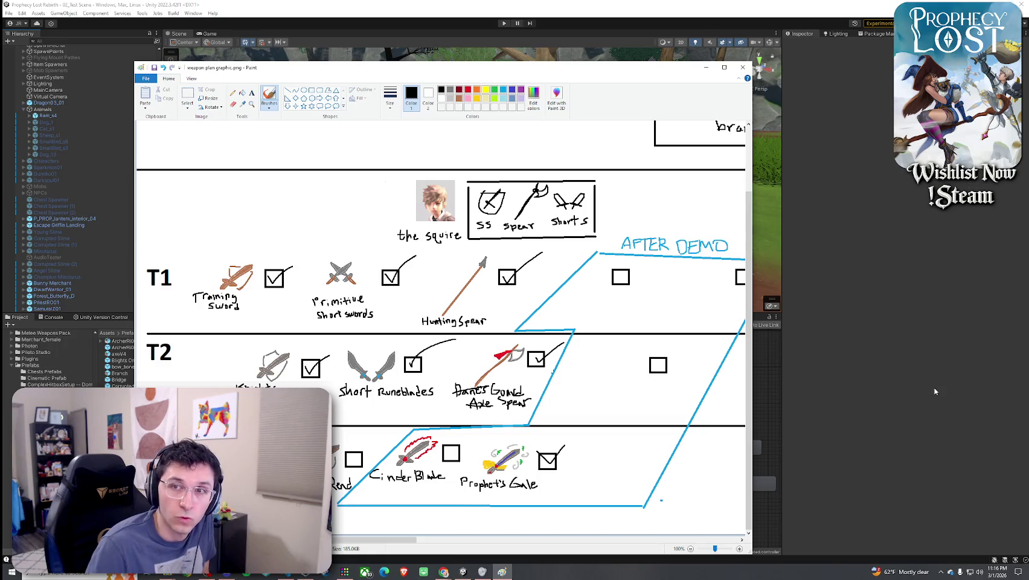
Reposition the Paint window and start a grey weapon sketch in the T3 area
{"action": "mouse_move", "coordinate": [563, 71]}
{"action": "left_mouse_down"}
{"action": "mouse_move", "coordinate": [661, 71]}
{"action": "mouse_move", "coordinate": [709, 59]}
{"action": "left_mouse_up"}
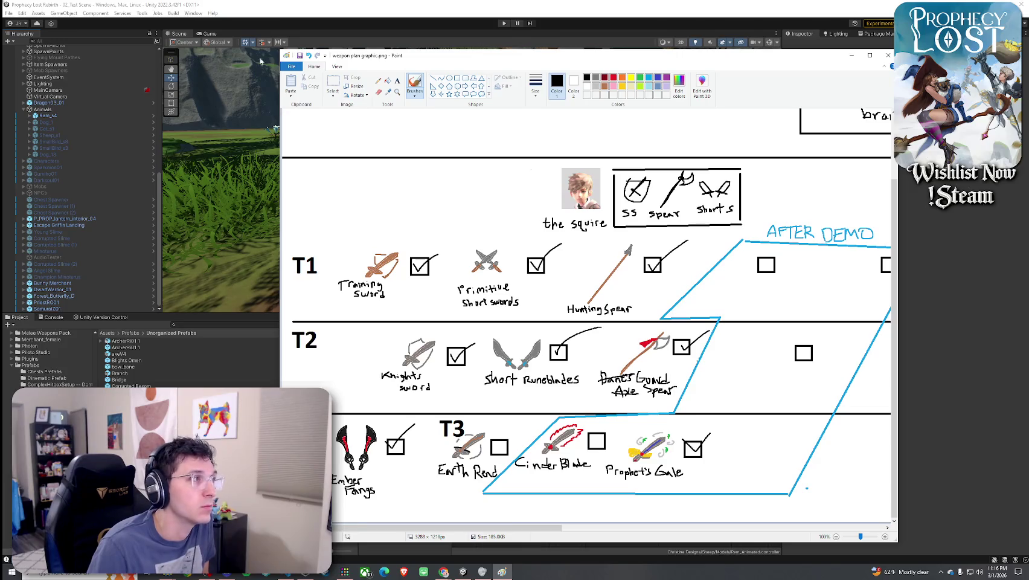
{"action": "mouse_move", "coordinate": [278, 49]}
{"action": "left_mouse_down"}
{"action": "mouse_move", "coordinate": [343, 38]}
{"action": "mouse_move", "coordinate": [333, 37]}
{"action": "left_mouse_up"}
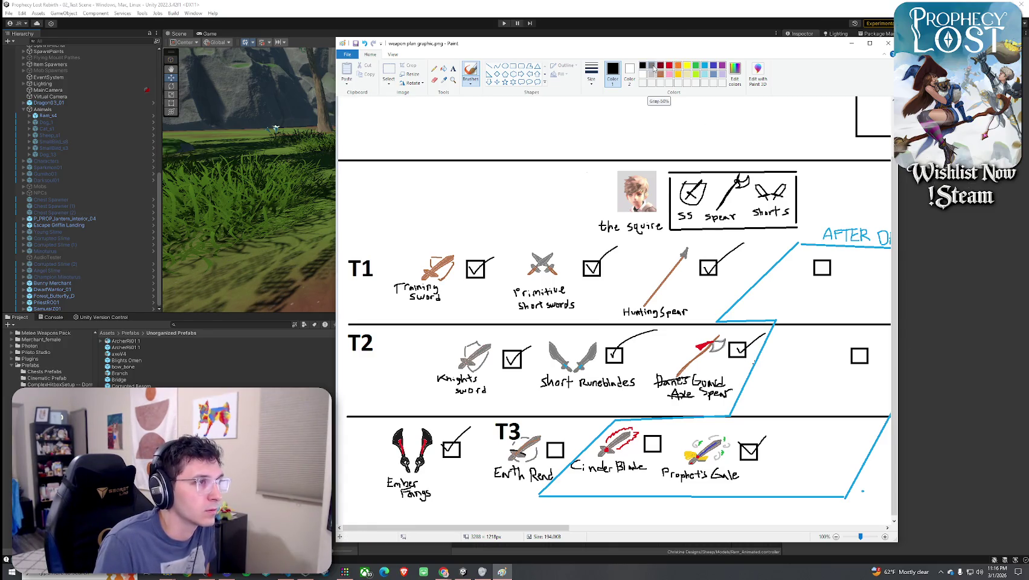
{"action": "left_click", "coordinate": [652, 66]}
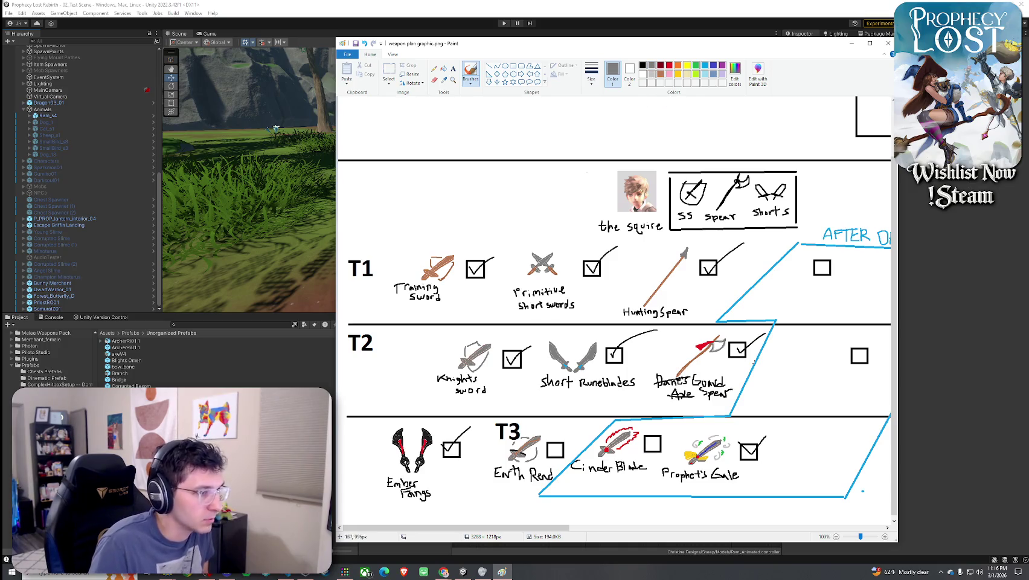
{"action": "mouse_move", "coordinate": [830, 430]}
{"action": "left_mouse_down"}
{"action": "mouse_move", "coordinate": [819, 437]}
{"action": "mouse_move", "coordinate": [833, 428]}
{"action": "left_mouse_up"}
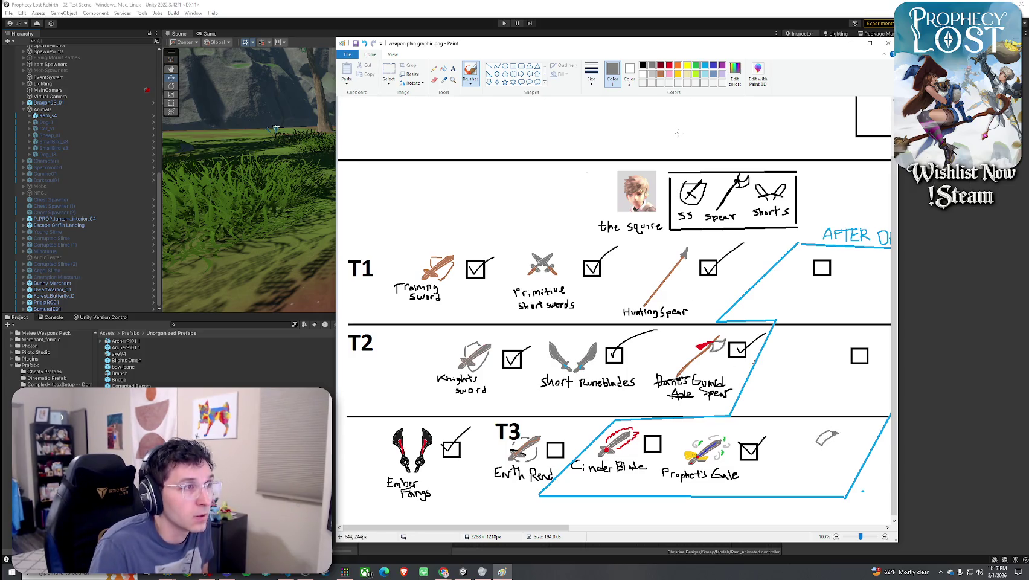
Add an orange stroke to the weapon head and grey strokes beside it
{"action": "left_click", "coordinate": [678, 66]}
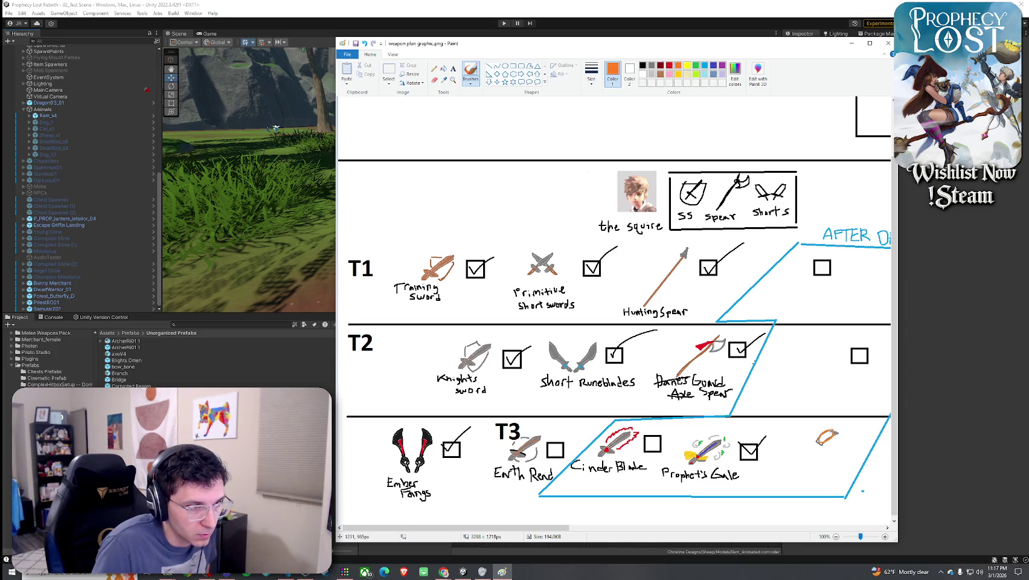
{"action": "key", "text": "ctrl+z"}
{"action": "left_click_drag", "start_coordinate": [820, 436], "coordinate": [837, 434]}
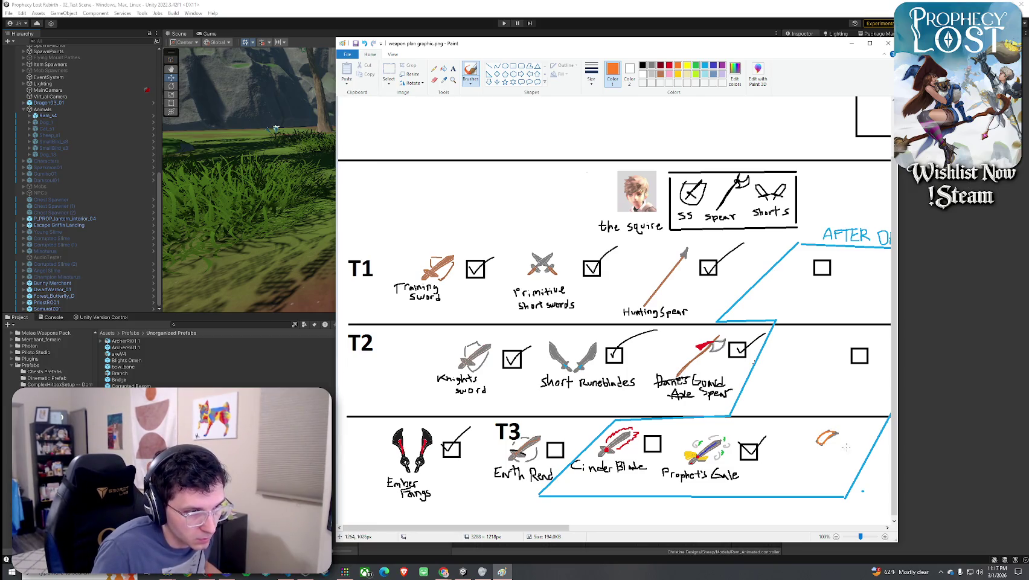
{"action": "left_click", "coordinate": [652, 65]}
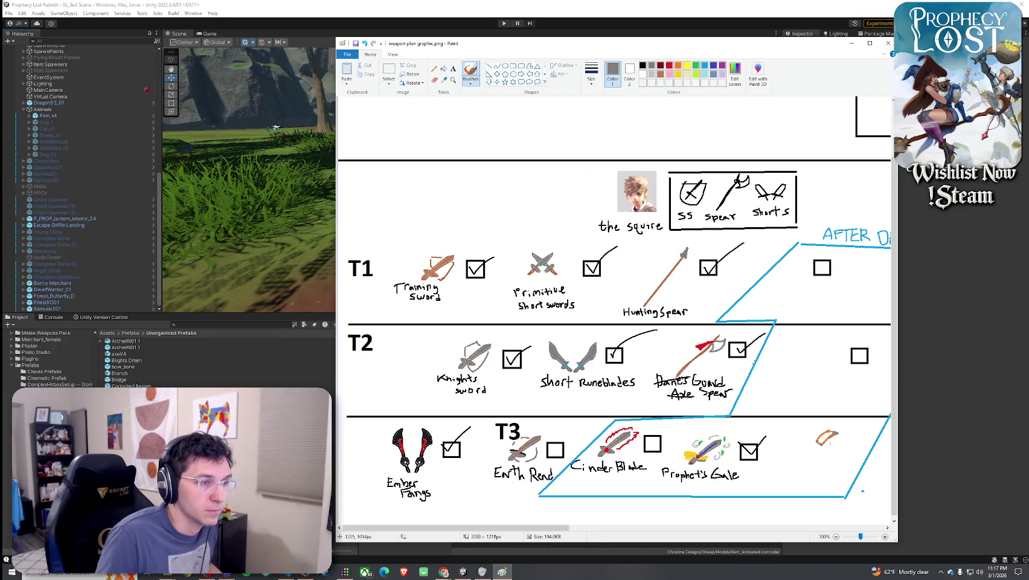
{"action": "left_click_drag", "start_coordinate": [821, 443], "coordinate": [813, 449]}
{"action": "mouse_move", "coordinate": [801, 469]}
{"action": "left_mouse_down"}
{"action": "mouse_move", "coordinate": [824, 446]}
{"action": "mouse_move", "coordinate": [792, 478]}
{"action": "left_mouse_up"}
{"action": "key", "text": "ctrl+z"}
Pick brown and orange and add fiery orange strokes beside the weapon
{"action": "left_click", "coordinate": [661, 73]}
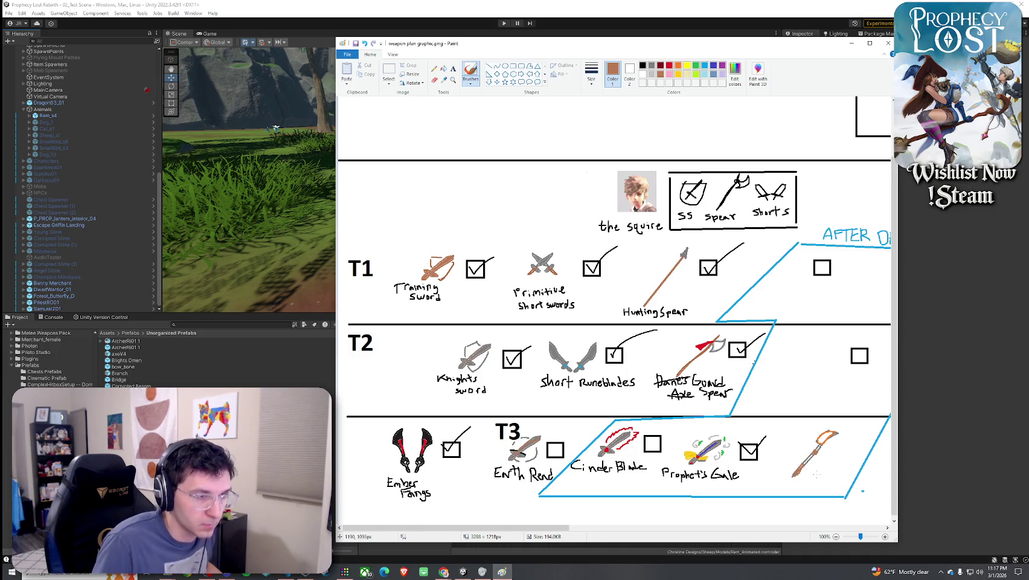
{"action": "left_click", "coordinate": [443, 68]}
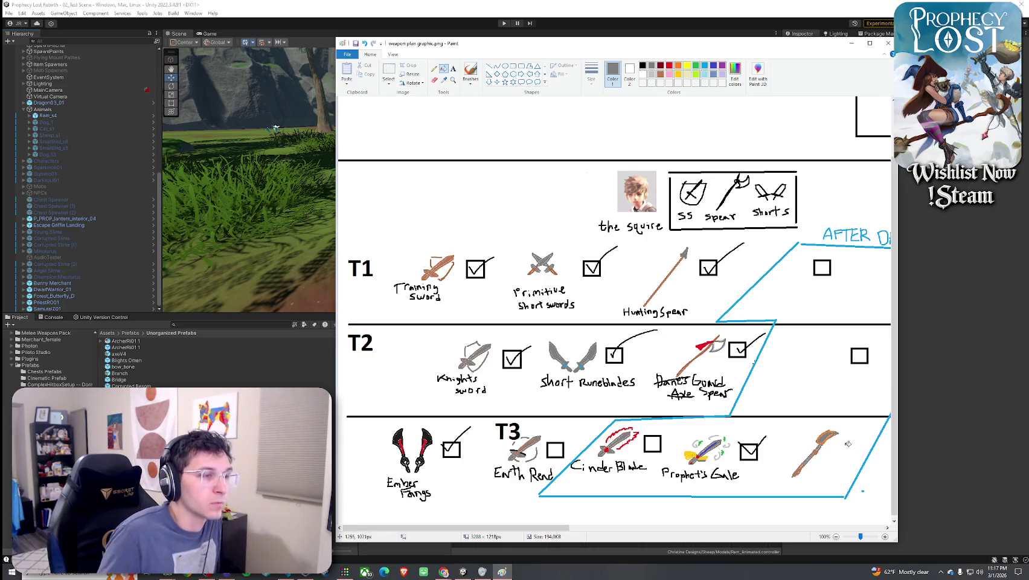
{"action": "left_click", "coordinate": [678, 65]}
{"action": "left_click", "coordinate": [470, 72]}
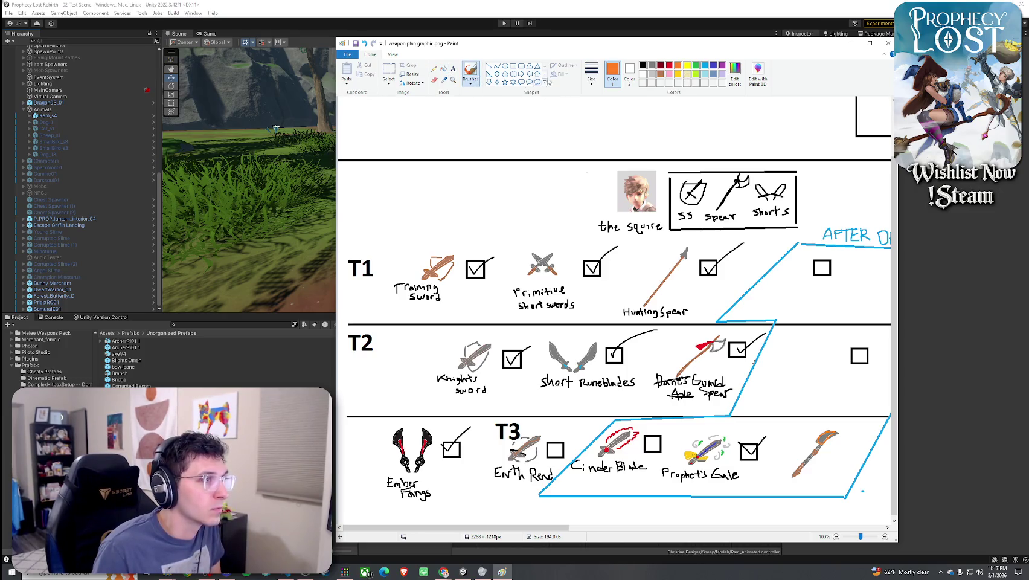
{"action": "left_click_drag", "start_coordinate": [802, 450], "coordinate": [789, 459]}
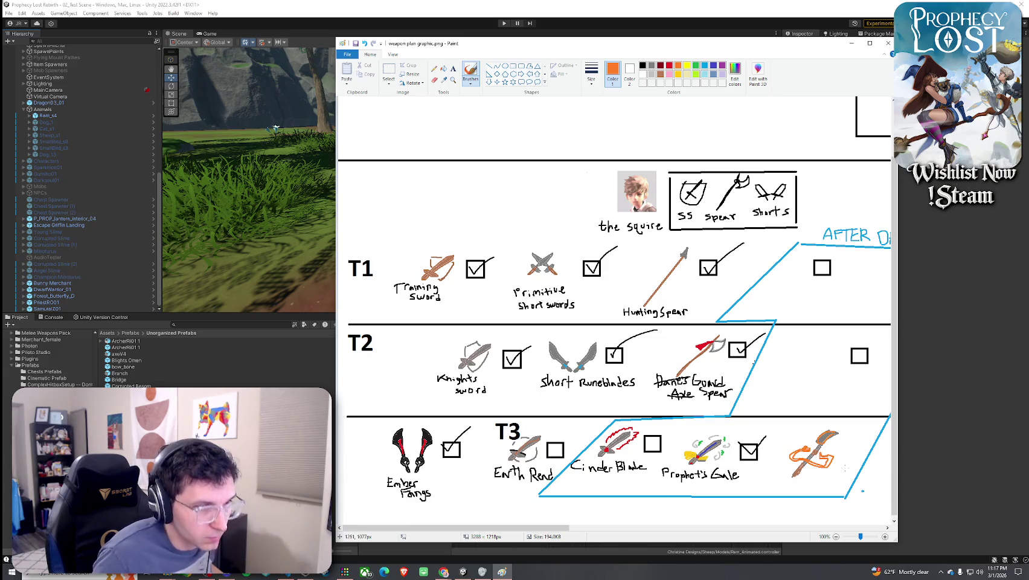
{"action": "left_click", "coordinate": [443, 68]}
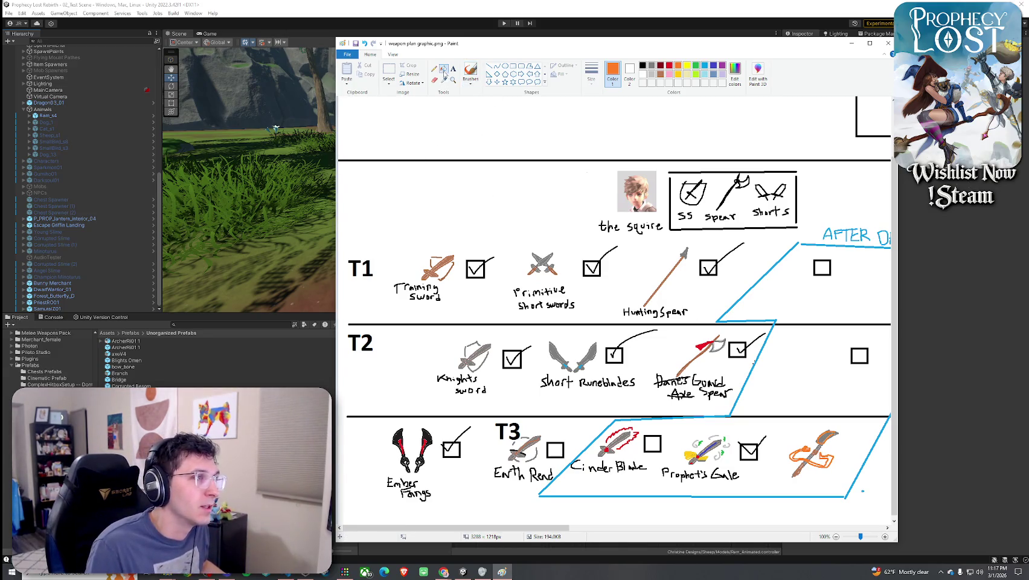
Fill part of the weapon orange and paste a copy of Earth Rend's empty checkbox beside it
{"action": "left_click", "coordinate": [832, 457]}
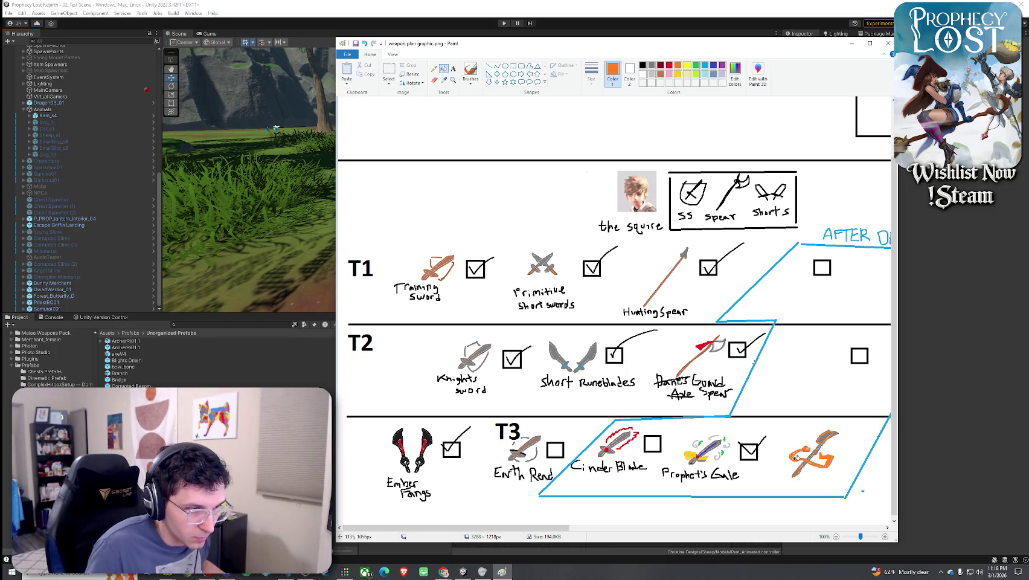
{"action": "left_click", "coordinate": [389, 71]}
{"action": "left_click_drag", "start_coordinate": [478, 469], "coordinate": [440, 426]}
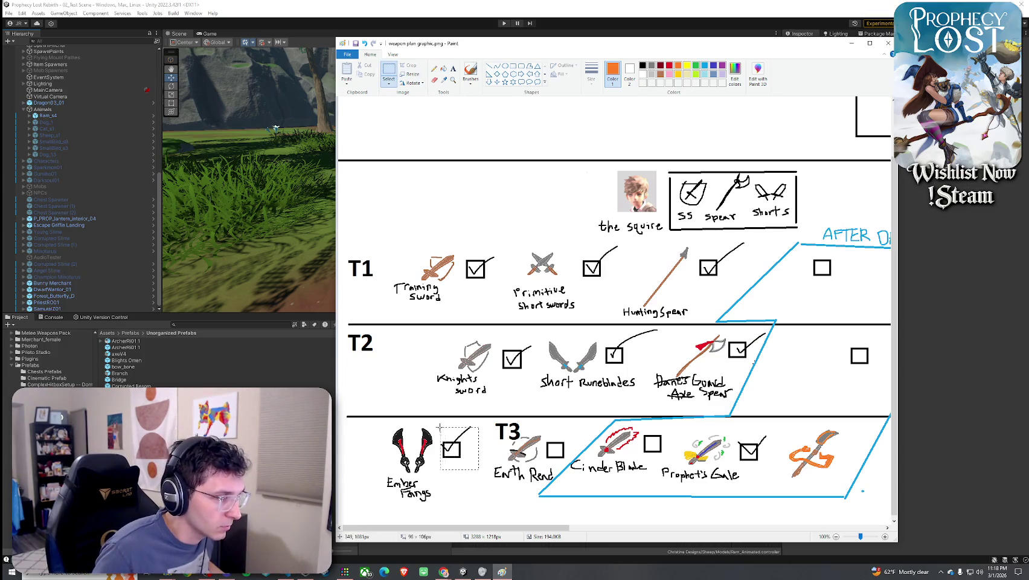
{"action": "left_click_drag", "start_coordinate": [544, 434], "coordinate": [567, 460]}
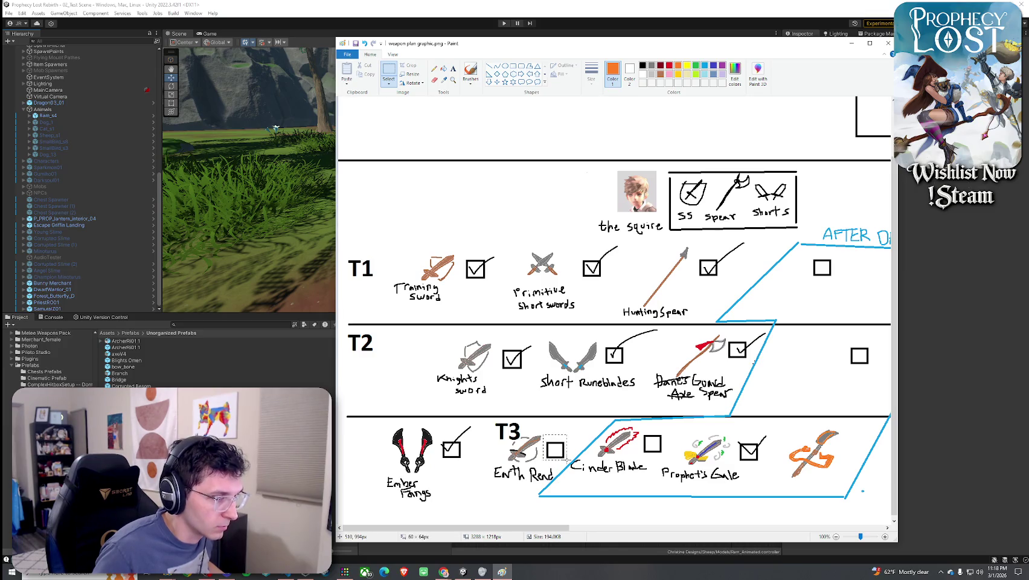
{"action": "key", "text": "ctrl+c"}
{"action": "key", "text": "ctrl+v"}
{"action": "mouse_move", "coordinate": [353, 114]}
{"action": "left_mouse_down"}
{"action": "mouse_move", "coordinate": [754, 437]}
{"action": "mouse_move", "coordinate": [854, 462]}
{"action": "left_mouse_up"}
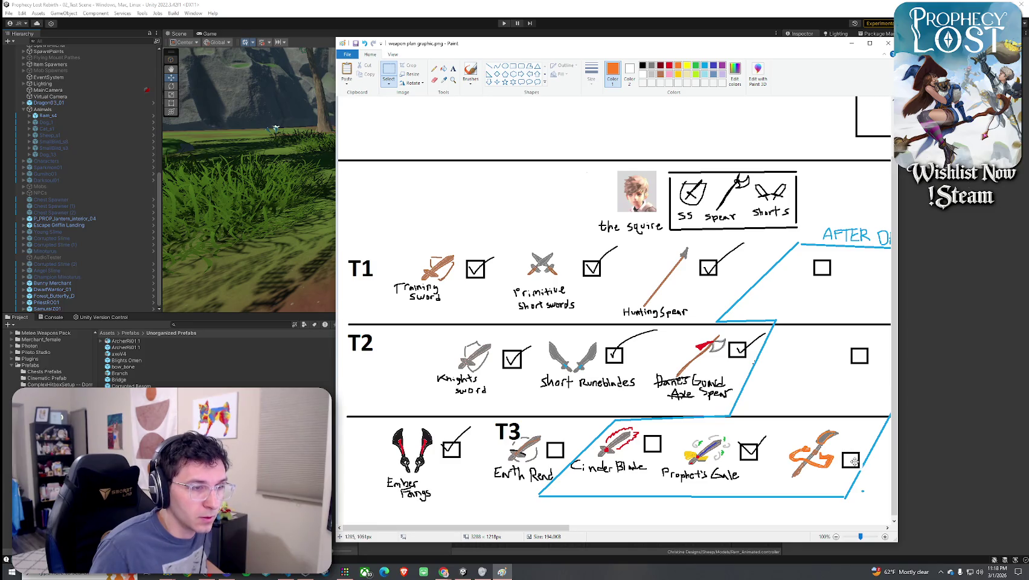
{"action": "left_click", "coordinate": [389, 84]}
{"action": "left_click", "coordinate": [406, 164]}
{"action": "left_click", "coordinate": [806, 482]}
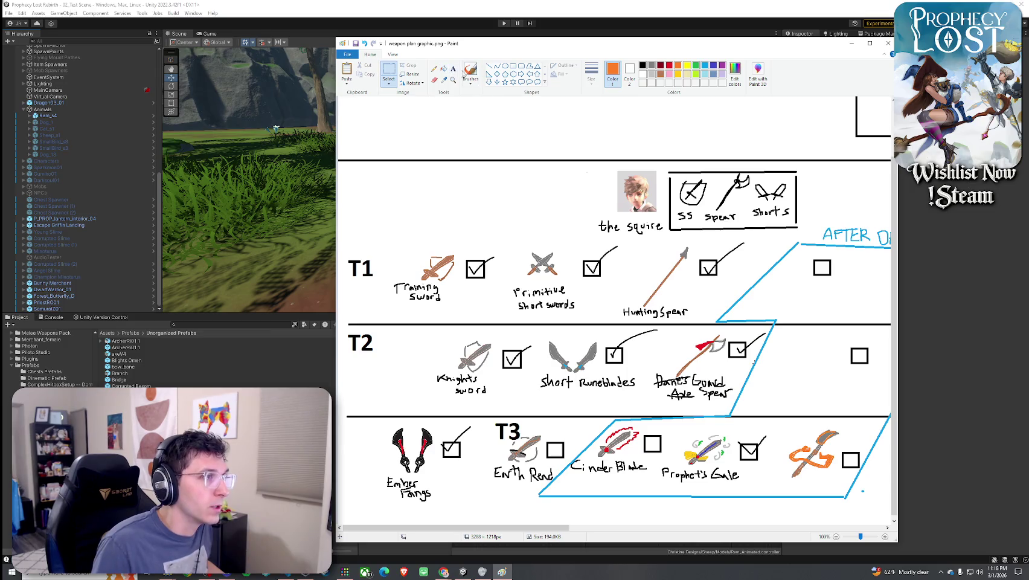
Handwrite 'Draco Glaive' in black, fix its spelling, tick its checkbox, and save
{"action": "left_click", "coordinate": [470, 71]}
{"action": "left_click", "coordinate": [642, 65]}
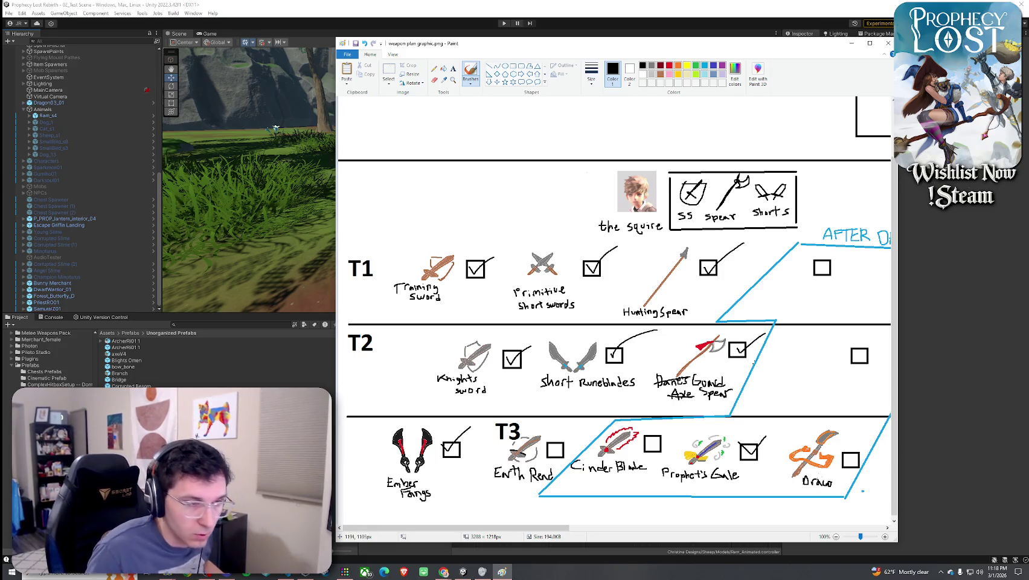
{"action": "left_click_drag", "start_coordinate": [803, 487], "coordinate": [797, 494]}
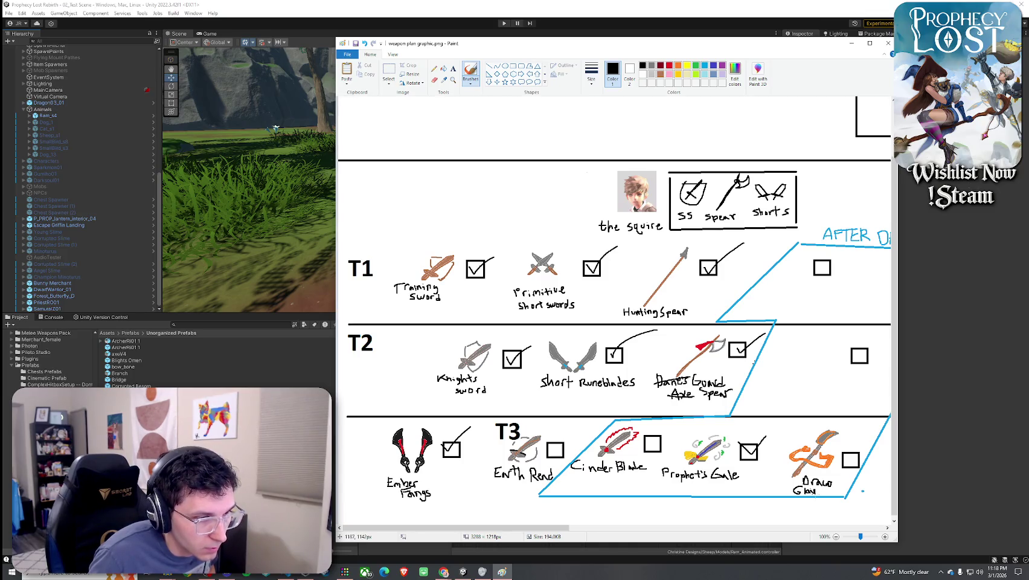
{"action": "left_click_drag", "start_coordinate": [822, 492], "coordinate": [819, 492]}
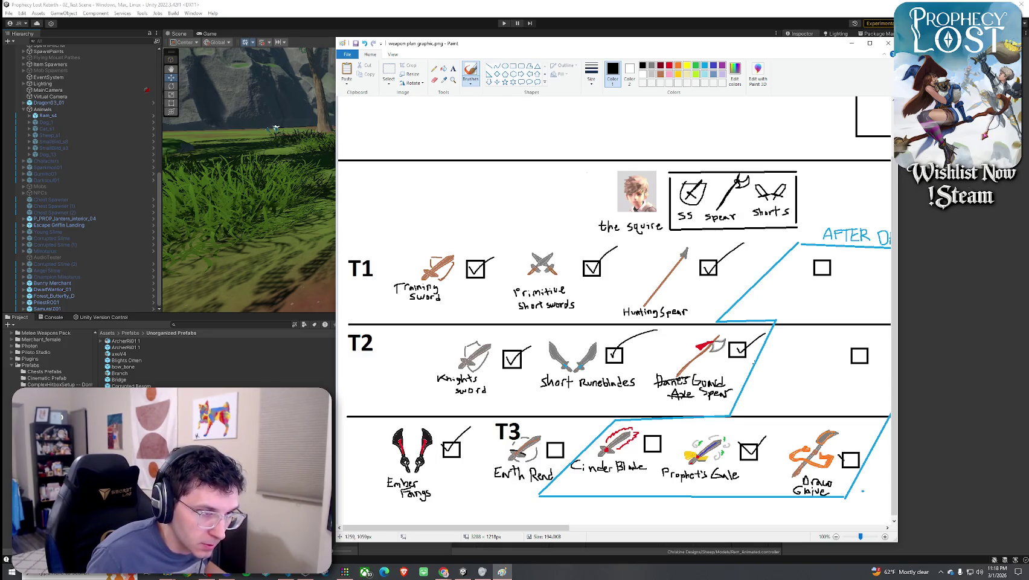
{"action": "left_click_drag", "start_coordinate": [844, 460], "coordinate": [864, 436]}
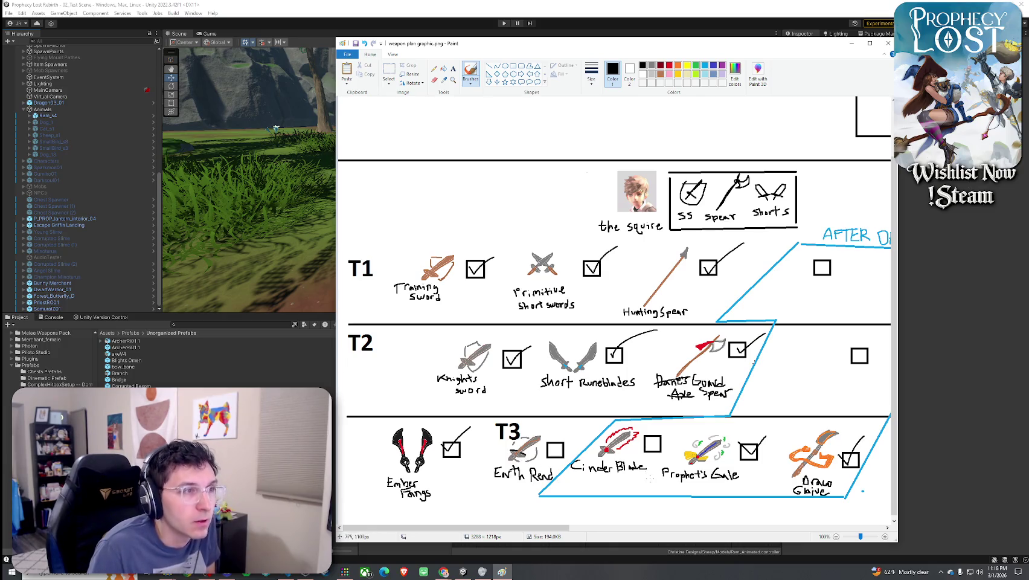
{"action": "key", "text": "ctrl+s"}
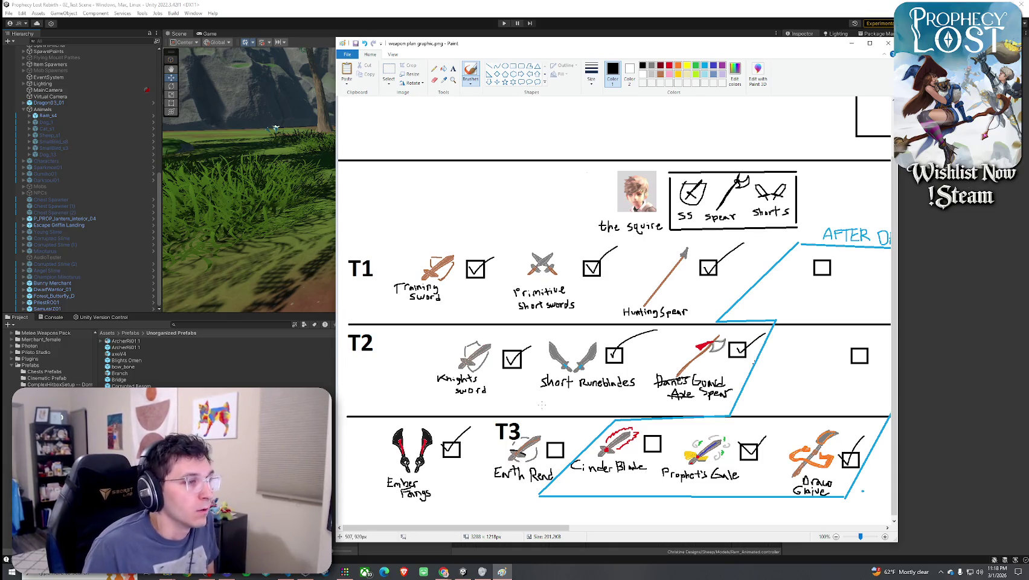
{"action": "mouse_move", "coordinate": [513, 529]}
{"action": "left_mouse_down"}
{"action": "mouse_move", "coordinate": [798, 553]}
{"action": "mouse_move", "coordinate": [777, 558]}
{"action": "left_mouse_up"}
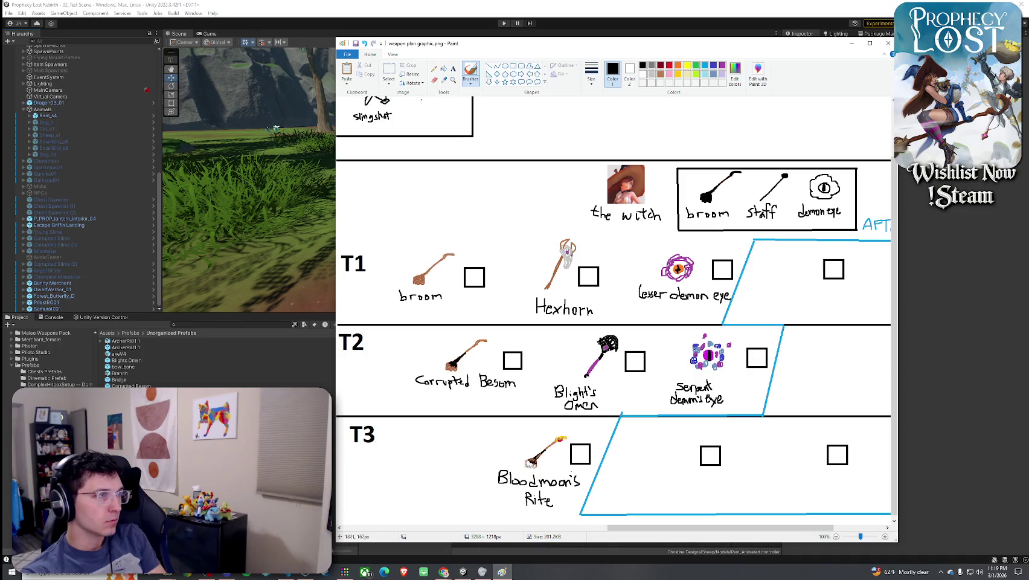
Erase the lower parts of the blue outline and the broken strip of the T2/T3 divider
{"action": "left_click", "coordinate": [388, 70]}
{"action": "left_click_drag", "start_coordinate": [614, 409], "coordinate": [767, 423]}
{"action": "key", "text": "Delete"}
{"action": "mouse_move", "coordinate": [624, 426]}
{"action": "left_mouse_down"}
{"action": "mouse_move", "coordinate": [581, 515]}
{"action": "mouse_move", "coordinate": [893, 520]}
{"action": "left_mouse_up"}
{"action": "key", "text": "Delete"}
{"action": "key", "text": "Delete"}
{"action": "key", "text": "Delete"}
{"action": "key", "text": "Delete"}
{"action": "key", "text": "Delete"}
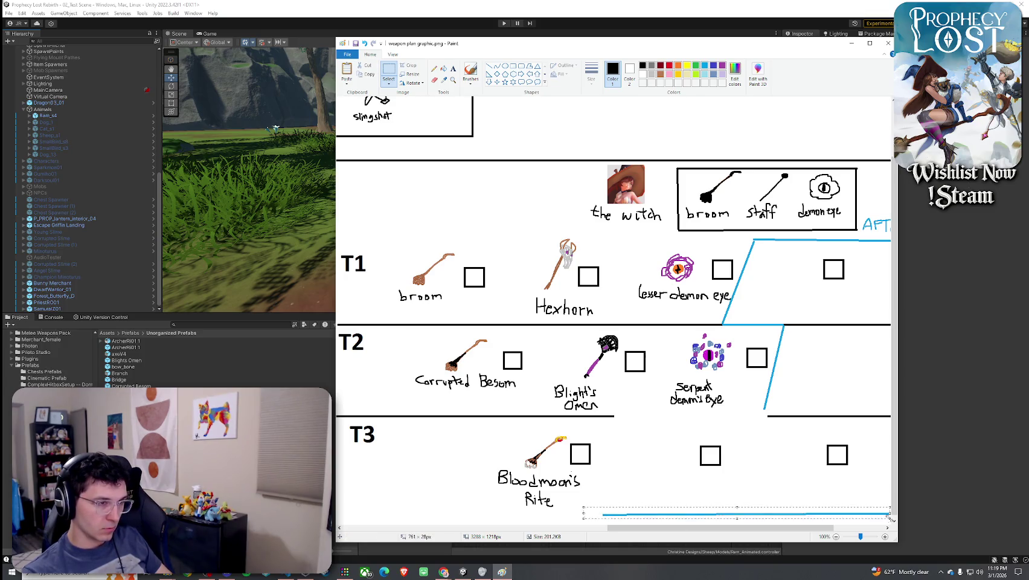
{"action": "left_click_drag", "start_coordinate": [718, 527], "coordinate": [769, 527]}
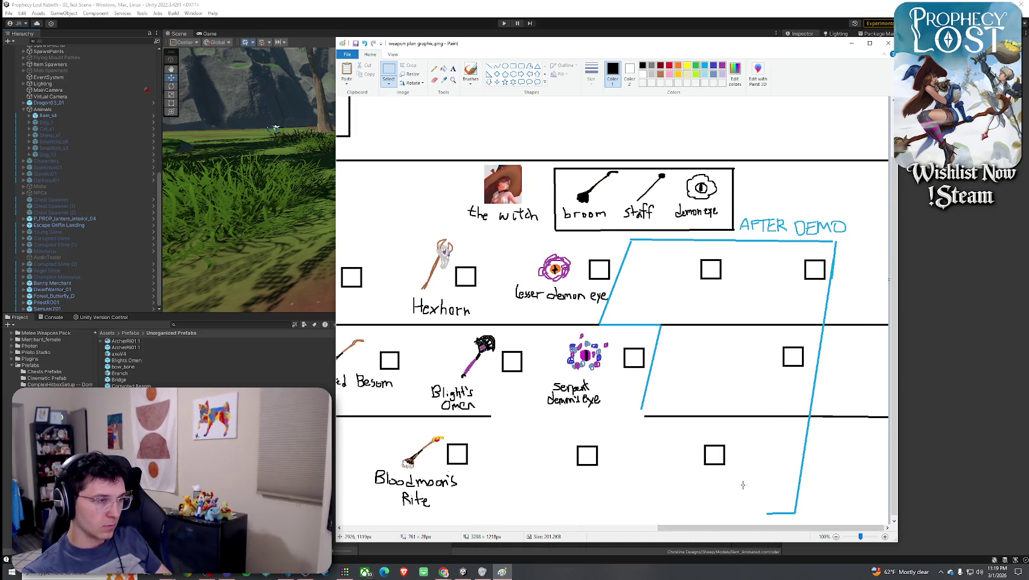
{"action": "left_click_drag", "start_coordinate": [749, 469], "coordinate": [821, 520]}
{"action": "key", "text": "Delete"}
{"action": "left_click_drag", "start_coordinate": [780, 491], "coordinate": [831, 420]}
{"action": "key", "text": "Delete"}
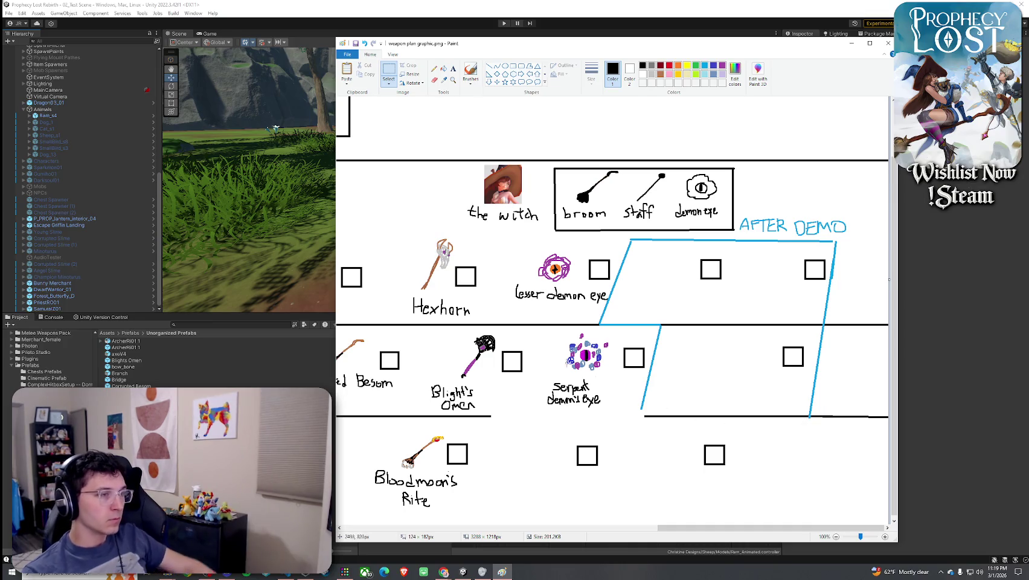
Redraw the divider as a black line and close the outline's bottom edge in light blue
{"action": "left_click", "coordinate": [490, 66]}
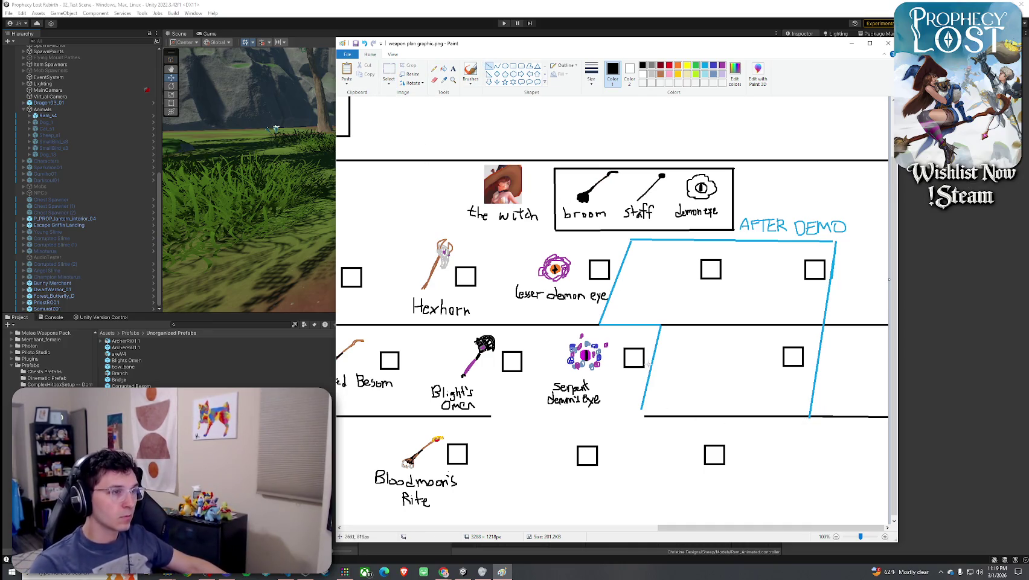
{"action": "mouse_move", "coordinate": [652, 417]}
{"action": "left_mouse_down"}
{"action": "mouse_move", "coordinate": [441, 416]}
{"action": "mouse_move", "coordinate": [695, 416]}
{"action": "left_mouse_up"}
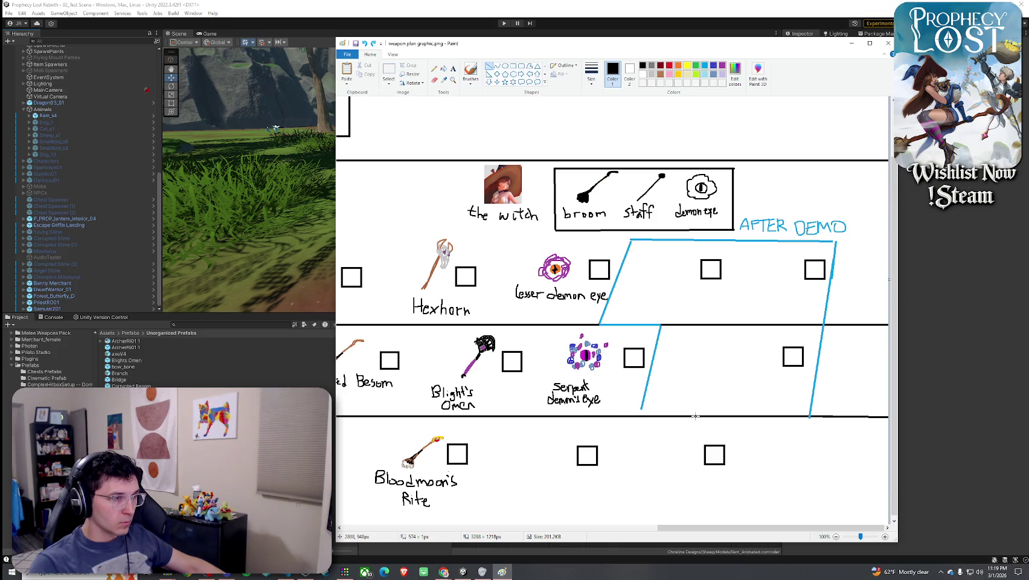
{"action": "left_click", "coordinate": [705, 65]}
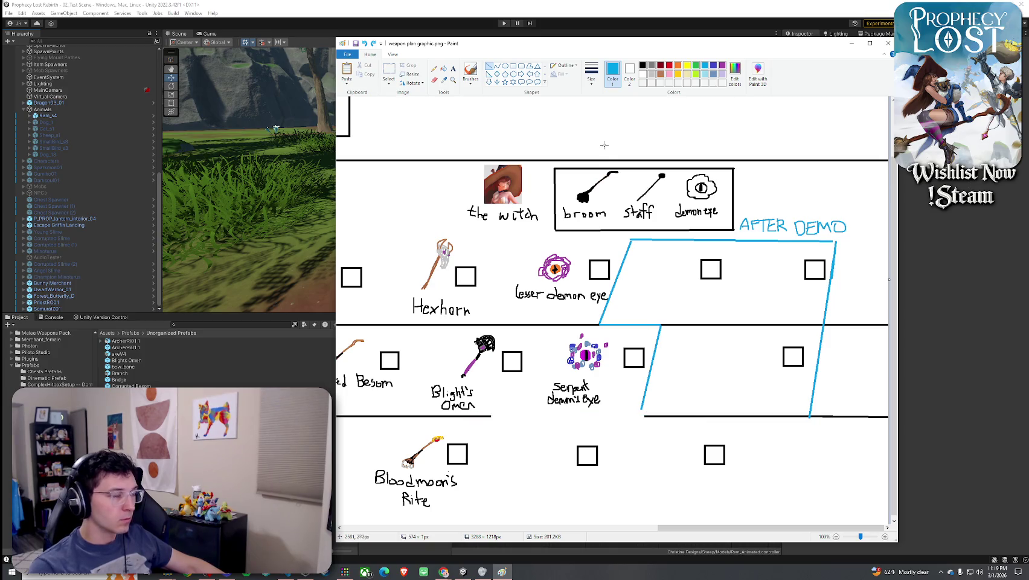
{"action": "left_click", "coordinate": [642, 65]}
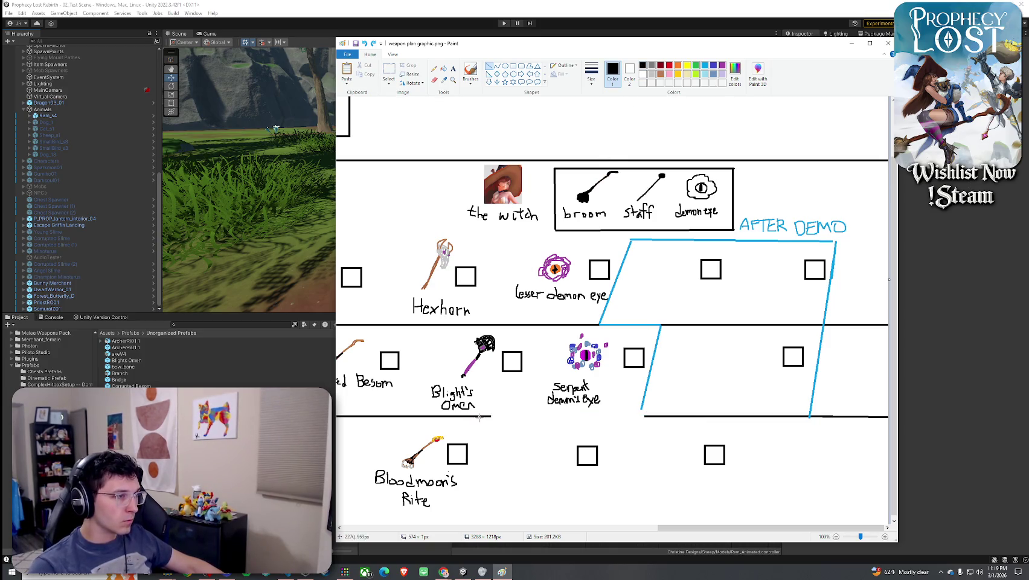
{"action": "left_click_drag", "start_coordinate": [479, 415], "coordinate": [698, 415]}
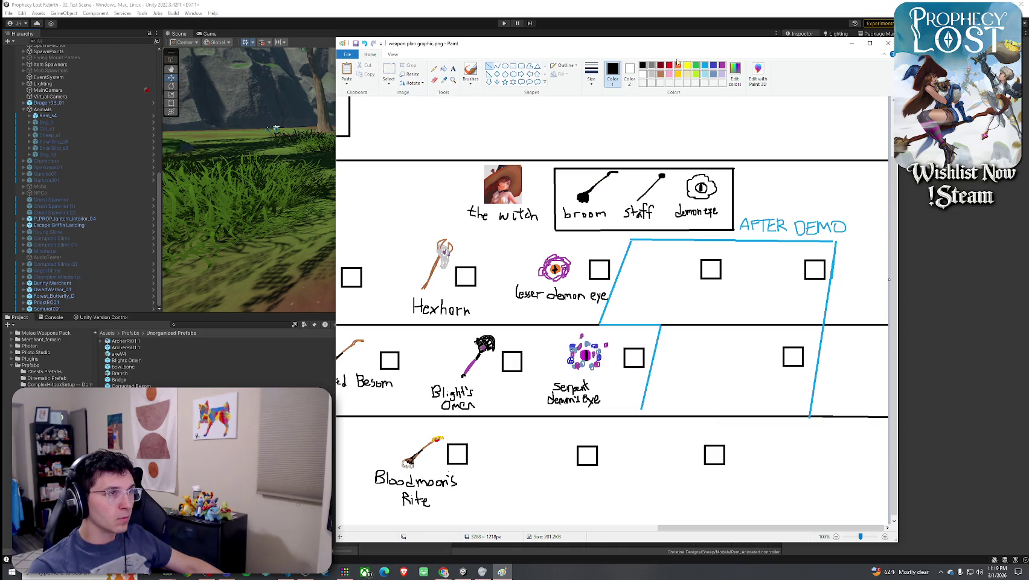
{"action": "left_click", "coordinate": [705, 65]}
{"action": "left_click_drag", "start_coordinate": [642, 410], "coordinate": [807, 415]}
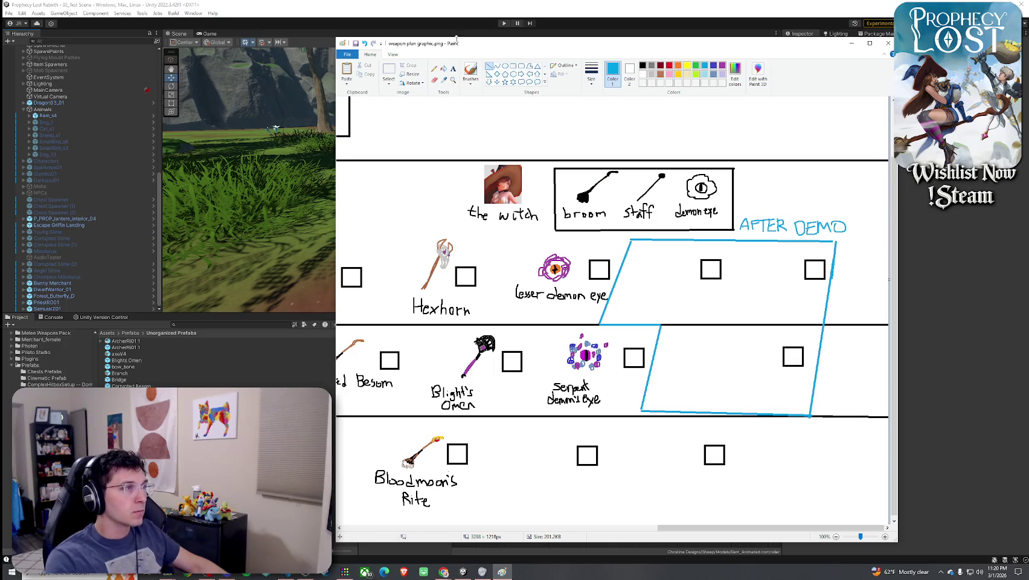
Select Blight's Omen with its label and drag it toward the T3 row
{"action": "left_click", "coordinate": [388, 79]}
{"action": "mouse_move", "coordinate": [428, 411]}
{"action": "left_mouse_down"}
{"action": "mouse_move", "coordinate": [529, 349]}
{"action": "mouse_move", "coordinate": [532, 332]}
{"action": "left_mouse_up"}
{"action": "mouse_move", "coordinate": [464, 359]}
{"action": "left_mouse_down"}
{"action": "mouse_move", "coordinate": [740, 450]}
{"action": "mouse_move", "coordinate": [796, 452]}
{"action": "left_mouse_up"}
Turn on transparent selection and move Blight's Omen into T3 beside Bloodmoon's Rite
{"action": "left_click", "coordinate": [389, 85]}
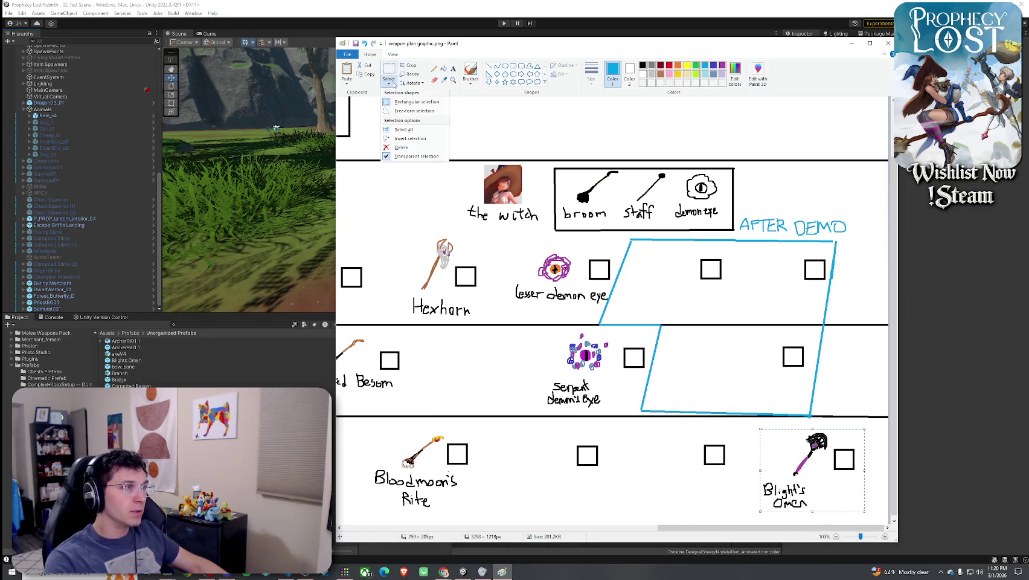
{"action": "left_click", "coordinate": [412, 156]}
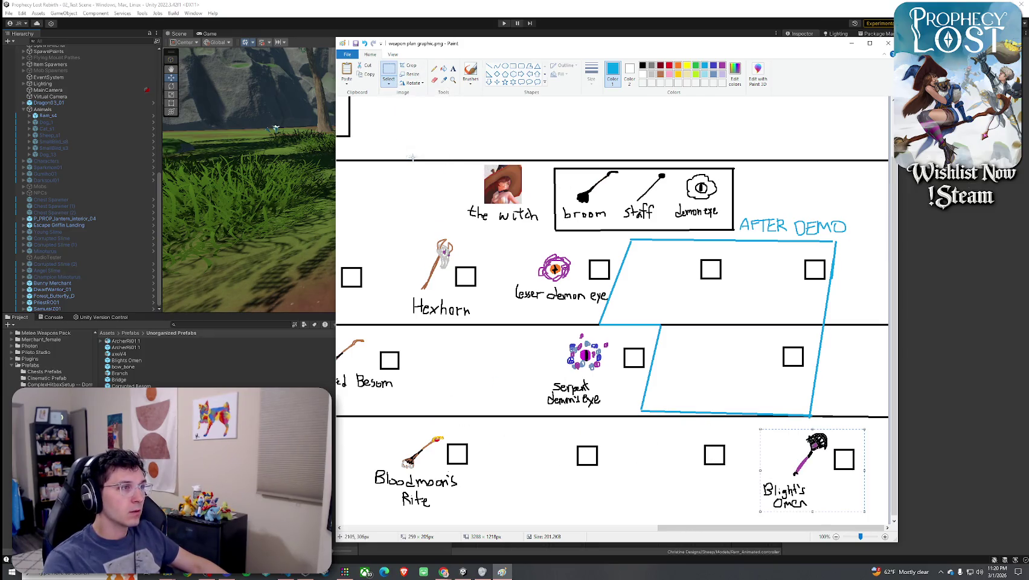
{"action": "mouse_move", "coordinate": [809, 474]}
{"action": "left_mouse_down"}
{"action": "mouse_move", "coordinate": [744, 471]}
{"action": "mouse_move", "coordinate": [476, 377]}
{"action": "left_mouse_up"}
{"action": "left_click", "coordinate": [528, 385]}
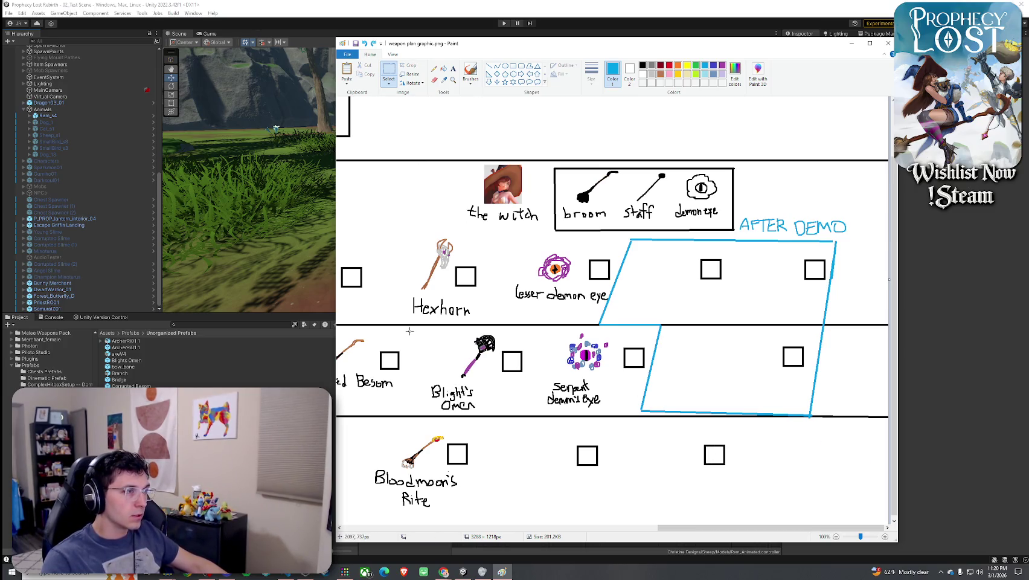
{"action": "left_click_drag", "start_coordinate": [415, 329], "coordinate": [533, 417]}
{"action": "left_click_drag", "start_coordinate": [500, 382], "coordinate": [586, 479]}
Shift the T3 weapons left, nudge the last checkbox right, then undo the last edit
{"action": "scroll", "coordinate": [562, 459], "scroll_direction": "down", "scroll_amount": 3, "text": "ctrl"}
{"action": "scroll", "coordinate": [555, 446], "scroll_direction": "up", "scroll_amount": 3, "text": "ctrl"}
{"action": "scroll", "coordinate": [555, 445], "scroll_direction": "down", "scroll_amount": 2}
{"action": "left_click_drag", "start_coordinate": [628, 527], "coordinate": [800, 542]}
{"action": "mouse_move", "coordinate": [502, 420]}
{"action": "left_mouse_down"}
{"action": "mouse_move", "coordinate": [855, 519]}
{"action": "mouse_move", "coordinate": [886, 518]}
{"action": "left_mouse_up"}
{"action": "left_click_drag", "start_coordinate": [821, 493], "coordinate": [725, 490]}
{"action": "left_click", "coordinate": [643, 385]}
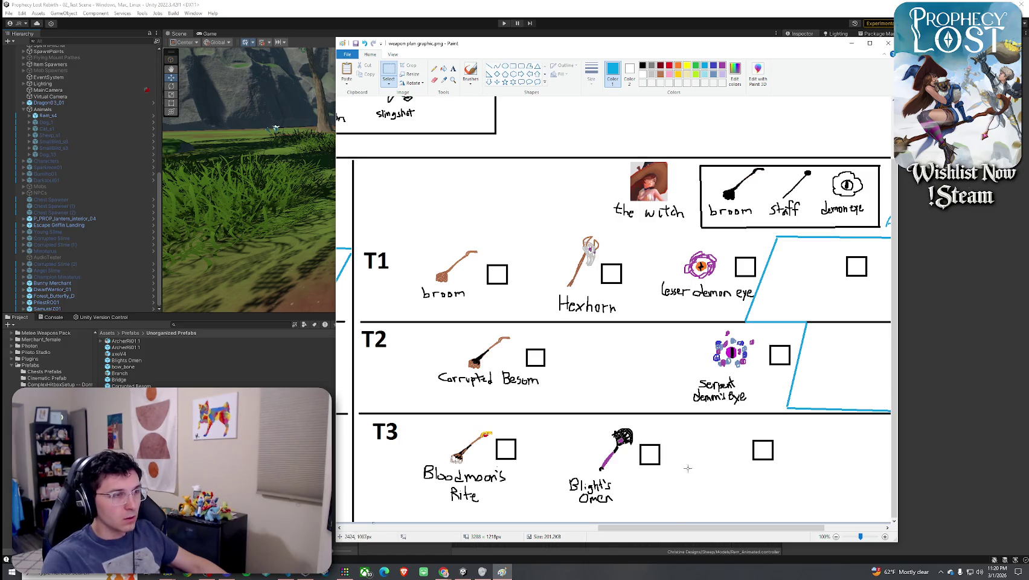
{"action": "mouse_move", "coordinate": [736, 438]}
{"action": "left_mouse_down"}
{"action": "mouse_move", "coordinate": [794, 474]}
{"action": "mouse_move", "coordinate": [780, 456]}
{"action": "mouse_move", "coordinate": [798, 460]}
{"action": "left_mouse_up"}
{"action": "left_click", "coordinate": [668, 384]}
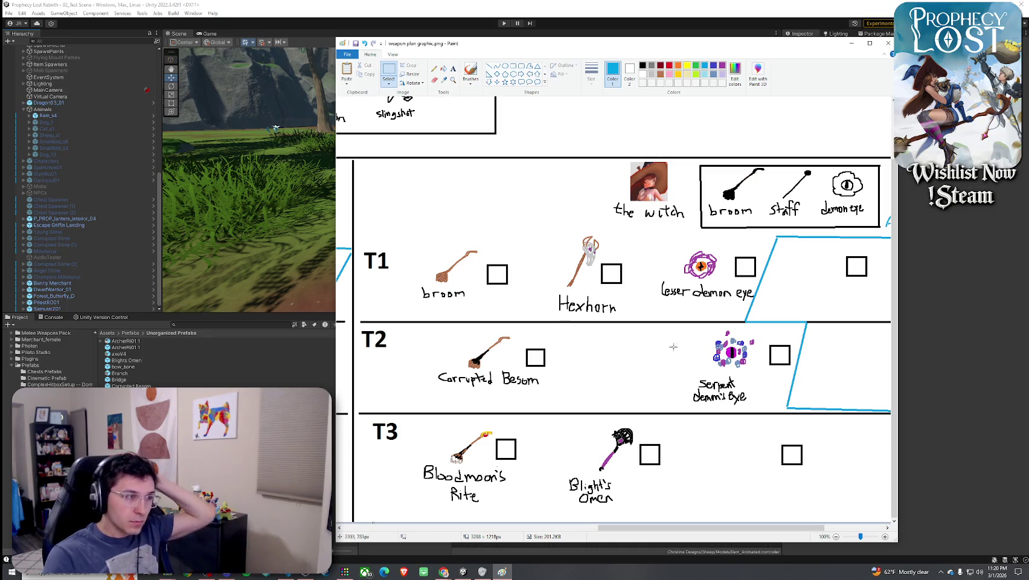
{"action": "left_click", "coordinate": [363, 43]}
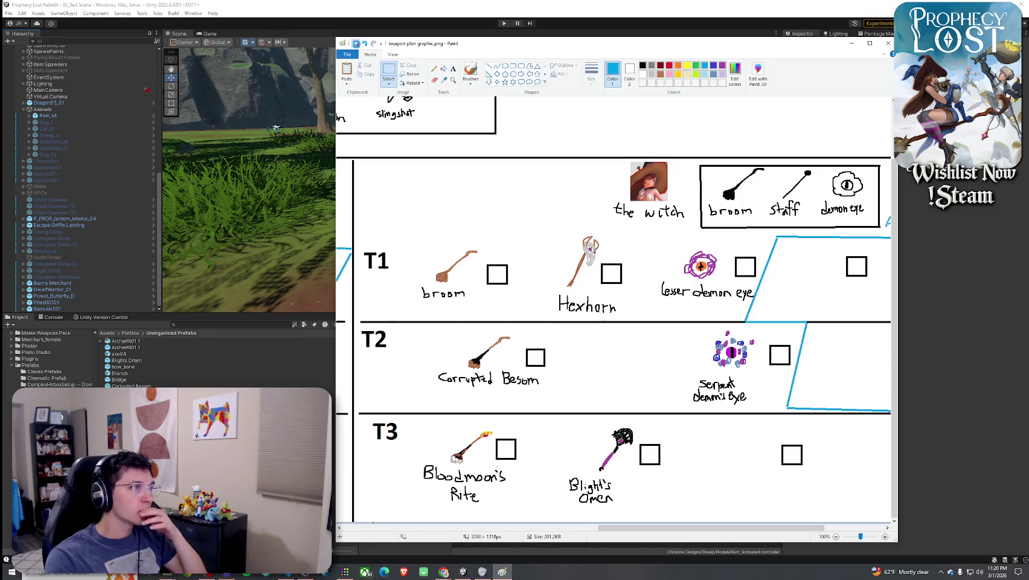
Create a darker brown custom colour in the Edit Colours dialog
{"action": "left_click", "coordinate": [660, 73]}
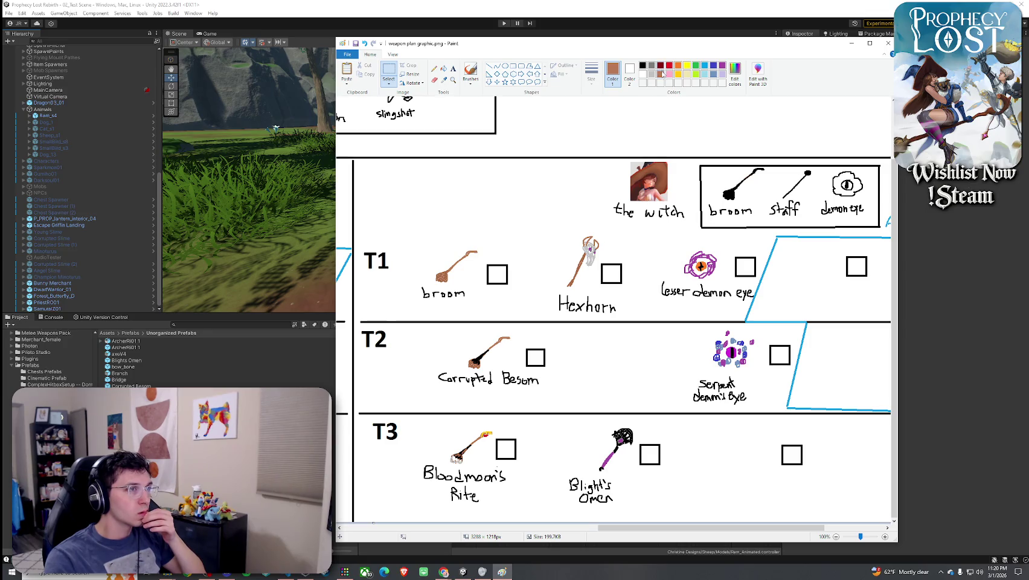
{"action": "left_click", "coordinate": [734, 76]}
{"action": "left_click_drag", "start_coordinate": [695, 279], "coordinate": [695, 283]}
{"action": "left_click", "coordinate": [662, 348]}
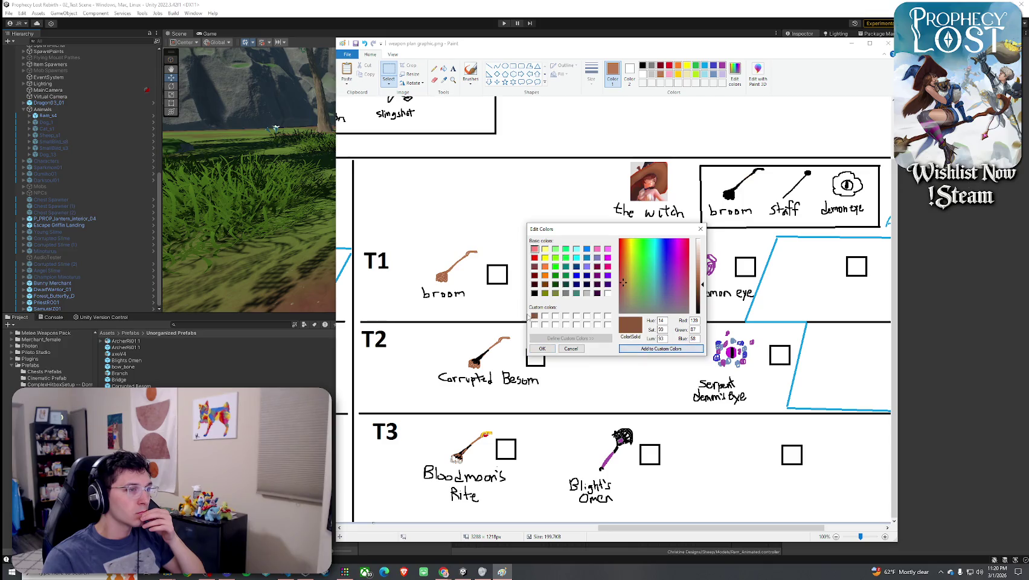
{"action": "left_click", "coordinate": [543, 349]}
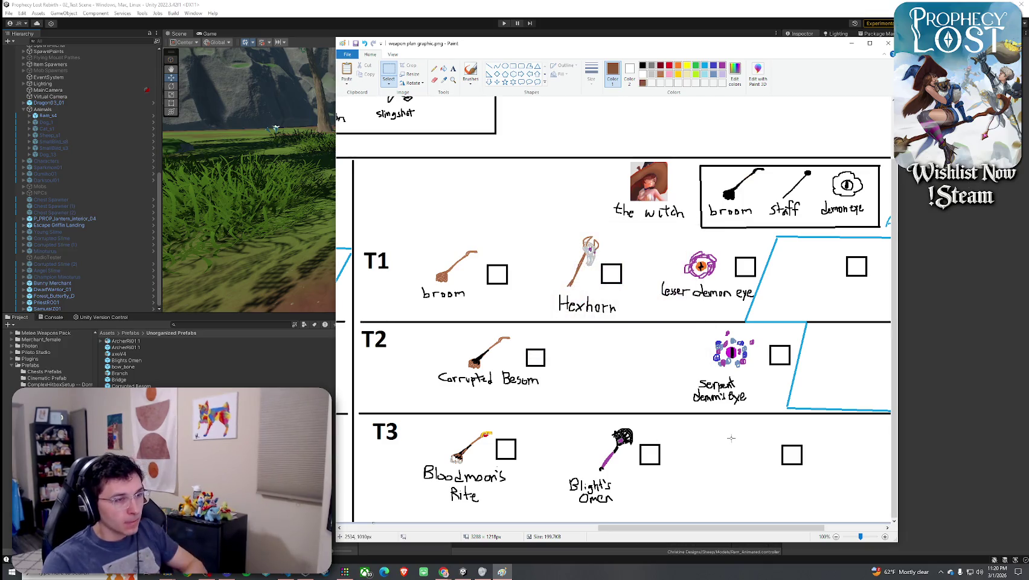
{"action": "left_click_drag", "start_coordinate": [622, 341], "coordinate": [630, 358]}
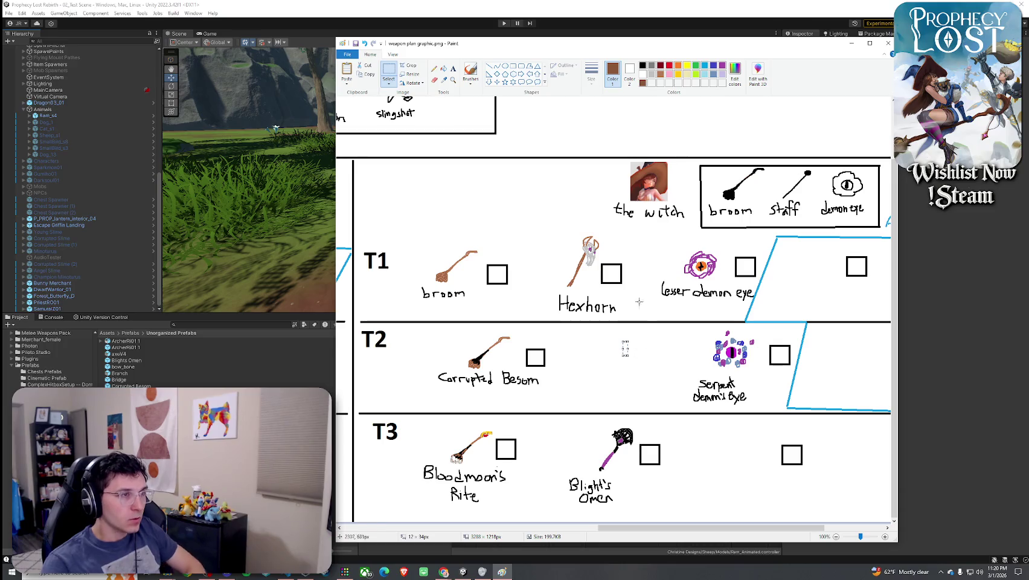
Start a brown weapon sketch in the T2 gap, then bring Unity forward
{"action": "left_click", "coordinate": [471, 72]}
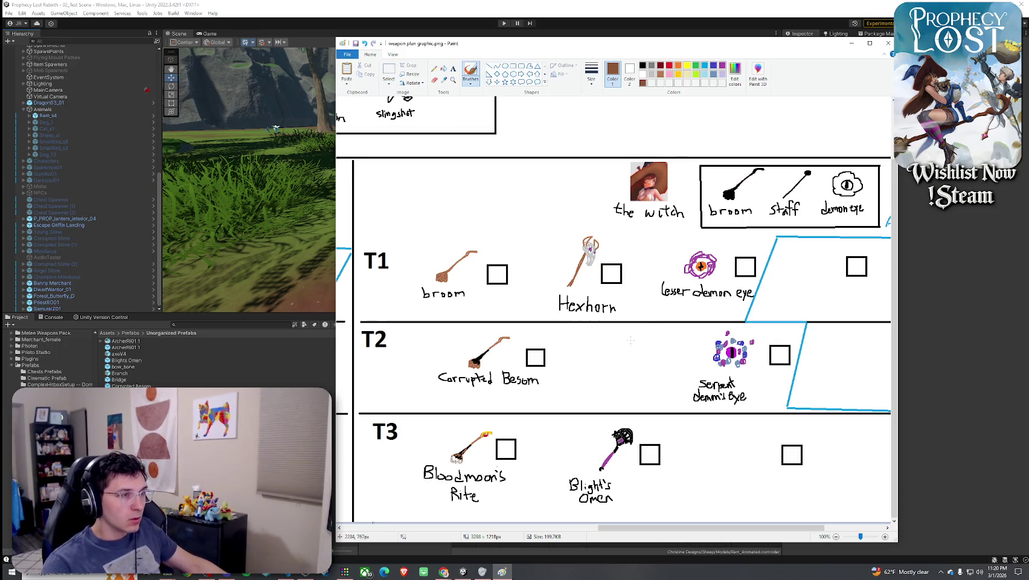
{"action": "mouse_move", "coordinate": [621, 354]}
{"action": "left_mouse_down"}
{"action": "mouse_move", "coordinate": [634, 355]}
{"action": "mouse_move", "coordinate": [633, 343]}
{"action": "mouse_move", "coordinate": [624, 352]}
{"action": "mouse_move", "coordinate": [648, 351]}
{"action": "left_mouse_up"}
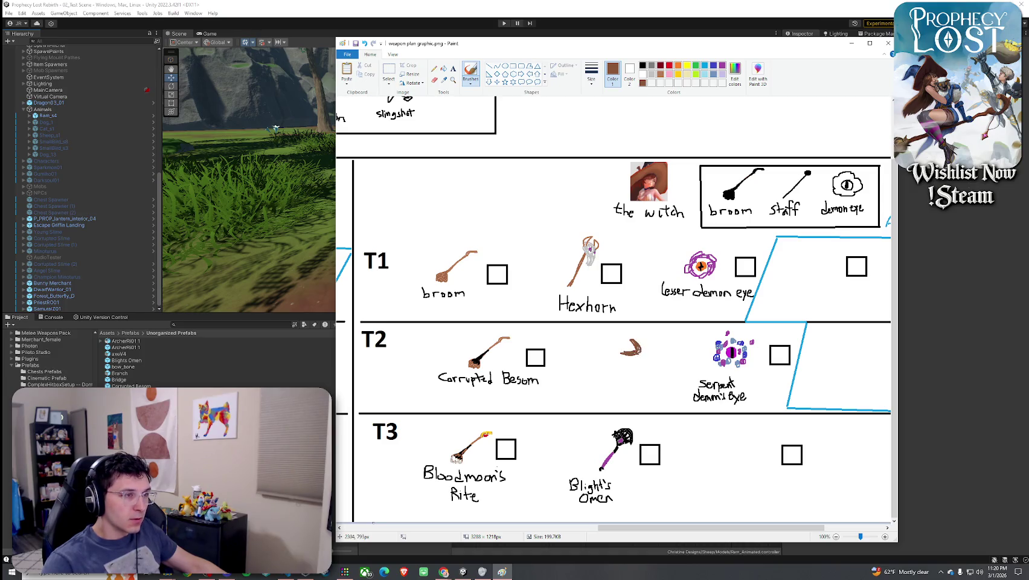
{"action": "left_click", "coordinate": [287, 282]}
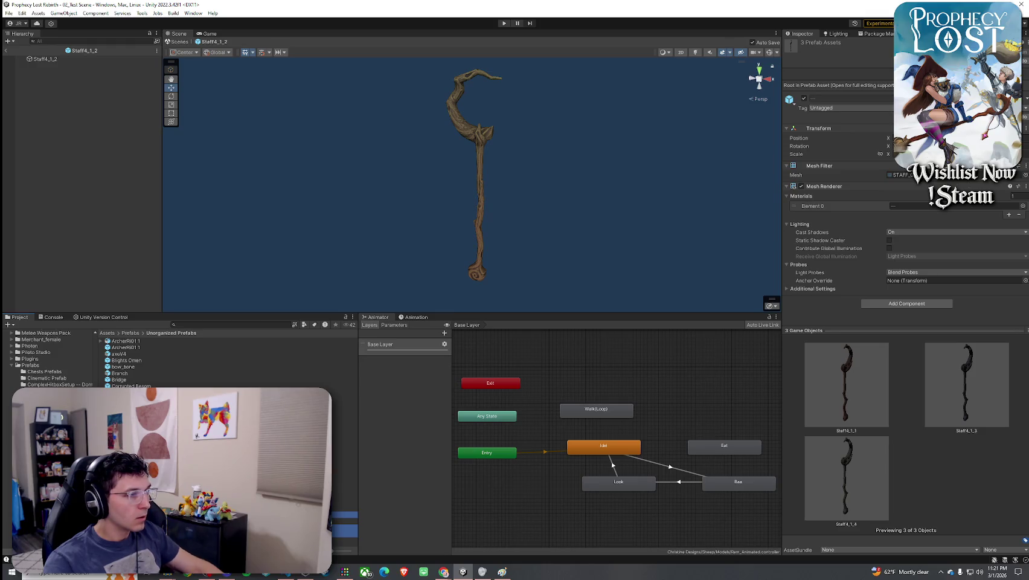
Rename the staff prefab to Crescent Staff and drag the splitter down to enlarge the scene view
{"action": "key", "text": "ctrl+d"}
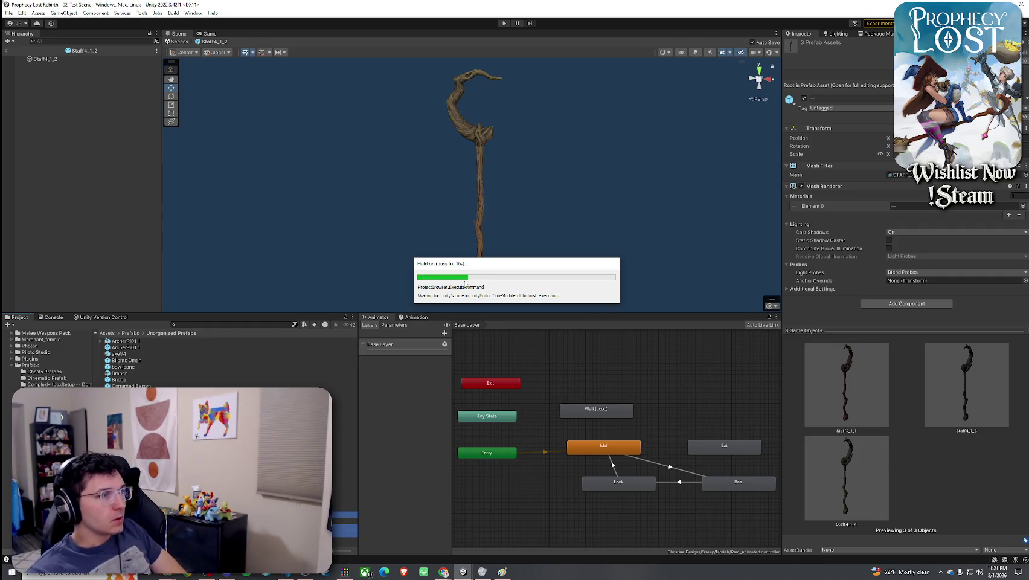
{"action": "key", "text": "alt+Tab"}
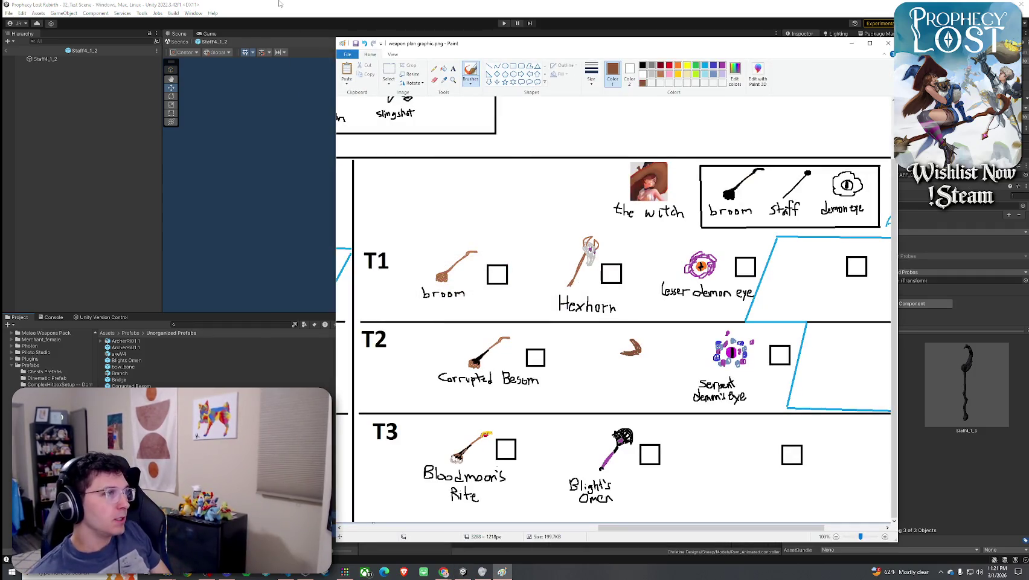
{"action": "left_click", "coordinate": [279, 4]}
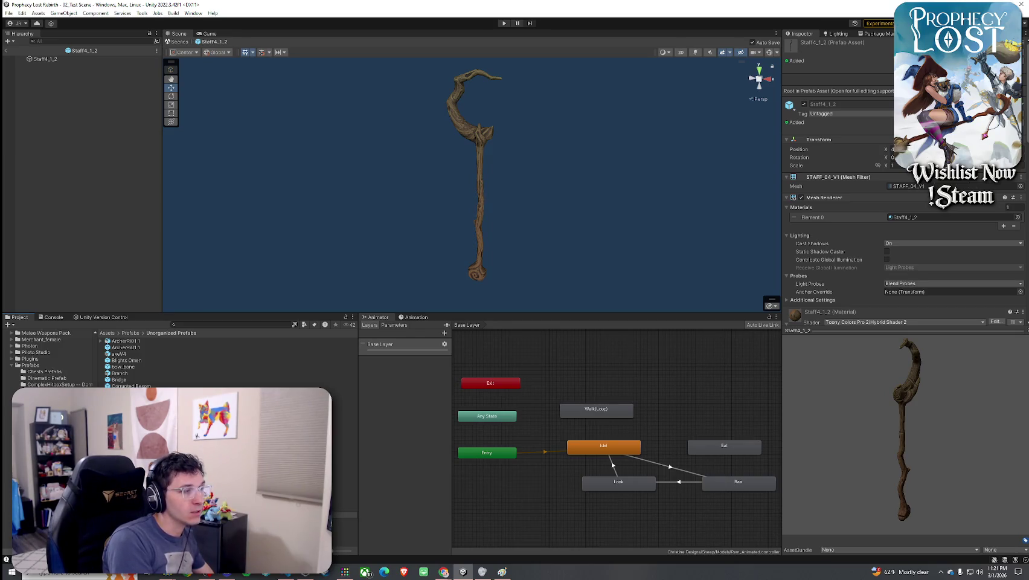
{"action": "key", "text": "Return"}
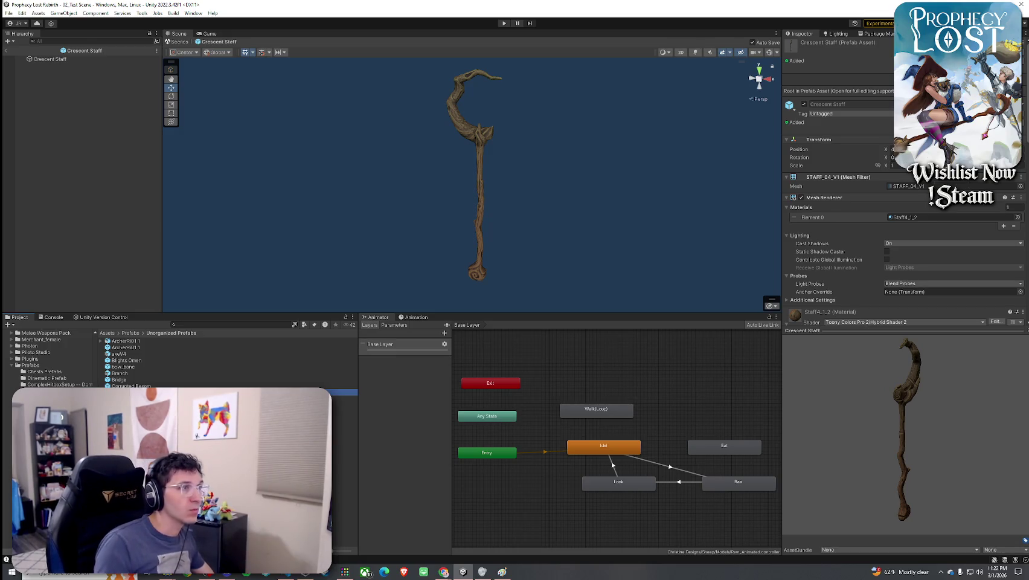
{"action": "left_click_drag", "start_coordinate": [513, 312], "coordinate": [543, 464]}
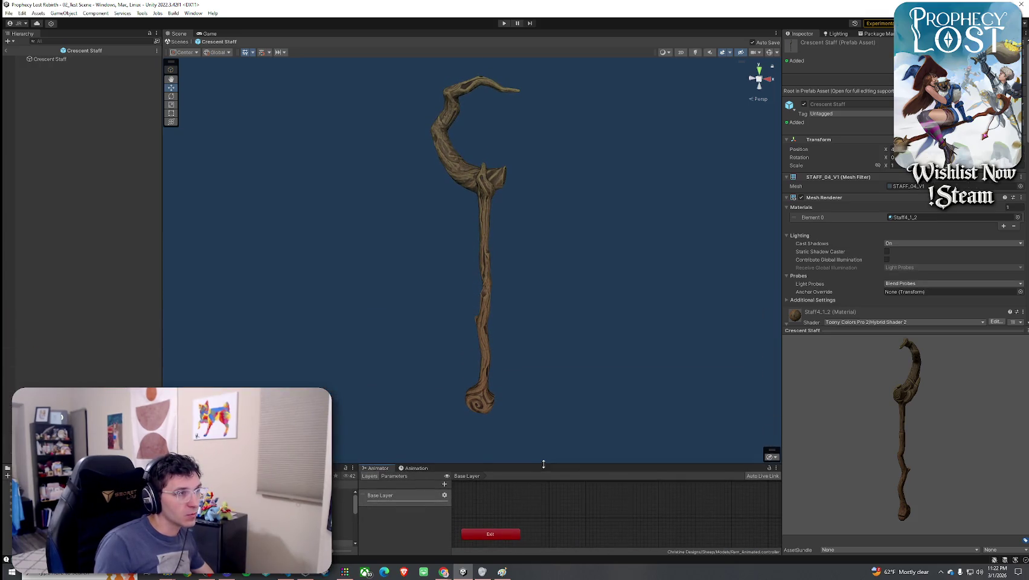
{"action": "key", "text": "super"}
{"action": "type", "text": "snip"}
{"action": "key", "text": "Return"}
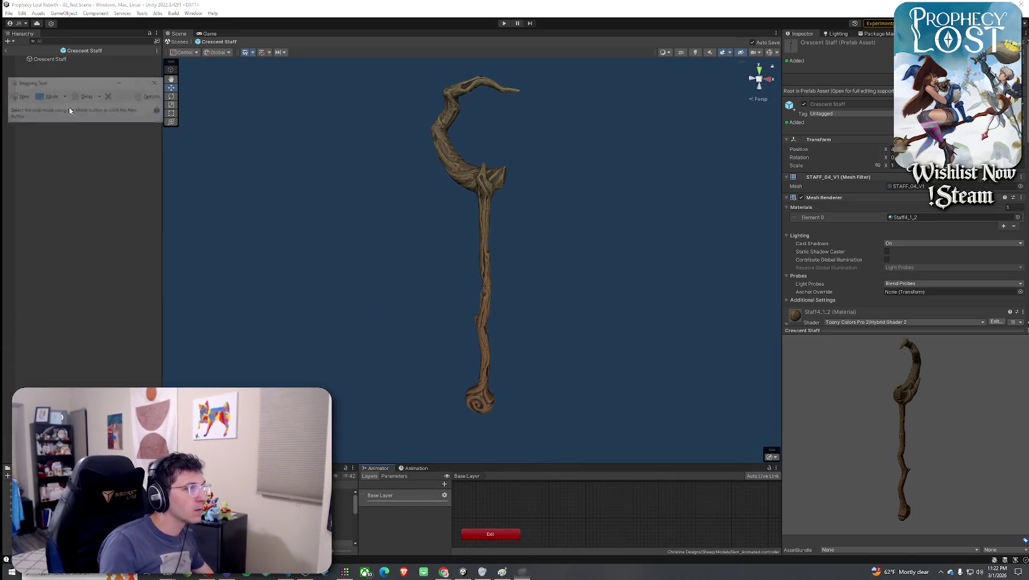
{"action": "left_click", "coordinate": [13, 97]}
{"action": "mouse_move", "coordinate": [371, 61]}
{"action": "left_mouse_down"}
{"action": "mouse_move", "coordinate": [396, 85]}
{"action": "mouse_move", "coordinate": [591, 458]}
{"action": "left_mouse_up"}
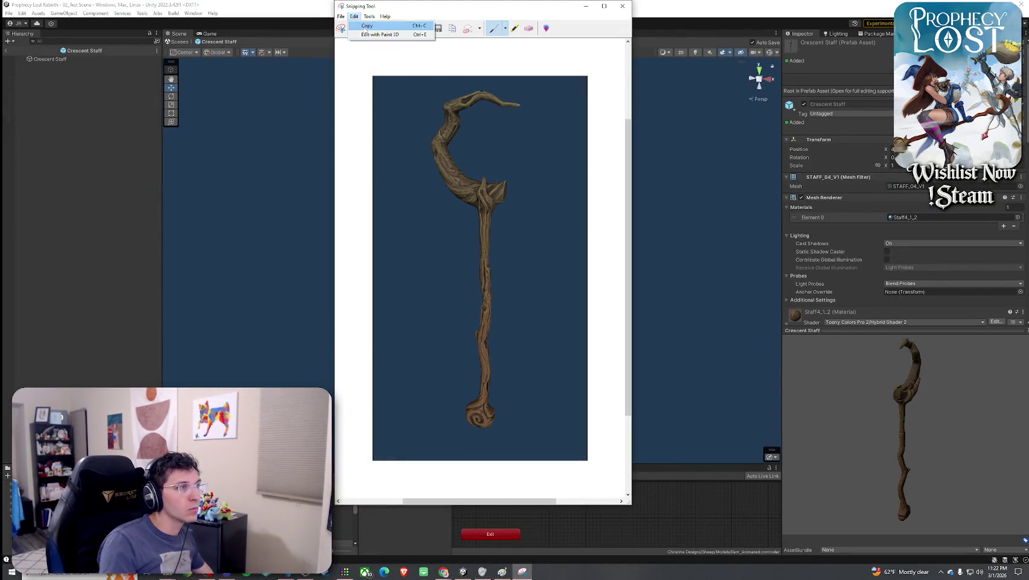
{"action": "left_click", "coordinate": [622, 6]}
{"action": "left_click", "coordinate": [517, 260]}
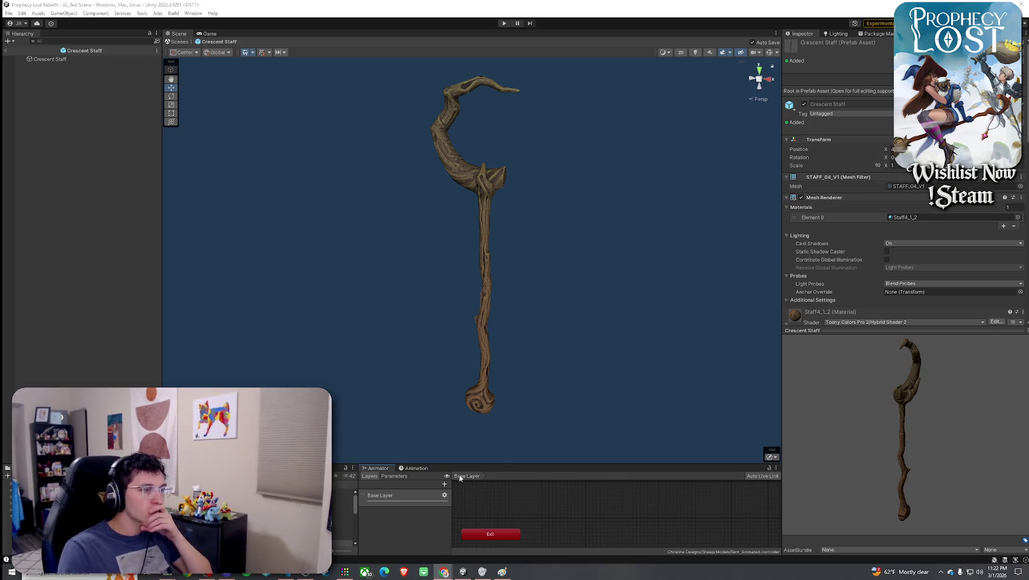
{"action": "mouse_move", "coordinate": [460, 464]}
{"action": "left_mouse_down"}
{"action": "mouse_move", "coordinate": [501, 341]}
{"action": "mouse_move", "coordinate": [513, 354]}
{"action": "left_mouse_up"}
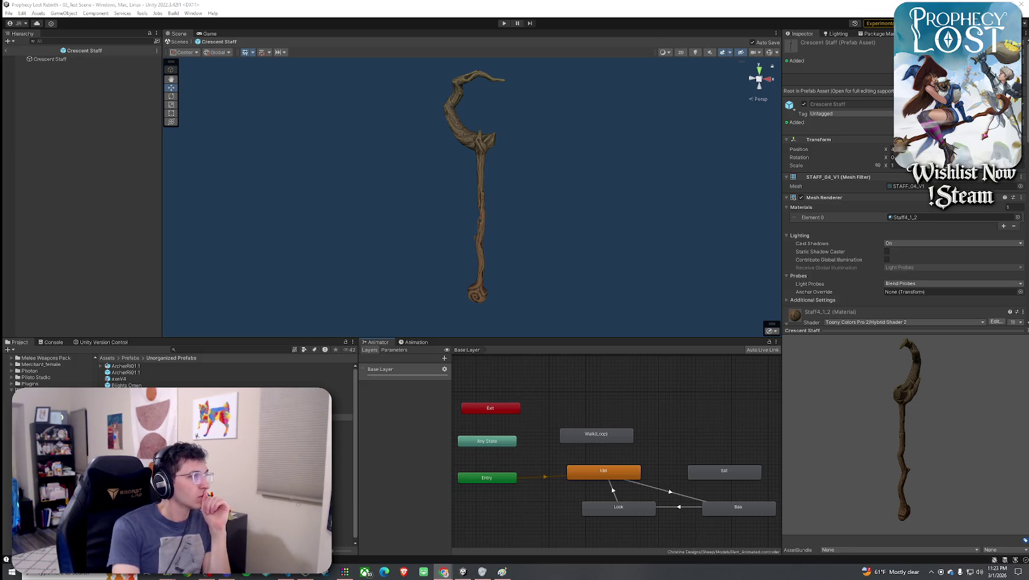
Switch back and forth between Unity and Paint with Alt+Tab
{"action": "key", "text": "alt+Tab"}
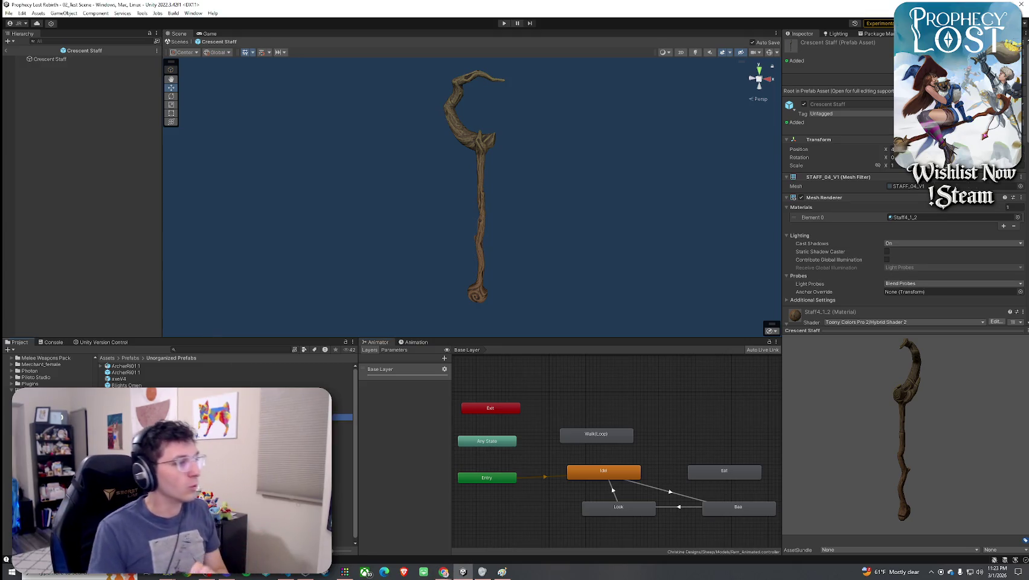
{"action": "key", "text": "alt+Tab"}
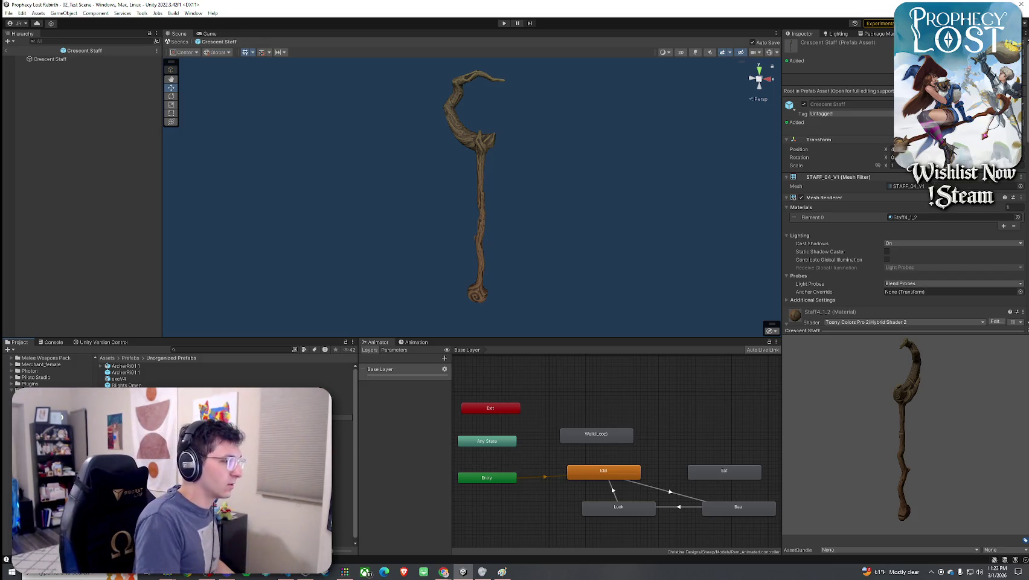
Rename the prefab to Witchwood Crescent, rotating the preview, then exit prefab mode
{"action": "key", "text": "Return"}
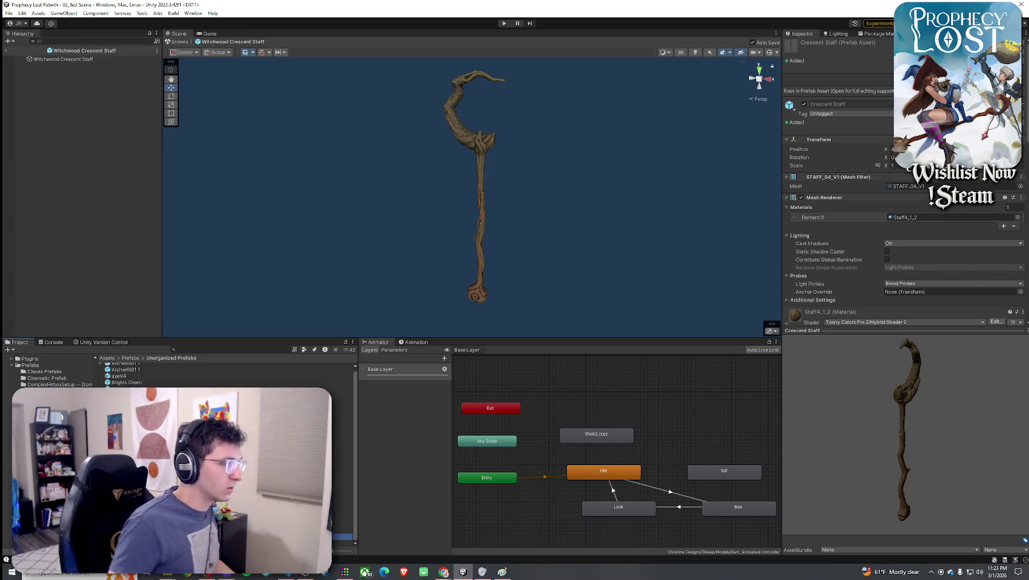
{"action": "type", "text": "Witchwood"}
{"action": "mouse_move", "coordinate": [875, 421]}
{"action": "left_mouse_down"}
{"action": "mouse_move", "coordinate": [800, 404]}
{"action": "mouse_move", "coordinate": [897, 436]}
{"action": "mouse_move", "coordinate": [556, 400]}
{"action": "mouse_move", "coordinate": [648, 415]}
{"action": "mouse_move", "coordinate": [886, 405]}
{"action": "mouse_move", "coordinate": [822, 427]}
{"action": "mouse_move", "coordinate": [815, 415]}
{"action": "mouse_move", "coordinate": [774, 407]}
{"action": "mouse_move", "coordinate": [782, 367]}
{"action": "mouse_move", "coordinate": [872, 422]}
{"action": "mouse_move", "coordinate": [964, 402]}
{"action": "mouse_move", "coordinate": [834, 391]}
{"action": "mouse_move", "coordinate": [869, 409]}
{"action": "left_mouse_up"}
{"action": "mouse_move", "coordinate": [831, 367]}
{"action": "left_mouse_down"}
{"action": "mouse_move", "coordinate": [902, 485]}
{"action": "mouse_move", "coordinate": [926, 389]}
{"action": "mouse_move", "coordinate": [953, 451]}
{"action": "mouse_move", "coordinate": [939, 436]}
{"action": "mouse_move", "coordinate": [757, 412]}
{"action": "mouse_move", "coordinate": [742, 439]}
{"action": "left_mouse_up"}
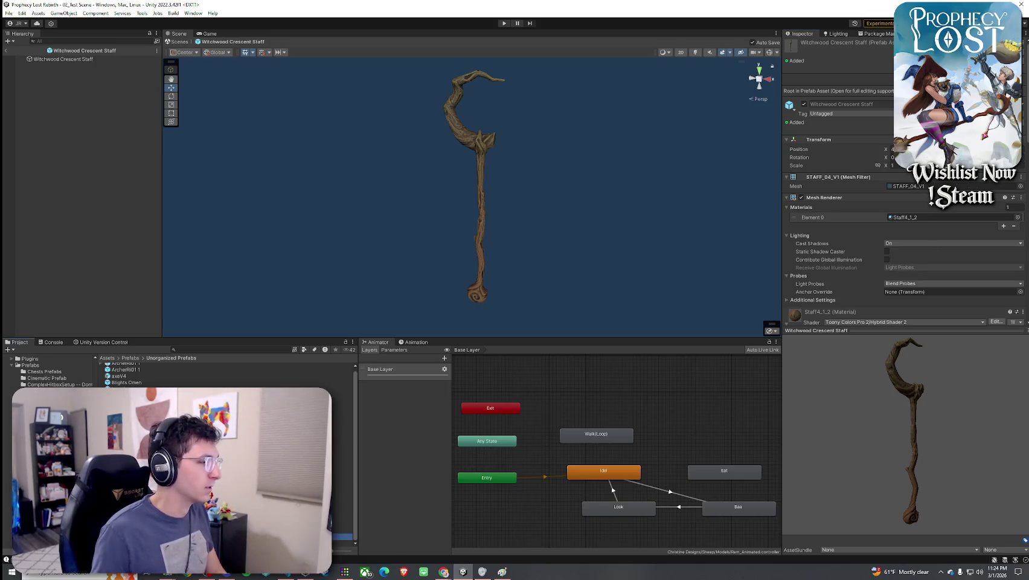
{"action": "key", "text": "Return"}
{"action": "mouse_move", "coordinate": [861, 363]}
{"action": "left_mouse_down"}
{"action": "mouse_move", "coordinate": [796, 377]}
{"action": "mouse_move", "coordinate": [838, 331]}
{"action": "left_mouse_up"}
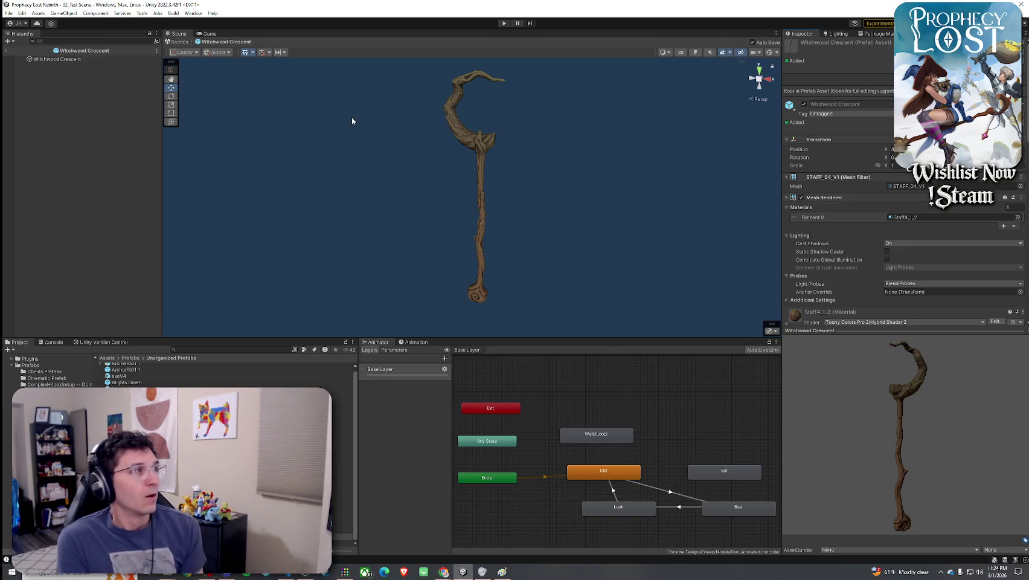
{"action": "left_click", "coordinate": [5, 50]}
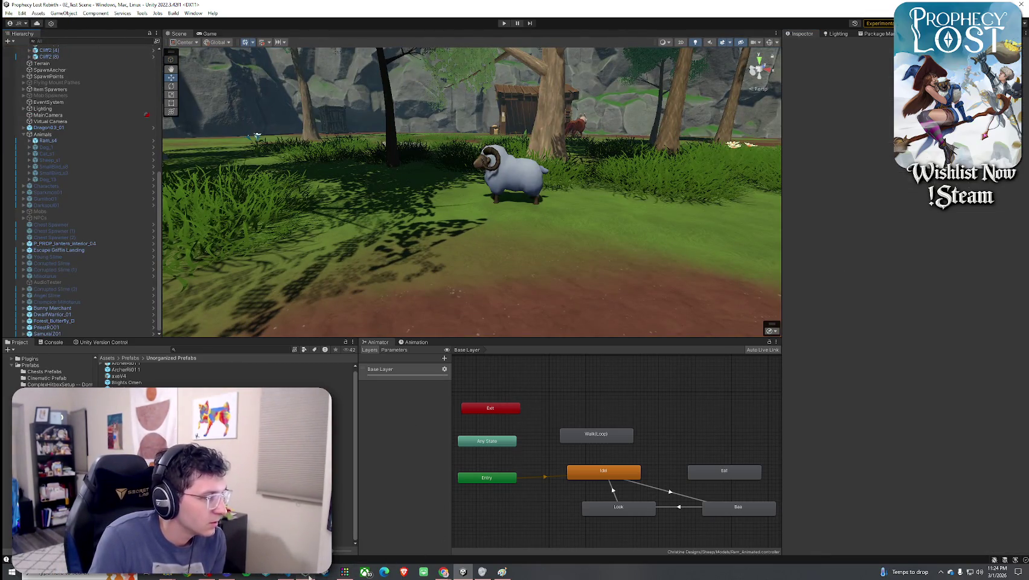
Switch to Paint and extend the brown staff sketch in the T2 row, checking Unity for reference
{"action": "left_click", "coordinate": [502, 572]}
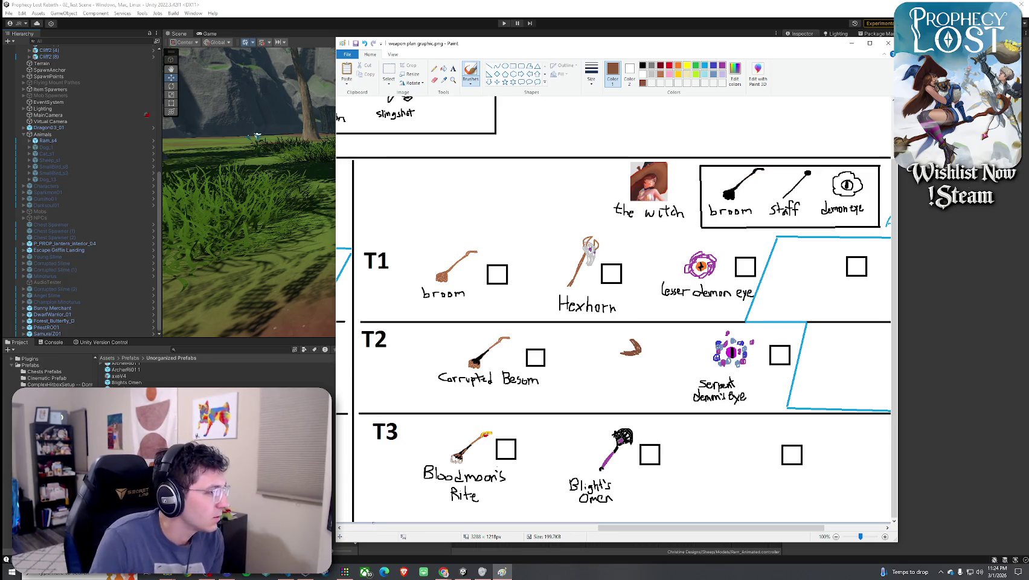
{"action": "key", "text": "alt+Tab"}
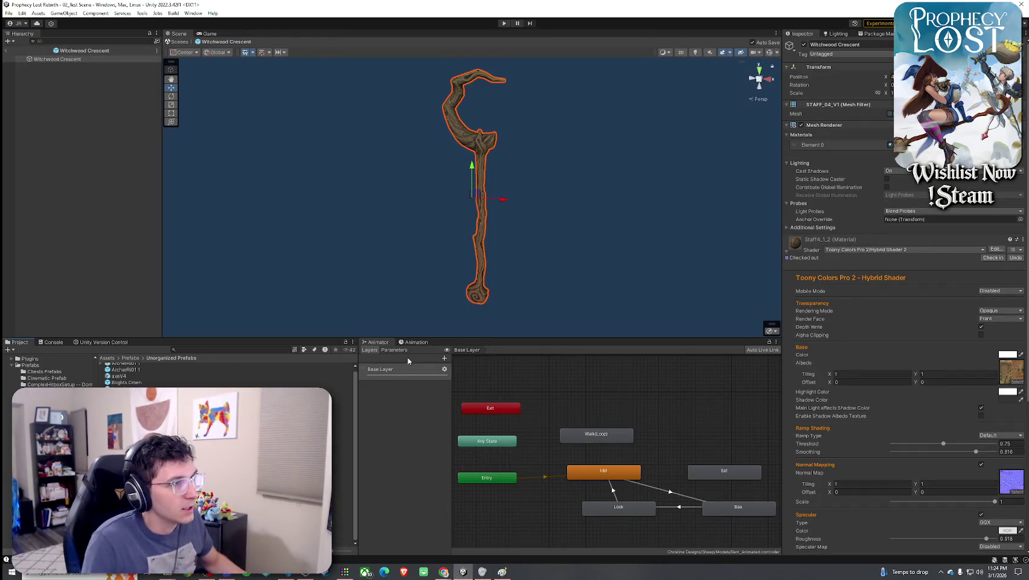
{"action": "key", "text": "alt+Tab"}
{"action": "key", "text": "alt+Tab"}
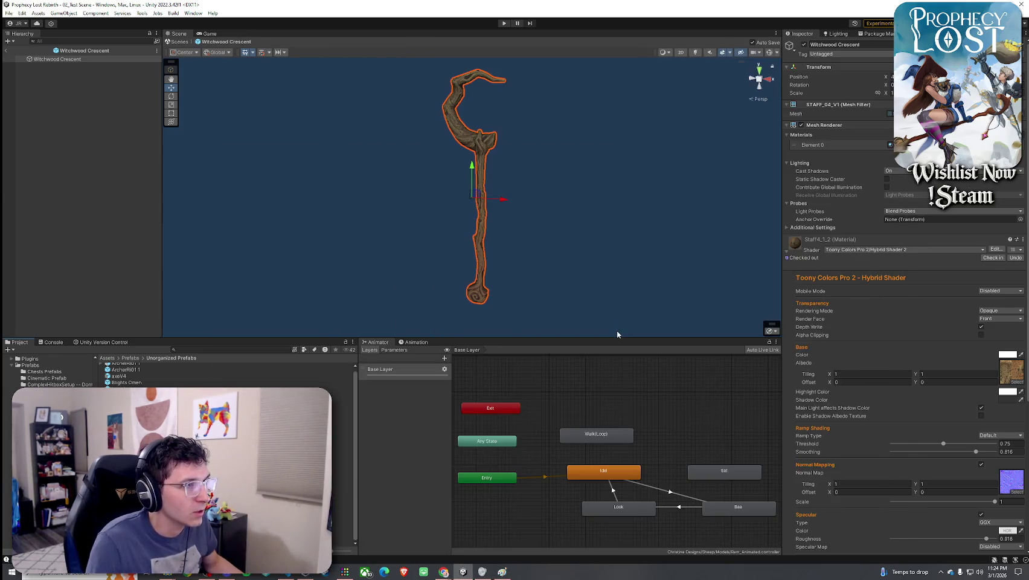
{"action": "key", "text": "alt+Tab"}
{"action": "left_click_drag", "start_coordinate": [617, 367], "coordinate": [607, 382]}
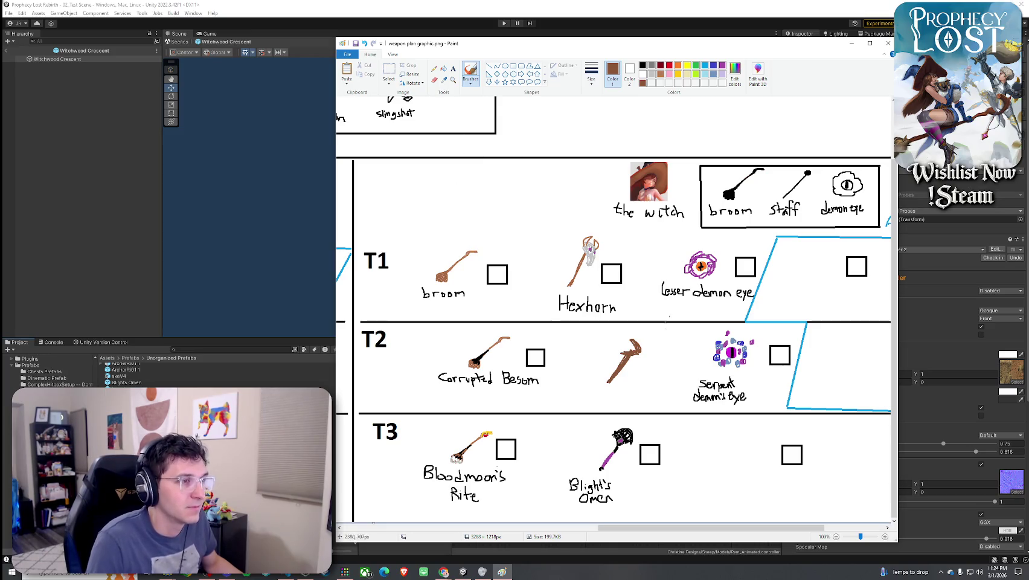
Touch up the T2 staff top and handwrite 'Witchwood Crescent' under it in black
{"action": "key", "text": "alt+Tab"}
{"action": "key", "text": "alt+Tab"}
{"action": "left_click_drag", "start_coordinate": [626, 341], "coordinate": [633, 339]}
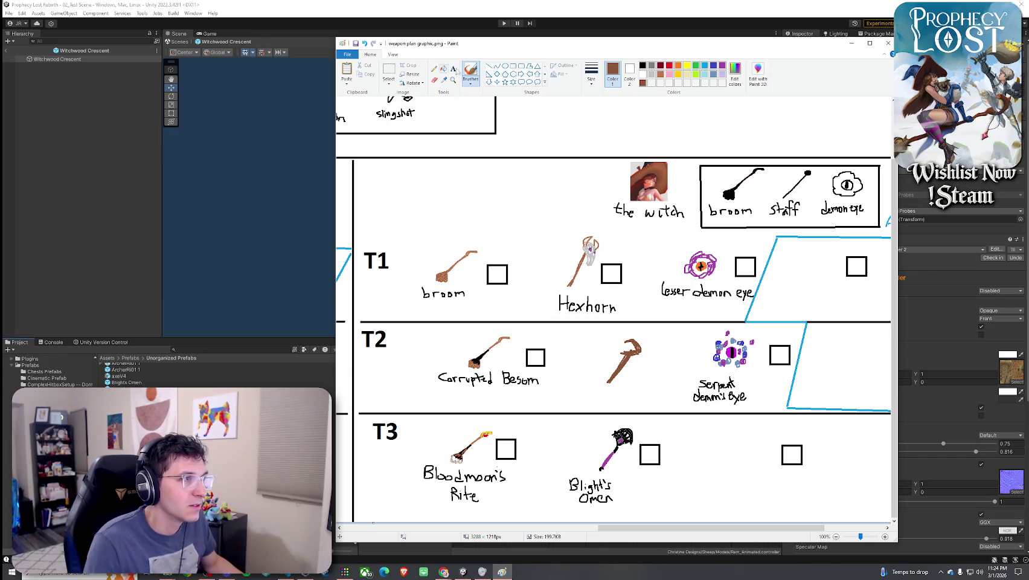
{"action": "left_click", "coordinate": [642, 65]}
{"action": "mouse_move", "coordinate": [568, 386]}
{"action": "left_mouse_down"}
{"action": "mouse_move", "coordinate": [616, 390]}
{"action": "mouse_move", "coordinate": [600, 400]}
{"action": "mouse_move", "coordinate": [613, 411]}
{"action": "mouse_move", "coordinate": [633, 399]}
{"action": "left_mouse_up"}
Copy the Corrupted Besom checkbox and place the copy beside Witchwood Crescent
{"action": "left_click", "coordinate": [388, 72]}
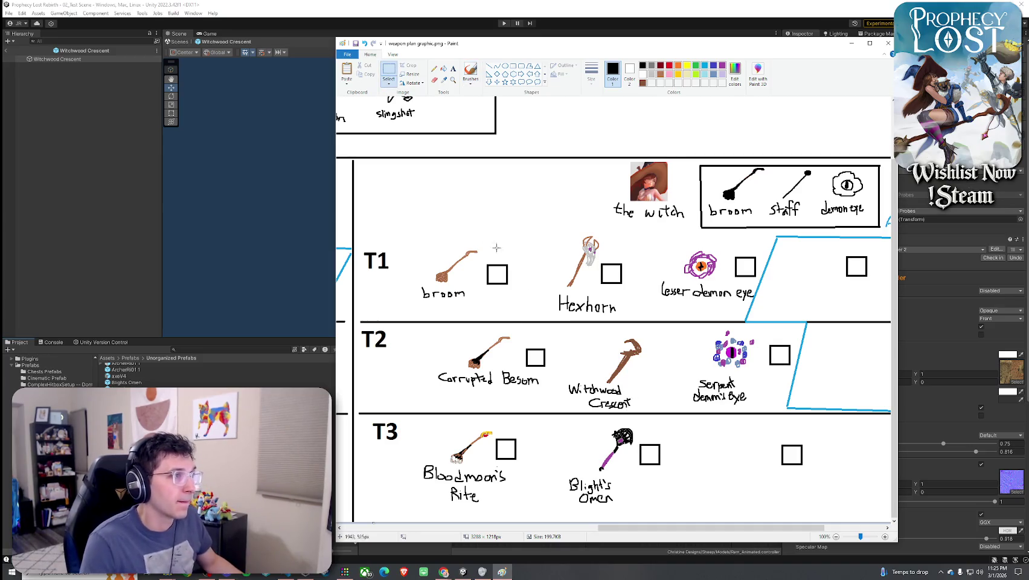
{"action": "left_click_drag", "start_coordinate": [522, 338], "coordinate": [556, 375]}
{"action": "key", "text": "ctrl+c"}
{"action": "key", "text": "ctrl+v"}
{"action": "left_click_drag", "start_coordinate": [360, 117], "coordinate": [670, 360]}
{"action": "left_click", "coordinate": [607, 311]}
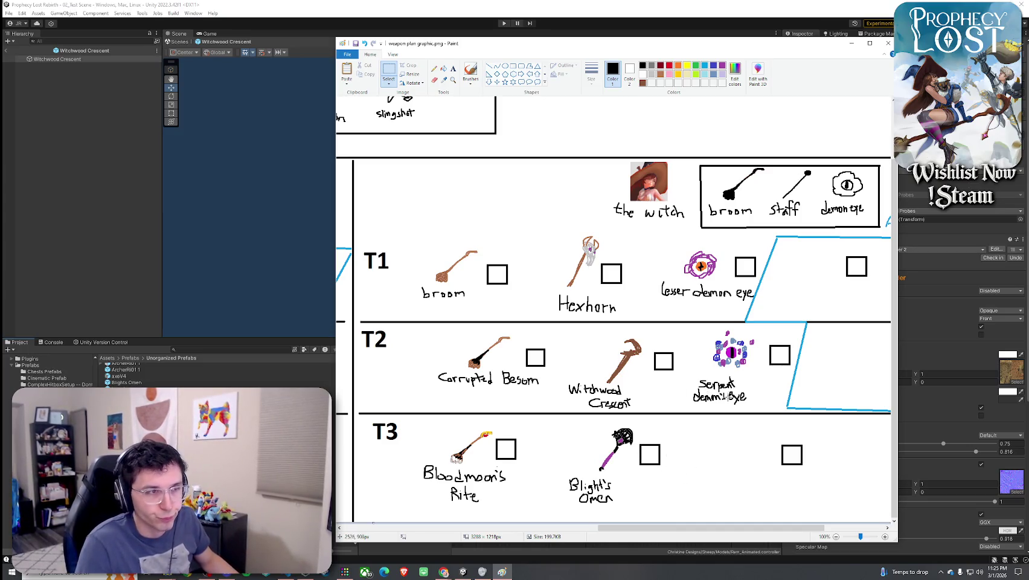
{"action": "left_click_drag", "start_coordinate": [705, 329], "coordinate": [759, 373]}
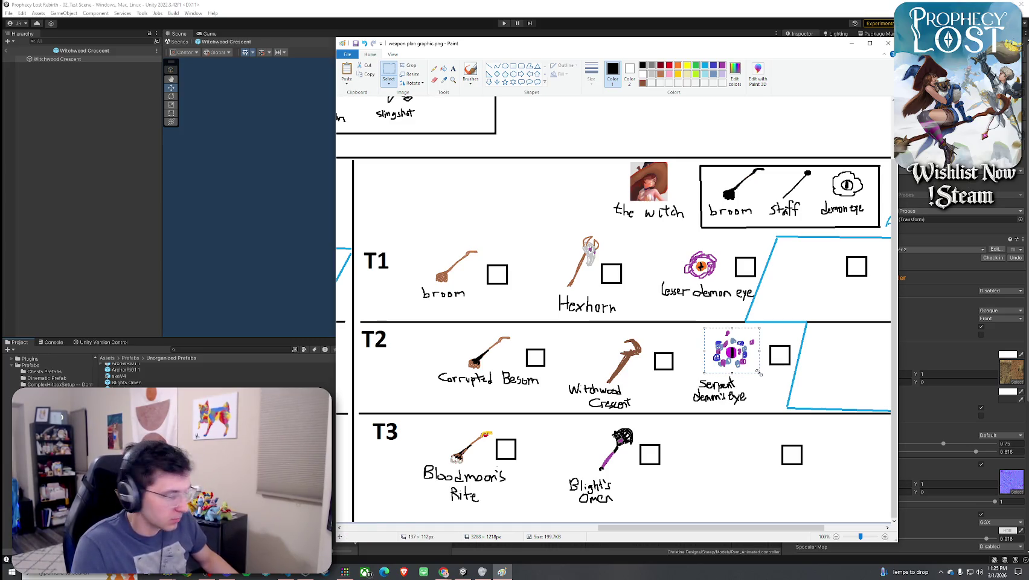
Paste a copy of the eye into the empty T3 slot and fill its centre orange
{"action": "key", "text": "ctrl+c"}
{"action": "key", "text": "ctrl+v"}
{"action": "left_click_drag", "start_coordinate": [366, 111], "coordinate": [752, 445]}
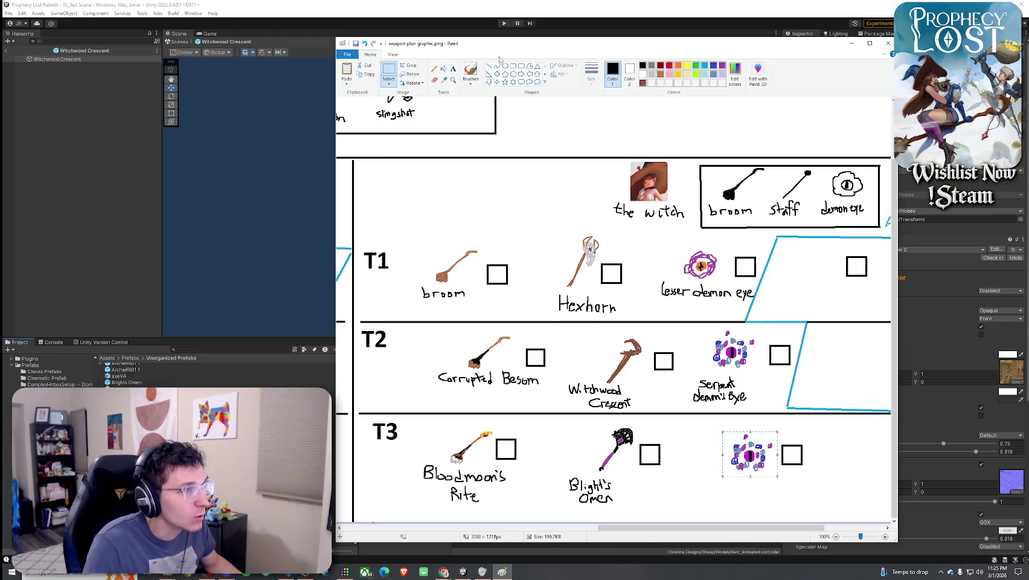
{"action": "left_click", "coordinate": [443, 68]}
{"action": "left_click", "coordinate": [679, 65]}
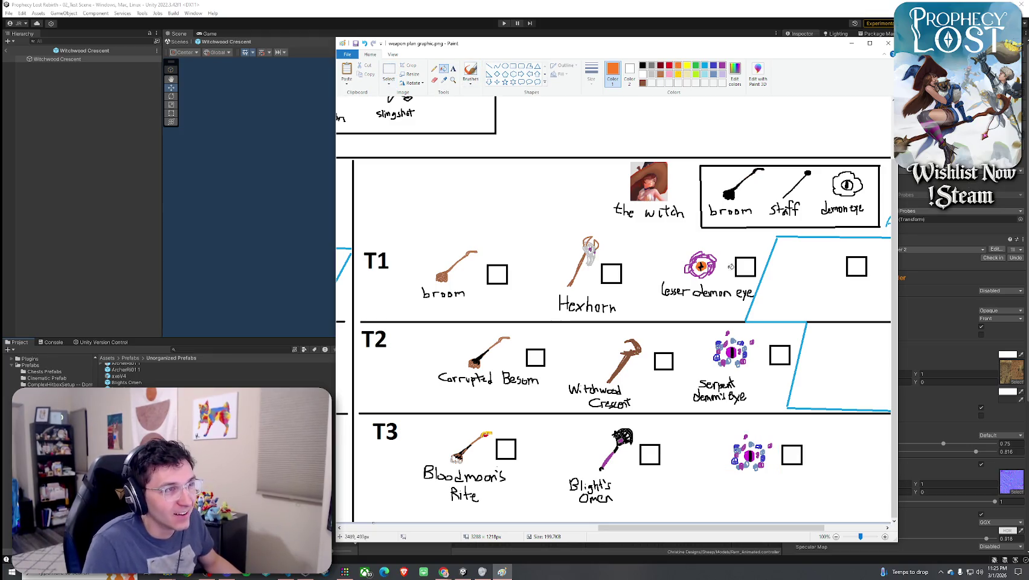
{"action": "left_click", "coordinate": [749, 455]}
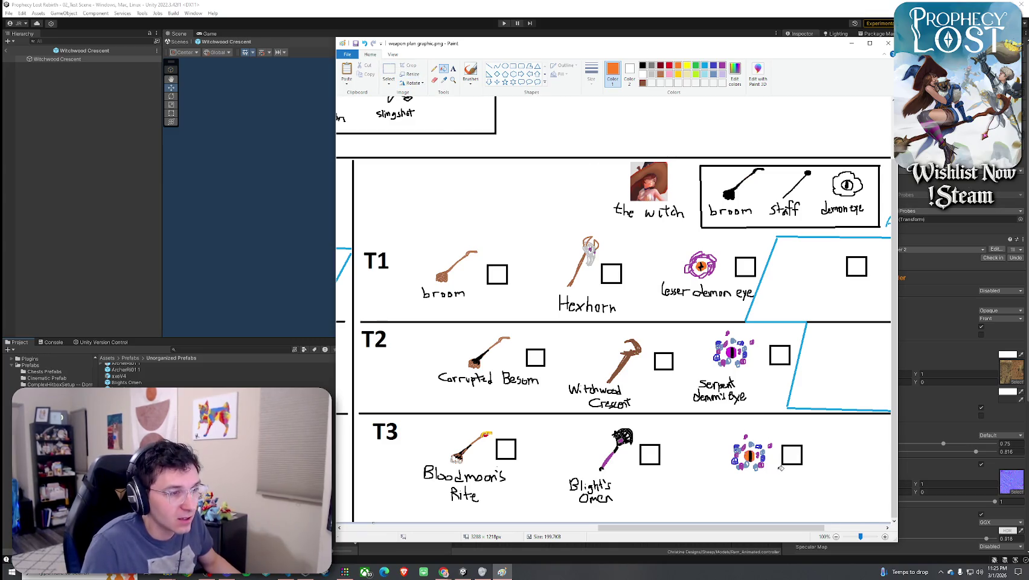
{"action": "scroll", "coordinate": [780, 469], "scroll_direction": "up", "scroll_amount": 1}
{"action": "scroll", "coordinate": [738, 465], "scroll_direction": "down", "scroll_amount": 5}
{"action": "left_click_drag", "start_coordinate": [676, 528], "coordinate": [778, 527]}
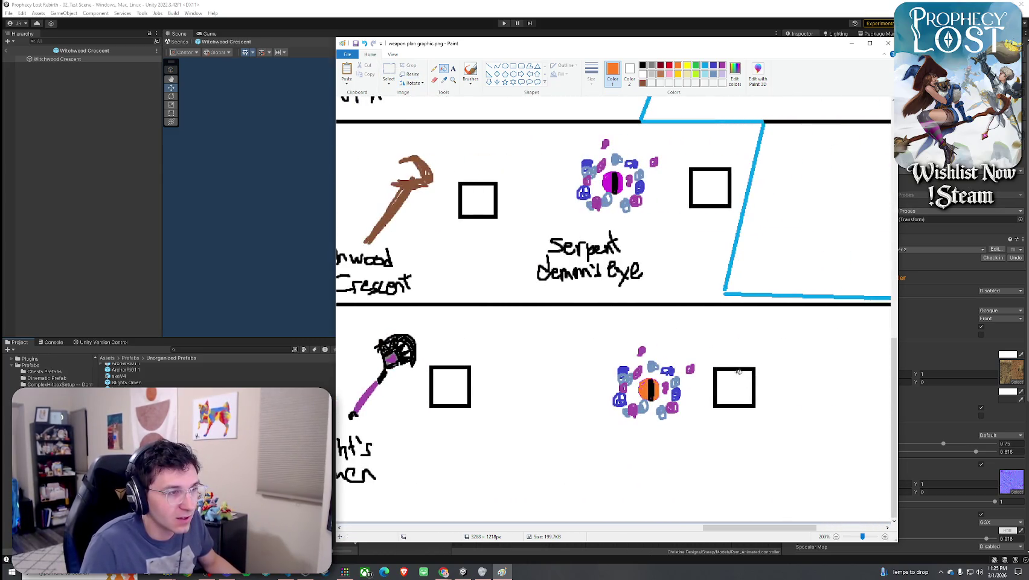
Erase the stray blue and purple bits around the lower eye
{"action": "left_click", "coordinate": [389, 71]}
{"action": "left_click_drag", "start_coordinate": [603, 348], "coordinate": [636, 426]}
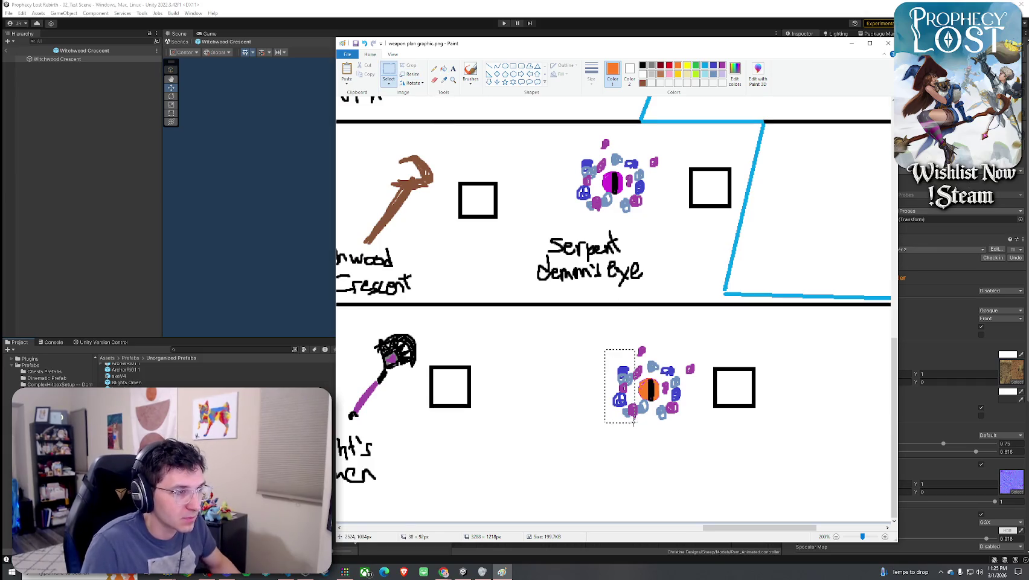
{"action": "key", "text": "Delete"}
{"action": "mouse_move", "coordinate": [620, 331]}
{"action": "left_mouse_down"}
{"action": "mouse_move", "coordinate": [703, 376]}
{"action": "mouse_move", "coordinate": [660, 426]}
{"action": "mouse_move", "coordinate": [672, 402]}
{"action": "left_mouse_up"}
{"action": "key", "text": "Delete"}
{"action": "key", "text": "Delete"}
{"action": "key", "text": "Delete"}
{"action": "mouse_move", "coordinate": [629, 361]}
{"action": "left_mouse_down"}
{"action": "mouse_move", "coordinate": [669, 395]}
{"action": "mouse_move", "coordinate": [653, 411]}
{"action": "left_mouse_up"}
{"action": "key", "text": "Delete"}
{"action": "key", "text": "Delete"}
{"action": "key", "text": "Delete"}
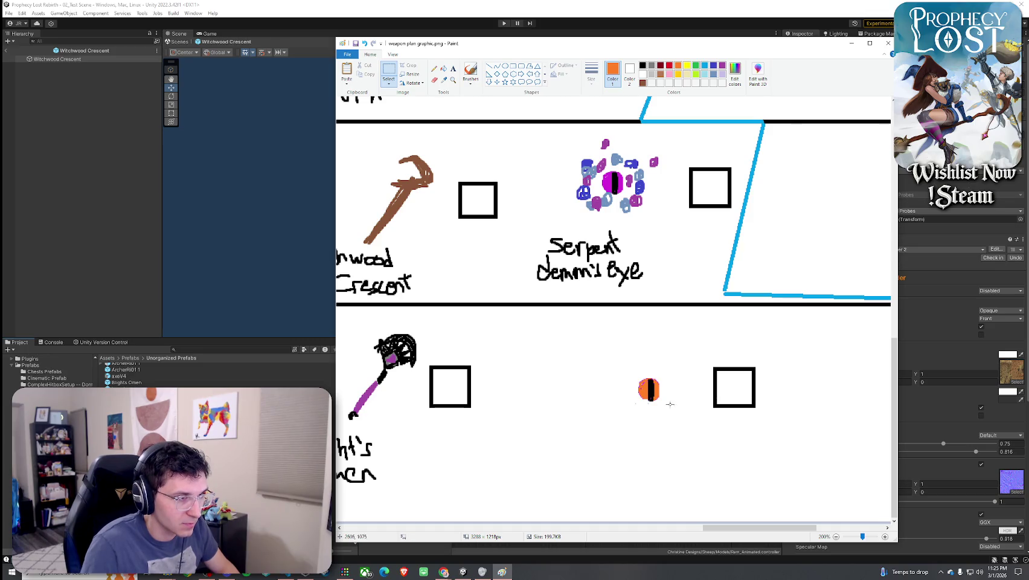
{"action": "scroll", "coordinate": [667, 356], "scroll_direction": "down", "scroll_amount": 1}
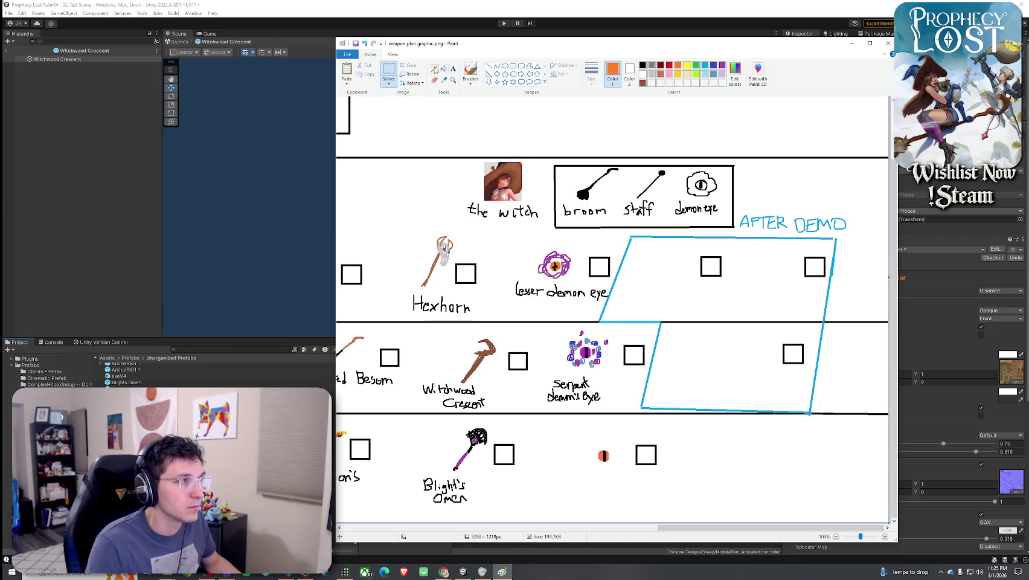
Brush orange and red flames around the T3 eye, undoing one stray red stroke
{"action": "left_click", "coordinate": [472, 71]}
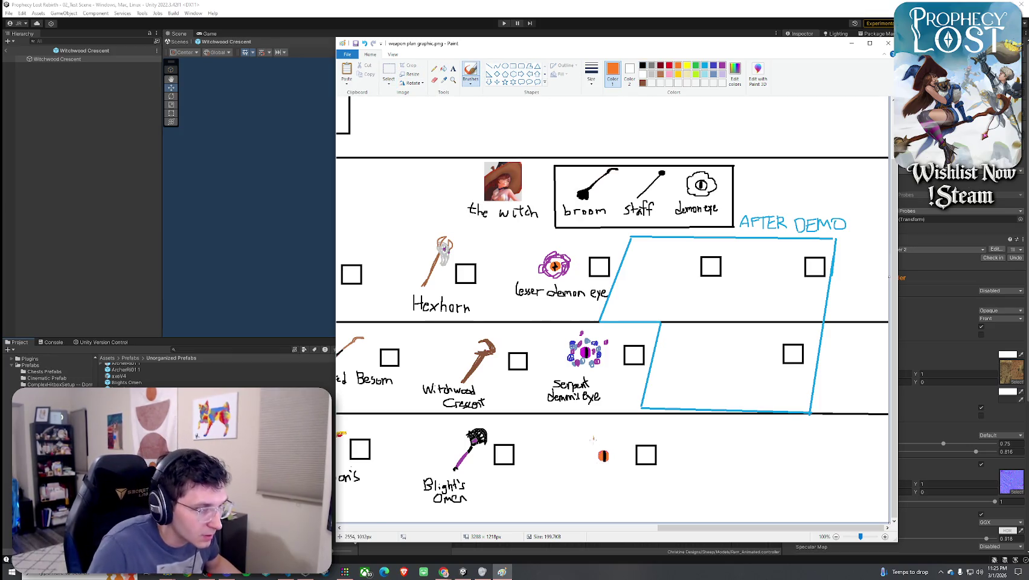
{"action": "mouse_move", "coordinate": [591, 468]}
{"action": "left_mouse_down"}
{"action": "mouse_move", "coordinate": [610, 469]}
{"action": "mouse_move", "coordinate": [615, 445]}
{"action": "mouse_move", "coordinate": [606, 448]}
{"action": "left_mouse_up"}
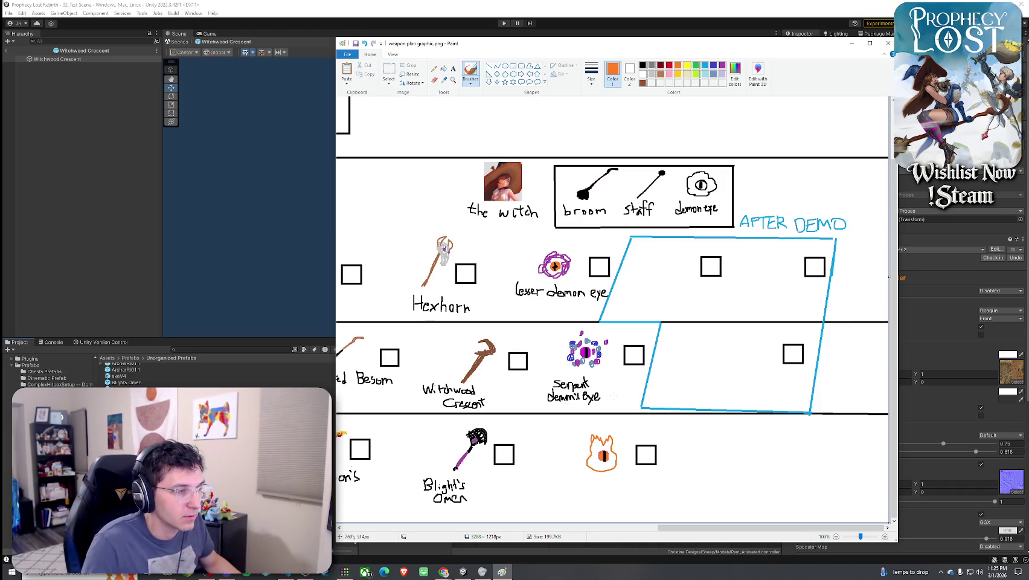
{"action": "left_click", "coordinate": [669, 65]}
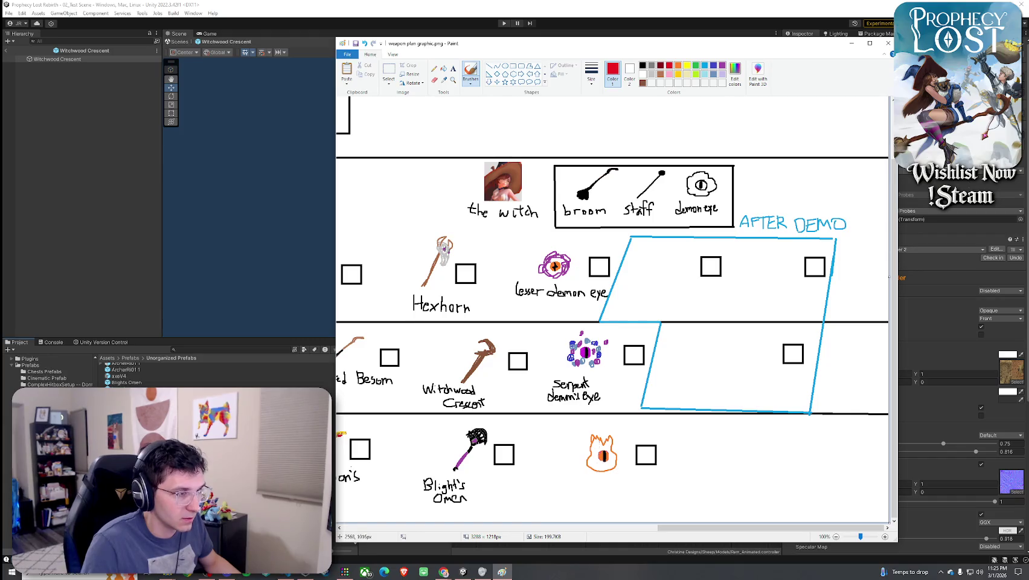
{"action": "mouse_move", "coordinate": [589, 452]}
{"action": "left_mouse_down"}
{"action": "mouse_move", "coordinate": [603, 474]}
{"action": "mouse_move", "coordinate": [590, 441]}
{"action": "left_mouse_up"}
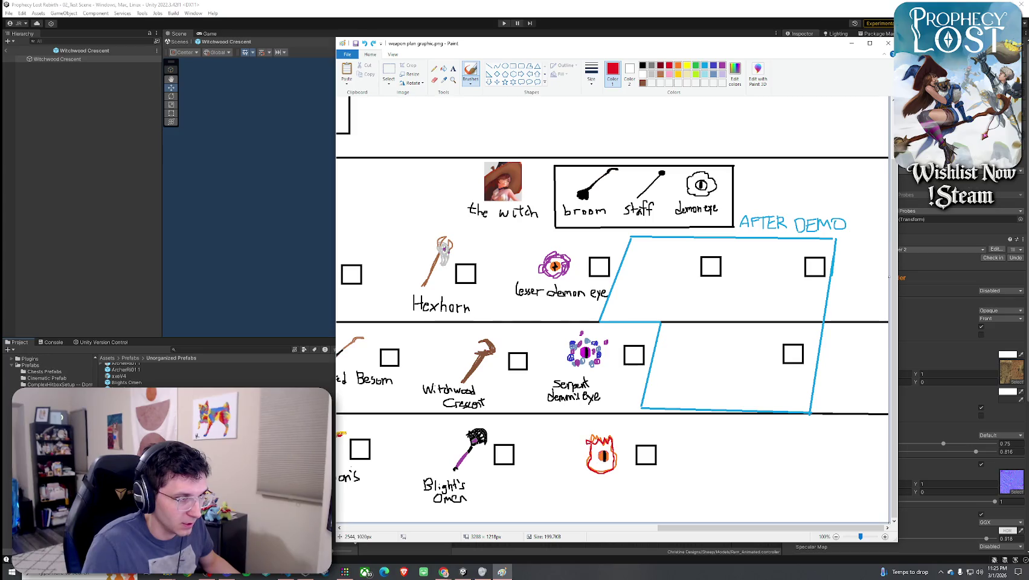
{"action": "key", "text": "ctrl+z"}
{"action": "key", "text": "ctrl+z"}
{"action": "key", "text": "ctrl+z"}
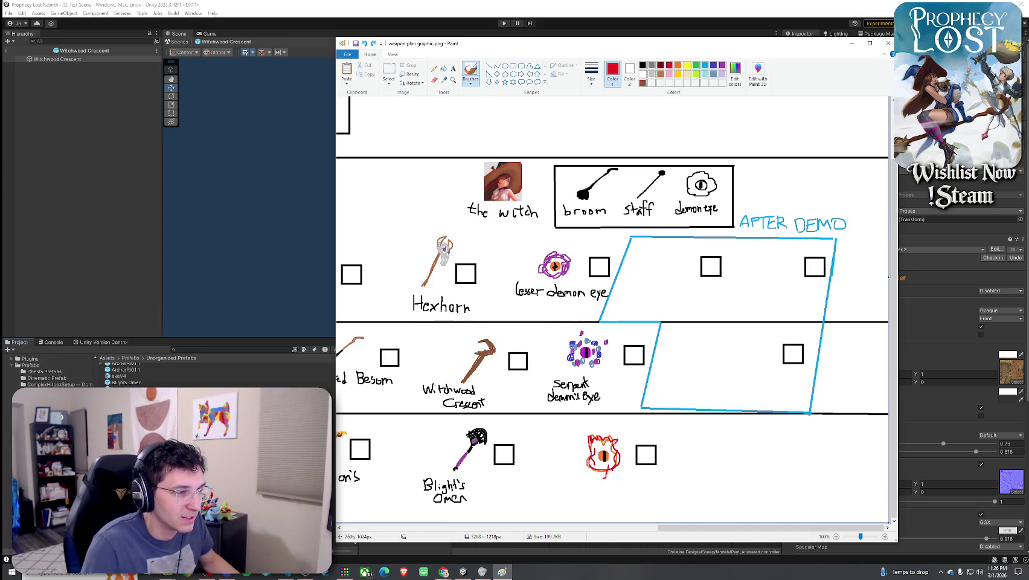
{"action": "left_click_drag", "start_coordinate": [584, 450], "coordinate": [593, 429]}
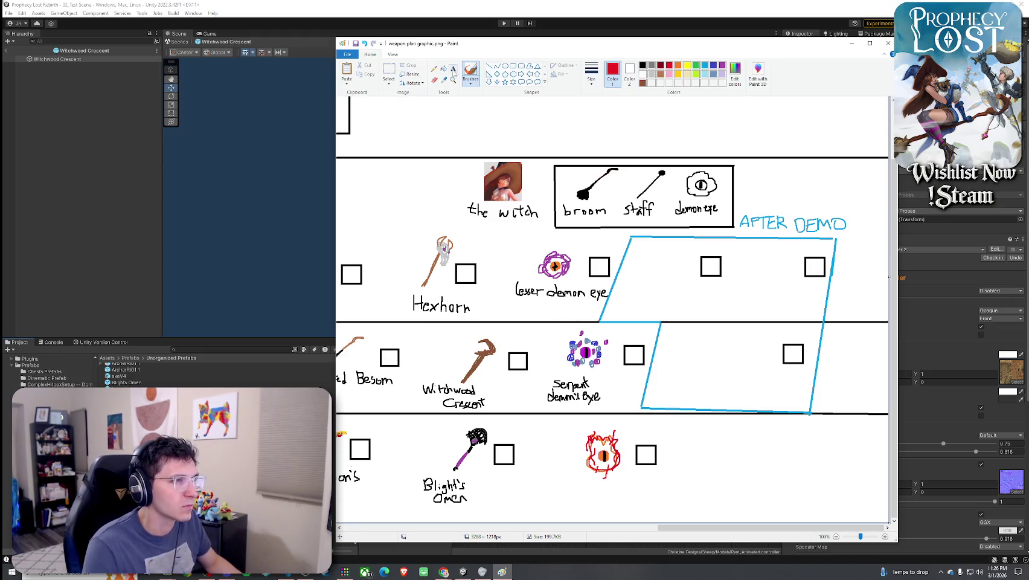
Resize the flame eye and move it into place beside its checkbox
{"action": "left_click", "coordinate": [388, 71]}
{"action": "mouse_move", "coordinate": [573, 426]}
{"action": "left_mouse_down"}
{"action": "mouse_move", "coordinate": [625, 488]}
{"action": "mouse_move", "coordinate": [552, 499]}
{"action": "mouse_move", "coordinate": [608, 475]}
{"action": "left_mouse_up"}
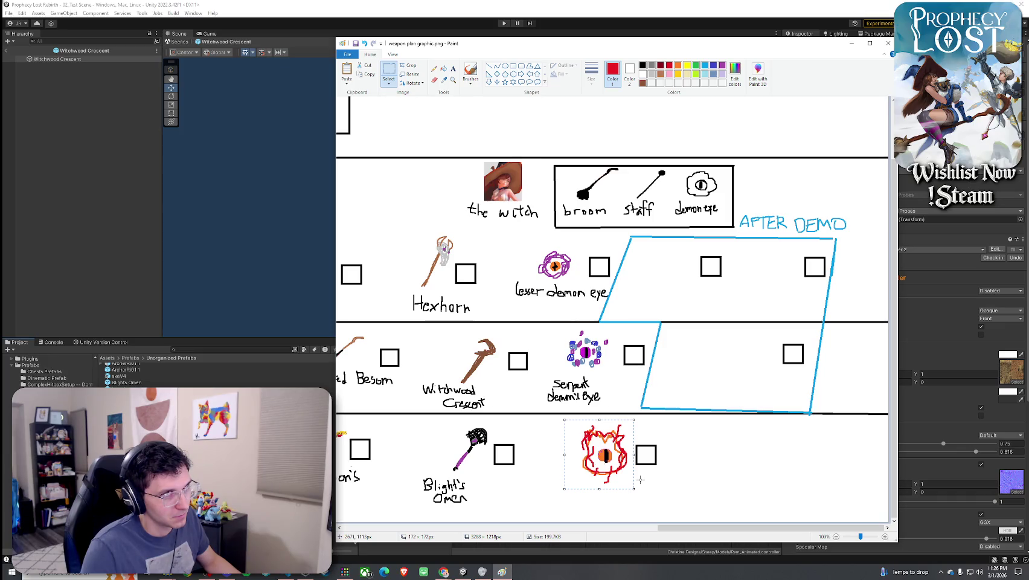
{"action": "key", "text": "ctrl+z"}
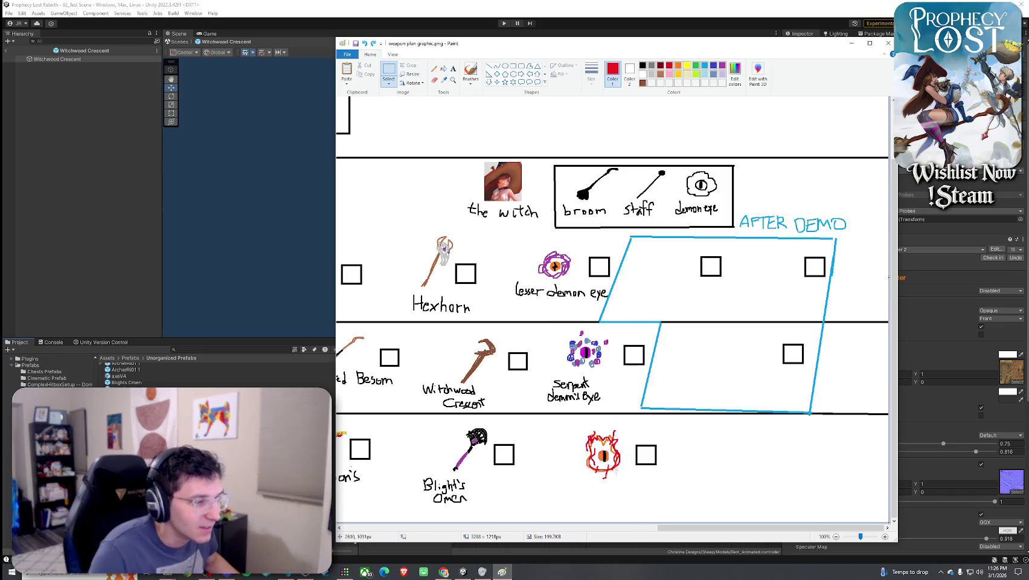
{"action": "mouse_move", "coordinate": [574, 425]}
{"action": "left_mouse_down"}
{"action": "mouse_move", "coordinate": [628, 482]}
{"action": "mouse_move", "coordinate": [572, 484]}
{"action": "mouse_move", "coordinate": [562, 497]}
{"action": "left_mouse_up"}
{"action": "mouse_move", "coordinate": [598, 459]}
{"action": "left_mouse_down"}
{"action": "mouse_move", "coordinate": [609, 464]}
{"action": "mouse_move", "coordinate": [595, 463]}
{"action": "left_mouse_up"}
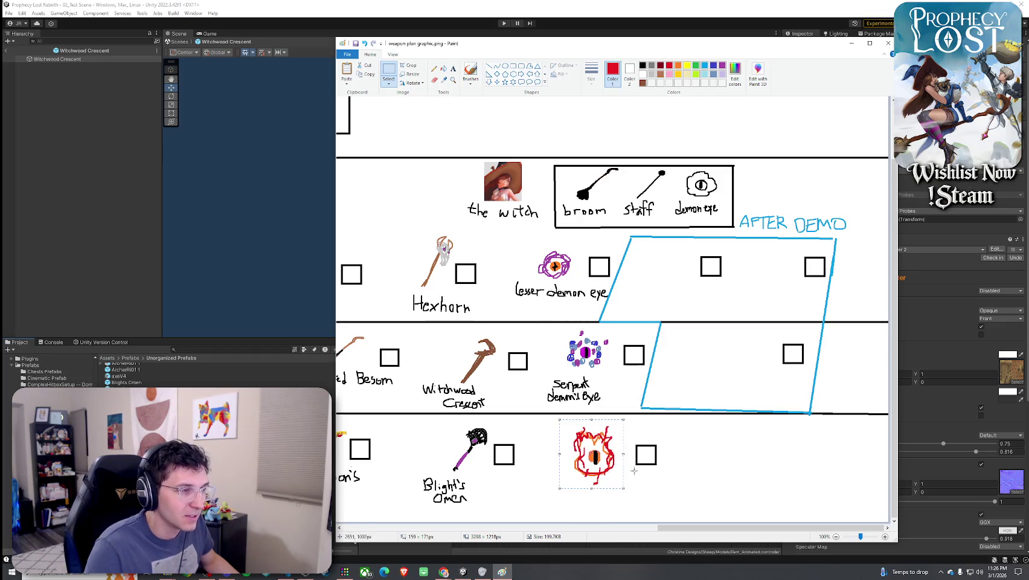
{"action": "left_click", "coordinate": [470, 72]}
{"action": "left_click", "coordinate": [642, 65]}
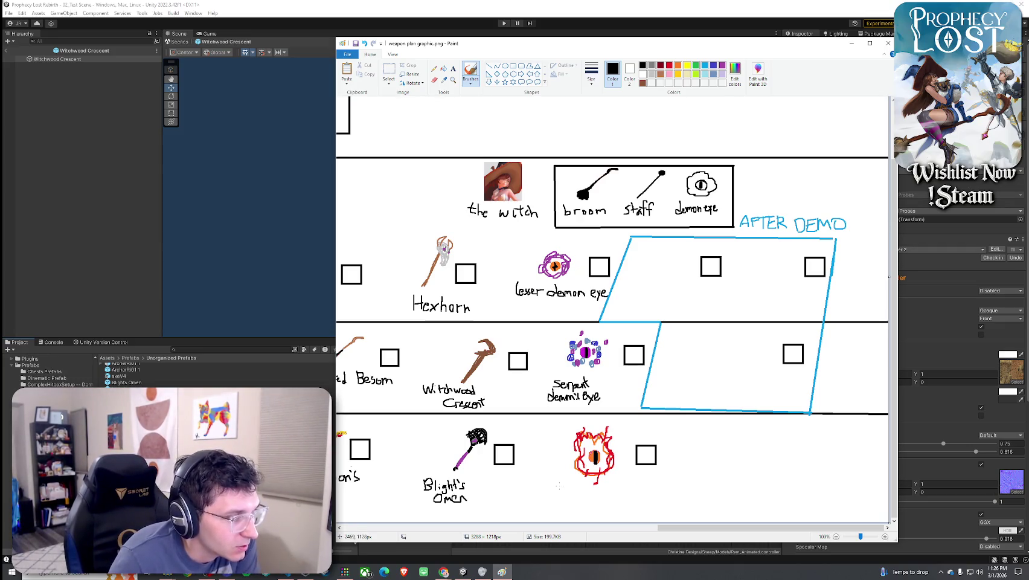
Write 'Draconic' under the fire eye, then erase that label
{"action": "left_click_drag", "start_coordinate": [567, 484], "coordinate": [570, 492]}
{"action": "left_click_drag", "start_coordinate": [575, 492], "coordinate": [593, 491]}
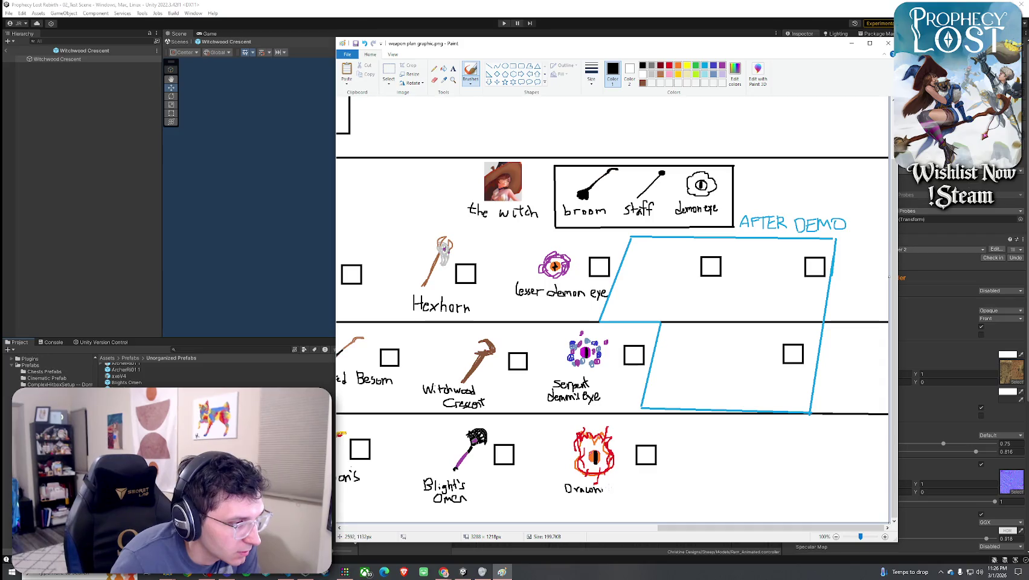
{"action": "left_click_drag", "start_coordinate": [608, 487], "coordinate": [609, 491]}
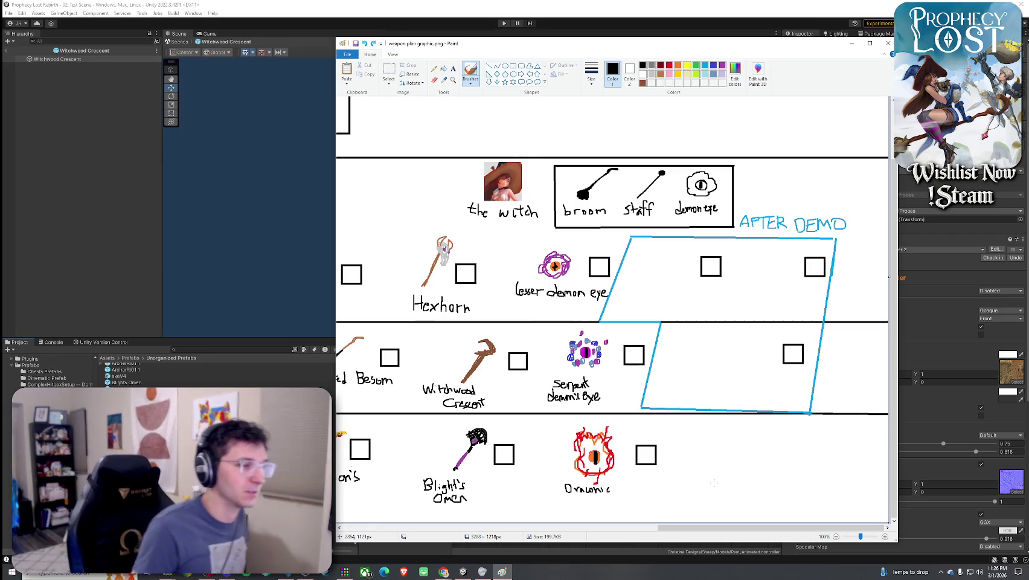
{"action": "key", "text": "alt+Tab"}
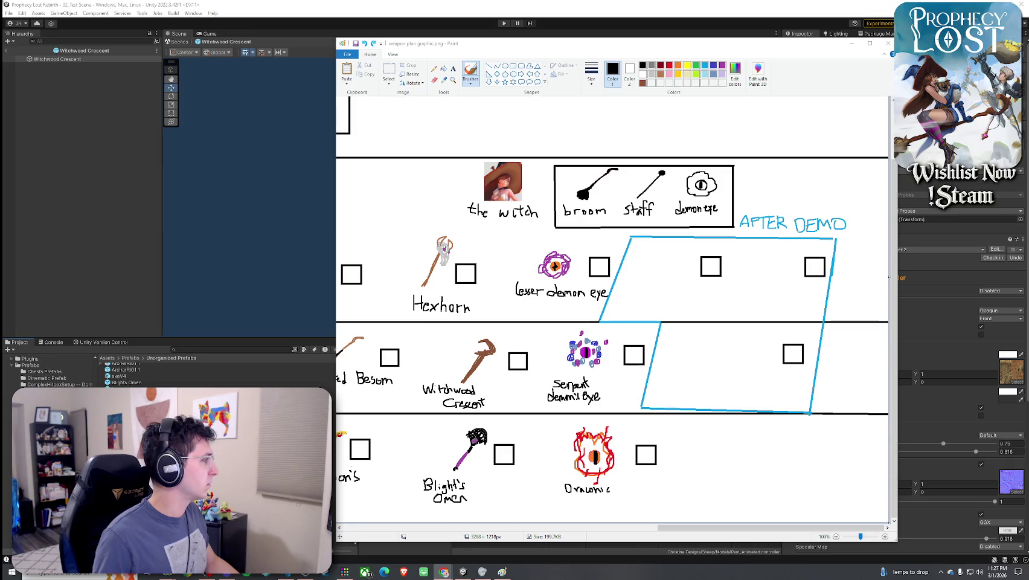
{"action": "left_click", "coordinate": [427, 134]}
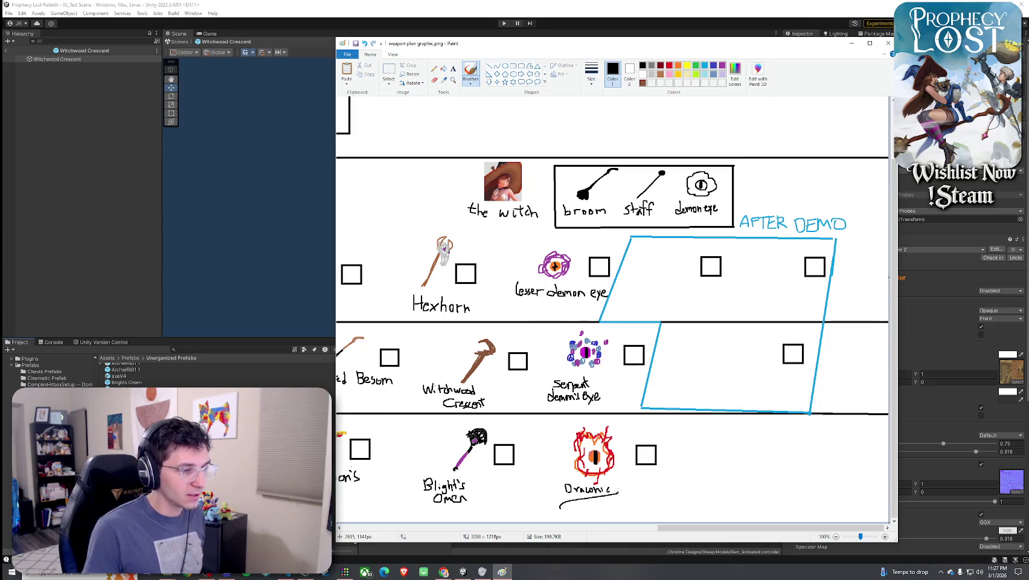
{"action": "left_click", "coordinate": [388, 71]}
{"action": "mouse_move", "coordinate": [547, 500]}
{"action": "left_mouse_down"}
{"action": "mouse_move", "coordinate": [626, 496]}
{"action": "mouse_move", "coordinate": [551, 479]}
{"action": "left_mouse_up"}
{"action": "key", "text": "Delete"}
{"action": "key", "text": "Delete"}
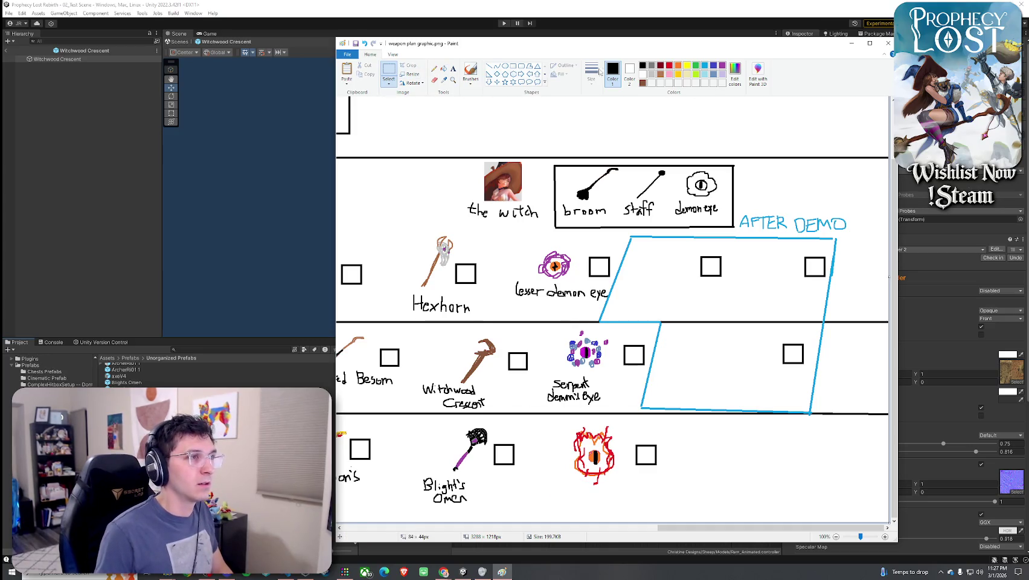
Write 'Hellwyrm's Eye' under the fire eye and save the graphic
{"action": "left_click", "coordinate": [471, 71]}
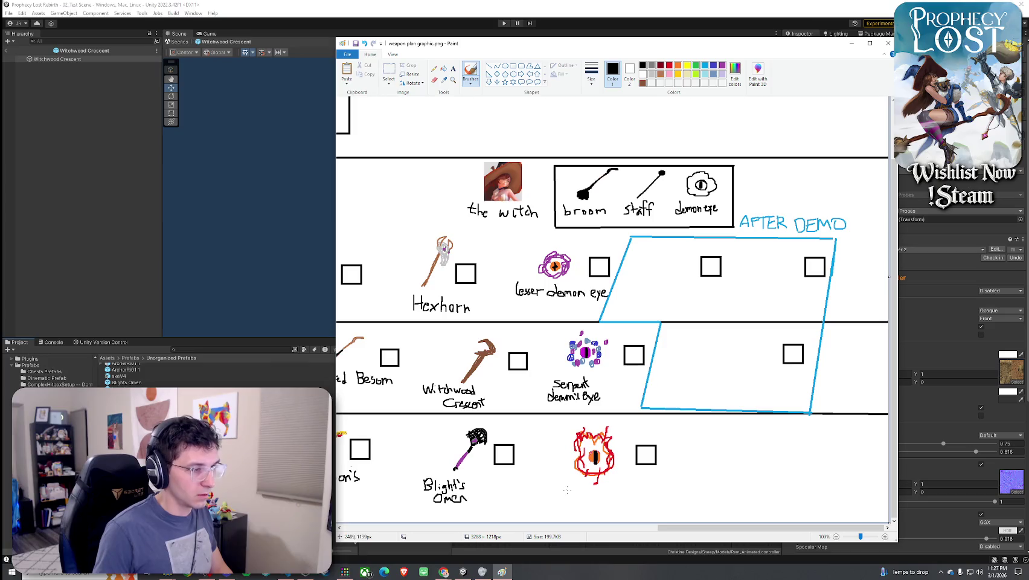
{"action": "mouse_move", "coordinate": [571, 487]}
{"action": "left_mouse_down"}
{"action": "mouse_move", "coordinate": [624, 485]}
{"action": "mouse_move", "coordinate": [606, 508]}
{"action": "left_mouse_up"}
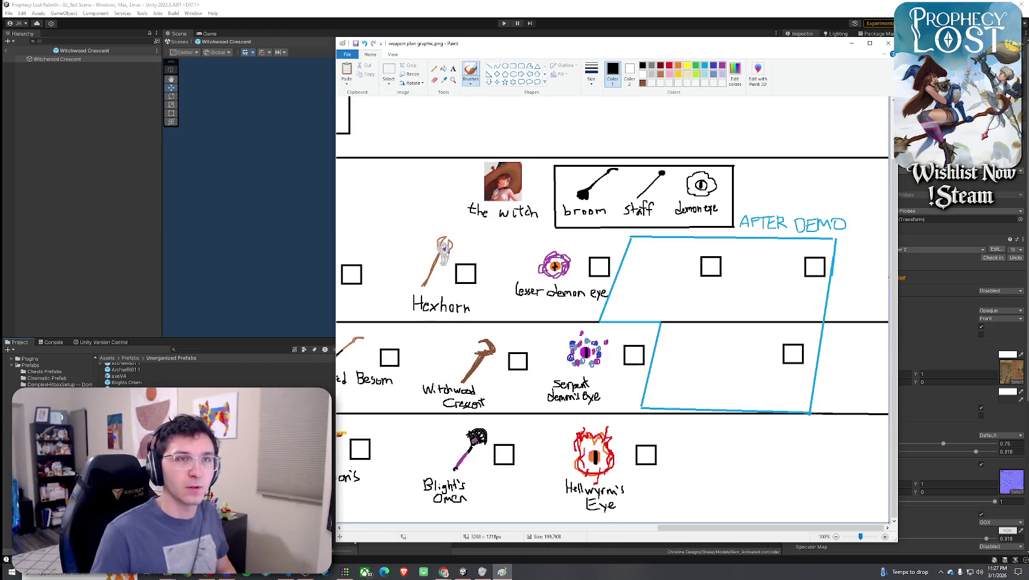
{"action": "key", "text": "ctrl+s"}
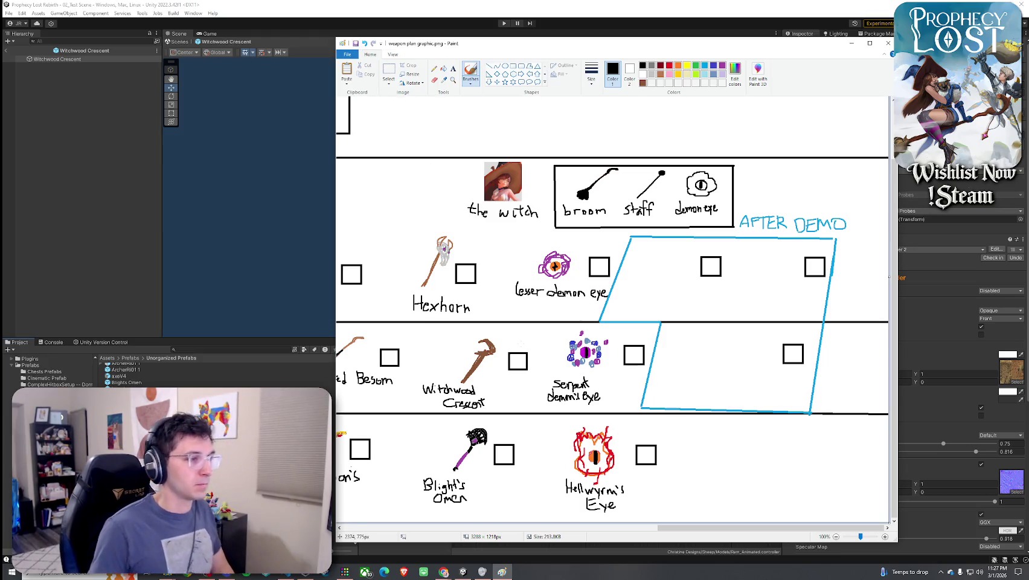
{"action": "left_click_drag", "start_coordinate": [674, 528], "coordinate": [612, 529]}
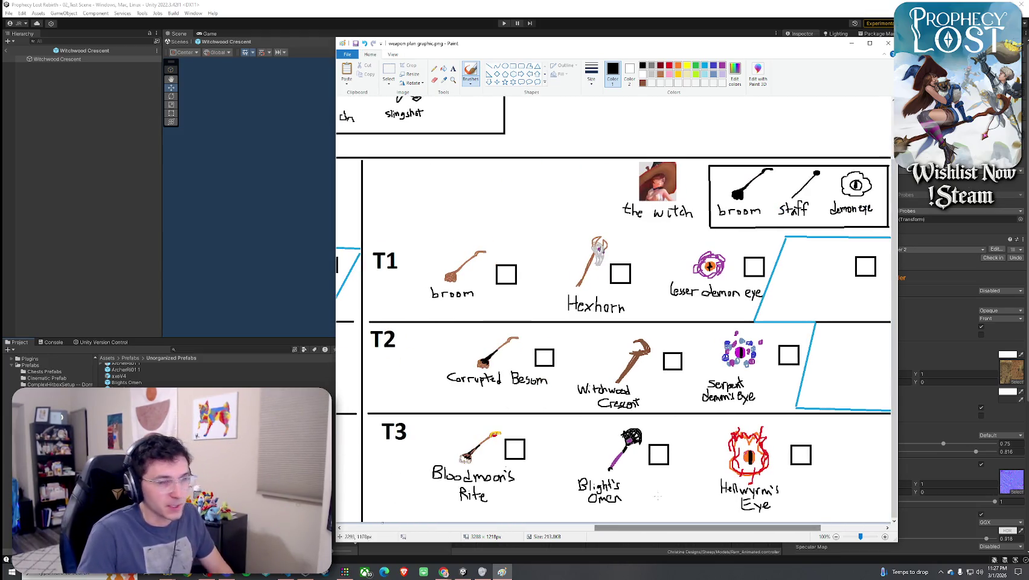
{"action": "key", "text": "alt+Tab"}
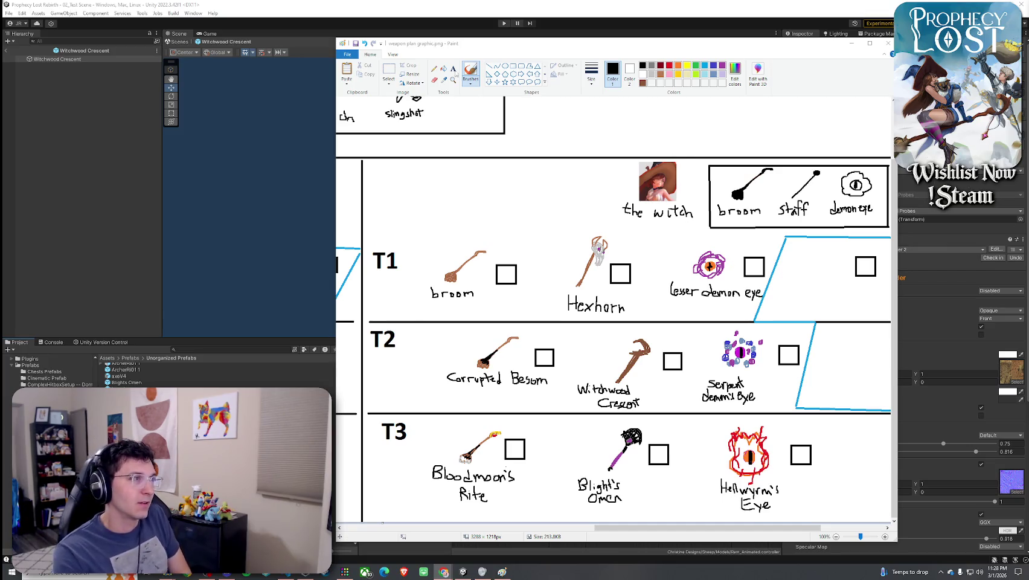
{"action": "left_click", "coordinate": [354, 46]}
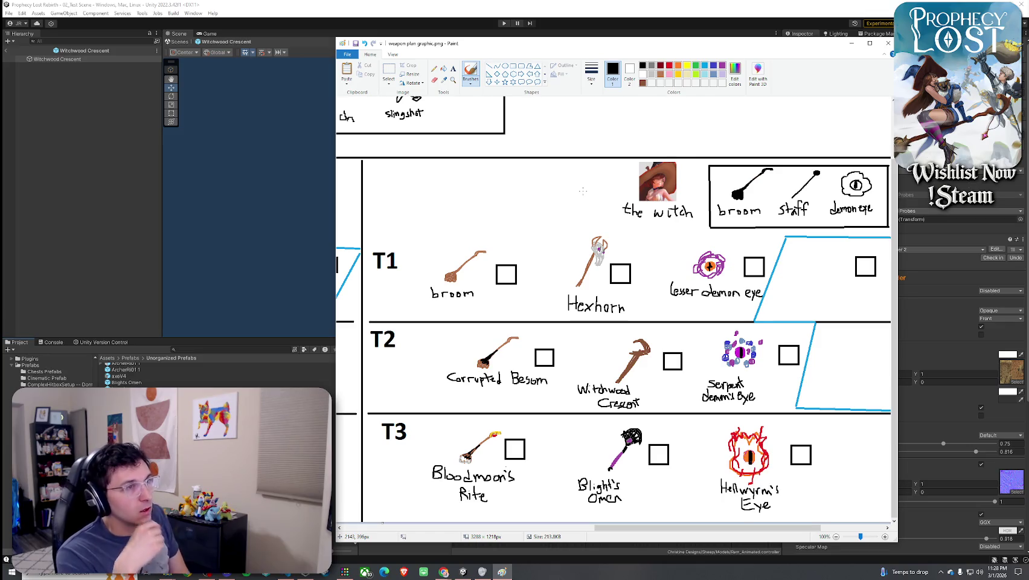
{"action": "key", "text": "alt+Tab"}
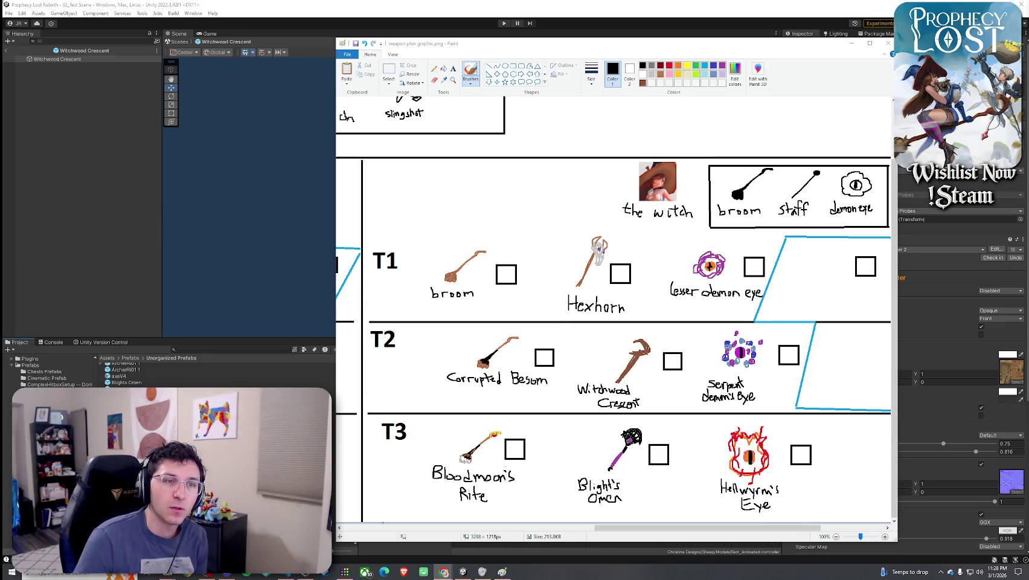